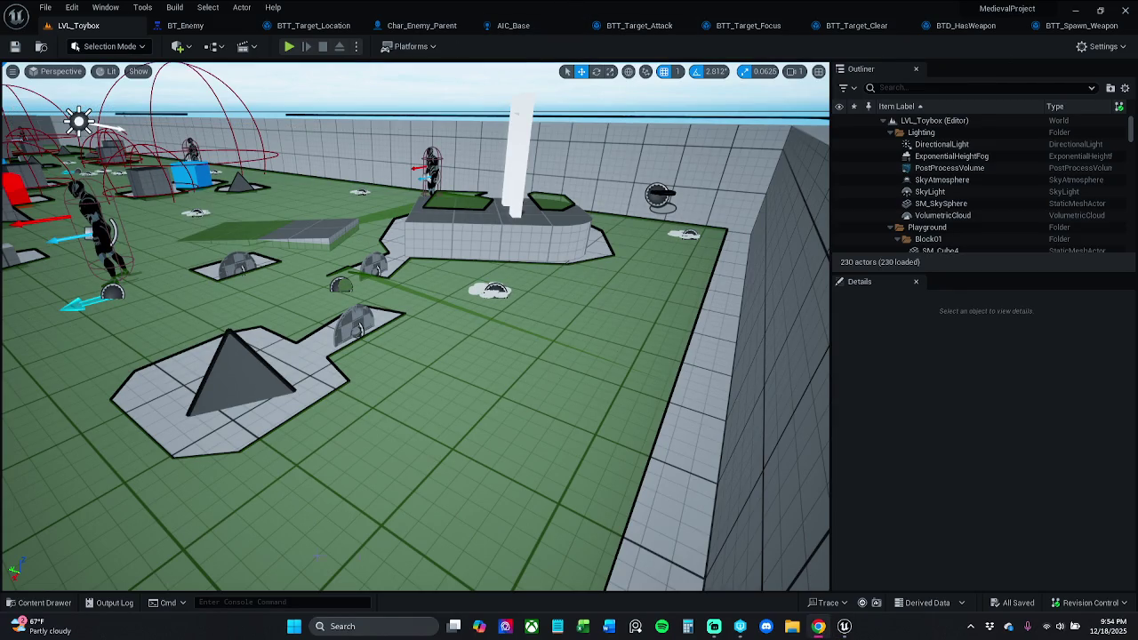
# Open Char_Player from the Content Drawer's _MyContent > Characters > Player folder.
pyautogui.click(40, 601)
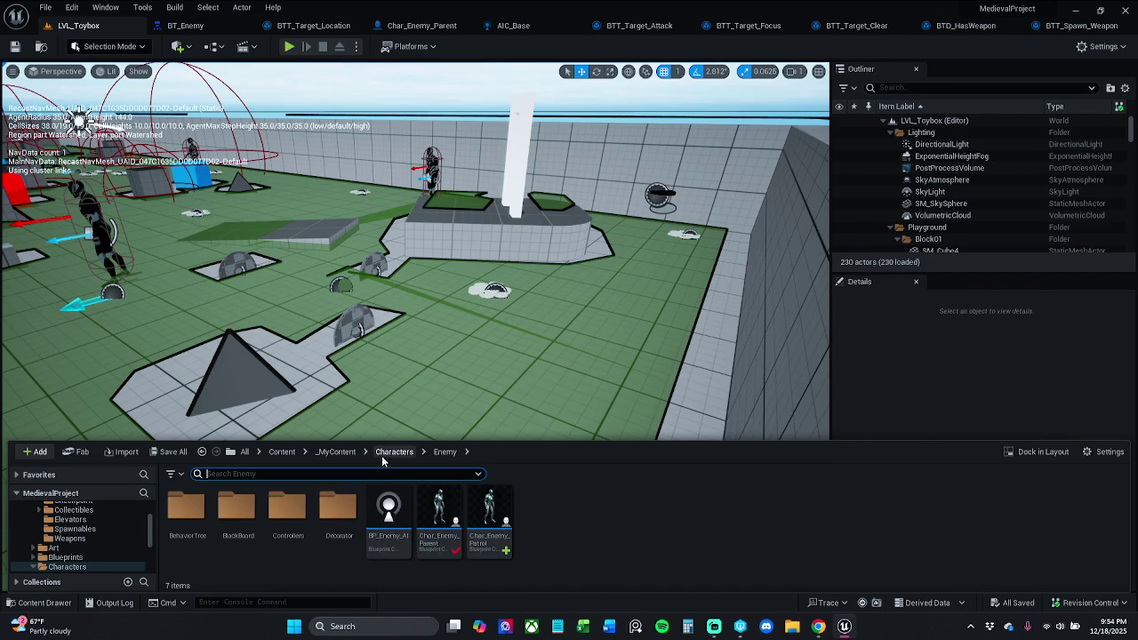
pyautogui.click(335, 451)
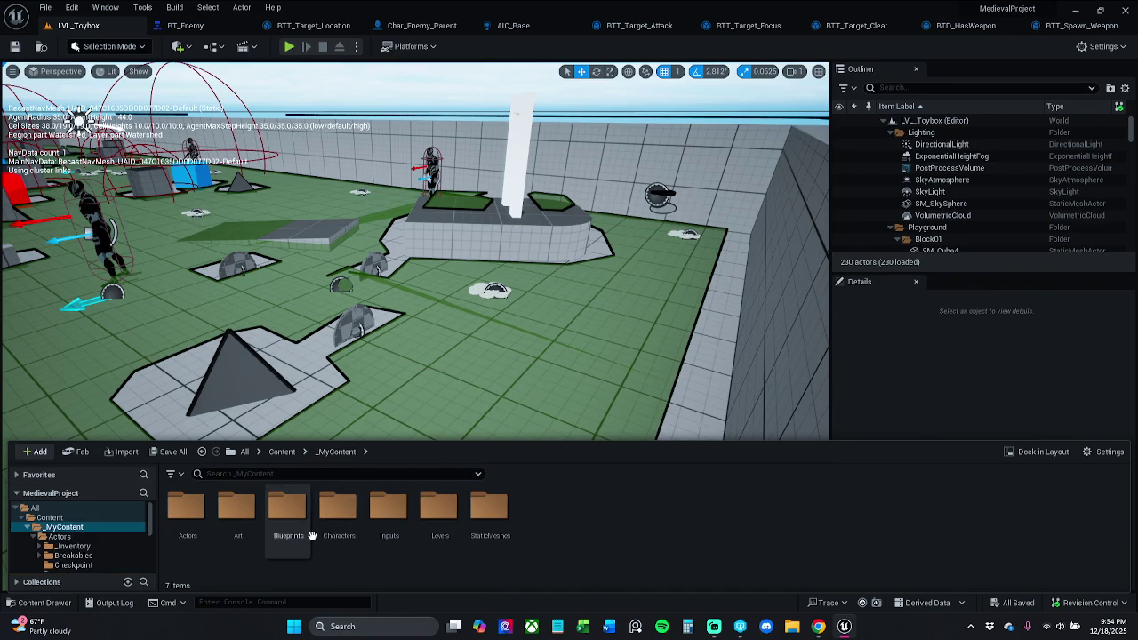
pyautogui.doubleClick(289, 511)
pyautogui.doubleClick(291, 514)
pyautogui.click(236, 519)
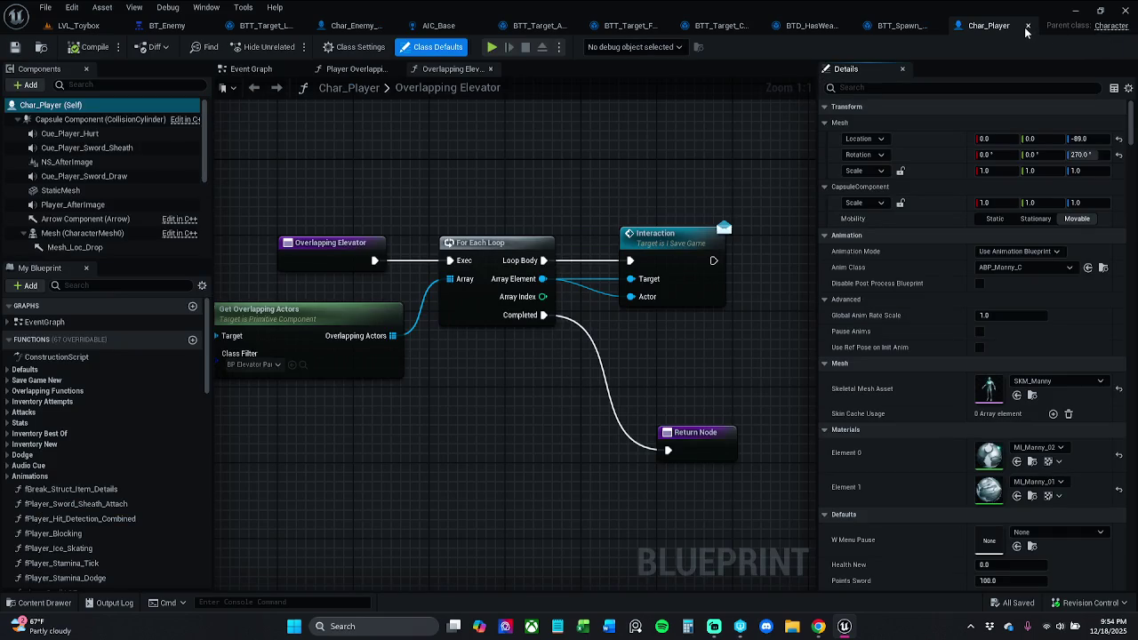
# Close Char_Player and open PC_Story from _MyContent > Blueprints > PlayerControllers.
pyautogui.click(1027, 25)
pyautogui.click(38, 602)
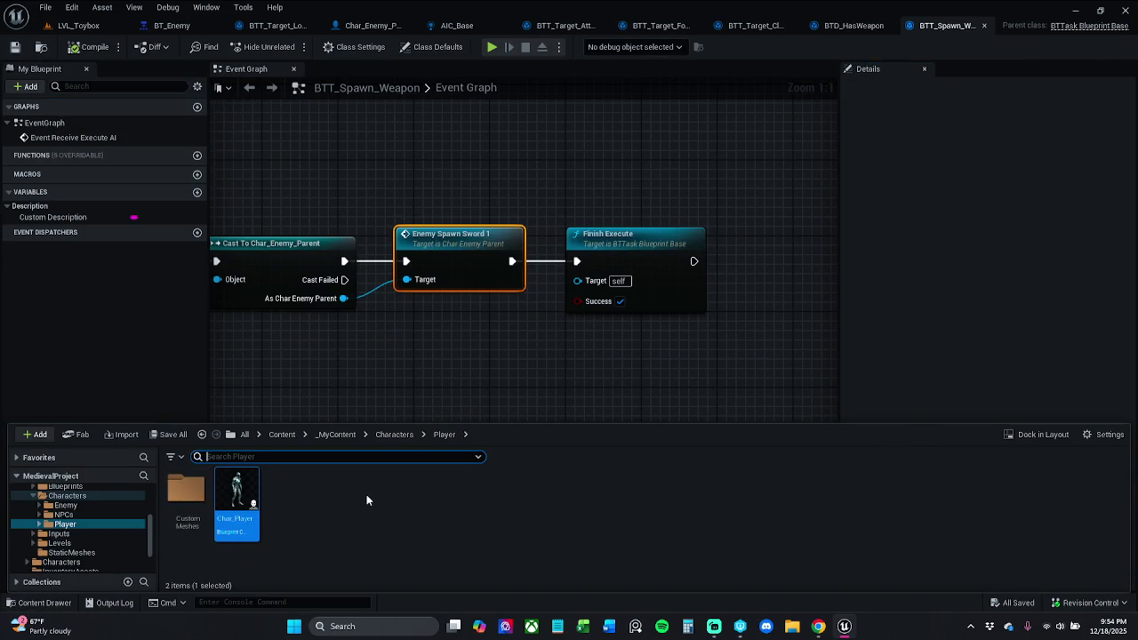
pyautogui.click(335, 434)
pyautogui.doubleClick(284, 498)
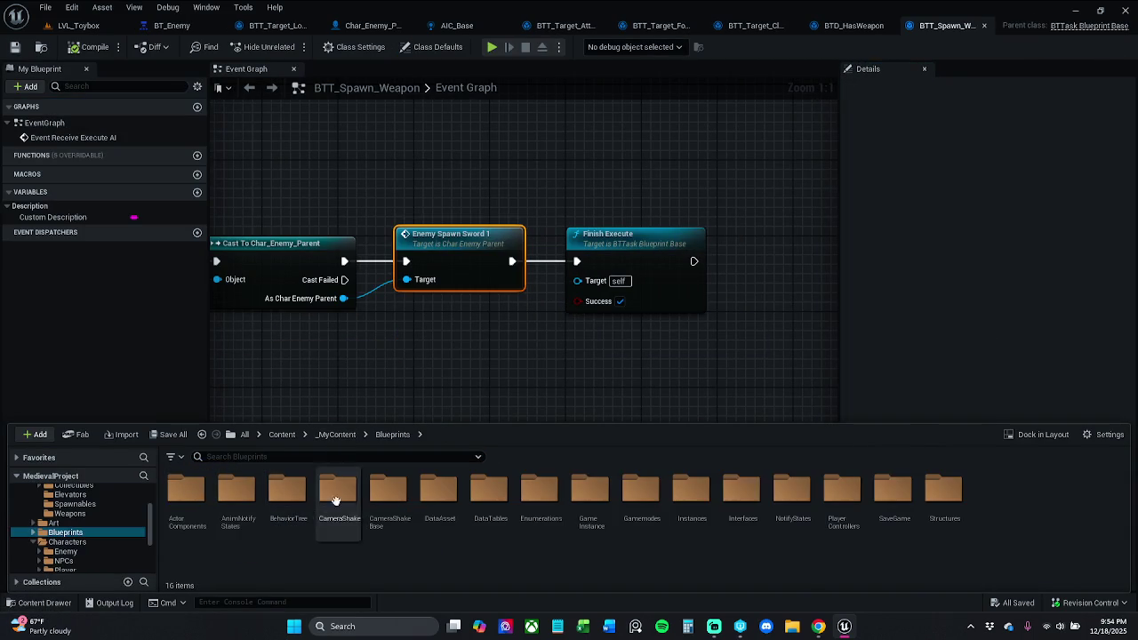
pyautogui.doubleClick(844, 511)
pyautogui.click(237, 498)
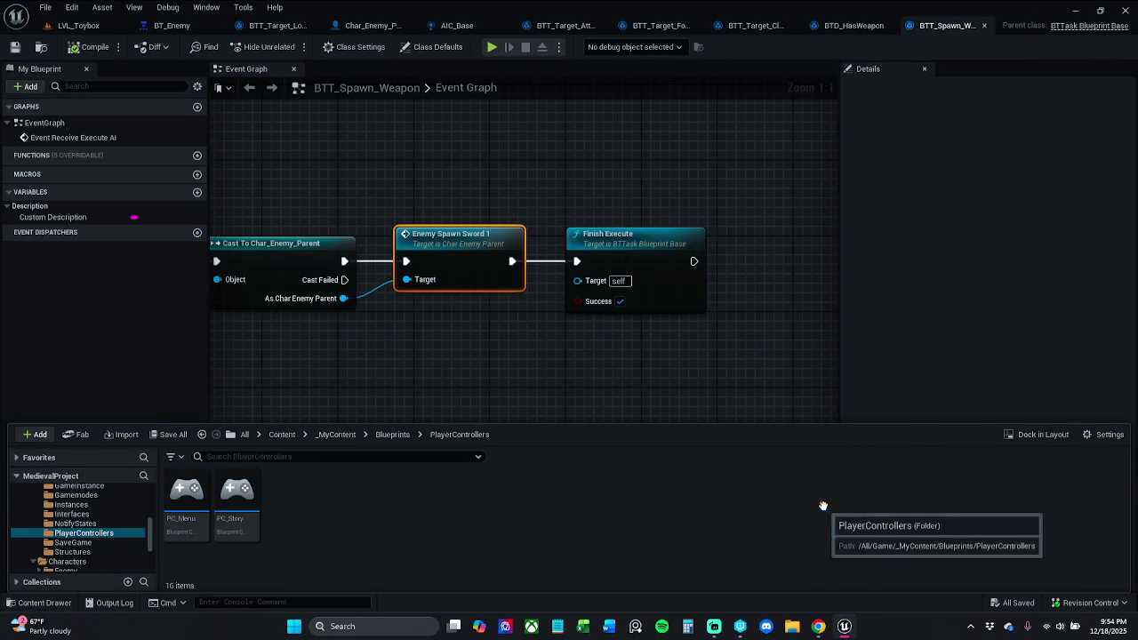
pyautogui.doubleClick(253, 512)
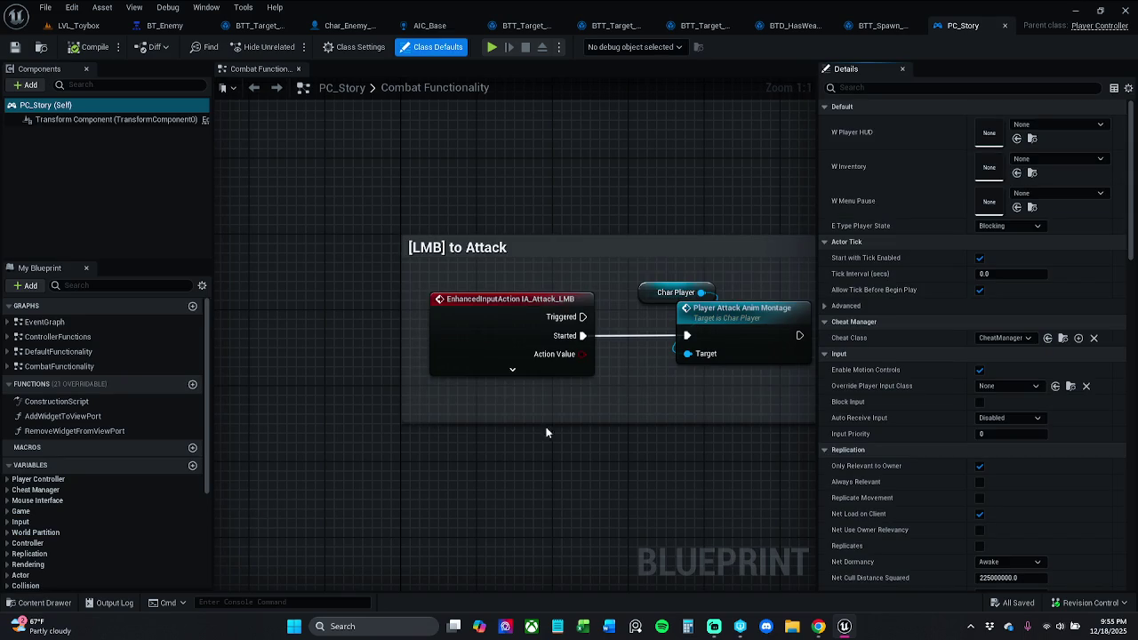
# Zoom out and open PC_Story's ControllerFunctions graph.
pyautogui.scroll(-12, 551, 432)
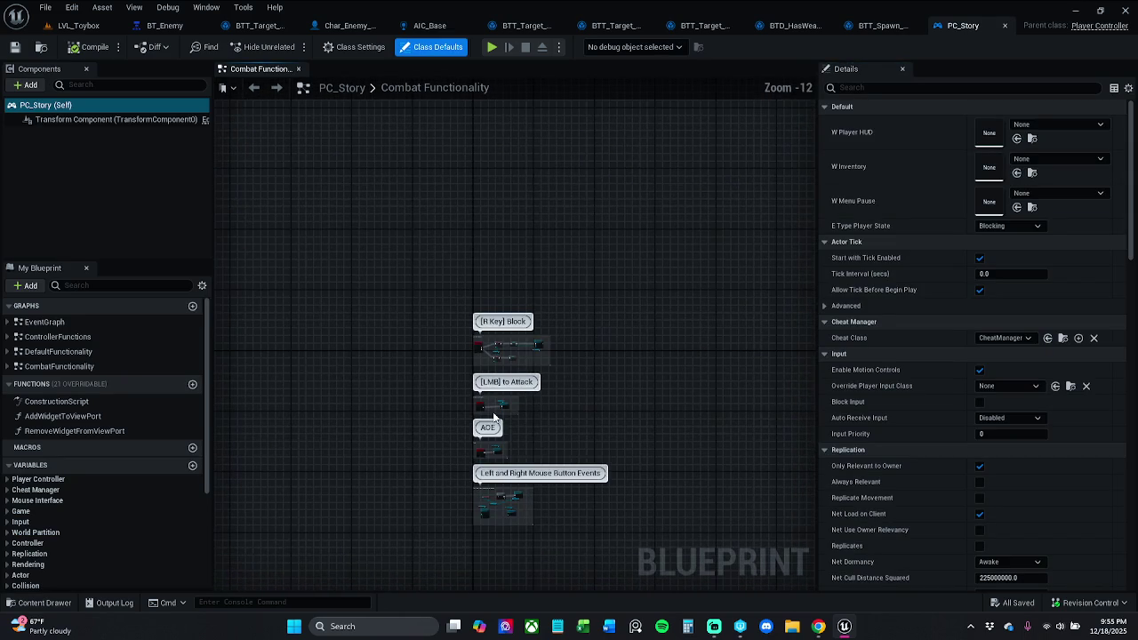
pyautogui.moveTo(496, 416)
pyautogui.mouseDown()
pyautogui.moveTo(515, 391)
pyautogui.moveTo(508, 377)
pyautogui.mouseUp()
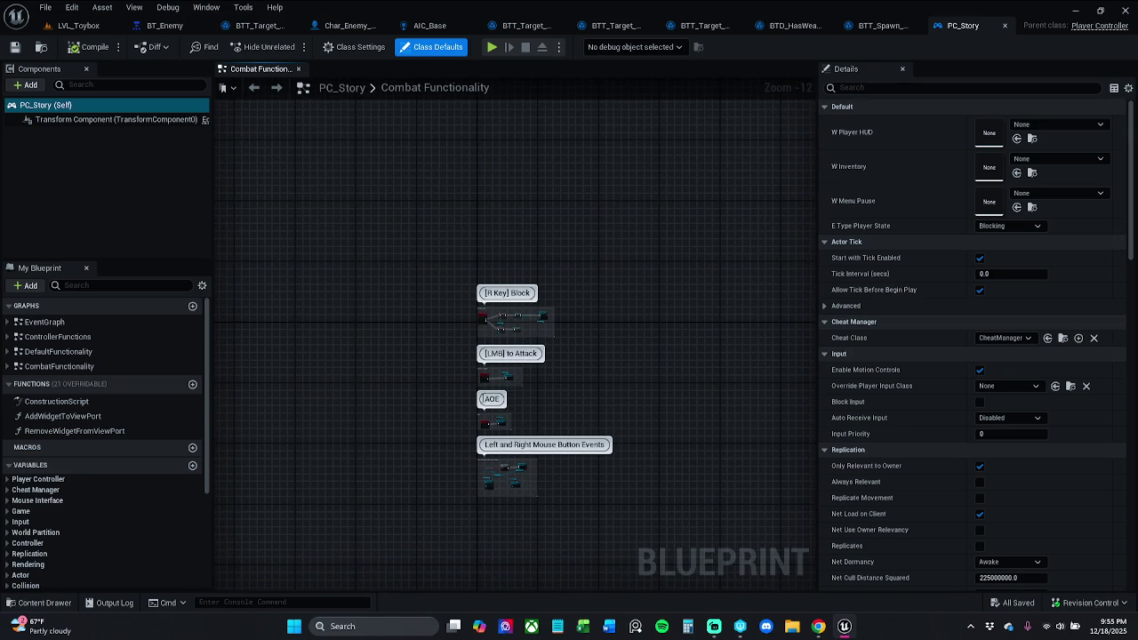
pyautogui.doubleClick(68, 336)
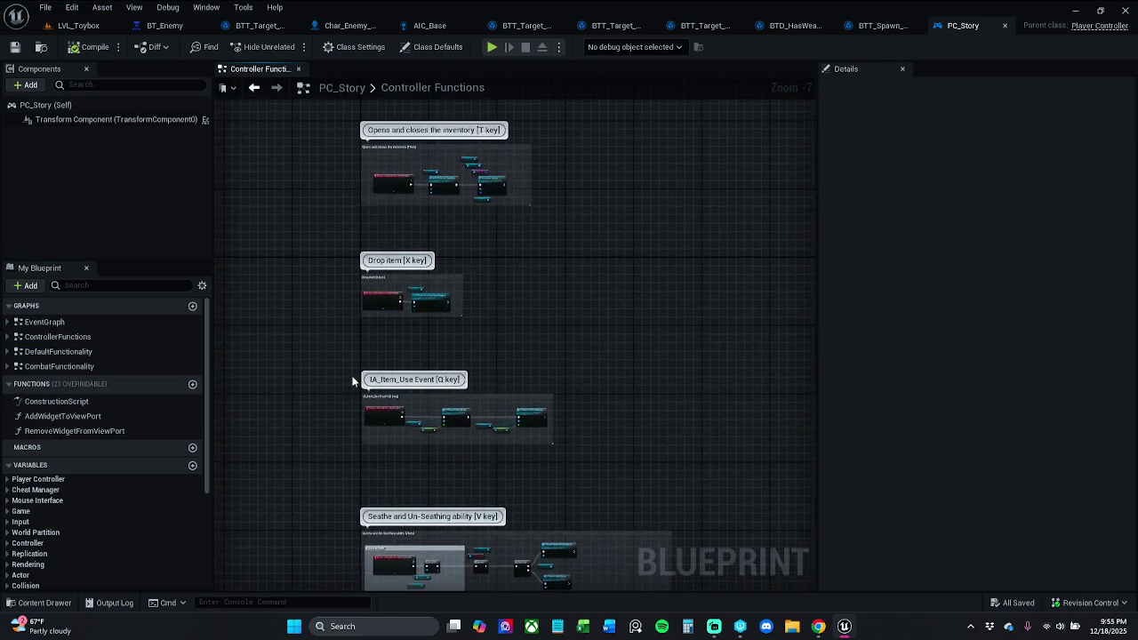
# Zoom into the Seathe and Un-Seathing comment and select the F Player Sword Sheath Attach node.
pyautogui.moveTo(353, 379); pyautogui.dragTo(386, 361)
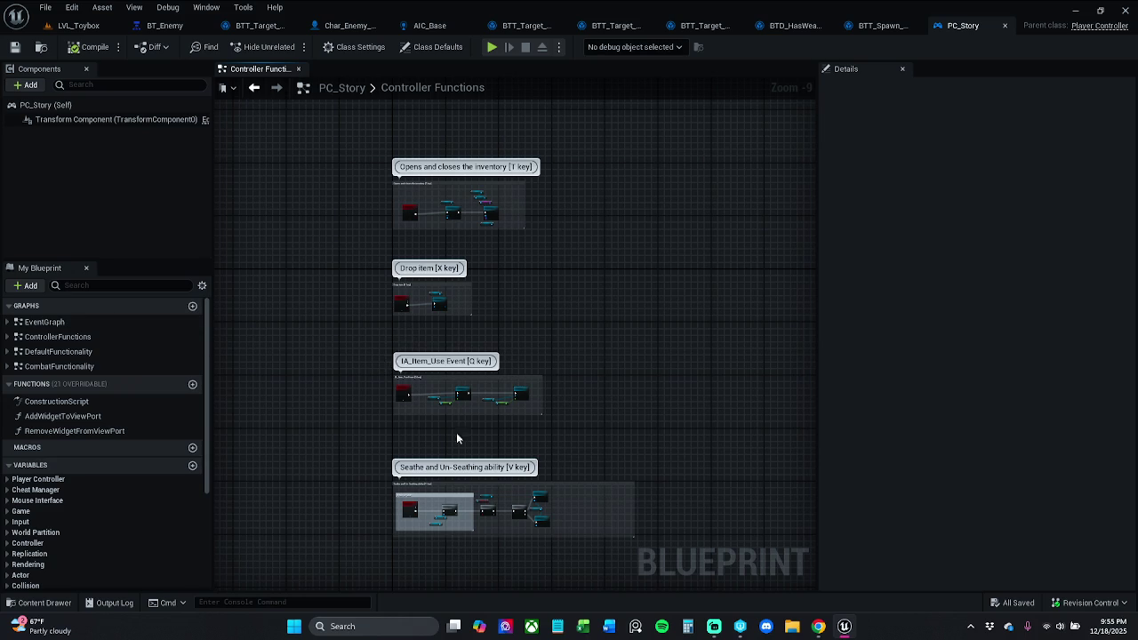
pyautogui.scroll(6, 469, 438)
pyautogui.scroll(1, 468, 436)
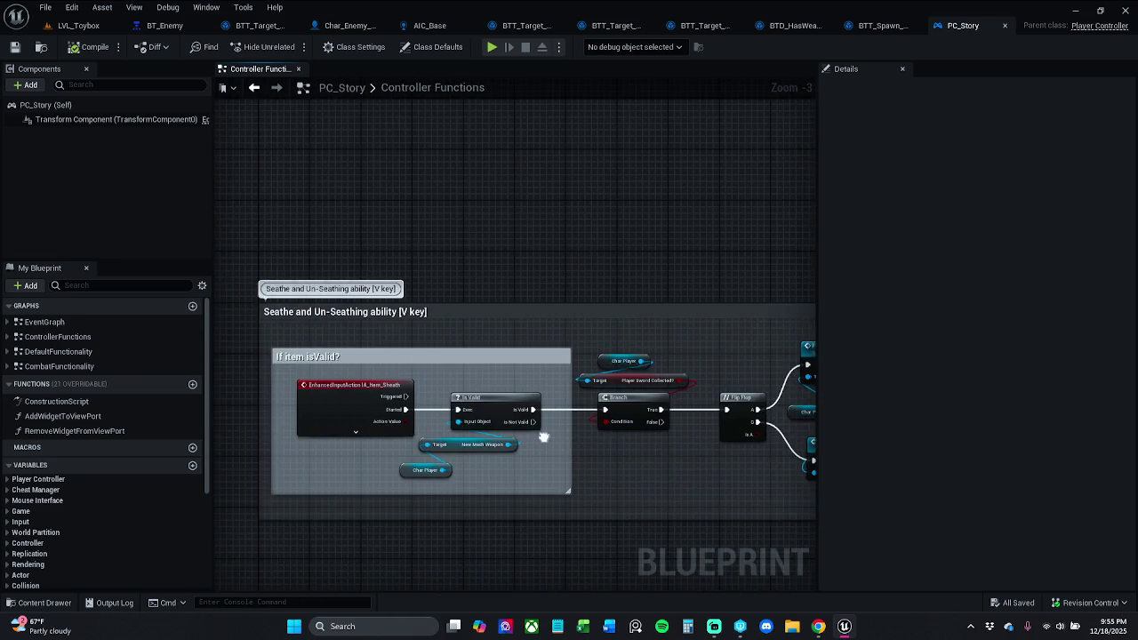
pyautogui.scroll(1, 353, 401)
pyautogui.scroll(1, 527, 394)
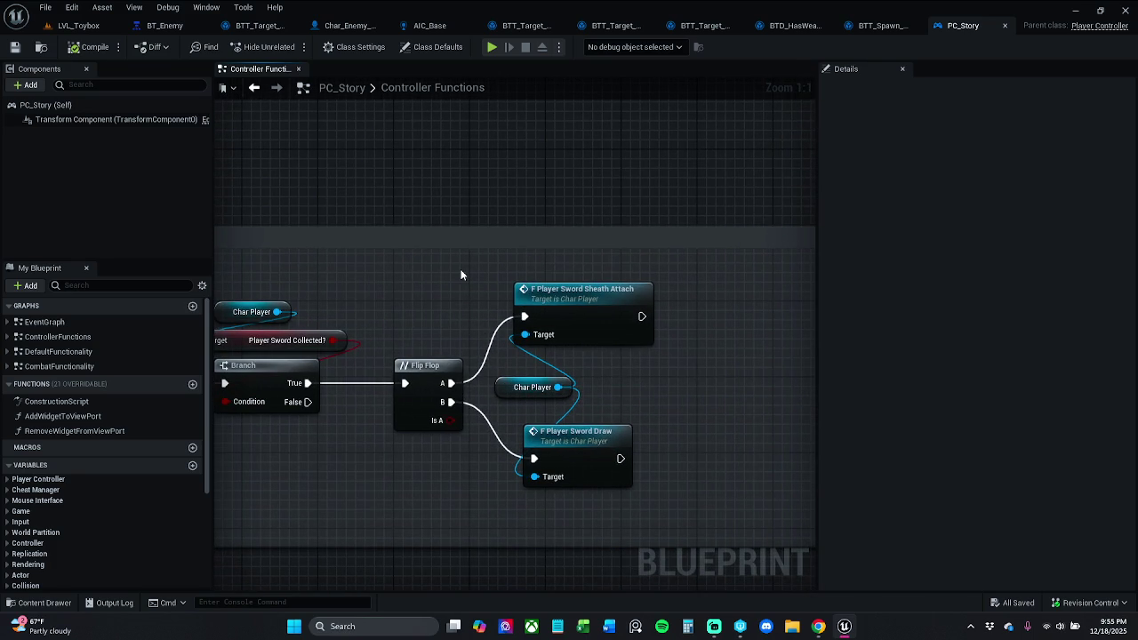
pyautogui.moveTo(460, 275); pyautogui.dragTo(560, 310)
# Open the F Player Sword Sheath Attach function and frame its full node chain.
pyautogui.doubleClick(568, 311)
pyautogui.scroll(5, 503, 326)
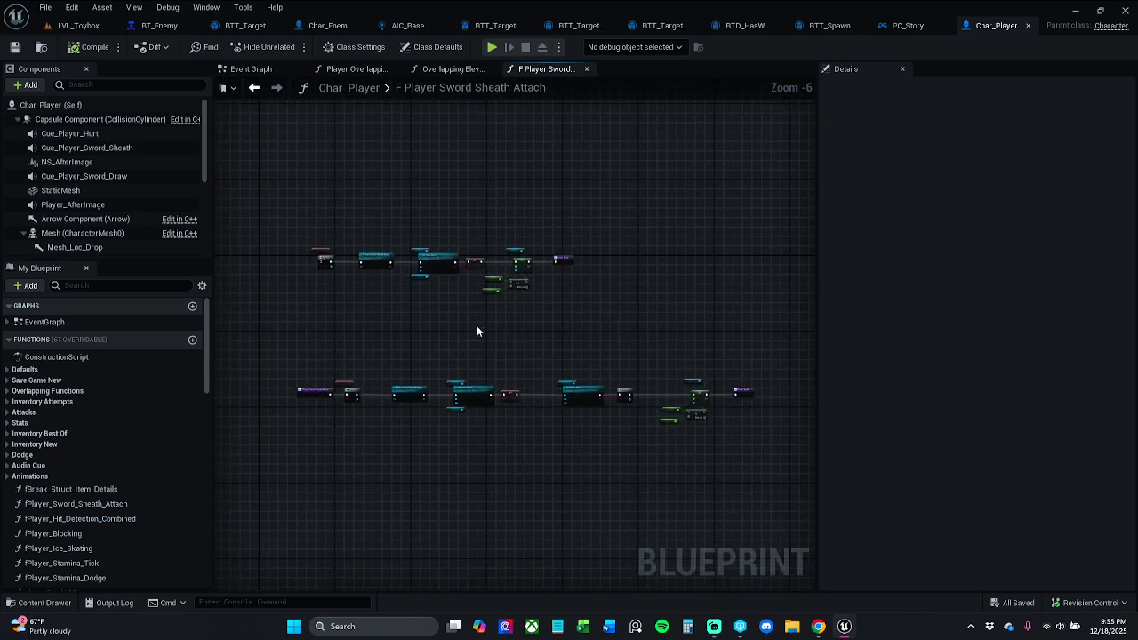
pyautogui.moveTo(443, 289)
pyautogui.mouseDown()
pyautogui.moveTo(247, 287)
pyautogui.moveTo(340, 333)
pyautogui.moveTo(267, 320)
pyautogui.moveTo(361, 338)
pyautogui.mouseUp()
pyautogui.scroll(-3, 383, 338)
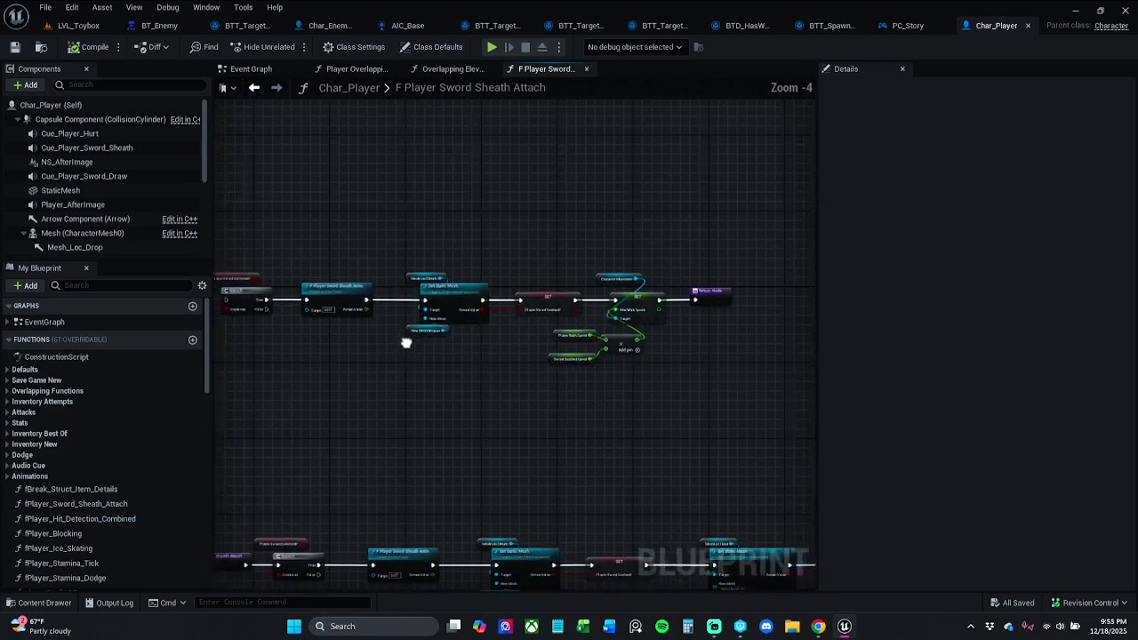
pyautogui.moveTo(451, 343)
pyautogui.mouseDown()
pyautogui.moveTo(323, 312)
pyautogui.moveTo(399, 340)
pyautogui.moveTo(371, 383)
pyautogui.moveTo(262, 356)
pyautogui.moveTo(378, 318)
pyautogui.mouseUp()
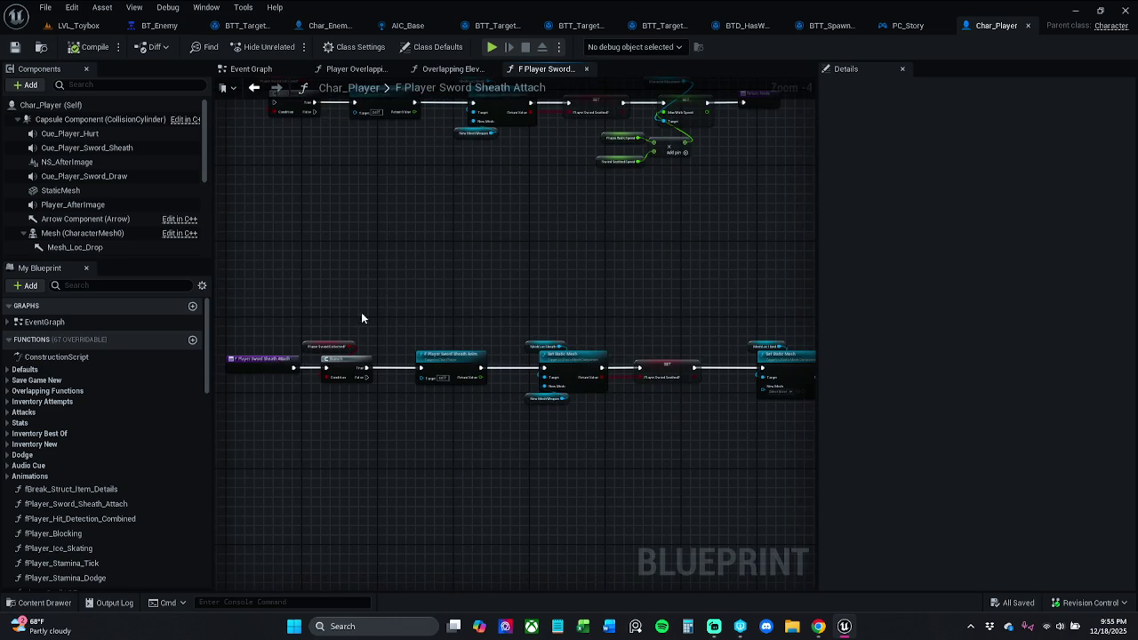
# Copy the sheath-attach node chain and close the Char_Player blueprint.
pyautogui.moveTo(252, 279)
pyautogui.mouseDown()
pyautogui.moveTo(658, 456)
pyautogui.moveTo(897, 485)
pyautogui.moveTo(827, 484)
pyautogui.mouseUp()
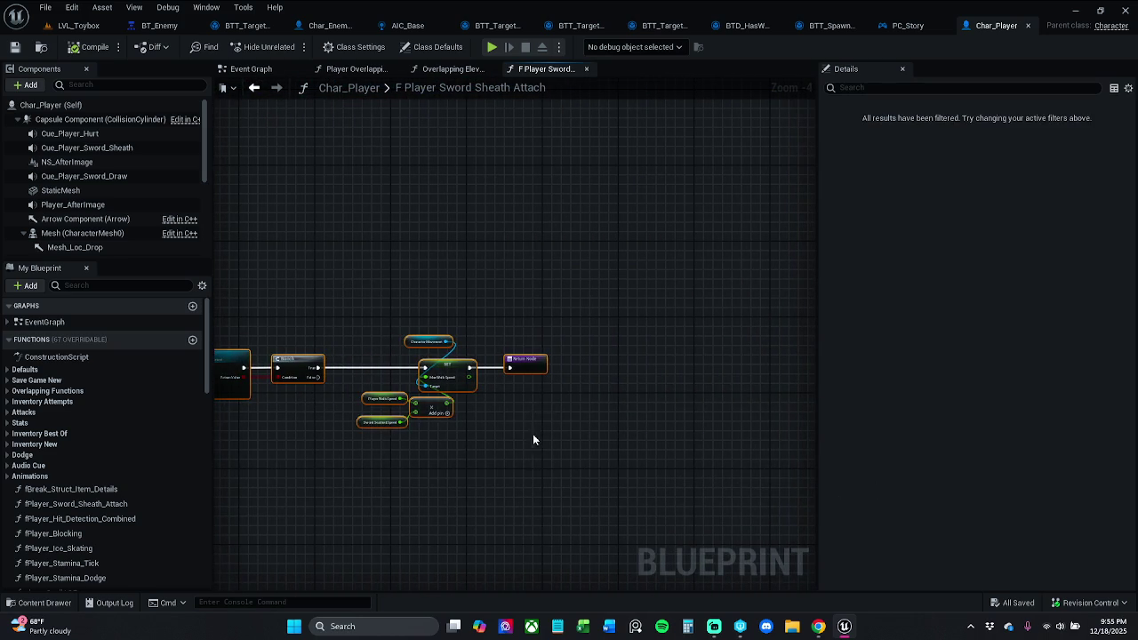
pyautogui.press('Home')
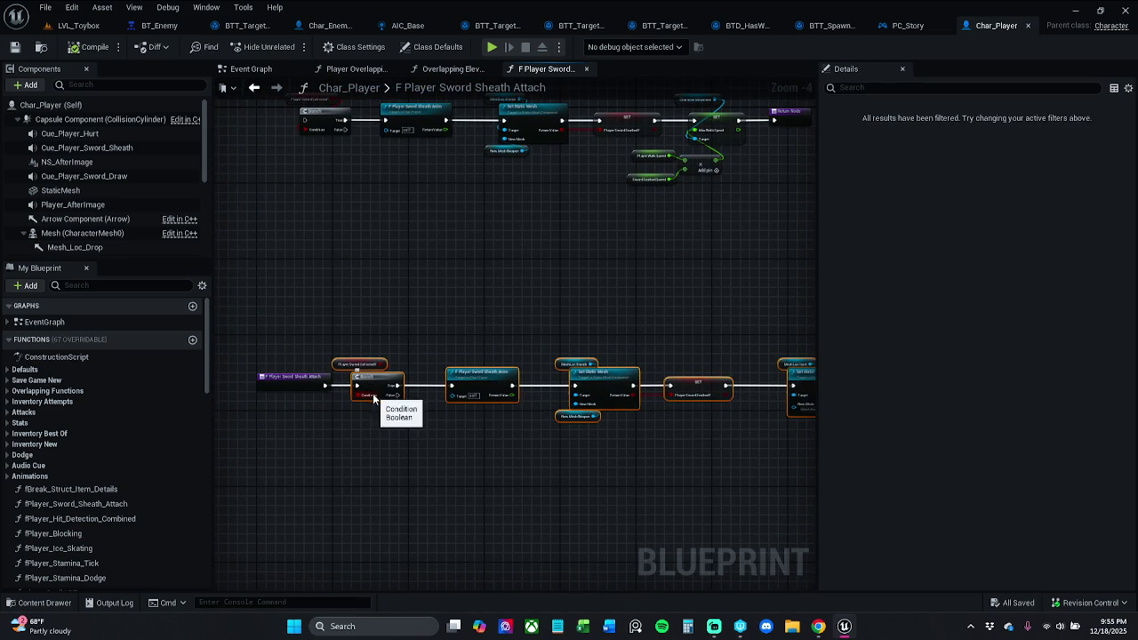
pyautogui.click(1027, 26)
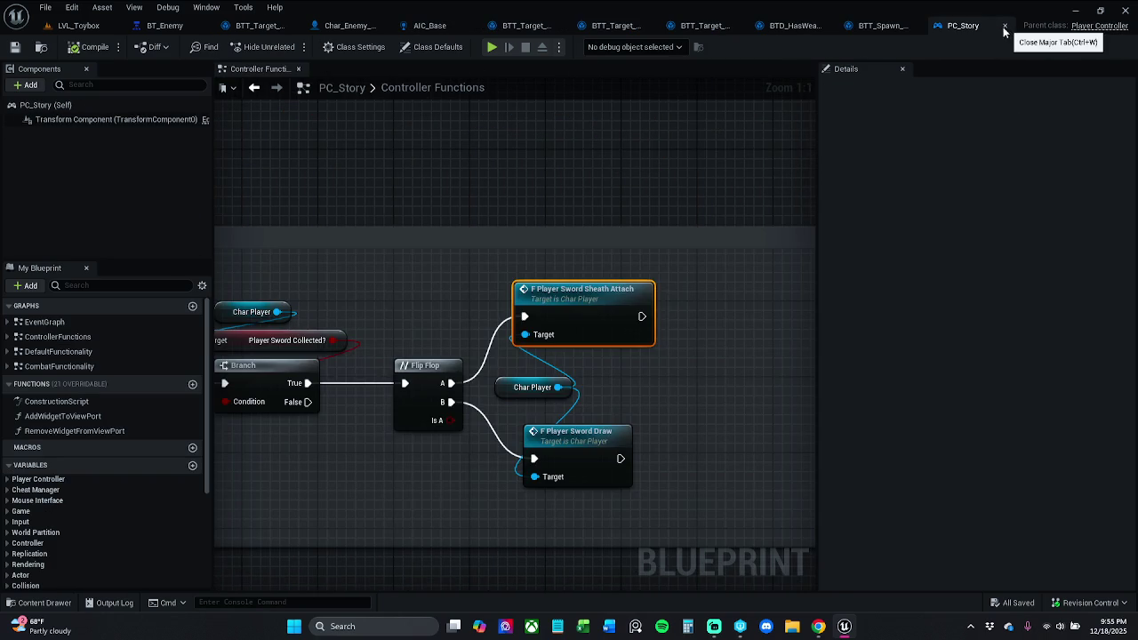
# Close PC_Story and add a new function to Char_Enemy_Parent's Functions list.
pyautogui.click(1002, 26)
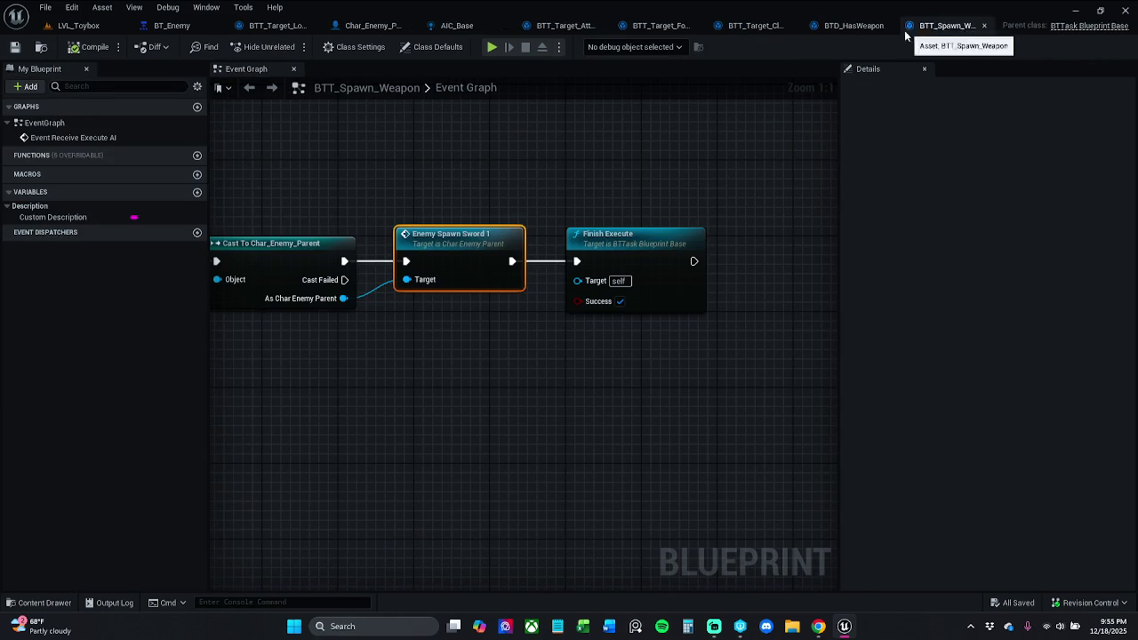
pyautogui.click(368, 25)
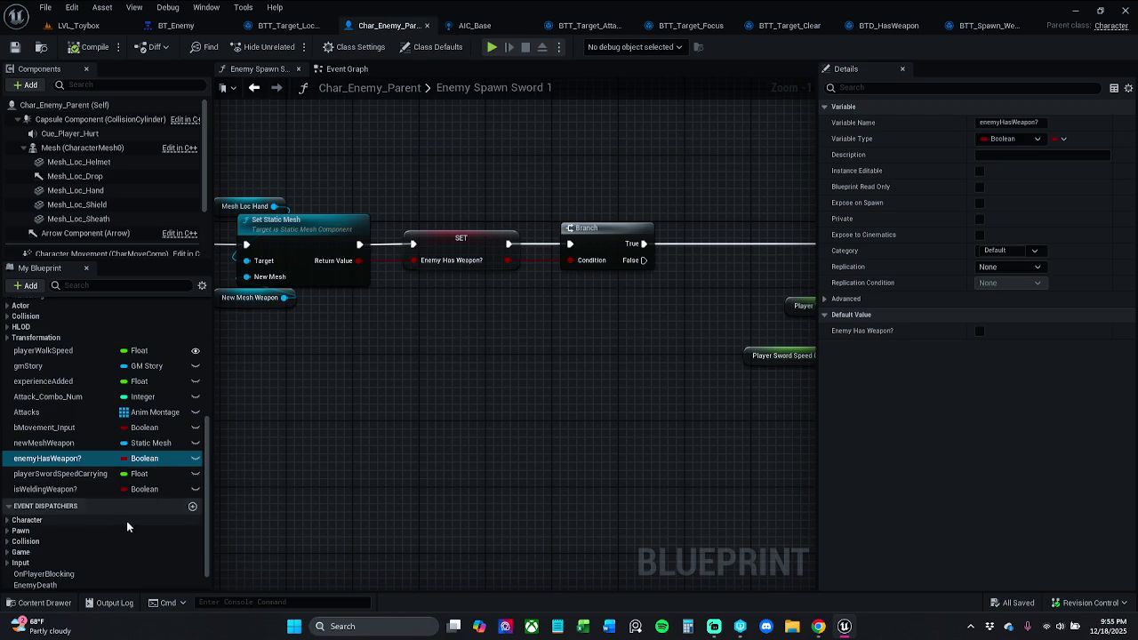
pyautogui.scroll(5, 77, 427)
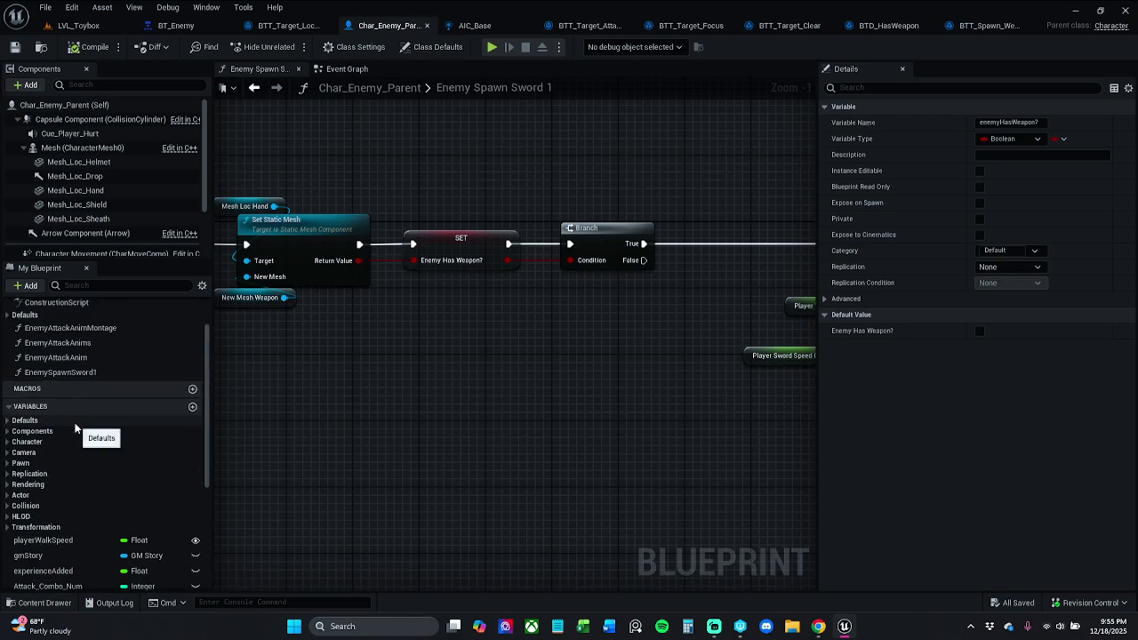
pyautogui.click(192, 354)
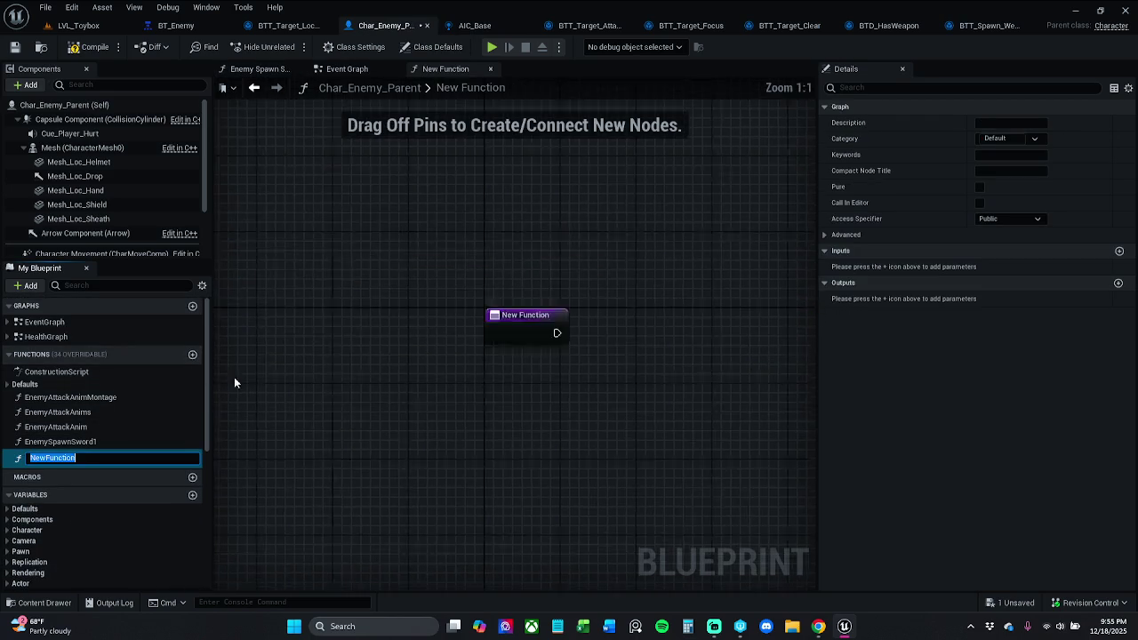
# Paste the sheath nodes into NewFunction and place the Branch group beside its entry node.
pyautogui.press('Return')
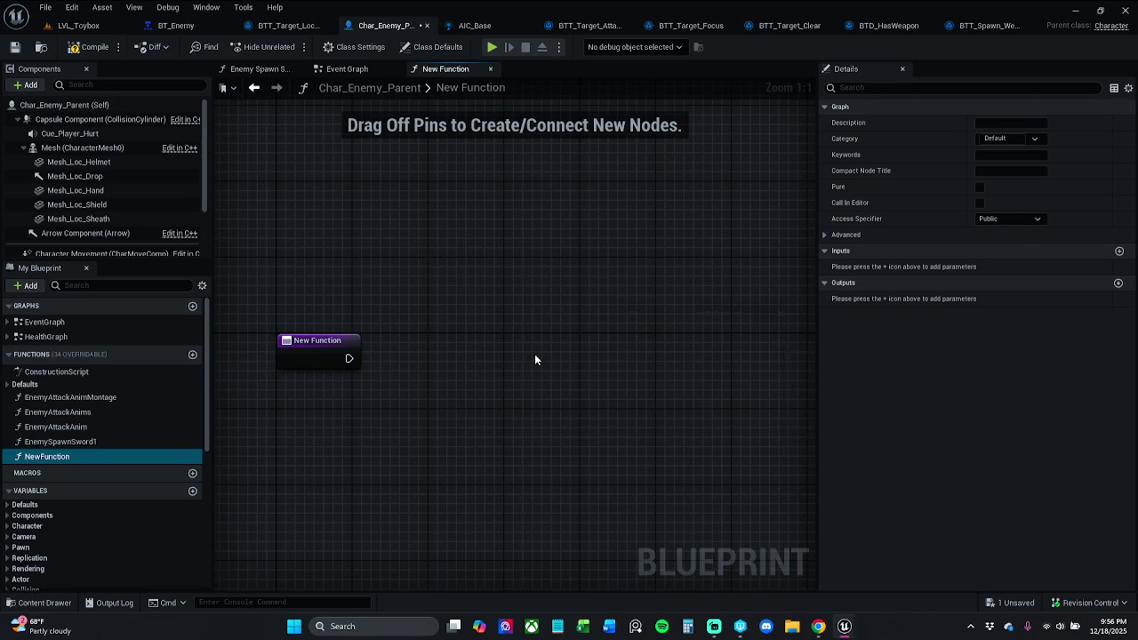
pyautogui.hotkey('ctrl', 'v')
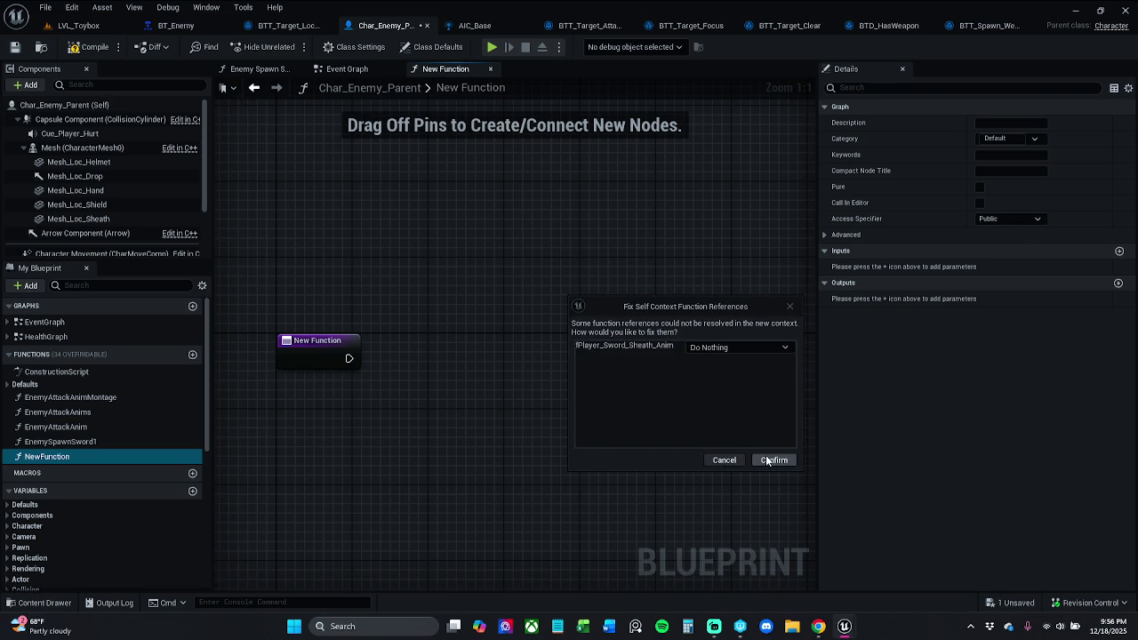
pyautogui.click(773, 460)
pyautogui.moveTo(434, 367); pyautogui.dragTo(876, 362)
pyautogui.moveTo(414, 341)
pyautogui.mouseDown()
pyautogui.moveTo(647, 368)
pyautogui.moveTo(774, 363)
pyautogui.moveTo(570, 356)
pyautogui.moveTo(589, 356)
pyautogui.mouseUp()
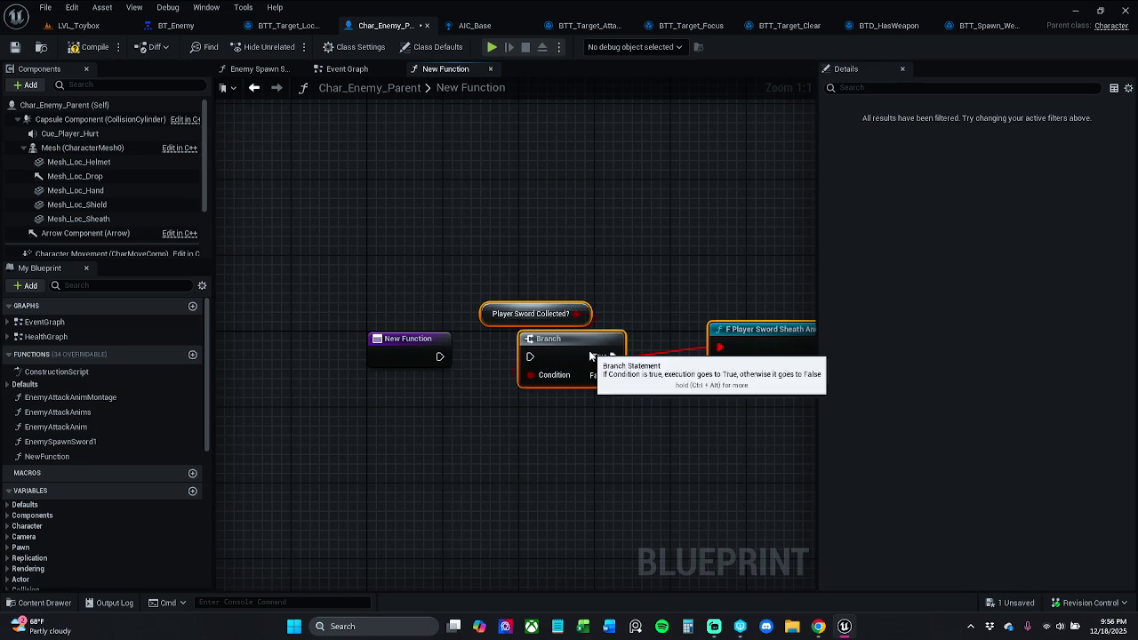
pyautogui.click(637, 287)
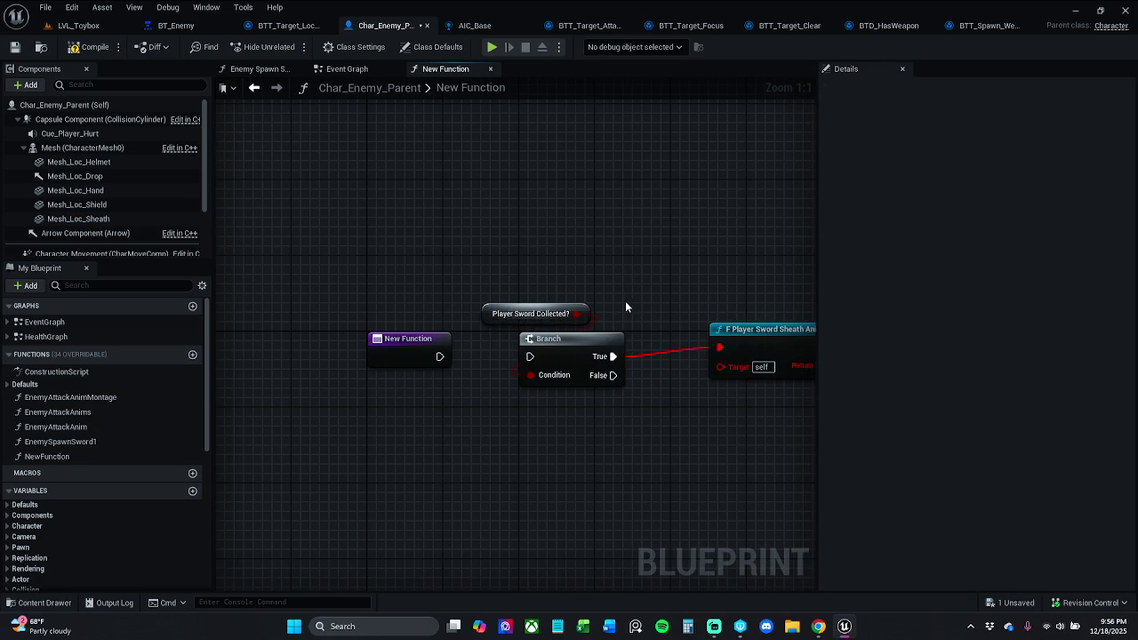
# Convert the Player Sword Collected? node into a local Boolean variable.
pyautogui.click(484, 312)
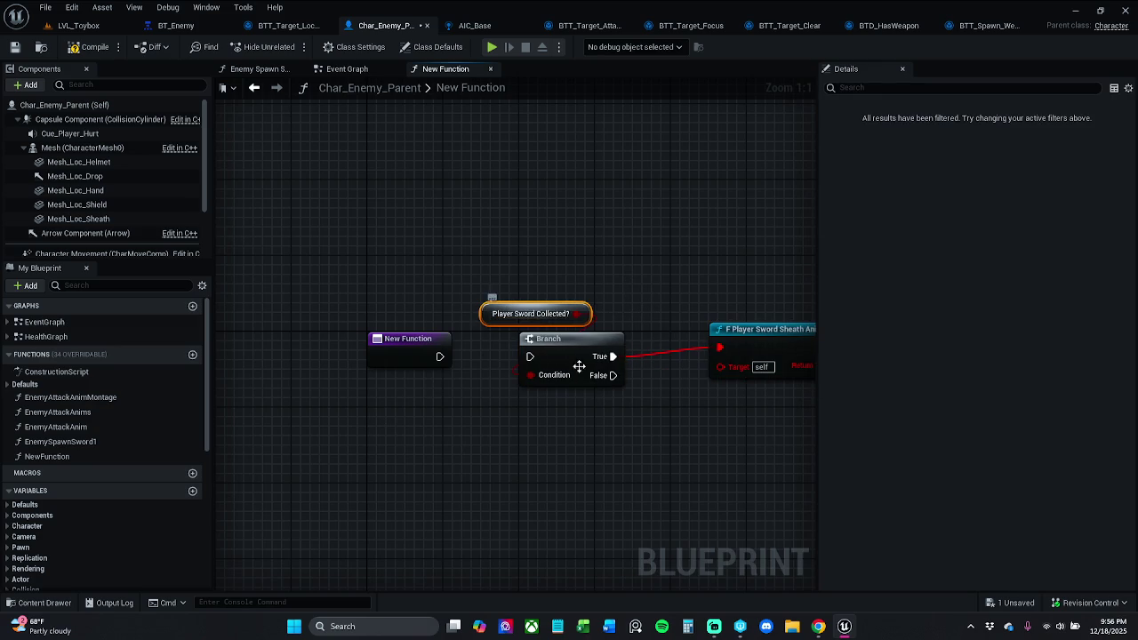
pyautogui.rightClick(491, 312)
pyautogui.click(561, 345)
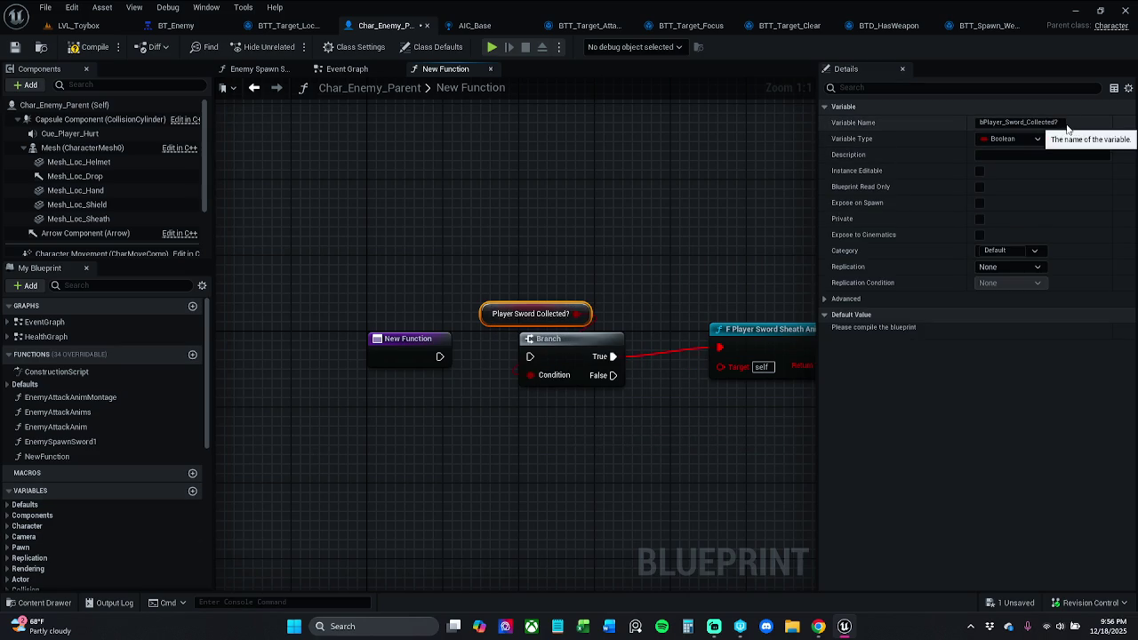
# Rename the local Boolean variable to bEnemyHasSword?
pyautogui.click(1054, 122)
pyautogui.write('?')
pyautogui.press('Return')
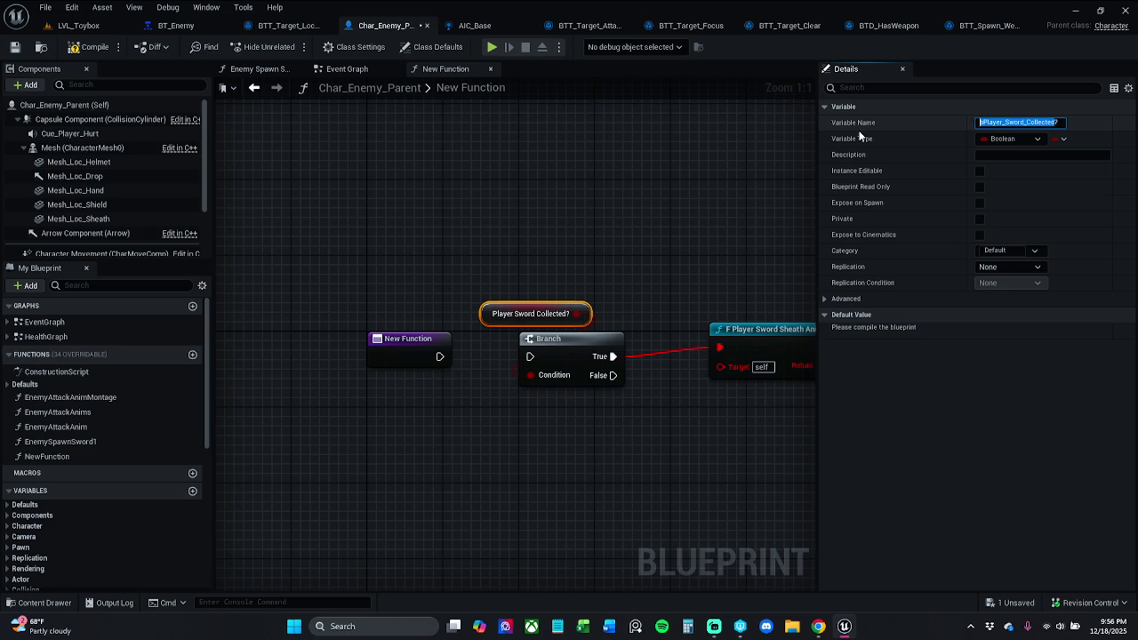
pyautogui.write('bEnemyHasSword')
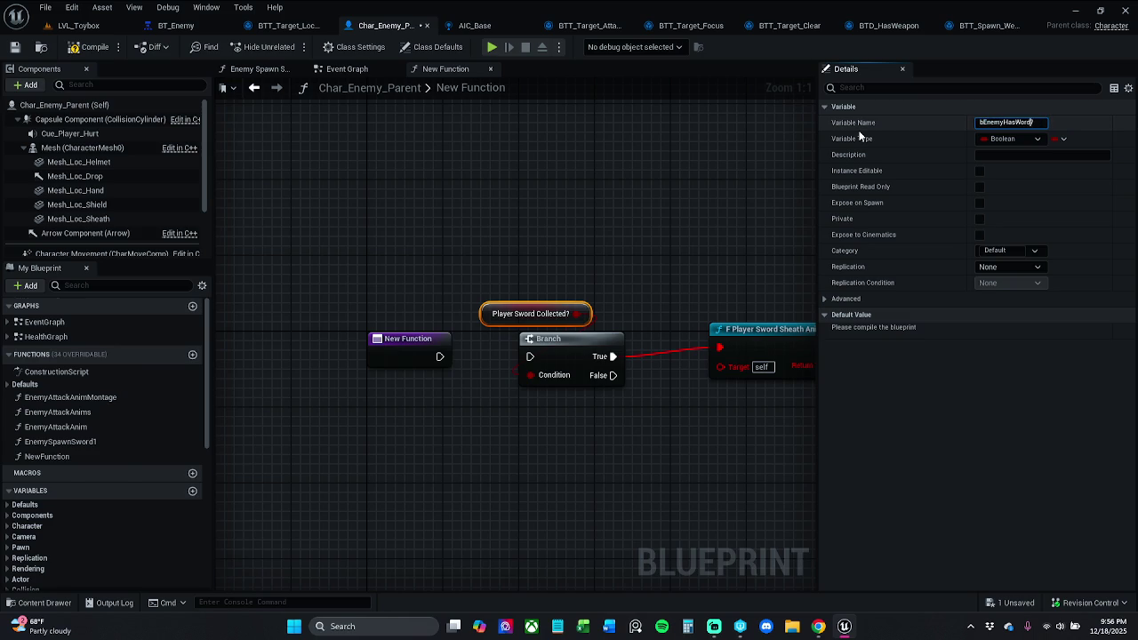
pyautogui.press('Return')
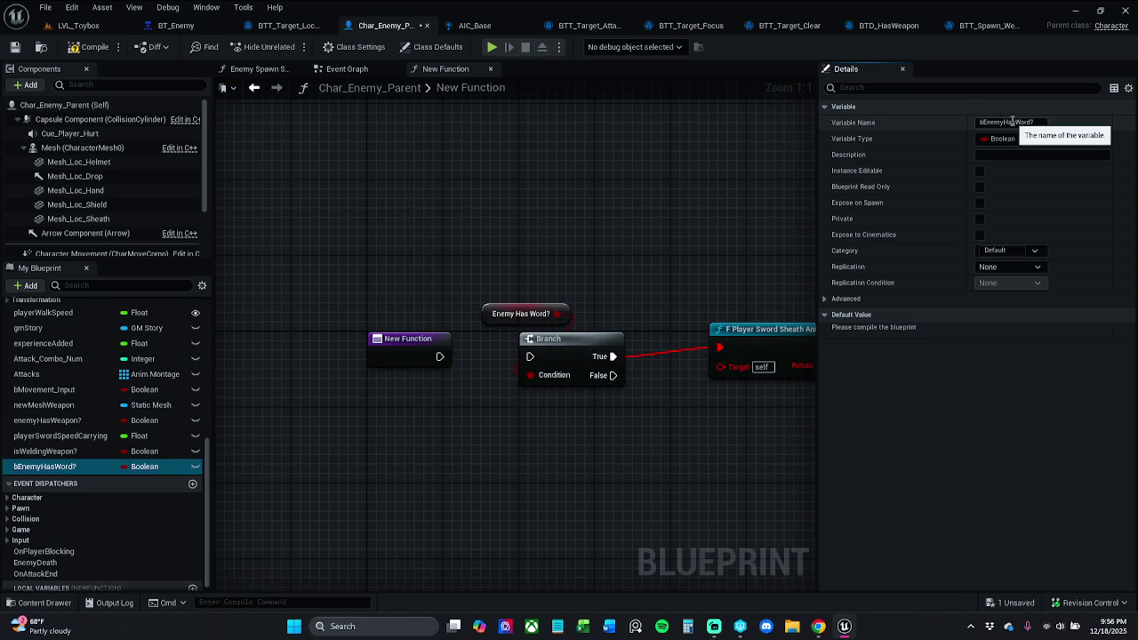
pyautogui.click(1022, 126)
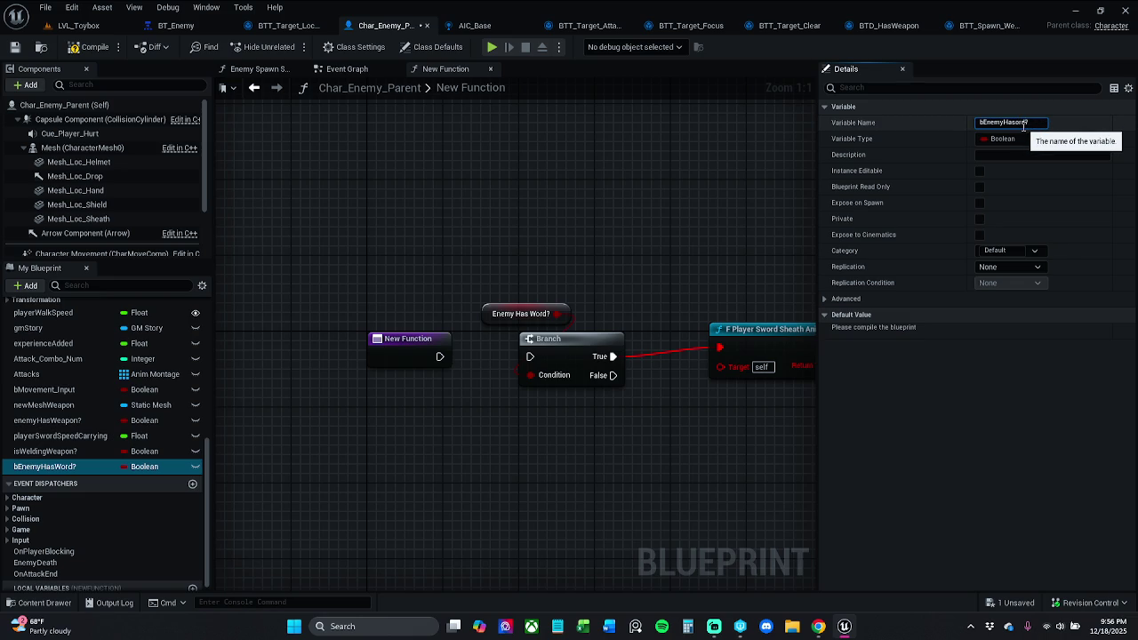
pyautogui.write('Sw')
pyautogui.press('Return')
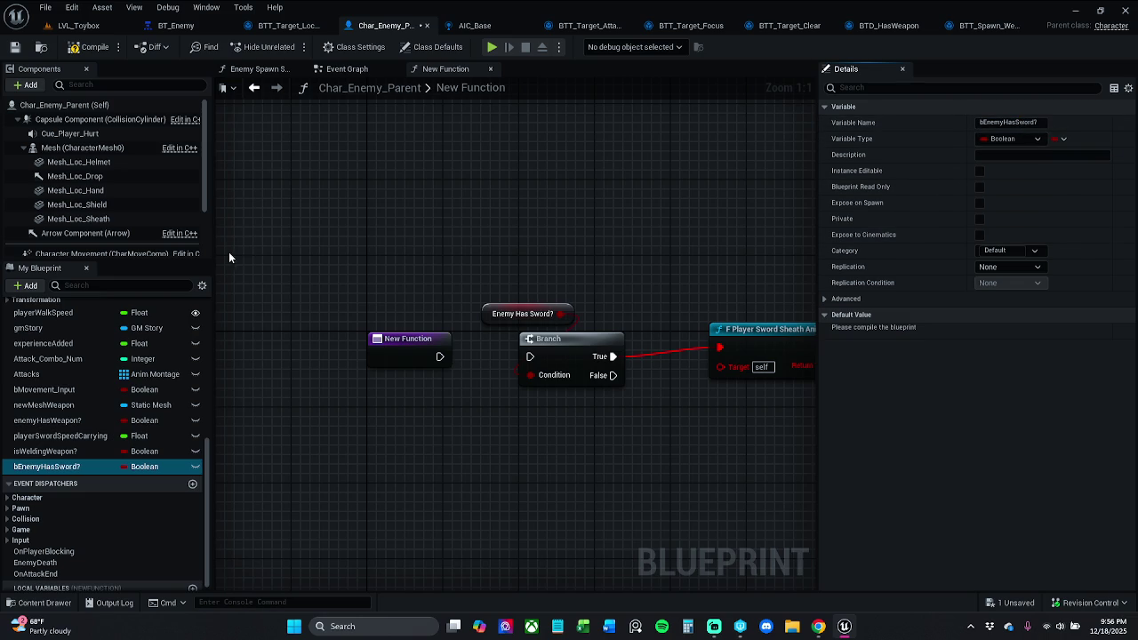
# Compile and wire New Function's execution into the Branch.
pyautogui.press('F7')
pyautogui.moveTo(385, 347); pyautogui.dragTo(477, 347)
pyautogui.hscroll(3, 533, 373)
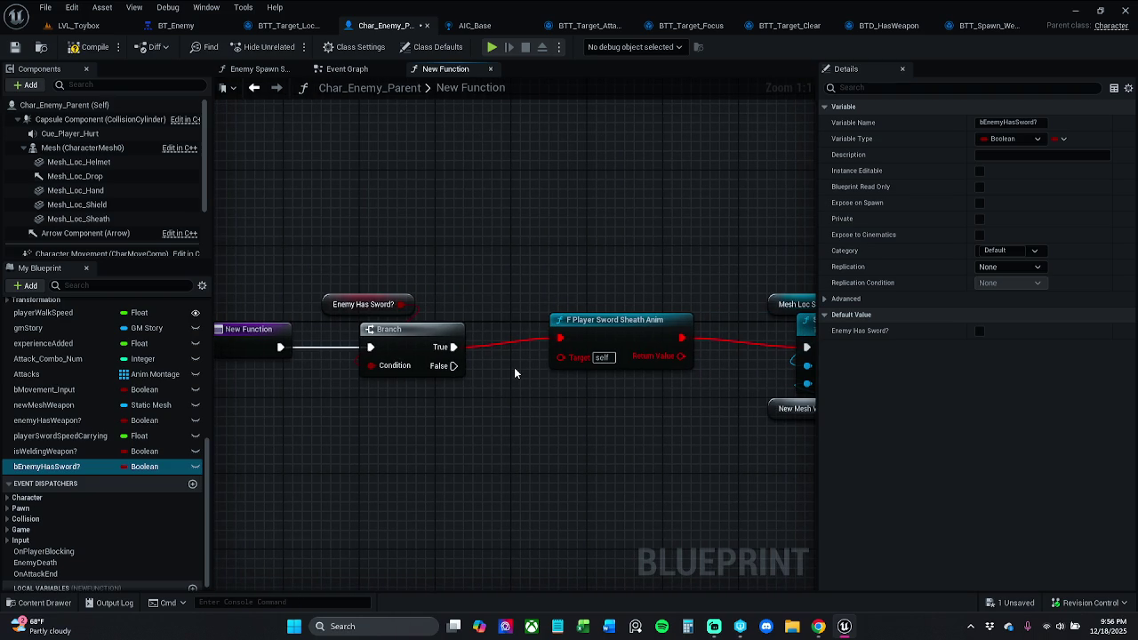
pyautogui.click(611, 342)
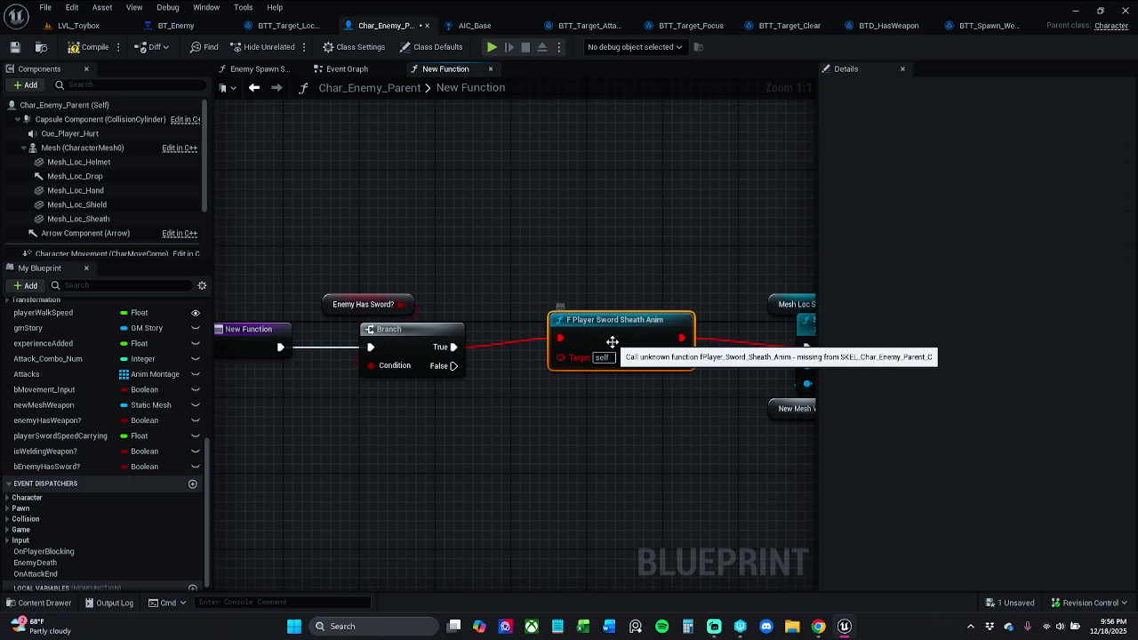
# Open Char_Player from _MyContent > Characters > Player.
pyautogui.click(45, 602)
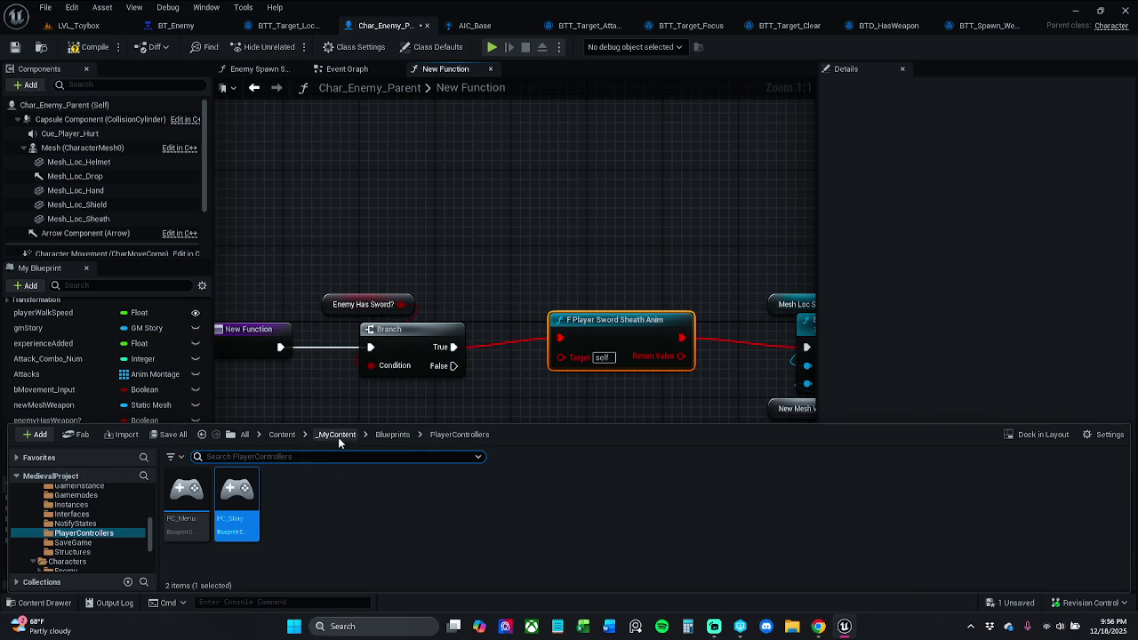
pyautogui.click(338, 436)
pyautogui.doubleClick(338, 498)
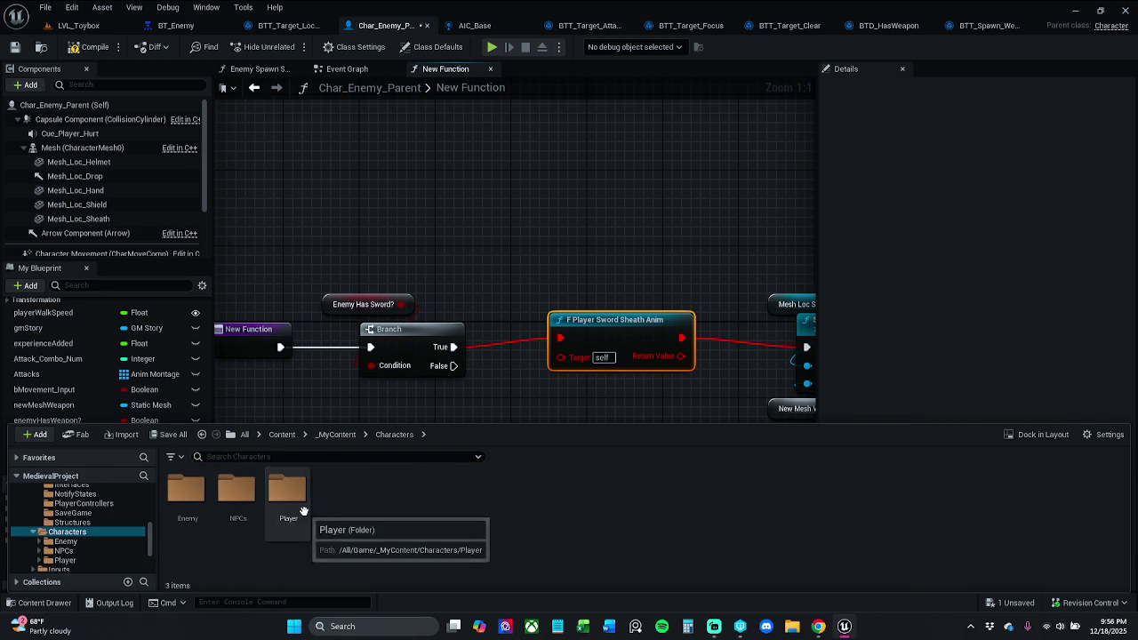
pyautogui.doubleClick(303, 511)
pyautogui.click(236, 498)
pyautogui.doubleClick(237, 498)
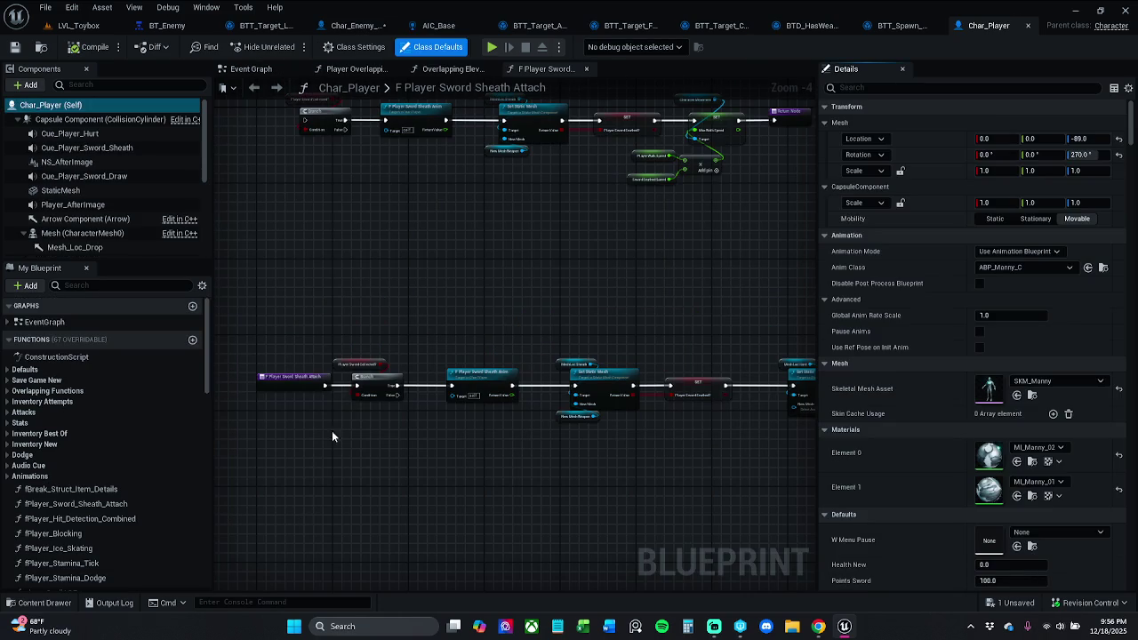
# Open F Player Sword Sheath Anim and copy its Do Once and Play Anim Montage nodes.
pyautogui.scroll(4, 442, 310)
pyautogui.click(456, 332)
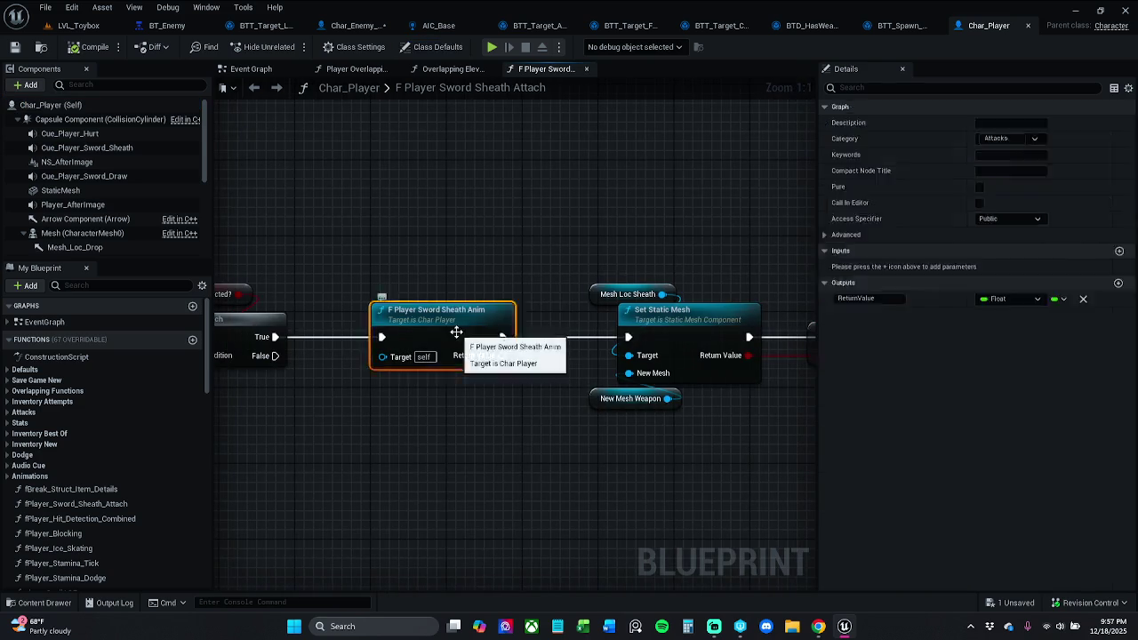
pyautogui.doubleClick(456, 331)
pyautogui.scroll(-2, 415, 294)
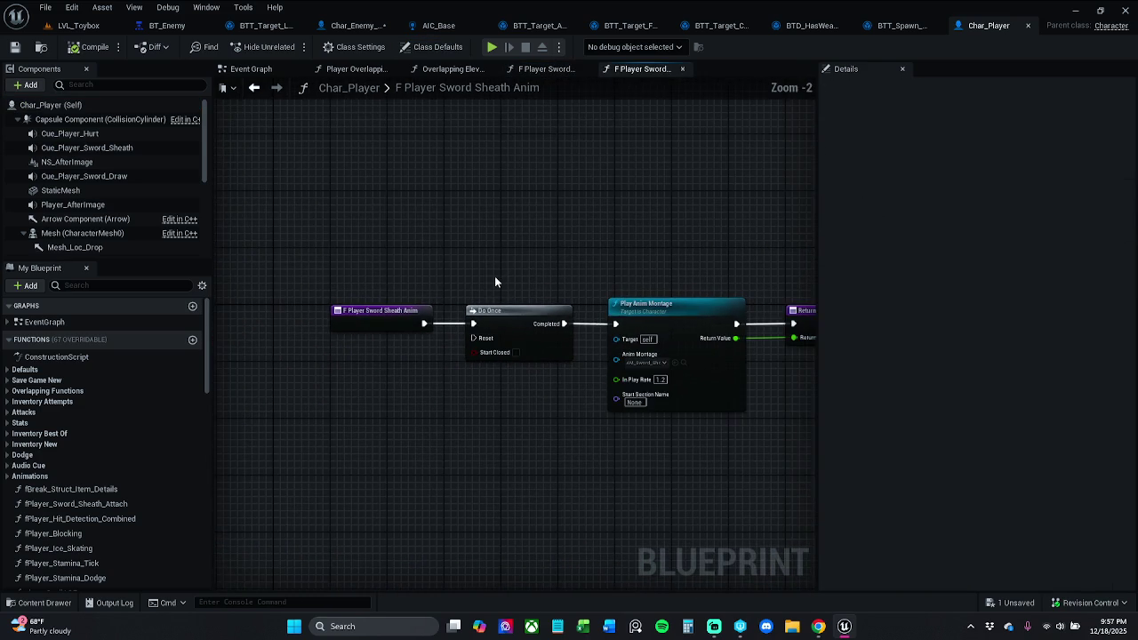
pyautogui.moveTo(391, 256); pyautogui.dragTo(595, 413)
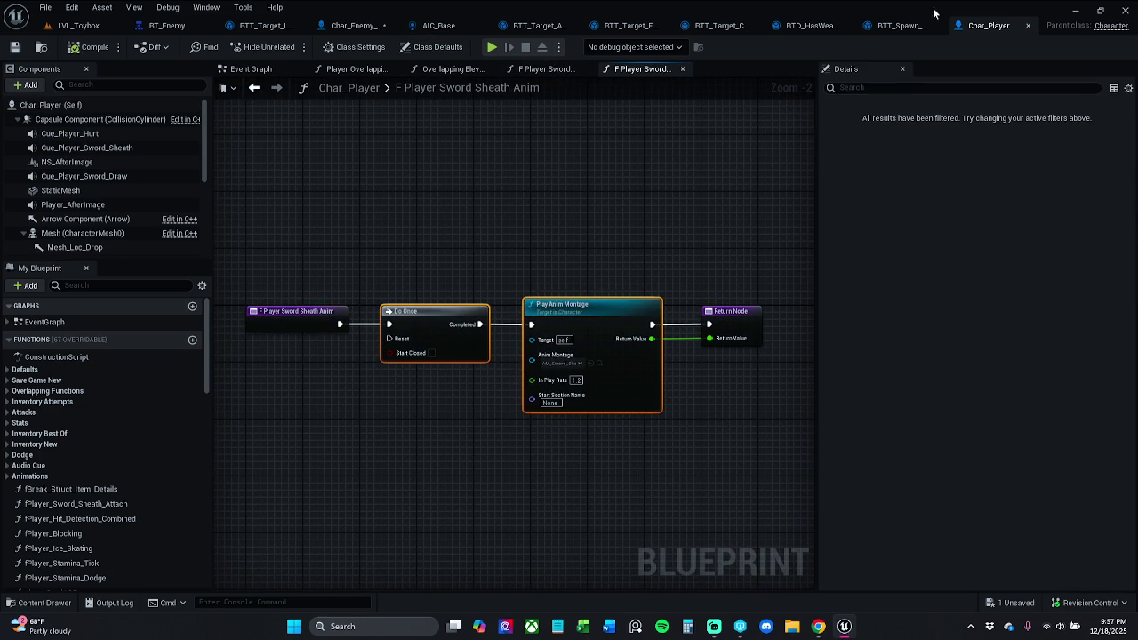
# Return to Char_Enemy_Parent, placing the Char_Player tab beside it.
pyautogui.click(355, 25)
pyautogui.click(639, 273)
pyautogui.moveTo(986, 25); pyautogui.dragTo(431, 32)
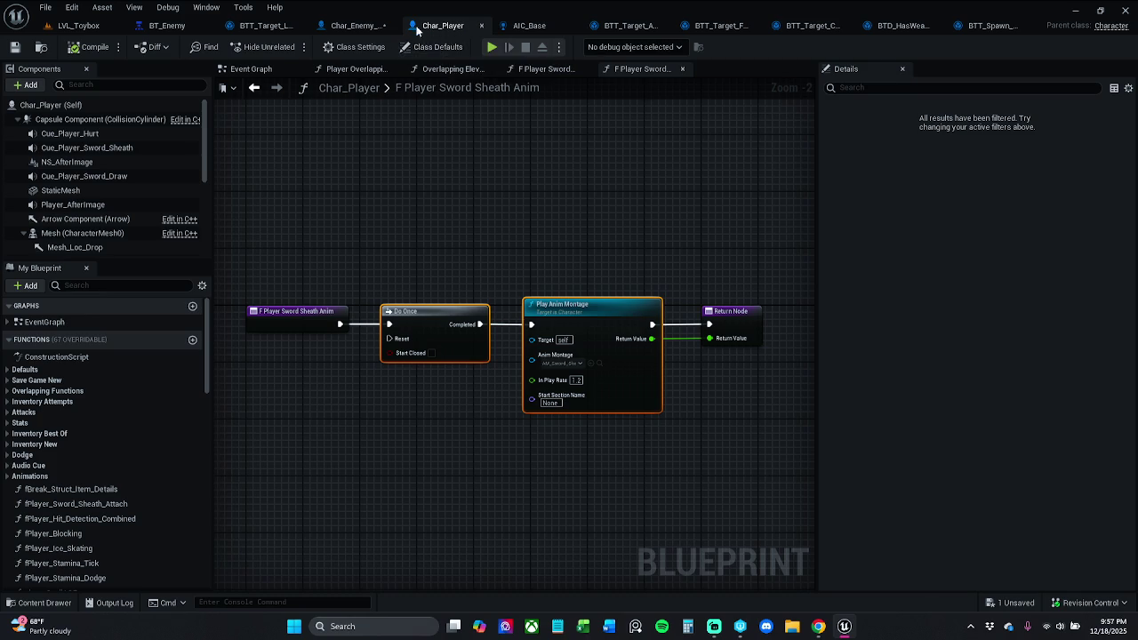
pyautogui.click(366, 27)
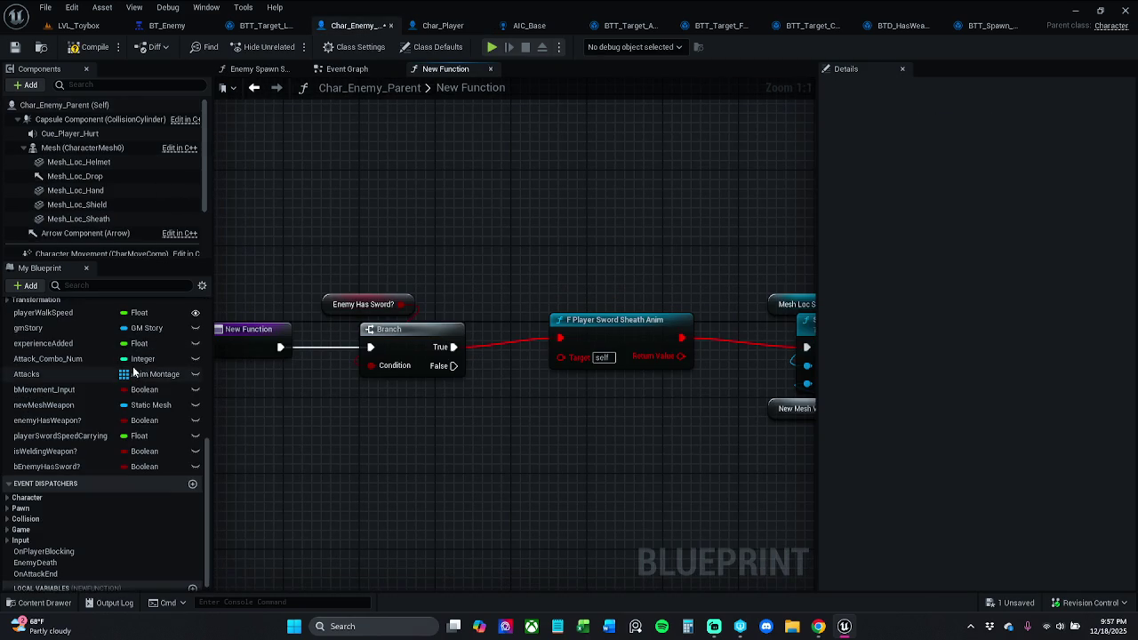
pyautogui.scroll(5, 166, 391)
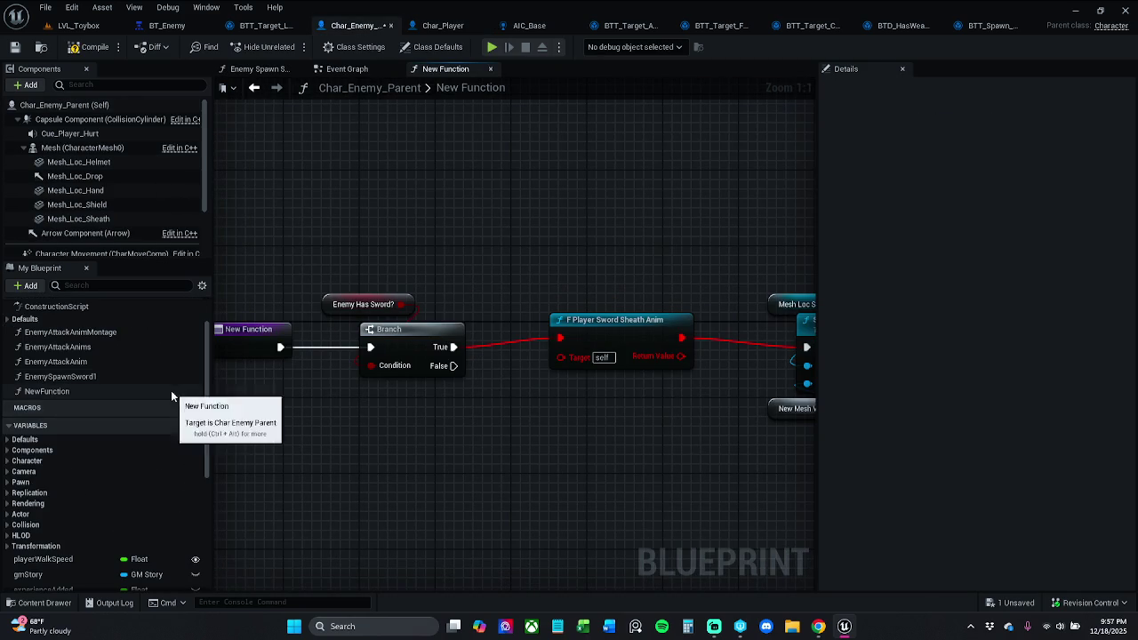
pyautogui.scroll(2, 170, 390)
# Create NewFunction_0, paste Do Once and Play Anim Montage, and wire its entry into Do Once.
pyautogui.click(193, 355)
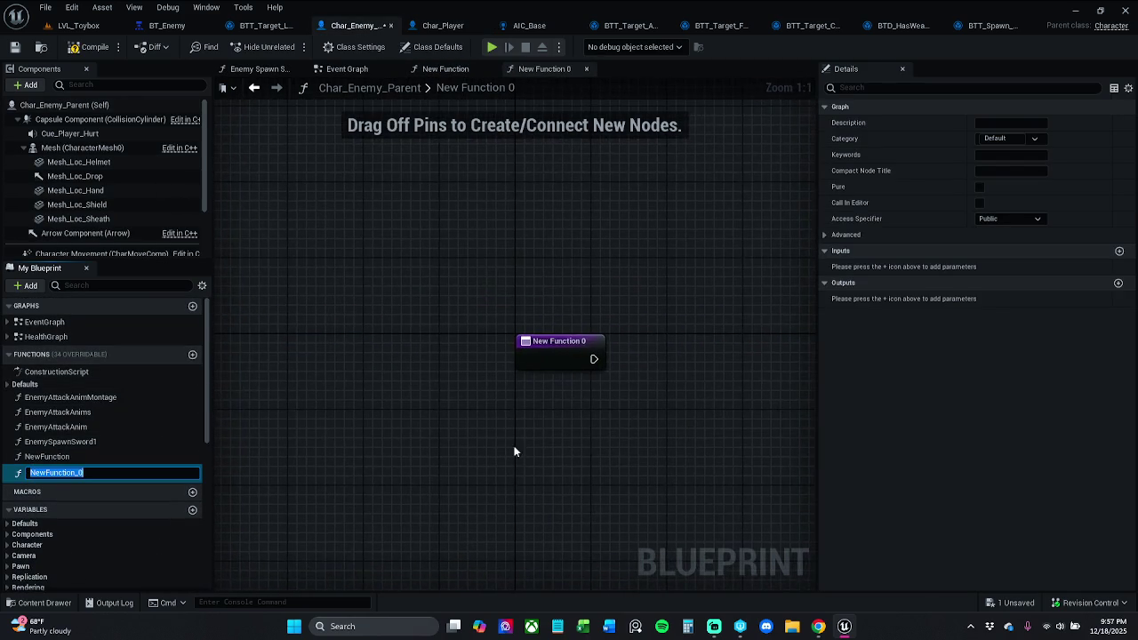
pyautogui.moveTo(503, 449); pyautogui.dragTo(407, 439)
pyautogui.hotkey('ctrl', 'v')
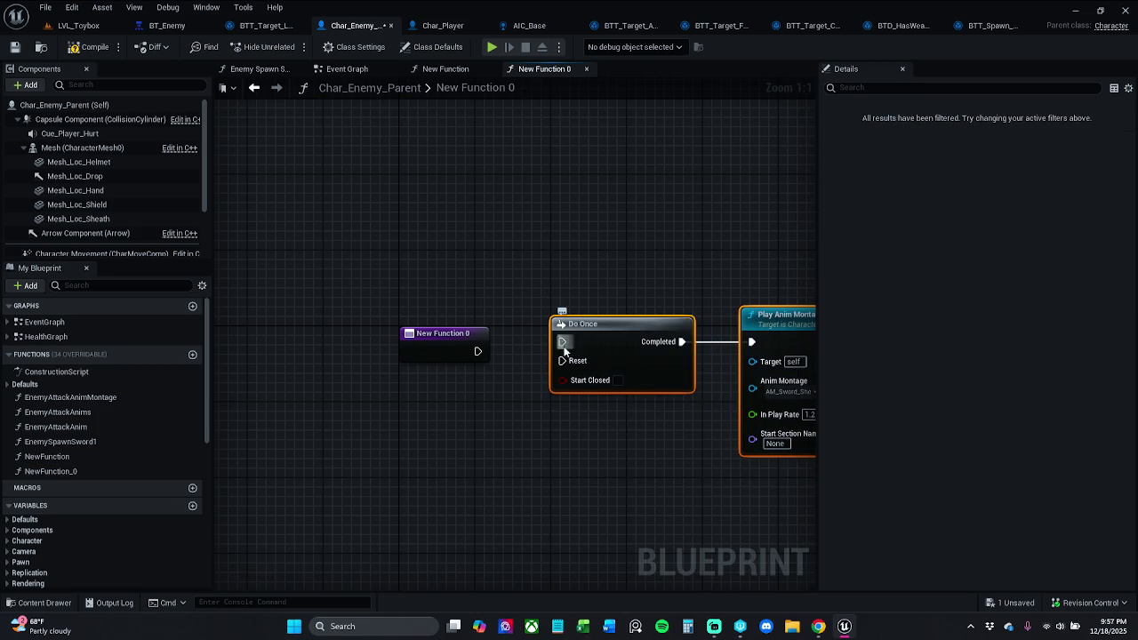
pyautogui.moveTo(562, 351); pyautogui.dragTo(469, 354)
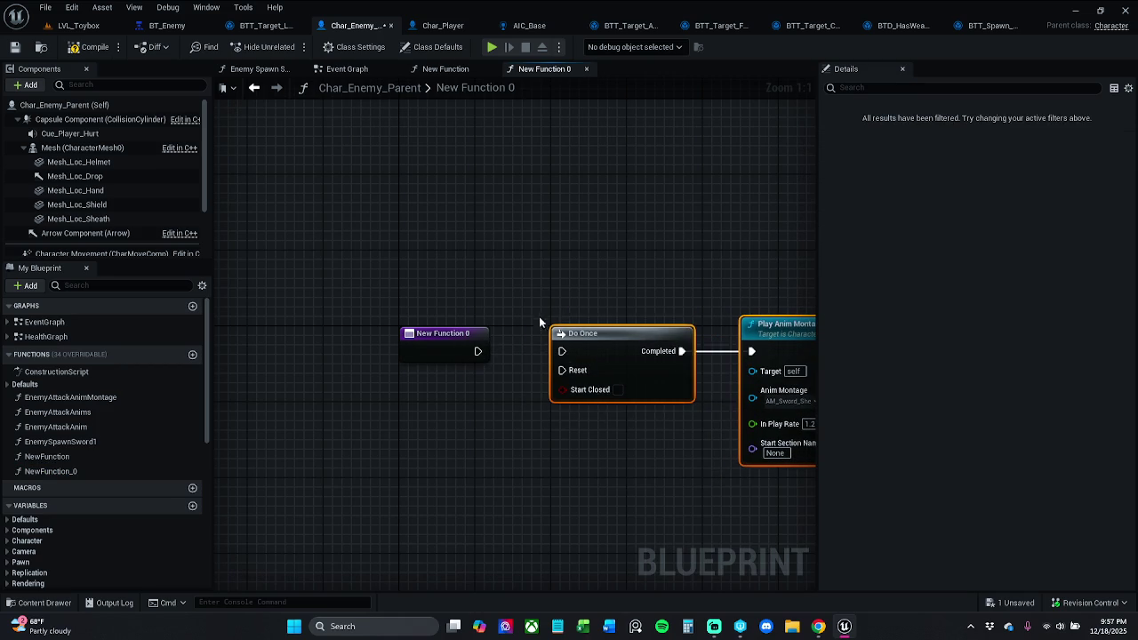
pyautogui.moveTo(562, 351)
pyautogui.mouseDown()
pyautogui.moveTo(478, 351)
pyautogui.moveTo(362, 285)
pyautogui.moveTo(434, 261)
pyautogui.moveTo(525, 264)
pyautogui.mouseUp()
pyautogui.click(363, 284)
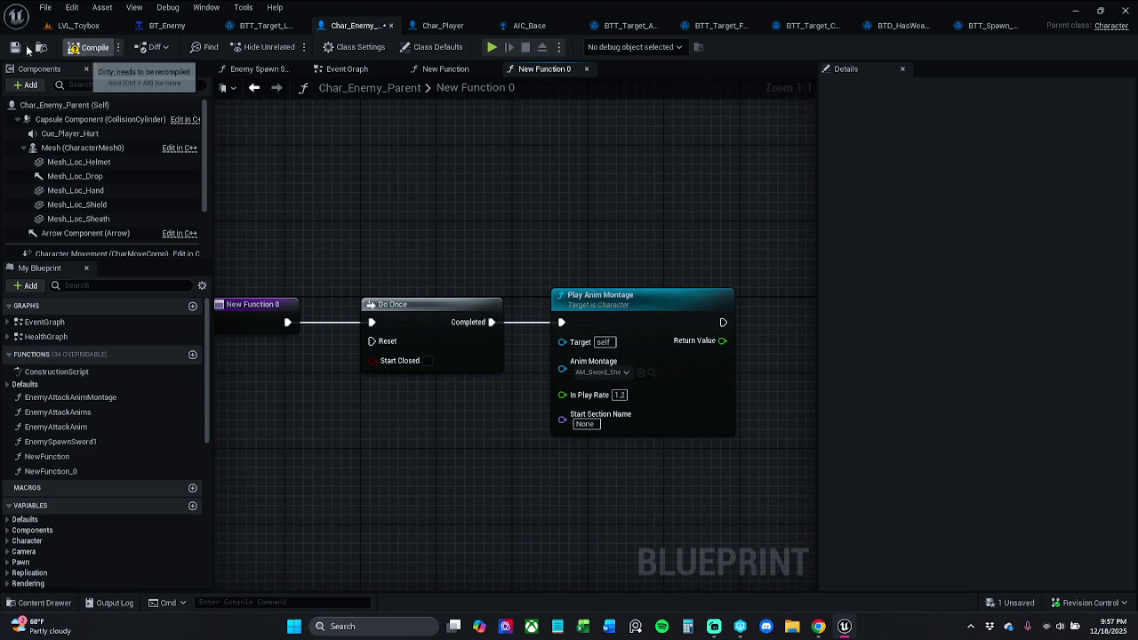
# Compile, create the missing SwordSeathedSpeed float variable from its node, then switch to Char_Player.
pyautogui.click(89, 46)
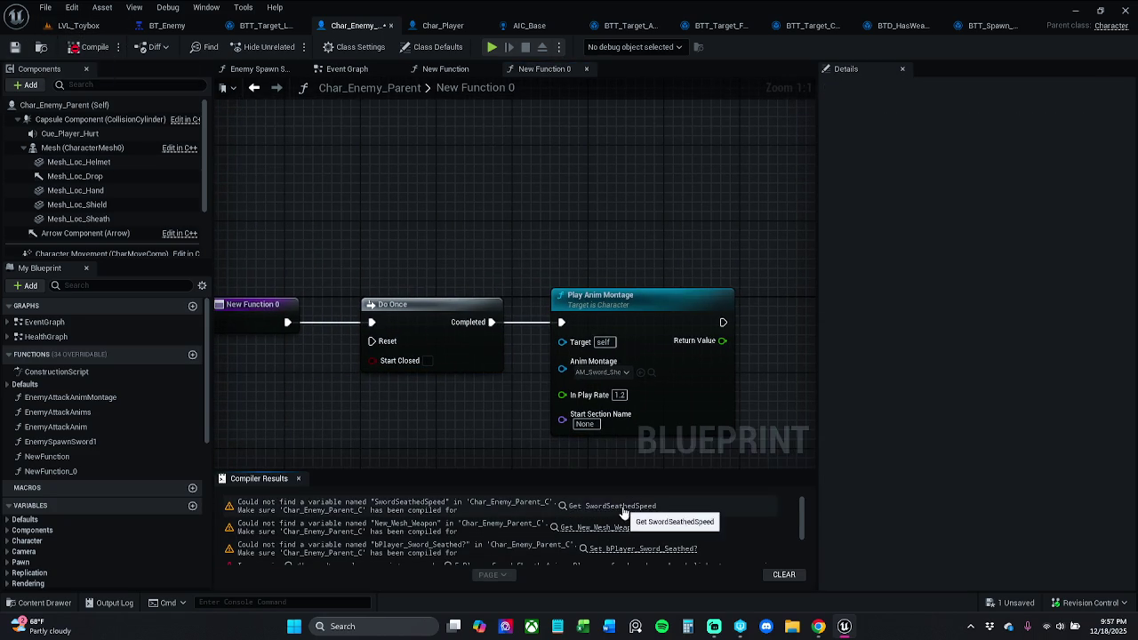
pyautogui.click(614, 506)
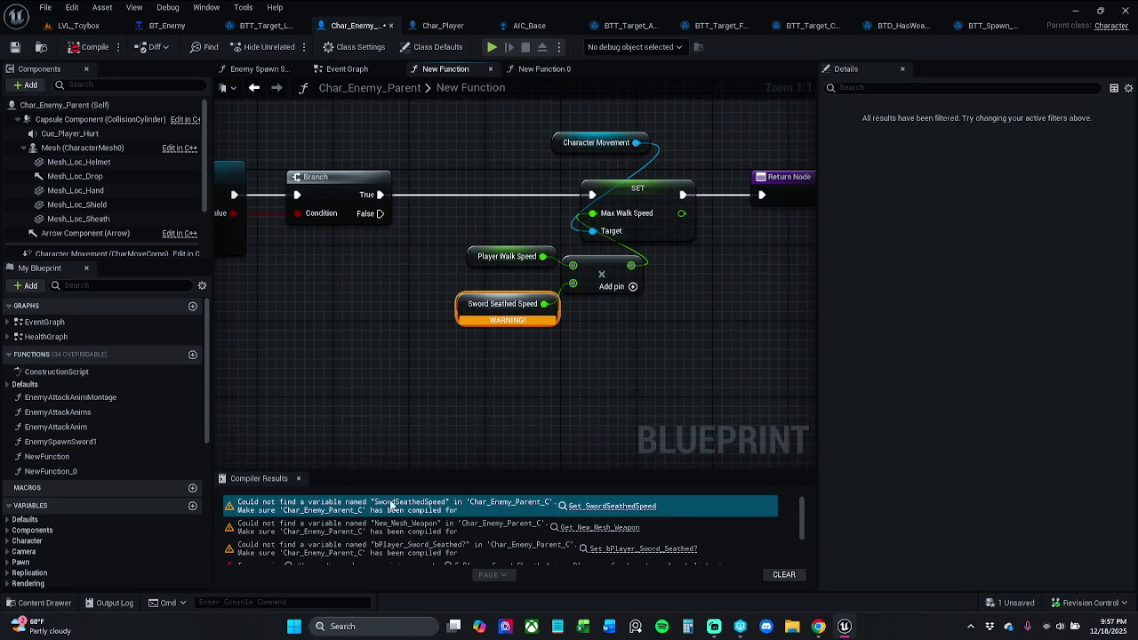
pyautogui.click(298, 478)
pyautogui.moveTo(405, 387); pyautogui.dragTo(517, 299)
pyautogui.rightClick(461, 315)
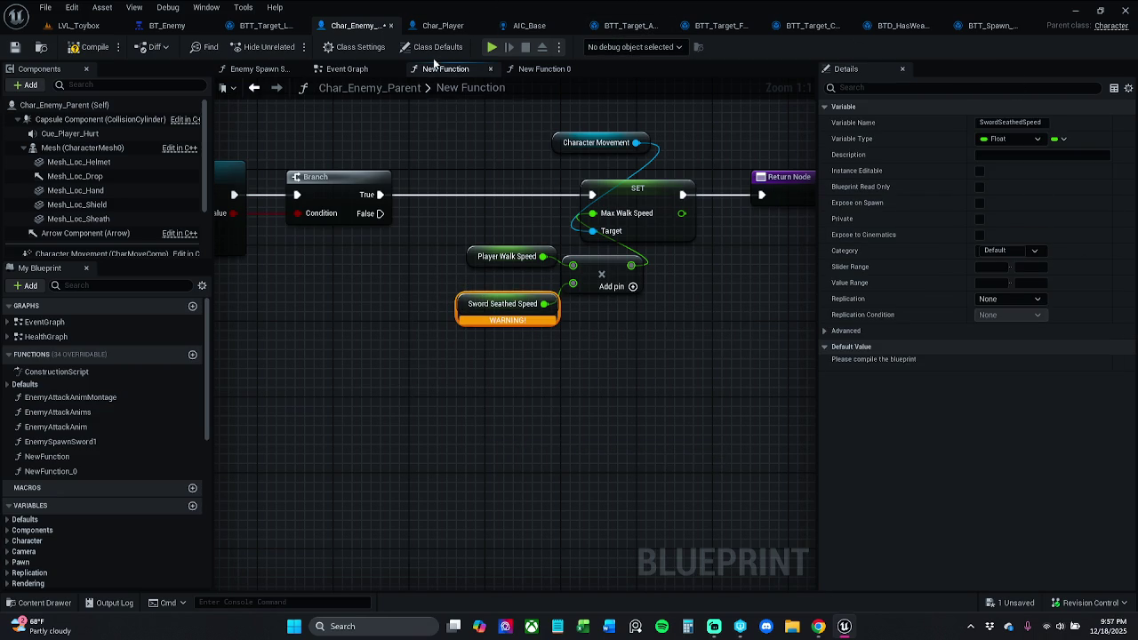
pyautogui.click(442, 25)
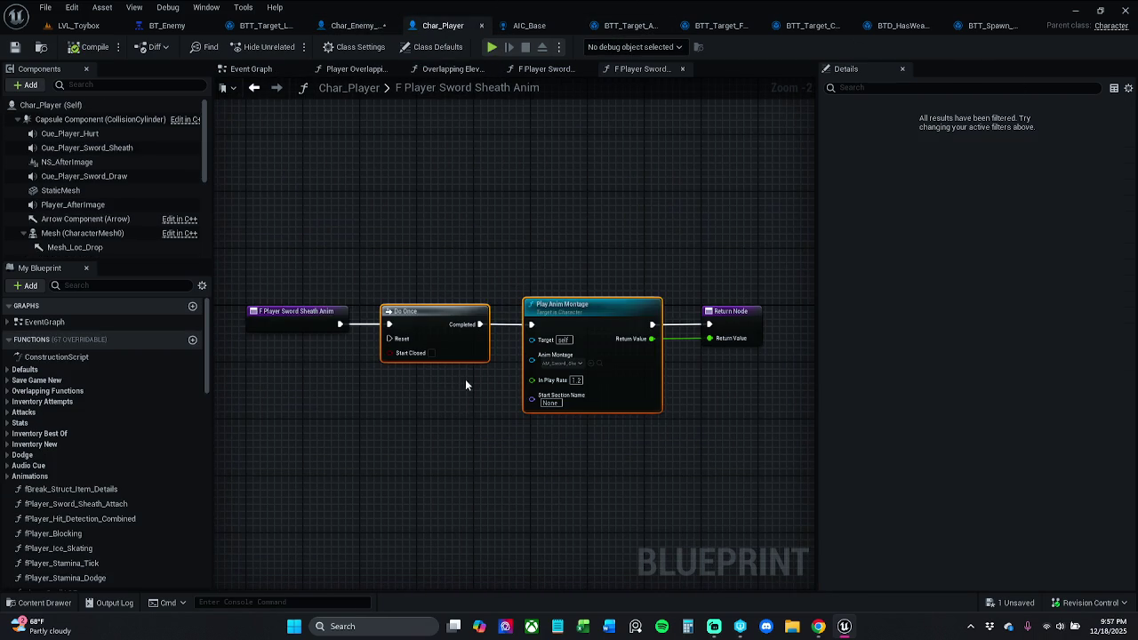
# Compare Char_Player's Sword Sheath Attach function with Char_Enemy_Parent's New Function graph.
pyautogui.click(557, 72)
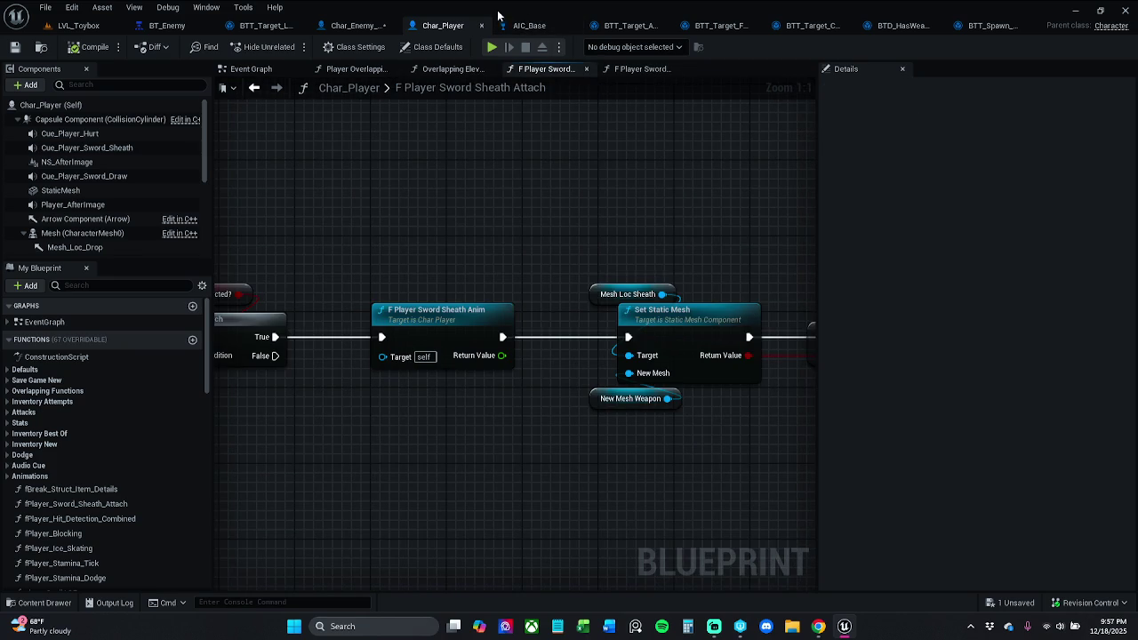
pyautogui.click(346, 25)
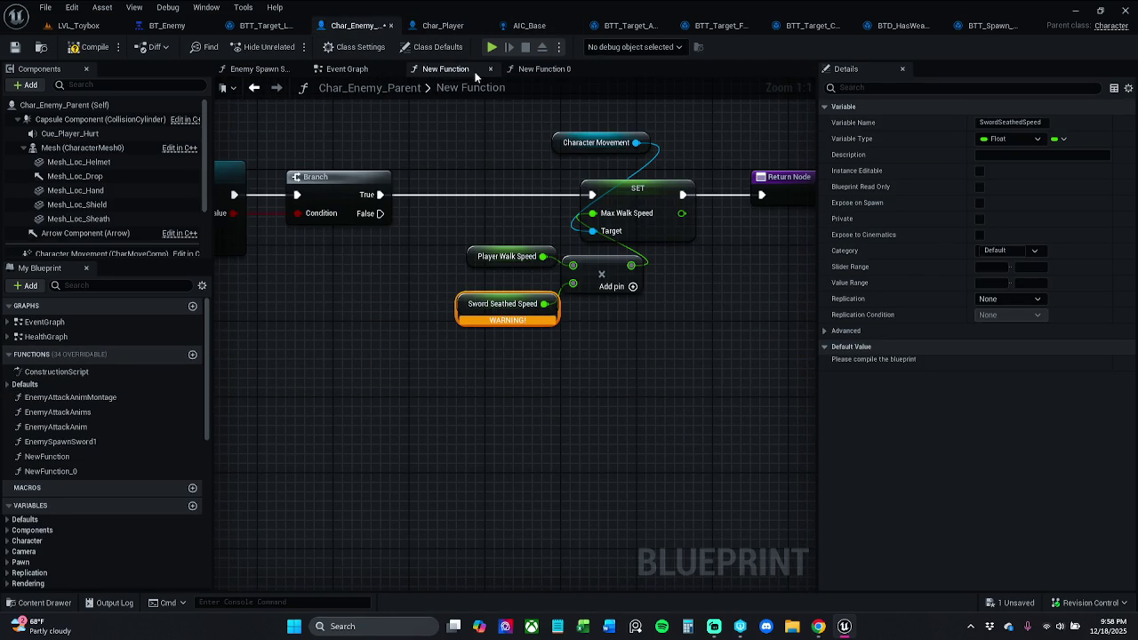
pyautogui.scroll(-2, 485, 201)
pyautogui.moveTo(410, 229)
pyautogui.mouseDown()
pyautogui.moveTo(470, 254)
pyautogui.moveTo(663, 241)
pyautogui.moveTo(776, 277)
pyautogui.mouseUp()
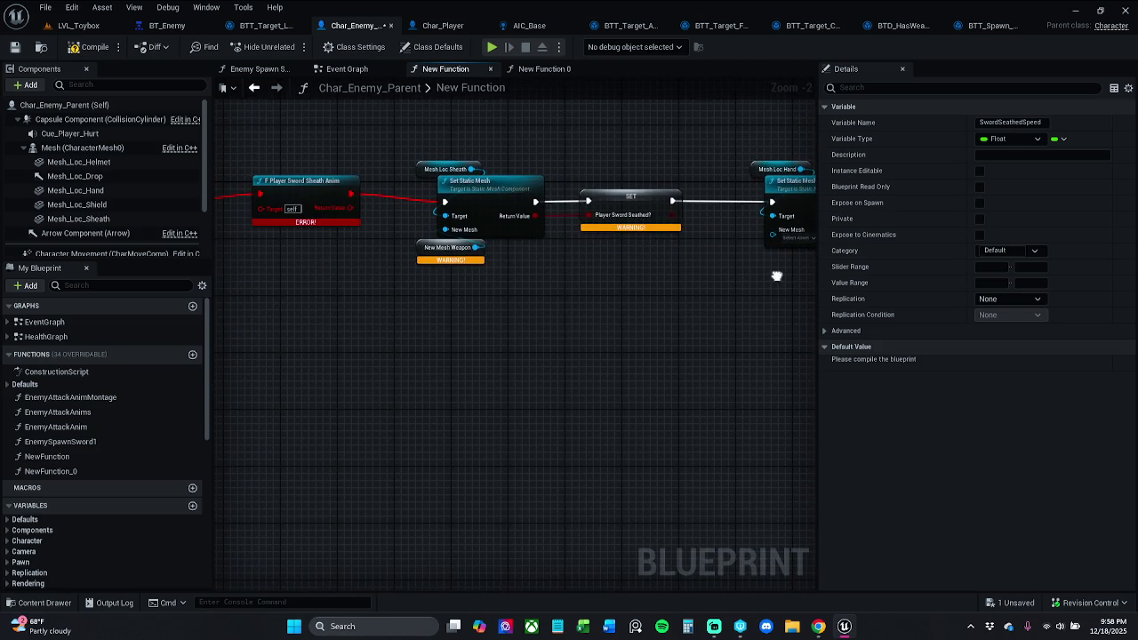
pyautogui.moveTo(527, 273); pyautogui.dragTo(576, 295)
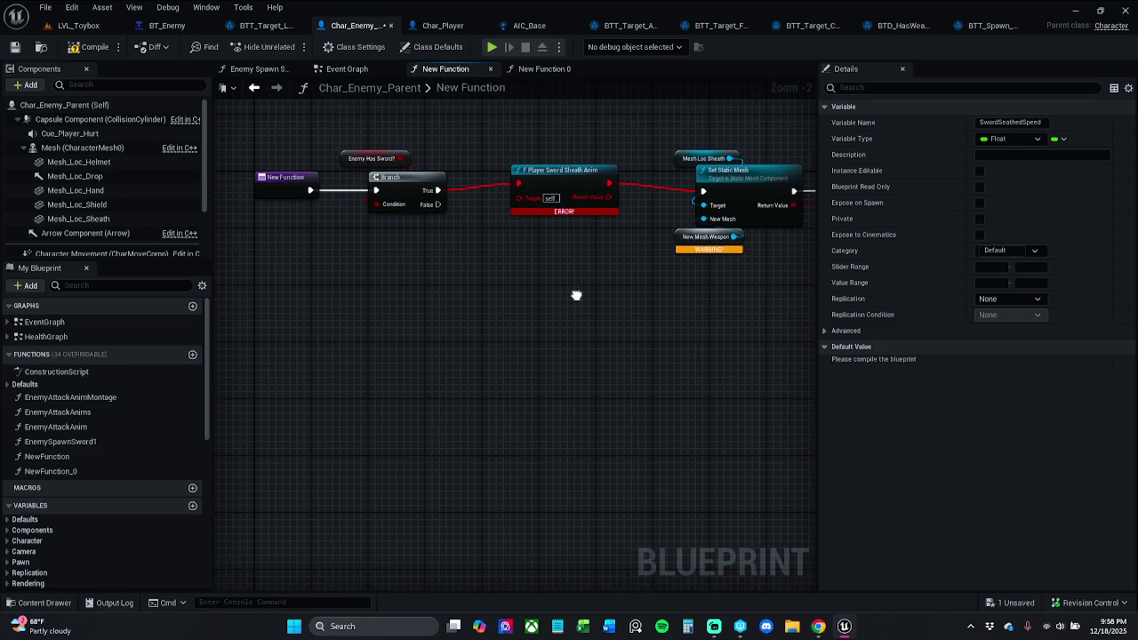
# Look up Sword Seathed Speed's 0.95 default value in Char_Player.
pyautogui.click(443, 25)
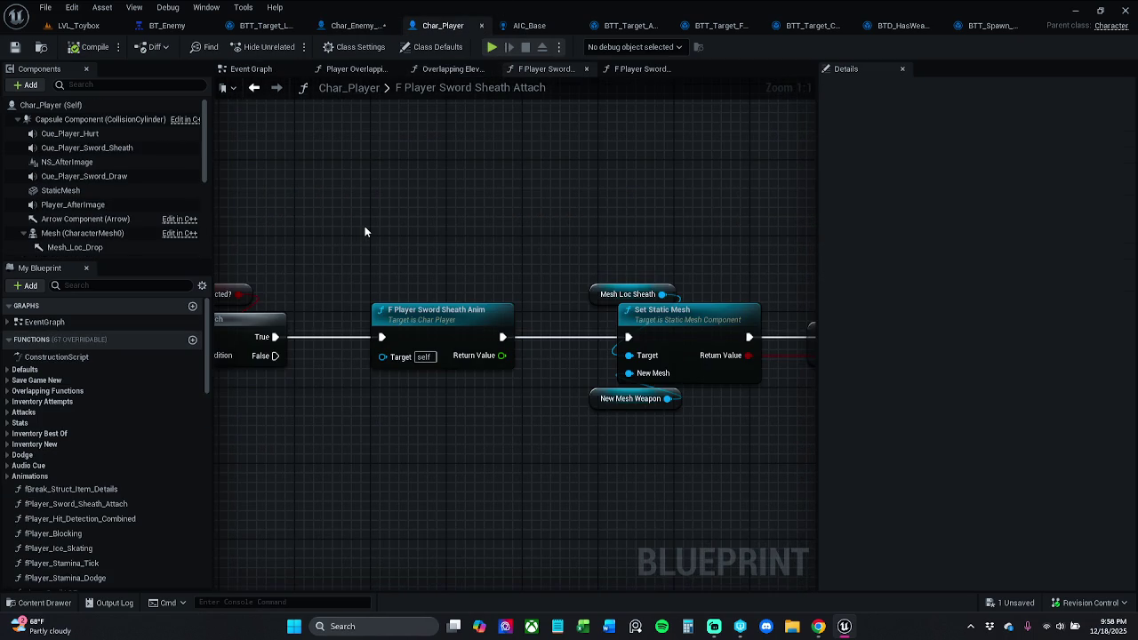
pyautogui.scroll(-3, 364, 231)
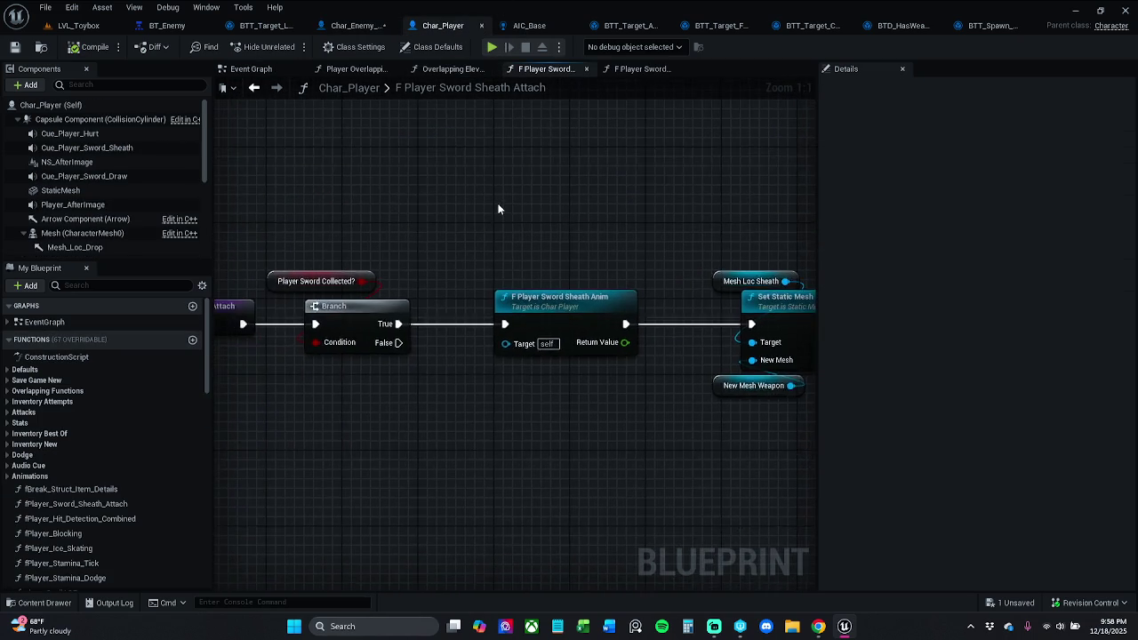
pyautogui.click(354, 25)
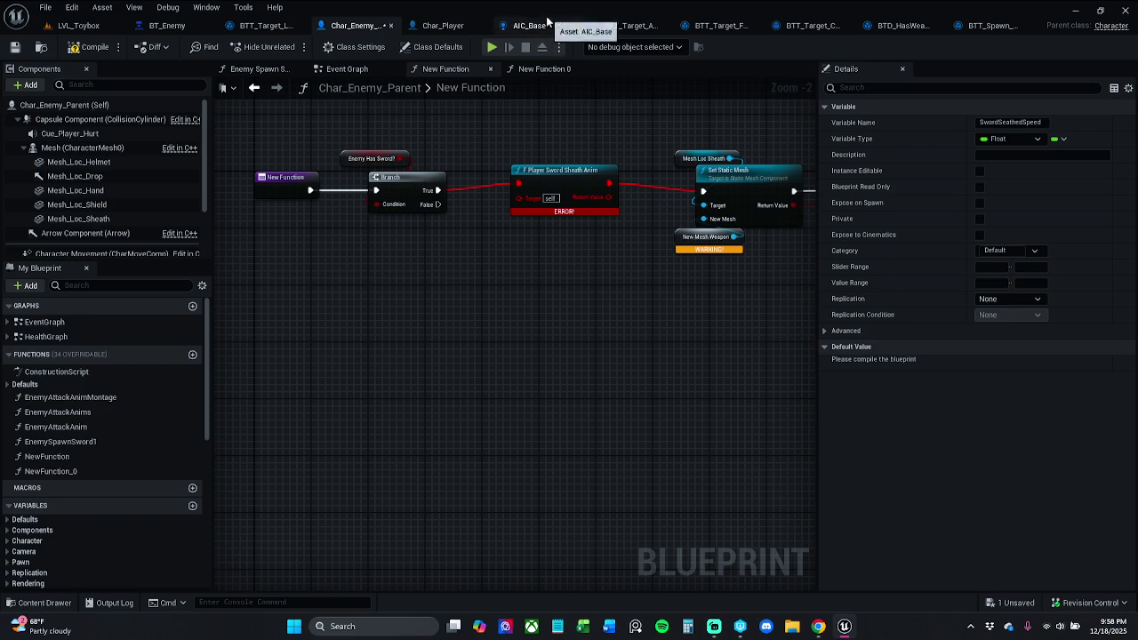
pyautogui.click(444, 25)
pyautogui.moveTo(516, 165)
pyautogui.mouseDown()
pyautogui.moveTo(343, 170)
pyautogui.moveTo(348, 218)
pyautogui.moveTo(303, 213)
pyautogui.mouseUp()
pyautogui.click(662, 322)
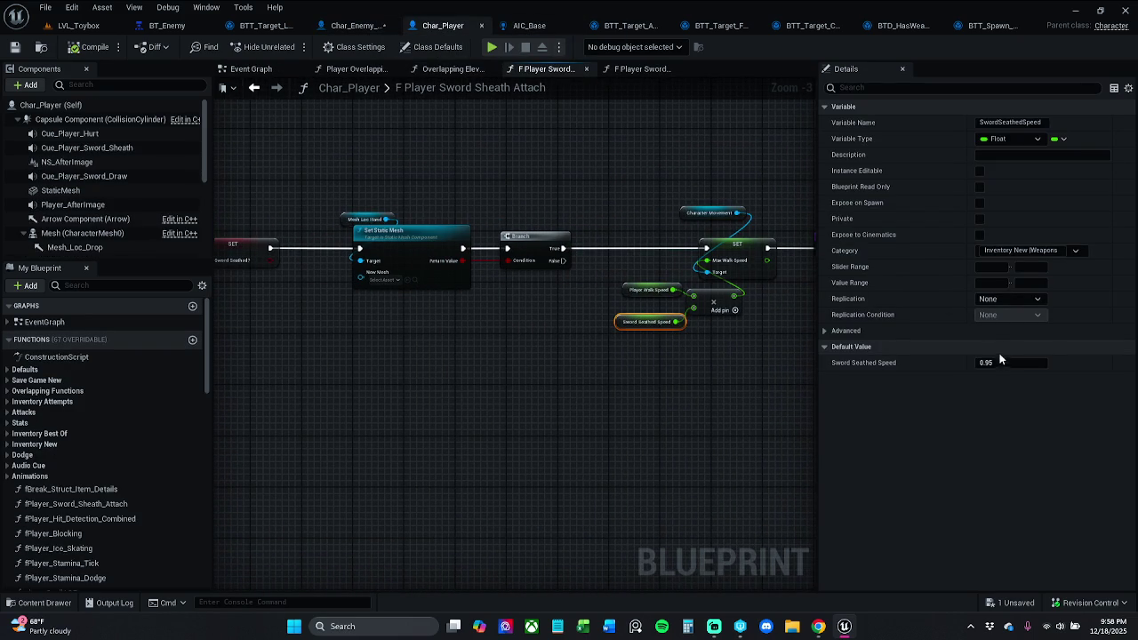
# Compile Char_Enemy_Parent and begin entering 0.95 as Sword Seathed Speed's default.
pyautogui.click(355, 25)
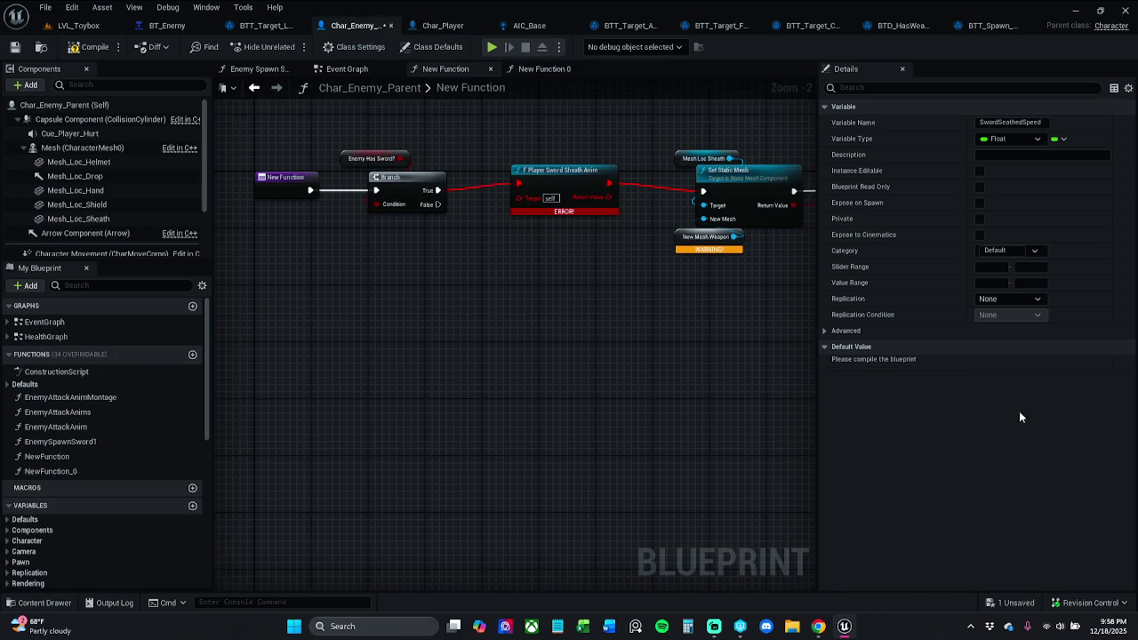
pyautogui.moveTo(670, 343); pyautogui.dragTo(279, 343)
pyautogui.moveTo(501, 345)
pyautogui.mouseDown()
pyautogui.moveTo(399, 341)
pyautogui.moveTo(495, 339)
pyautogui.moveTo(521, 365)
pyautogui.moveTo(498, 355)
pyautogui.mouseUp()
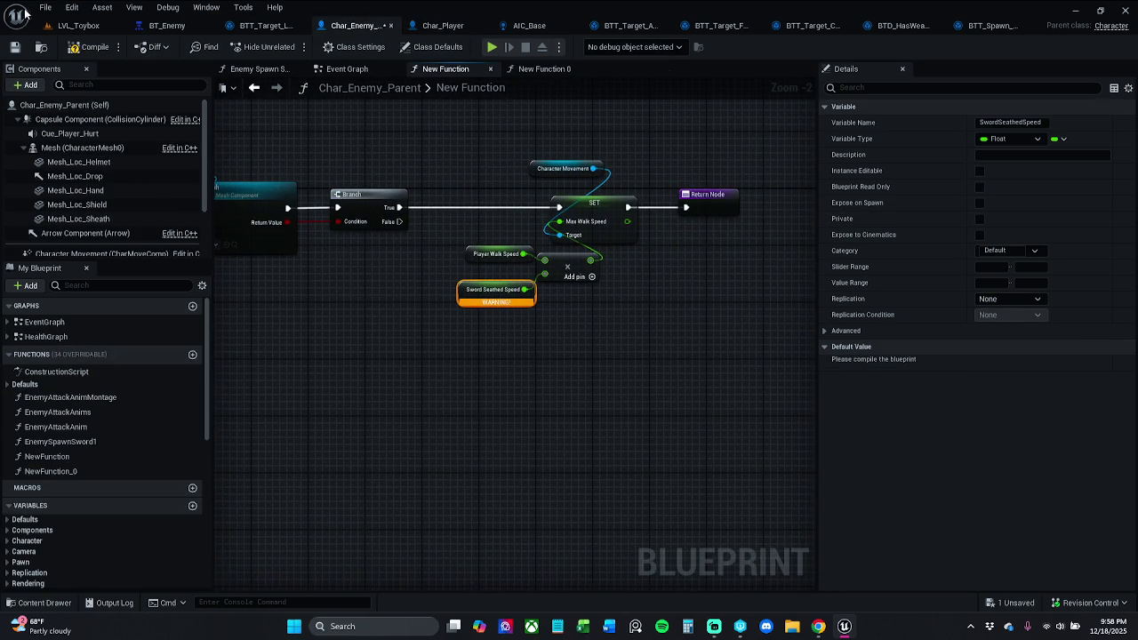
pyautogui.click(89, 46)
pyautogui.click(1017, 364)
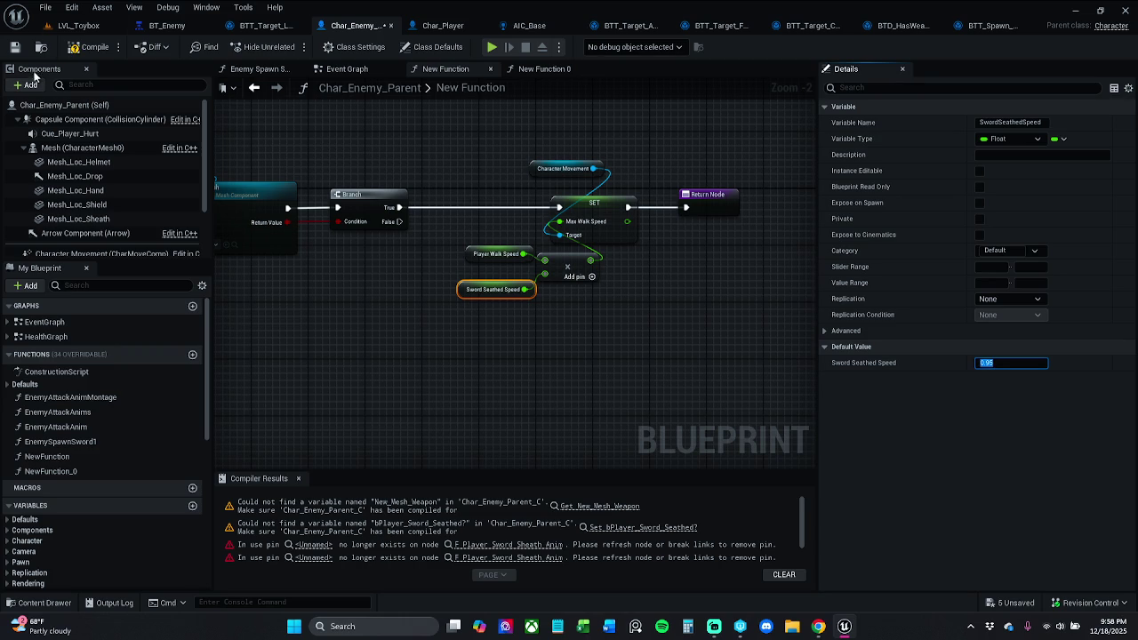
# Commit the 0.95 default and create the missing bPlayer_Sword_Seathed variable from the SET node.
pyautogui.click(92, 52)
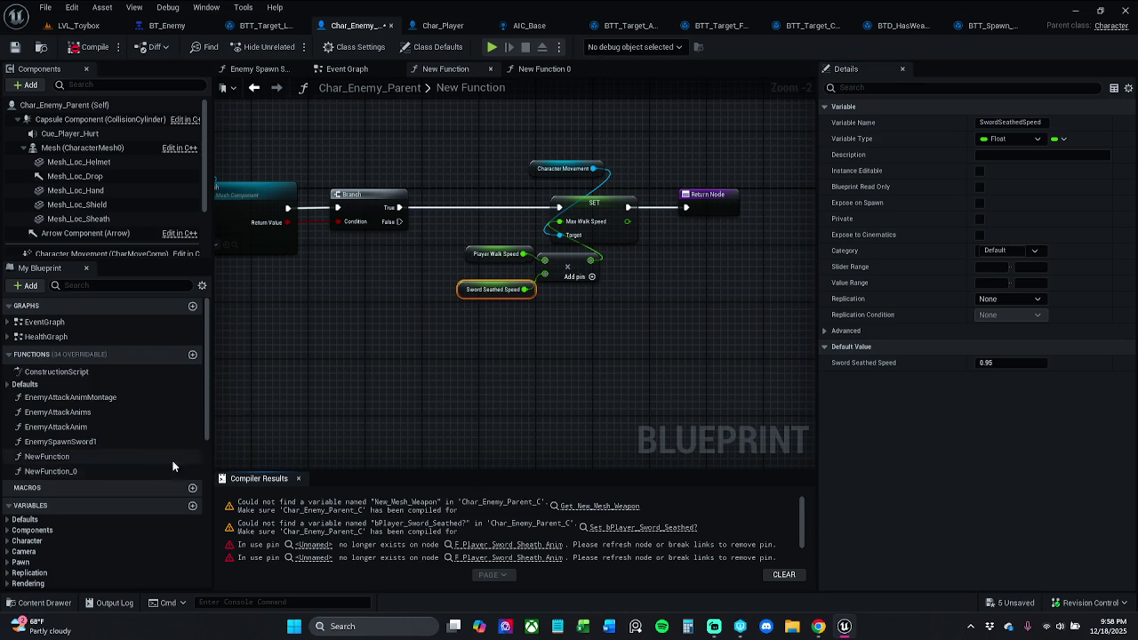
pyautogui.click(298, 478)
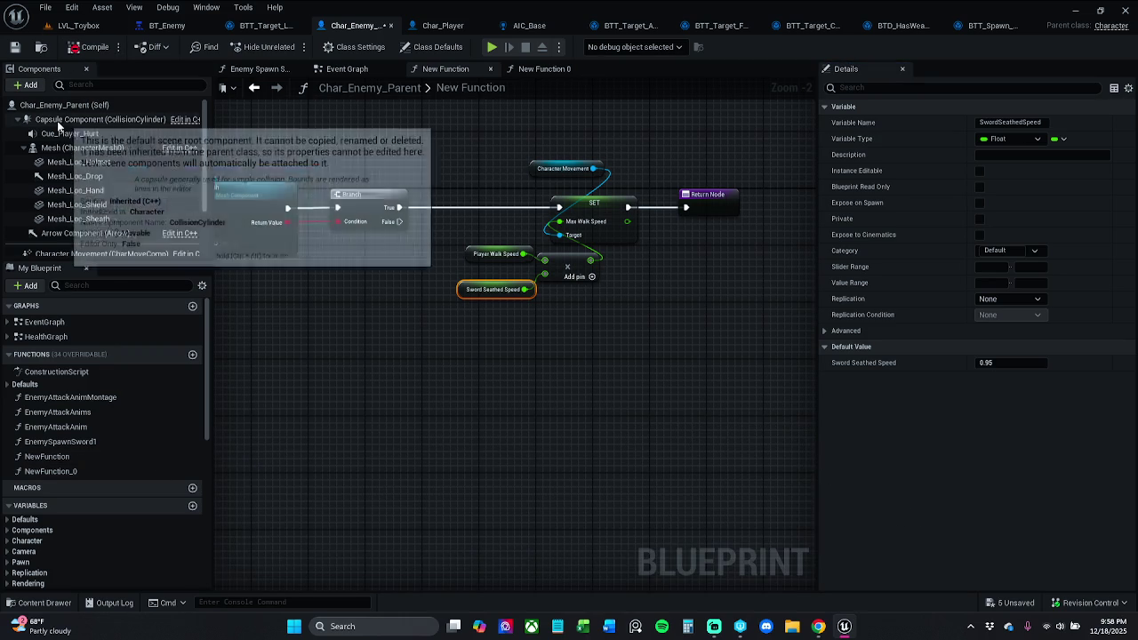
pyautogui.moveTo(726, 333)
pyautogui.mouseDown()
pyautogui.moveTo(657, 353)
pyautogui.moveTo(678, 373)
pyautogui.moveTo(528, 272)
pyautogui.moveTo(585, 290)
pyautogui.mouseUp()
pyautogui.click(609, 257)
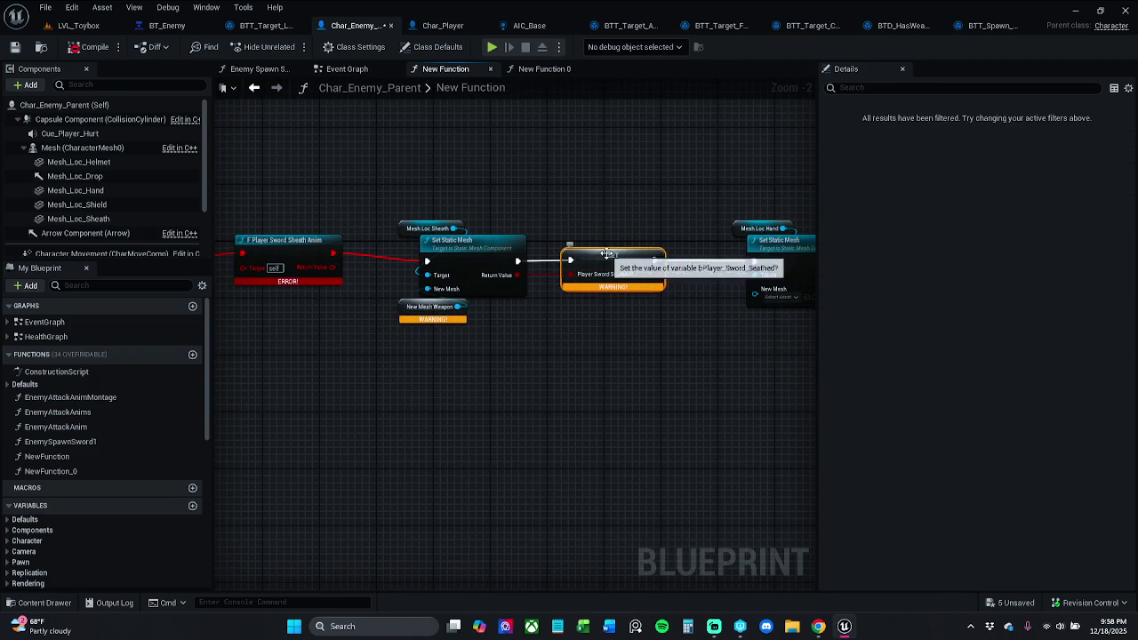
pyautogui.rightClick(606, 259)
pyautogui.click(656, 278)
# Delete the SET Player Sword Seathed node and the bPlayer_Sword_Seathed? variable.
pyautogui.moveTo(249, 218)
pyautogui.mouseDown()
pyautogui.moveTo(540, 204)
pyautogui.moveTo(465, 196)
pyautogui.moveTo(704, 201)
pyautogui.mouseUp()
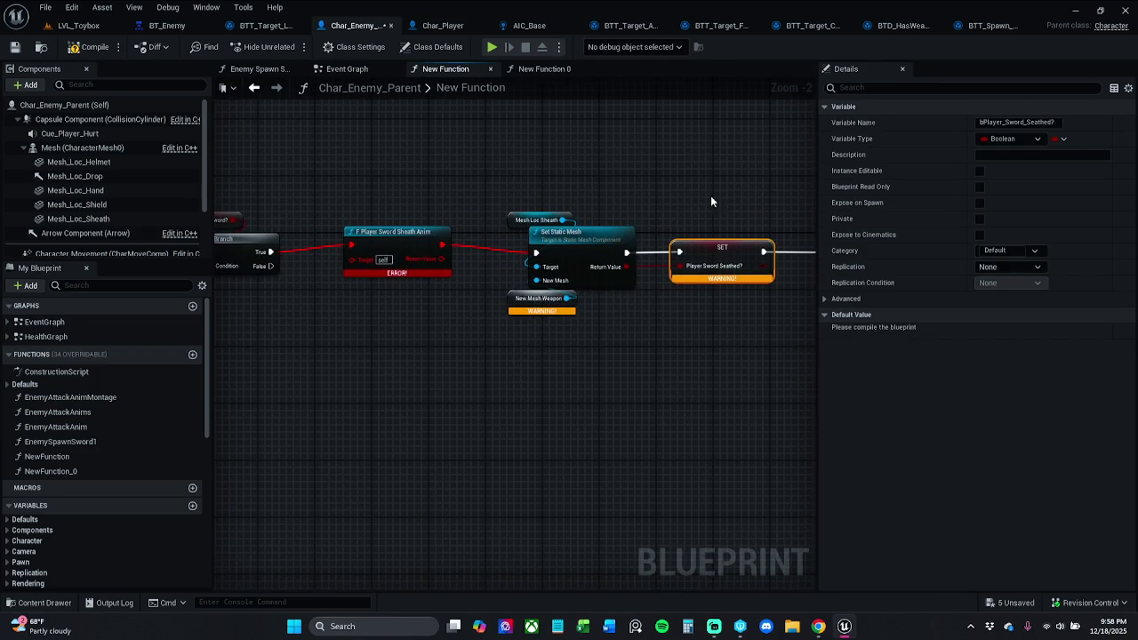
pyautogui.press('Delete')
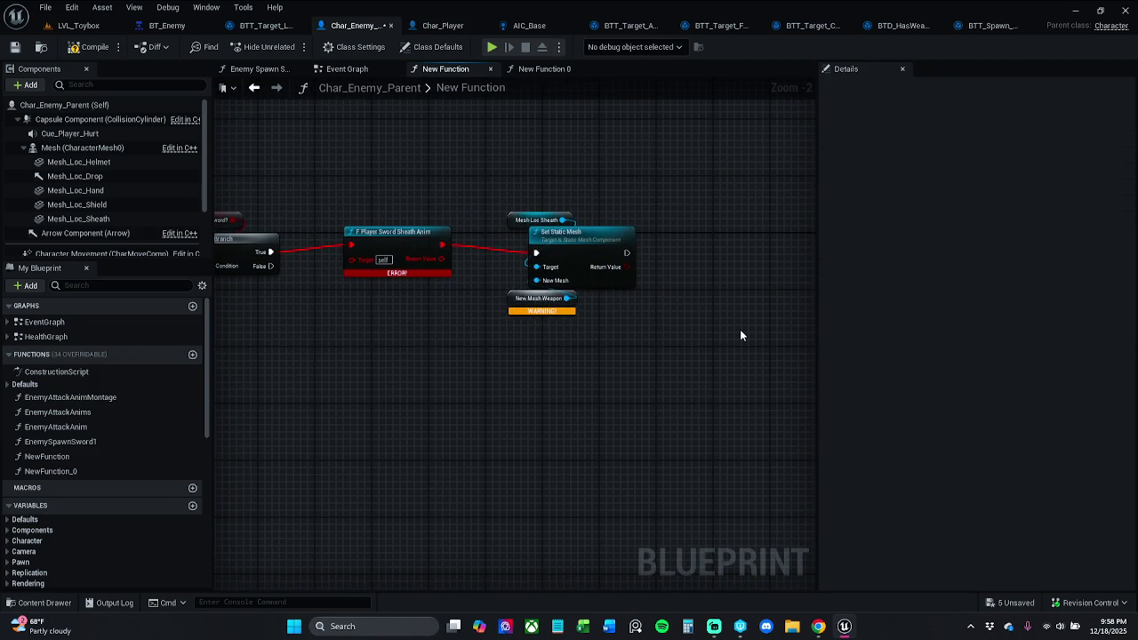
pyautogui.scroll(-10, 98, 498)
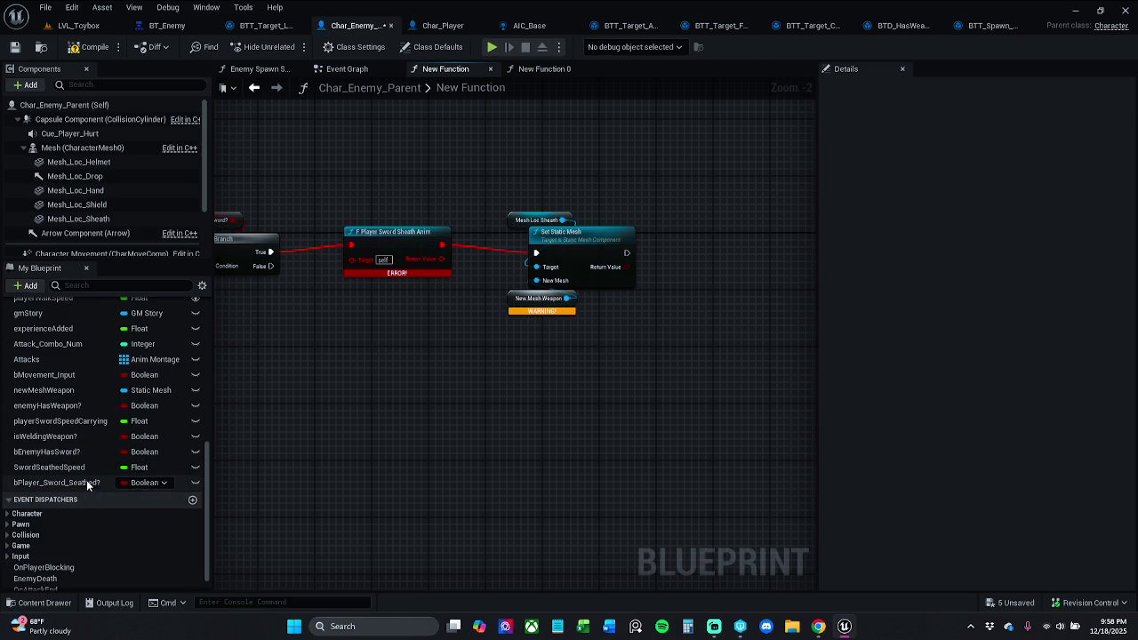
pyautogui.click(89, 483)
pyautogui.press('Delete')
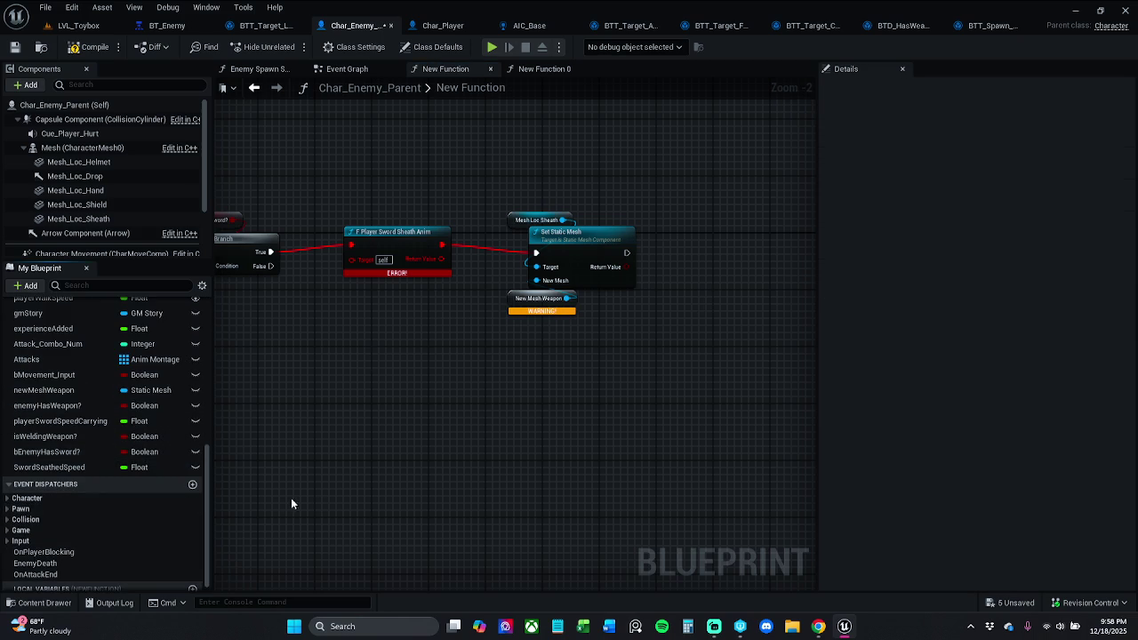
# Store the mesh Return Value in bEnemyHasSword? and wire that SET into the hand mesh step.
pyautogui.moveTo(435, 478)
pyautogui.mouseDown()
pyautogui.moveTo(599, 465)
pyautogui.moveTo(442, 453)
pyautogui.mouseUp()
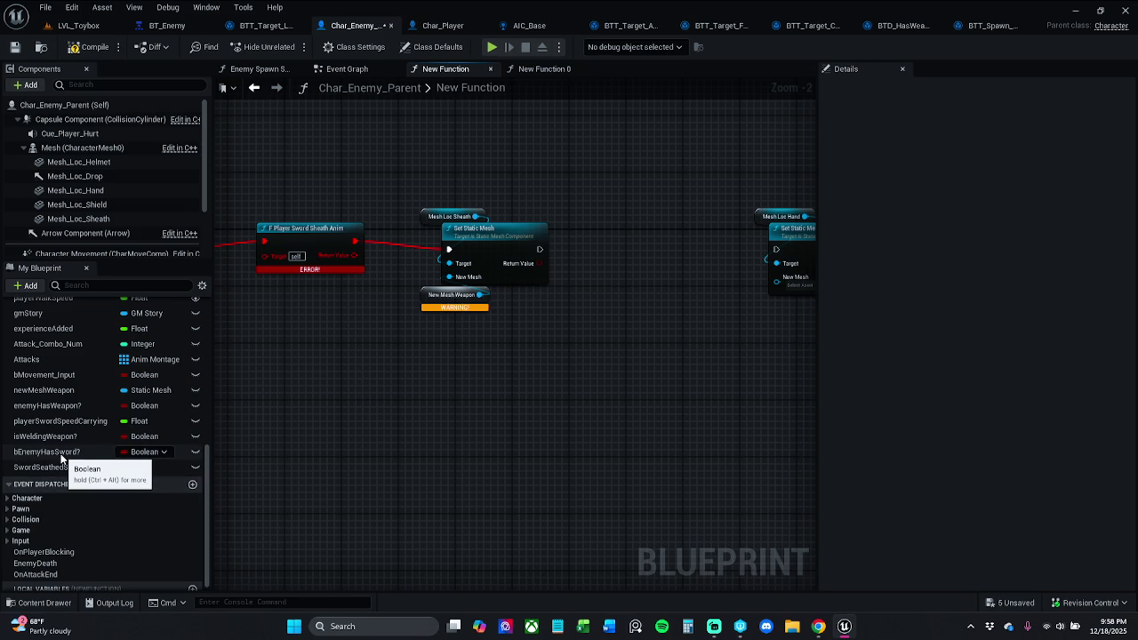
pyautogui.moveTo(62, 458)
pyautogui.mouseDown()
pyautogui.moveTo(544, 239)
pyautogui.moveTo(540, 257)
pyautogui.mouseUp()
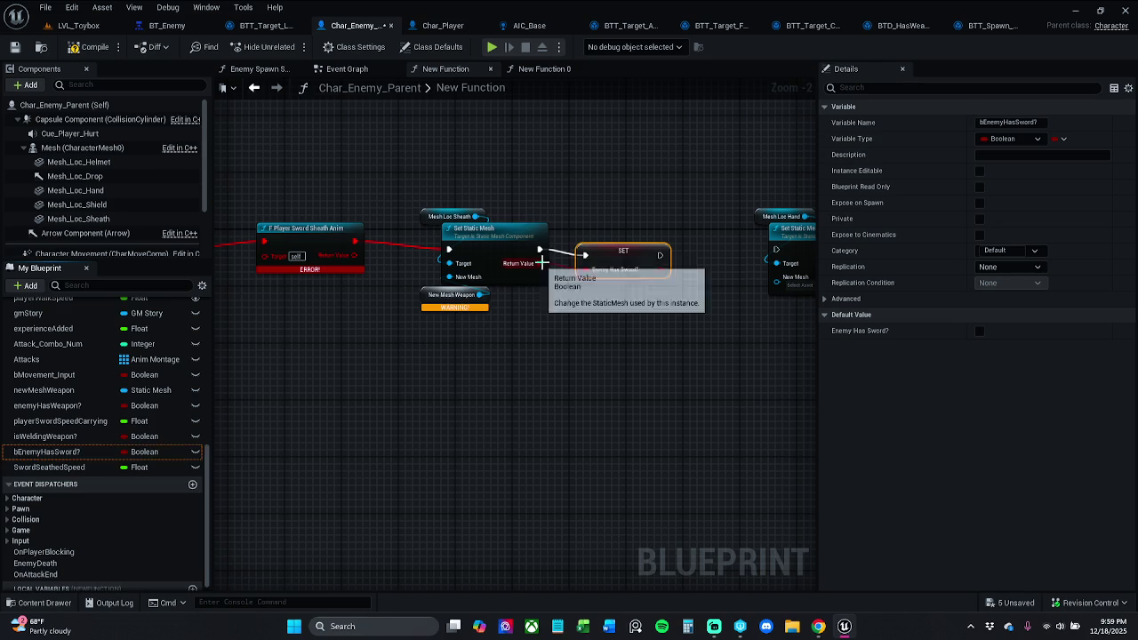
pyautogui.moveTo(716, 284); pyautogui.dragTo(599, 282)
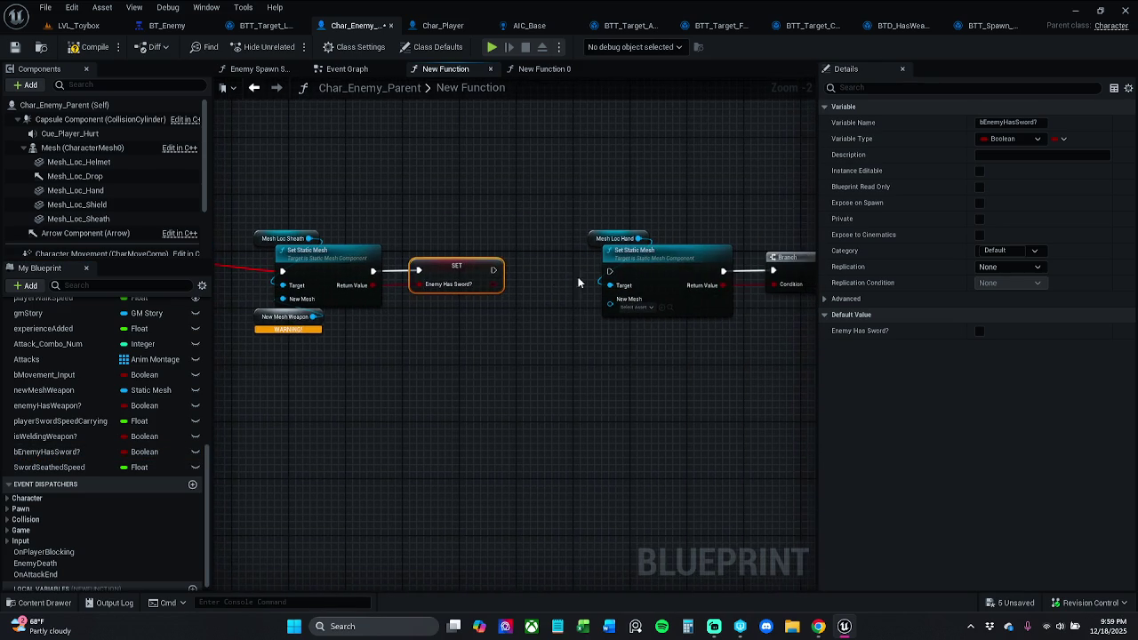
pyautogui.moveTo(492, 271); pyautogui.dragTo(609, 271)
pyautogui.moveTo(567, 325)
pyautogui.mouseDown()
pyautogui.moveTo(505, 295)
pyautogui.moveTo(521, 279)
pyautogui.mouseUp()
# Inspect the New Mesh Weapon node's actions and the Sword Sheath Anim node's error.
pyautogui.moveTo(407, 315); pyautogui.dragTo(349, 293)
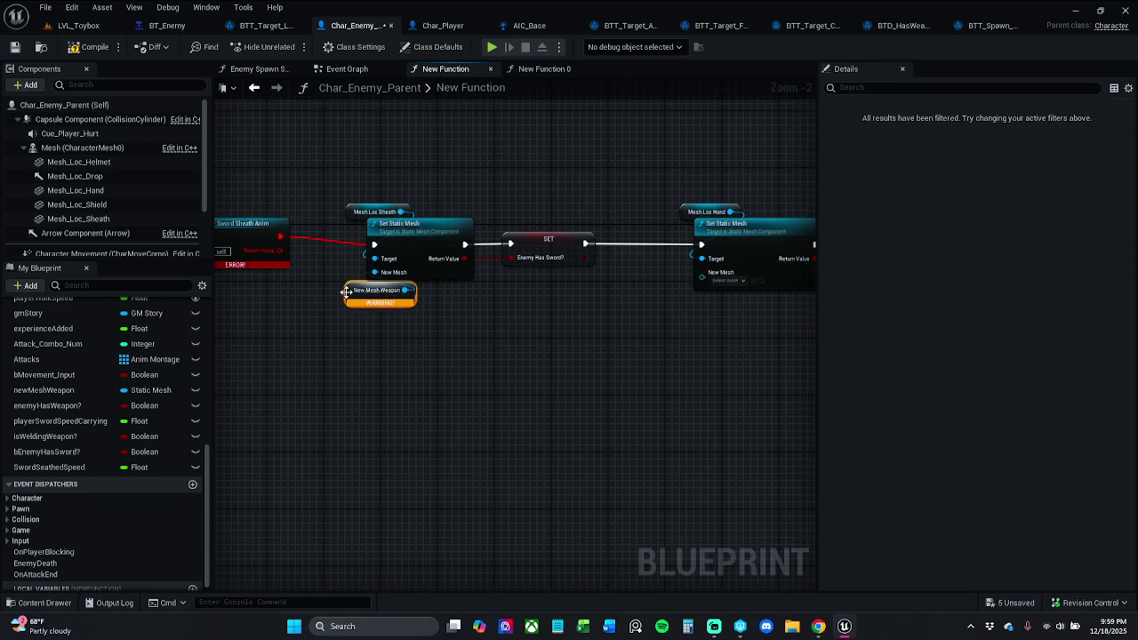
pyautogui.rightClick(349, 293)
pyautogui.moveTo(496, 357)
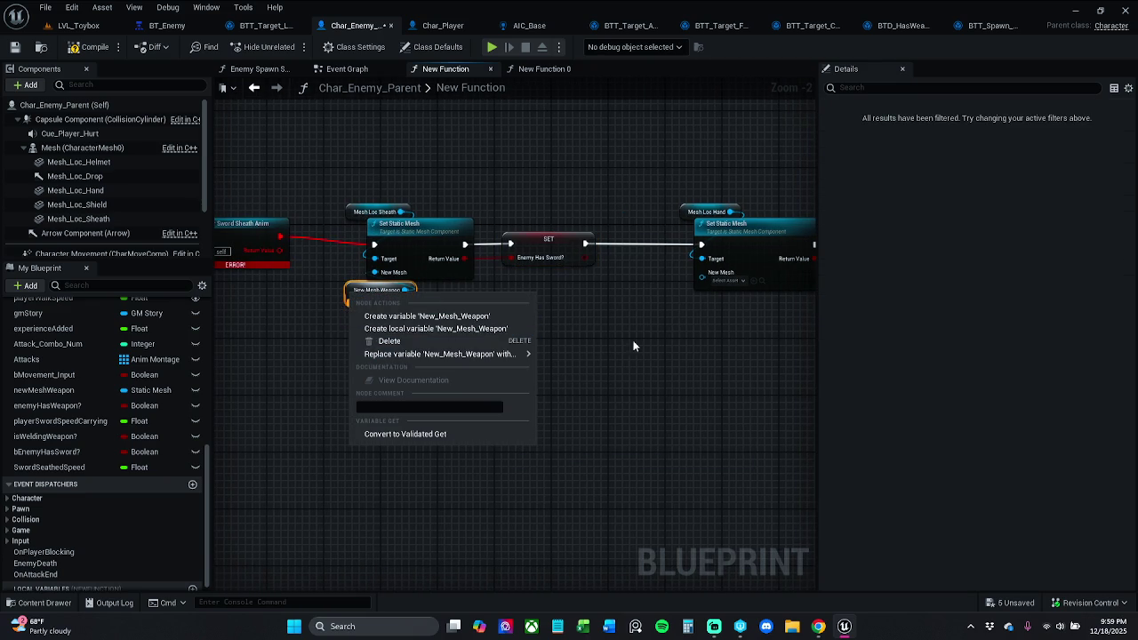
pyautogui.click(591, 364)
pyautogui.moveTo(530, 364)
pyautogui.mouseDown()
pyautogui.moveTo(800, 359)
pyautogui.moveTo(474, 363)
pyautogui.moveTo(588, 300)
pyautogui.mouseUp()
pyautogui.click(543, 232)
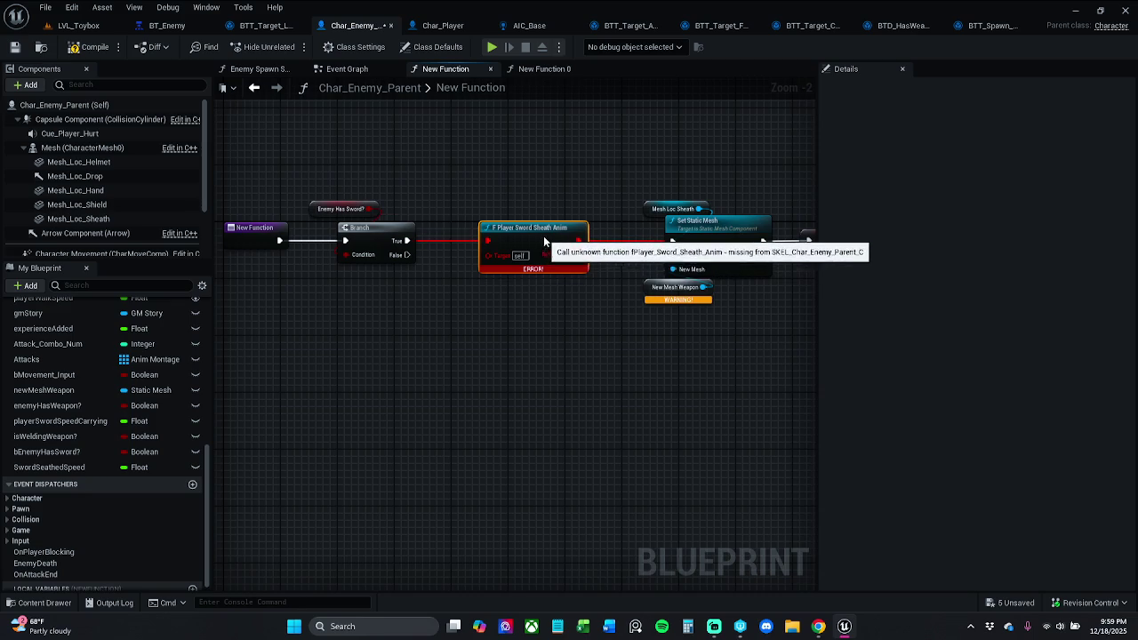
# Create the missing New_Mesh_Weapon variable from the New Mesh Weapon node.
pyautogui.moveTo(544, 240); pyautogui.dragTo(551, 247)
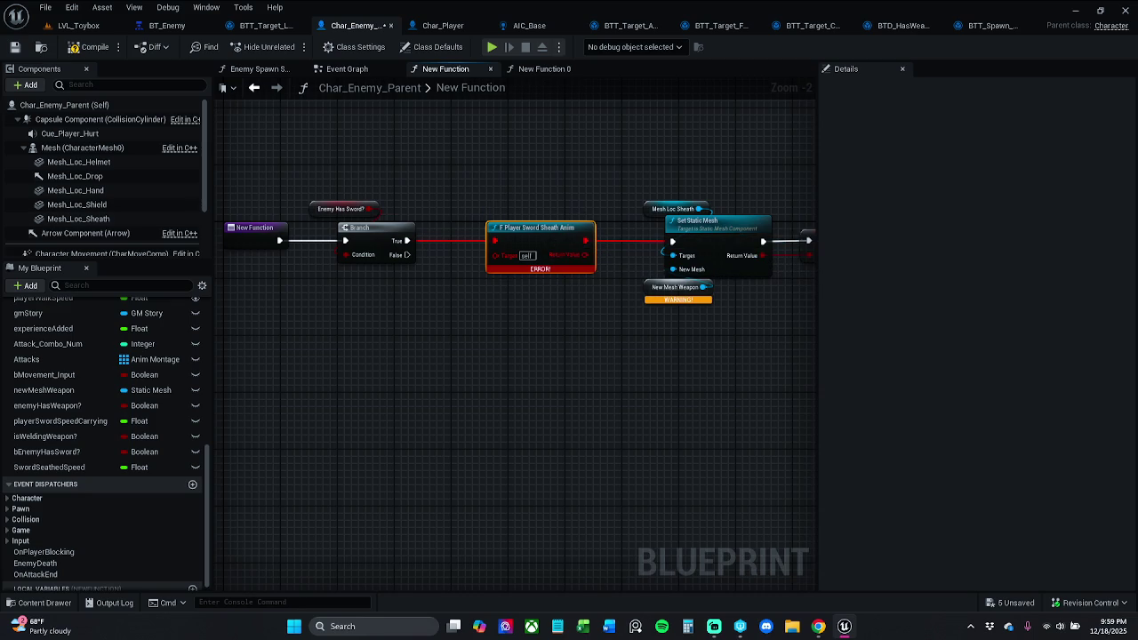
pyautogui.moveTo(115, 157)
pyautogui.mouseDown()
pyautogui.moveTo(53, 129)
pyautogui.moveTo(129, 164)
pyautogui.moveTo(125, 214)
pyautogui.moveTo(521, 234)
pyautogui.mouseUp()
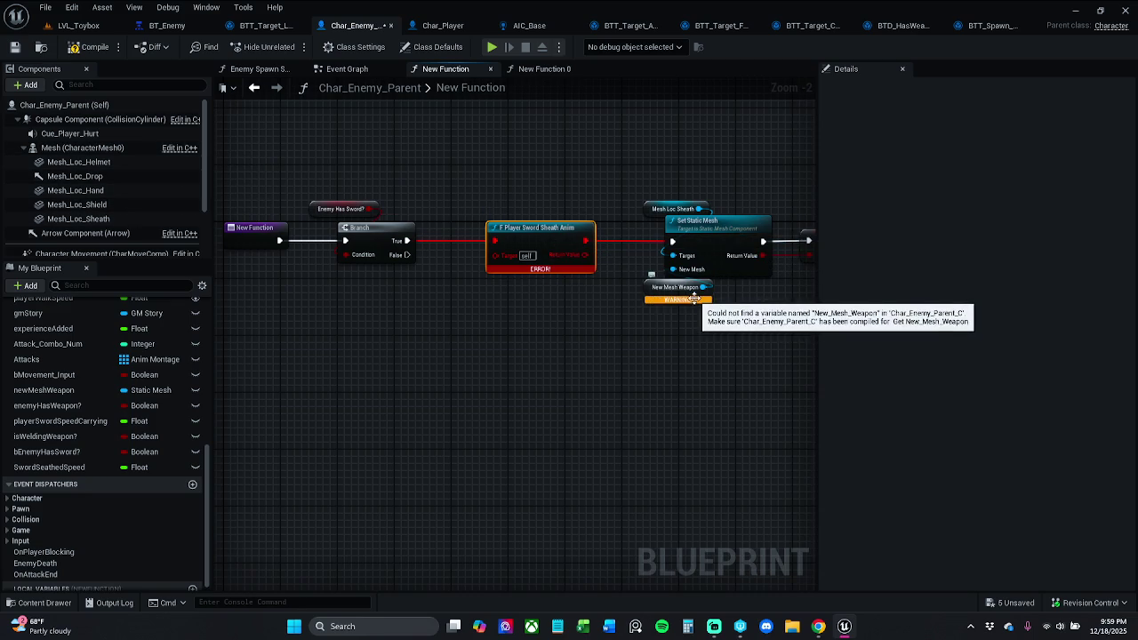
pyautogui.scroll(2, 656, 300)
pyautogui.moveTo(583, 307)
pyautogui.mouseDown()
pyautogui.moveTo(535, 311)
pyautogui.moveTo(44, 233)
pyautogui.moveTo(131, 194)
pyautogui.moveTo(135, 172)
pyautogui.moveTo(164, 213)
pyautogui.moveTo(105, 208)
pyautogui.moveTo(596, 283)
pyautogui.mouseUp()
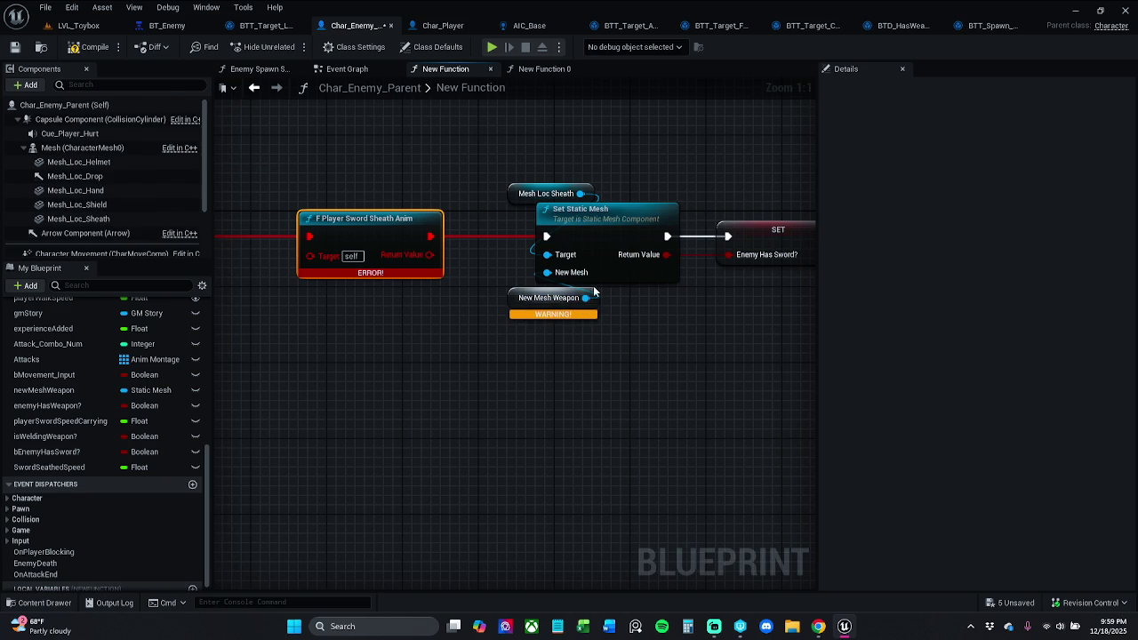
pyautogui.click(524, 301)
pyautogui.rightClick(520, 302)
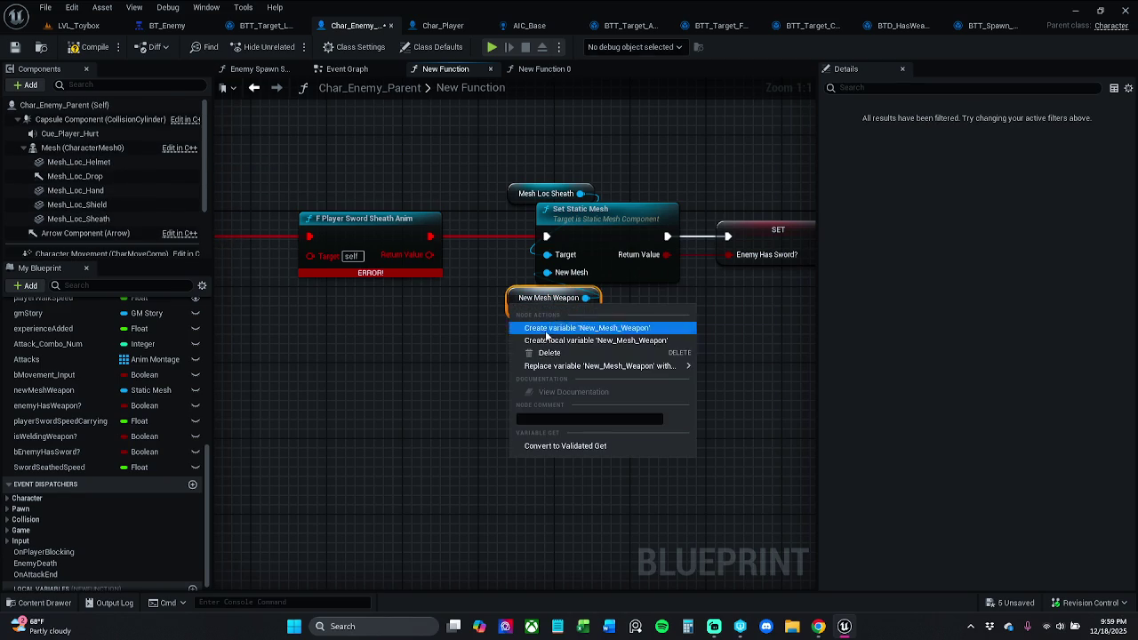
pyautogui.click(580, 339)
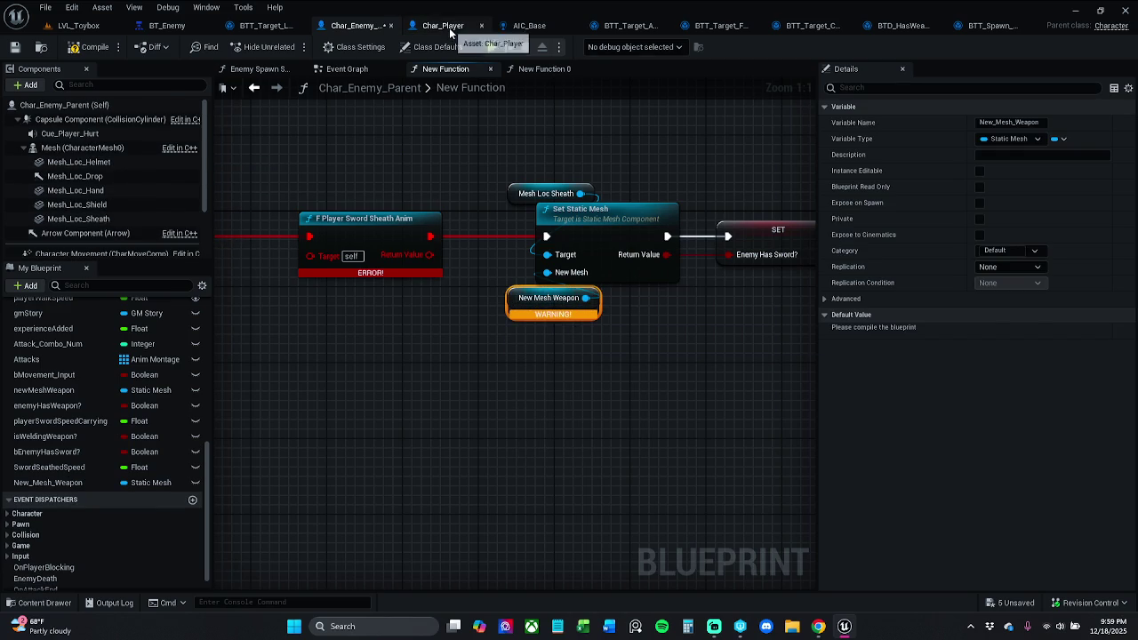
# Compare Char_Player's sheath anim, mesh and Branch nodes against Char_Enemy_Parent.
pyautogui.click(427, 25)
pyautogui.moveTo(457, 287)
pyautogui.mouseDown()
pyautogui.moveTo(614, 323)
pyautogui.moveTo(534, 293)
pyautogui.moveTo(622, 307)
pyautogui.mouseUp()
pyautogui.moveTo(533, 216); pyautogui.dragTo(686, 227)
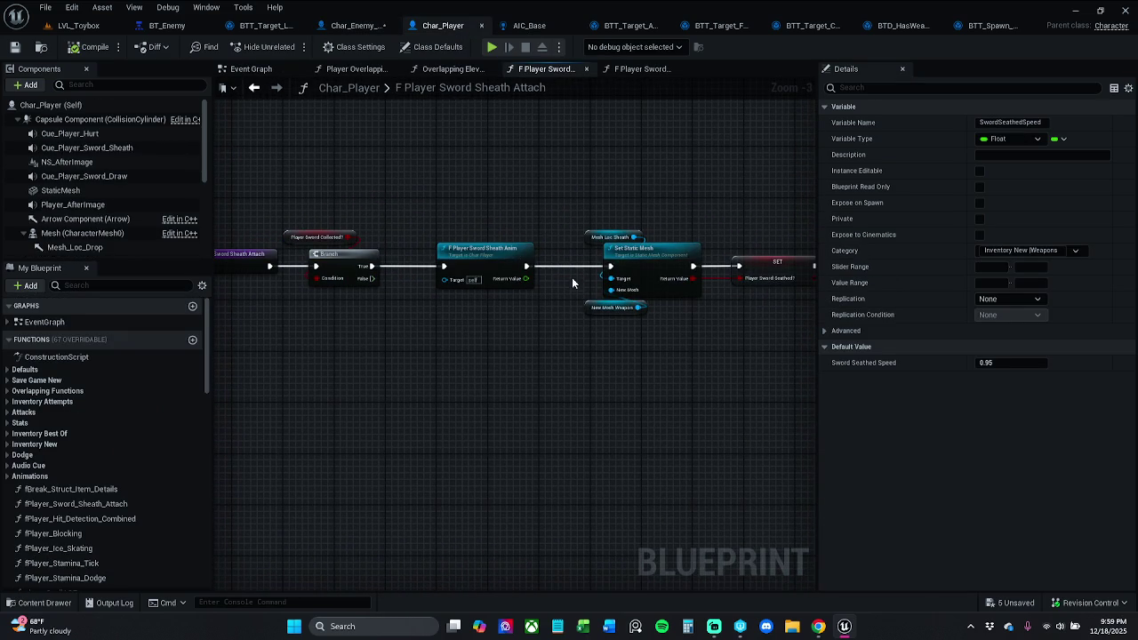
pyautogui.click(359, 27)
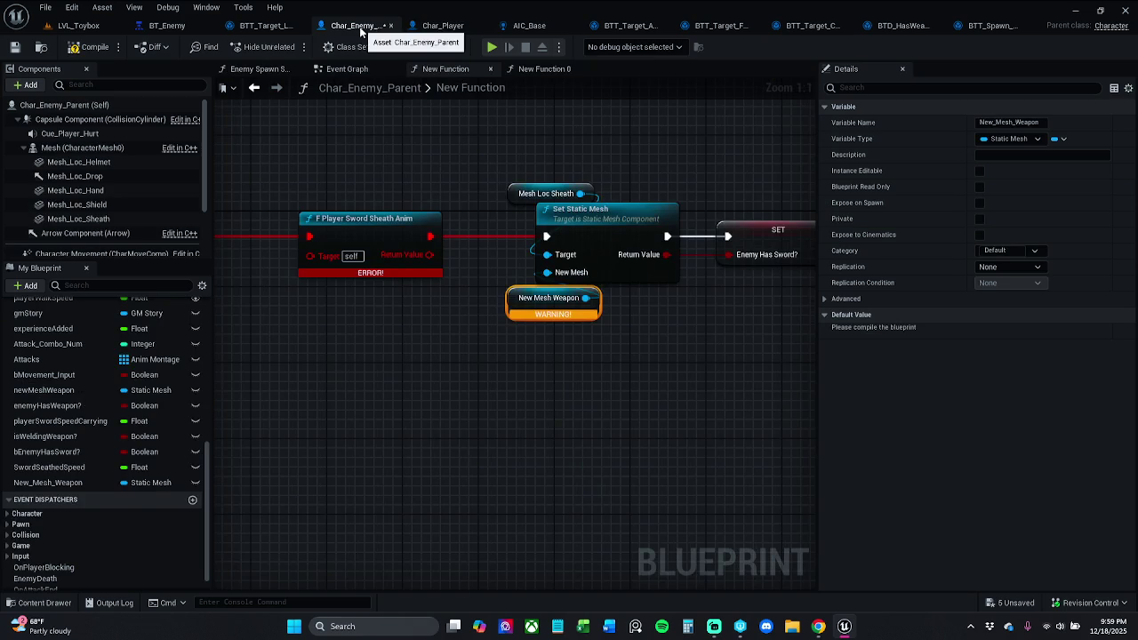
pyautogui.click(440, 24)
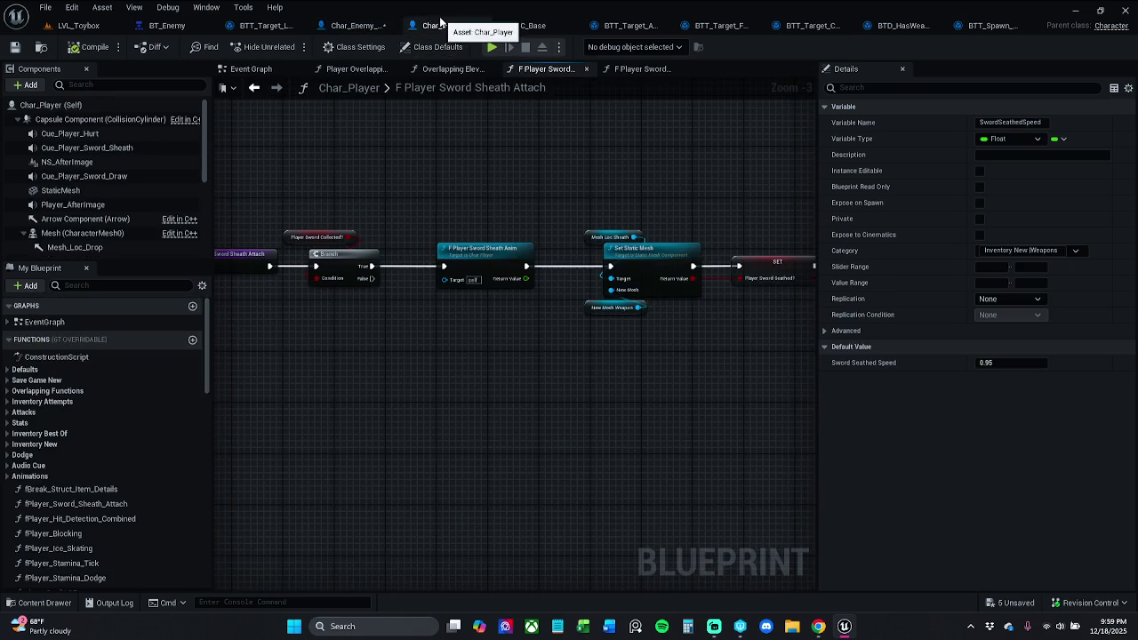
# Find every use of New_Mesh_Weapon in Char_Player and jump to its Player Spawn Sword use.
pyautogui.click(596, 307)
pyautogui.rightClick(580, 305)
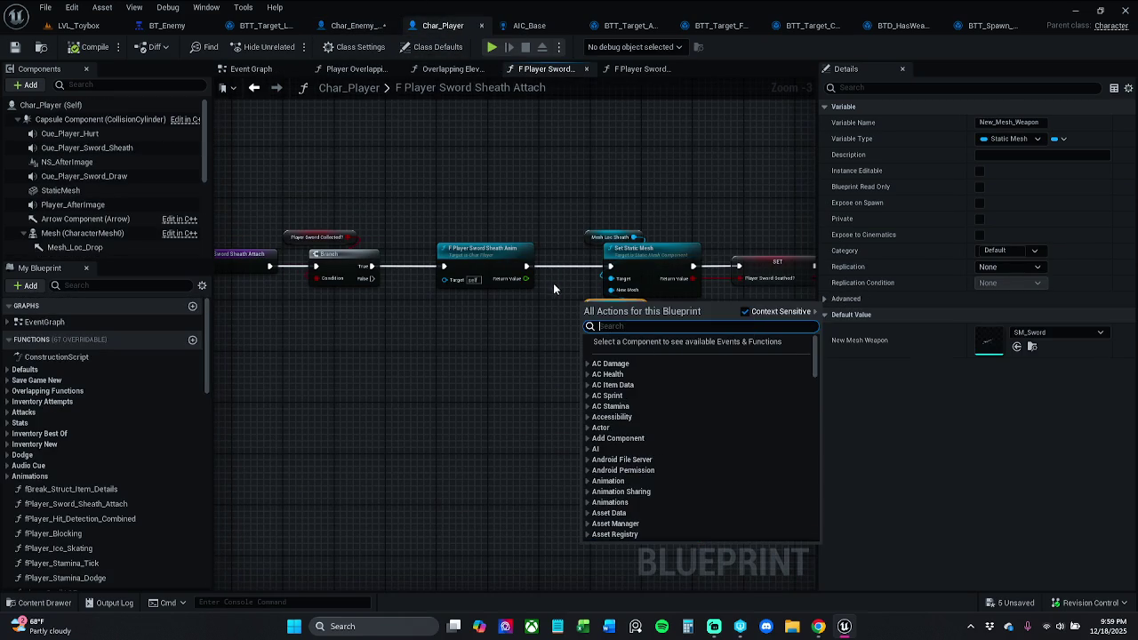
pyautogui.moveTo(560, 291); pyautogui.dragTo(490, 279)
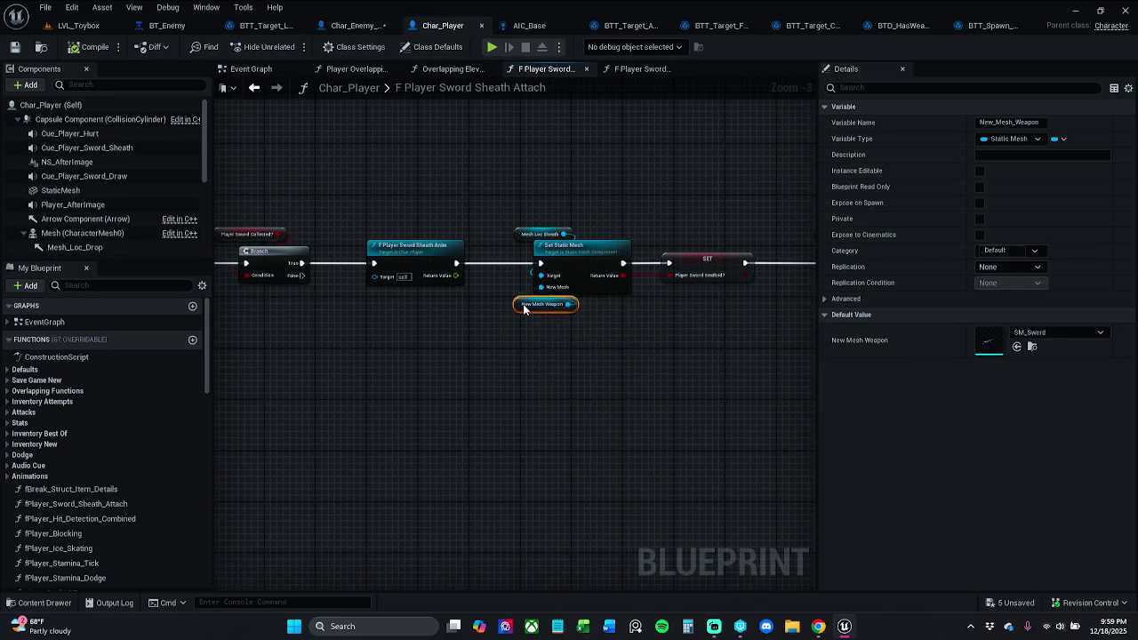
pyautogui.rightClick(522, 308)
pyautogui.click(522, 309)
pyautogui.rightClick(519, 308)
pyautogui.click(519, 305)
pyautogui.rightClick(517, 305)
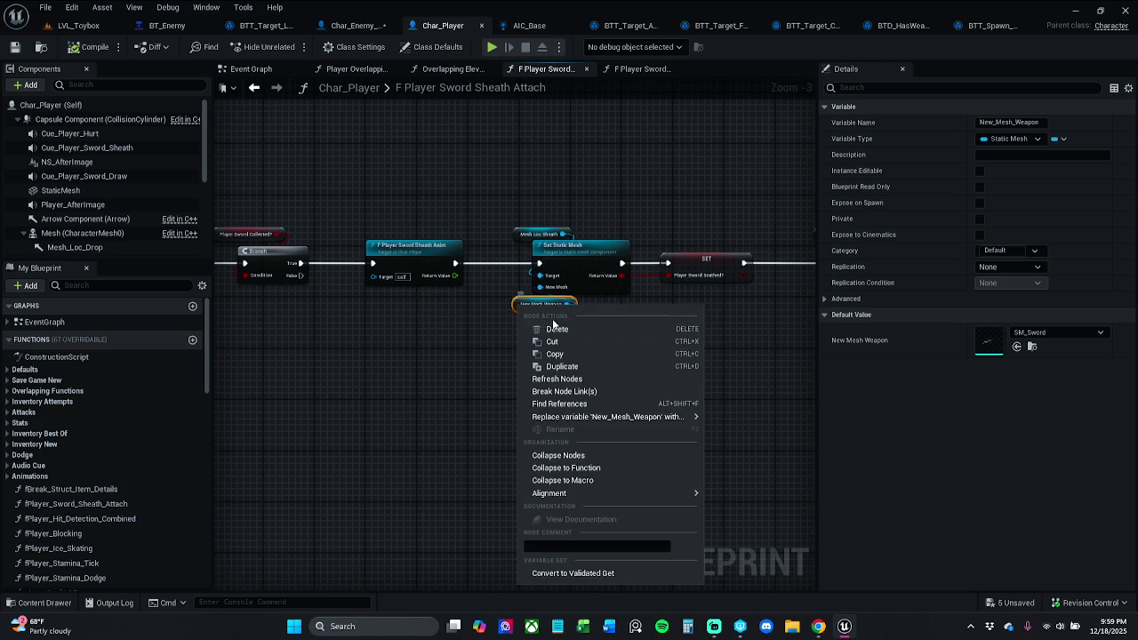
pyautogui.click(603, 403)
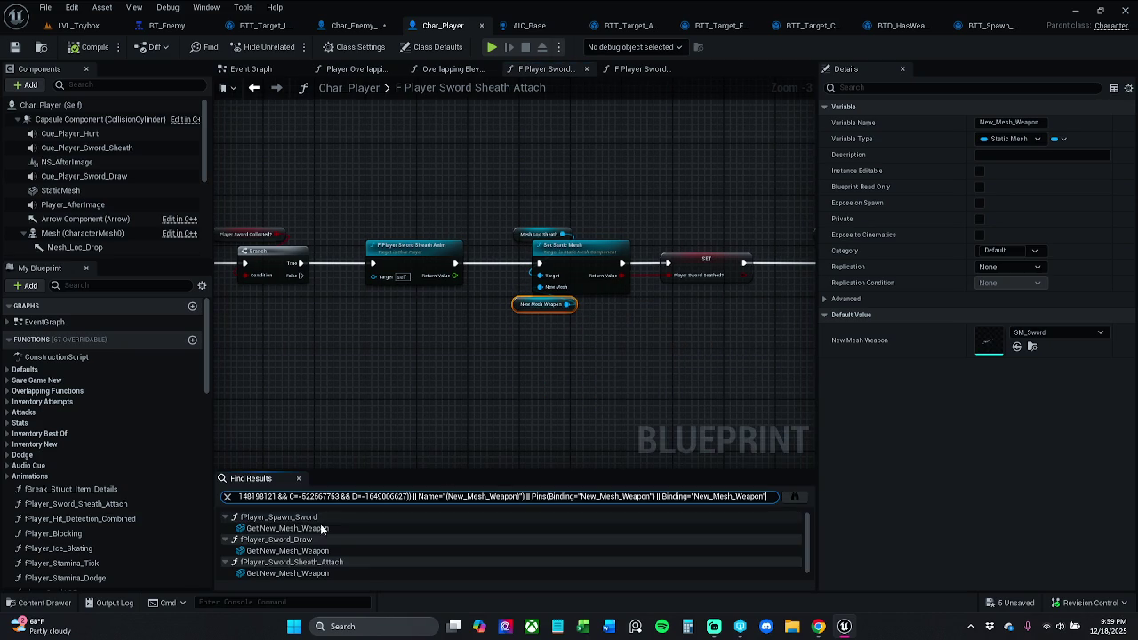
pyautogui.click(327, 528)
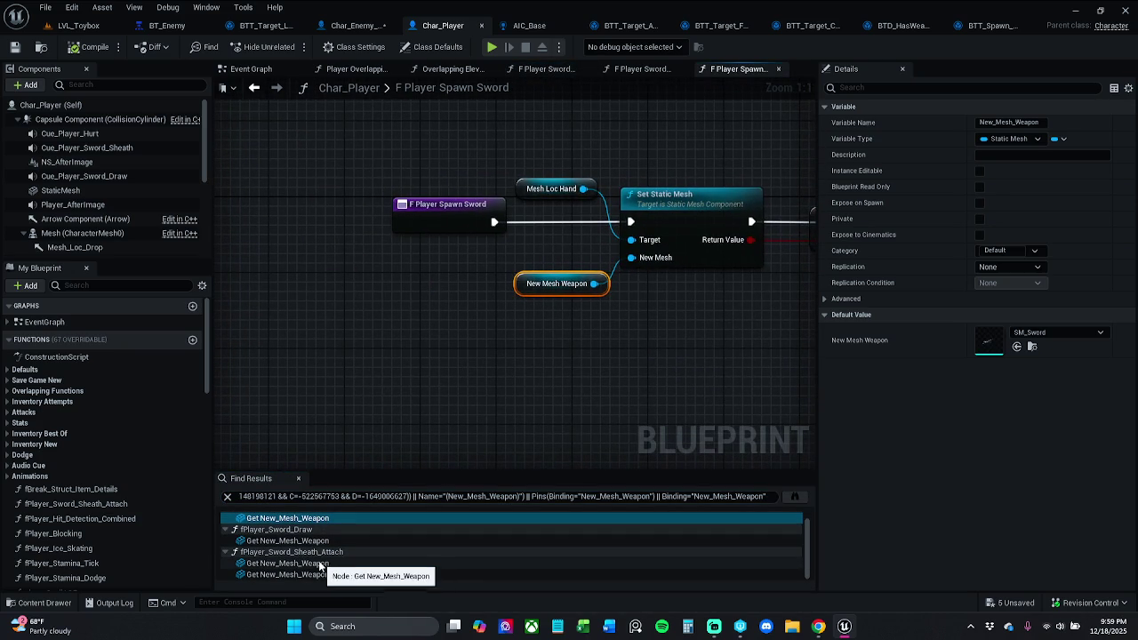
# Close the Find Results and return to Char_Enemy_Parent's New Function graph.
pyautogui.scroll(1, 322, 565)
pyautogui.click(297, 479)
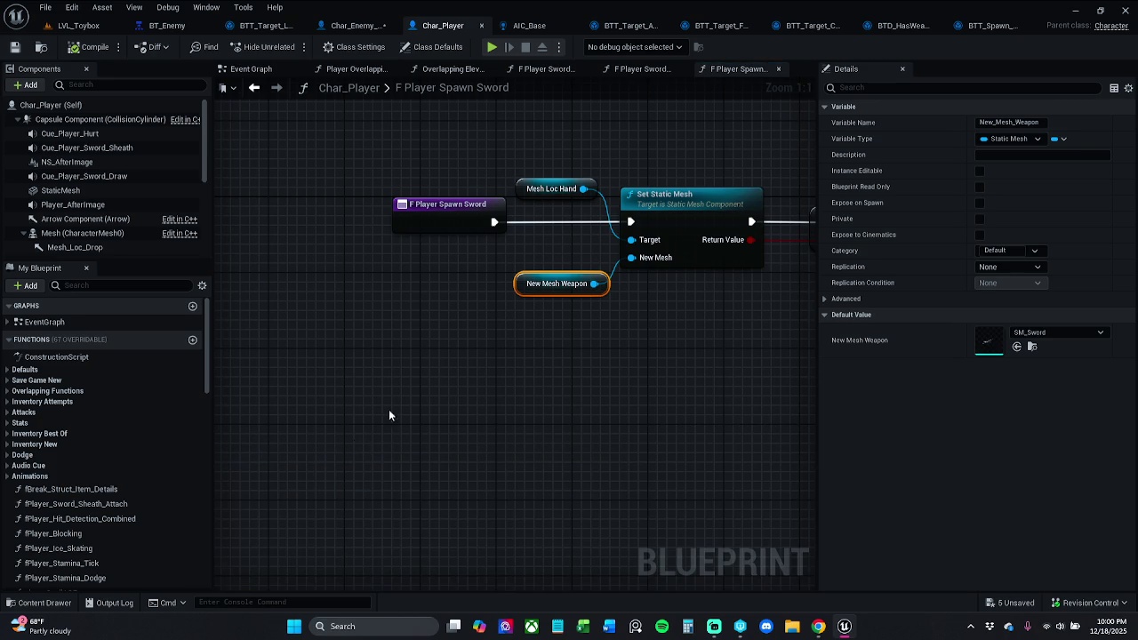
pyautogui.click(354, 25)
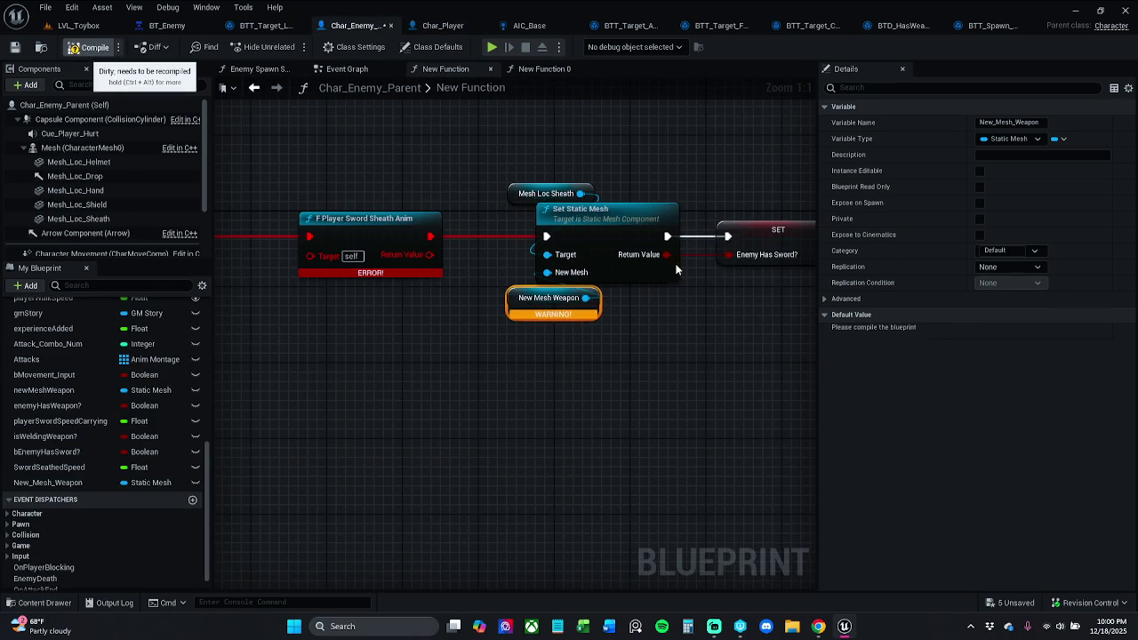
# Default New Mesh Weapon to SM_Sword, recompile Char_Enemy_Parent, then return to Char_Player.
pyautogui.click(86, 47)
pyautogui.click(1057, 333)
pyautogui.write('swor')
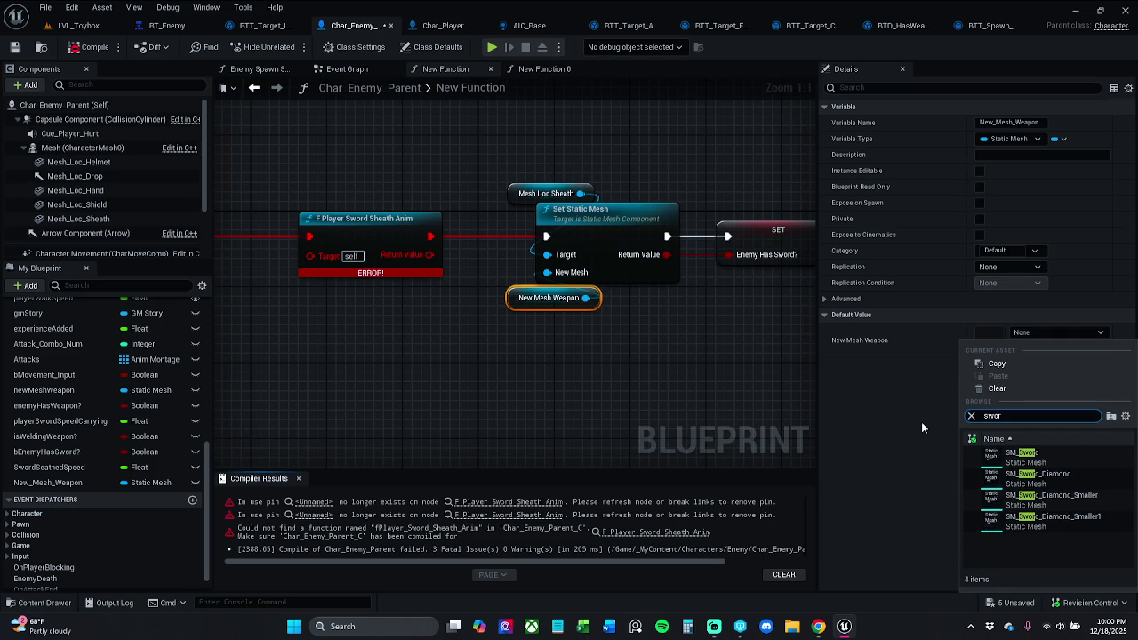
pyautogui.click(1028, 456)
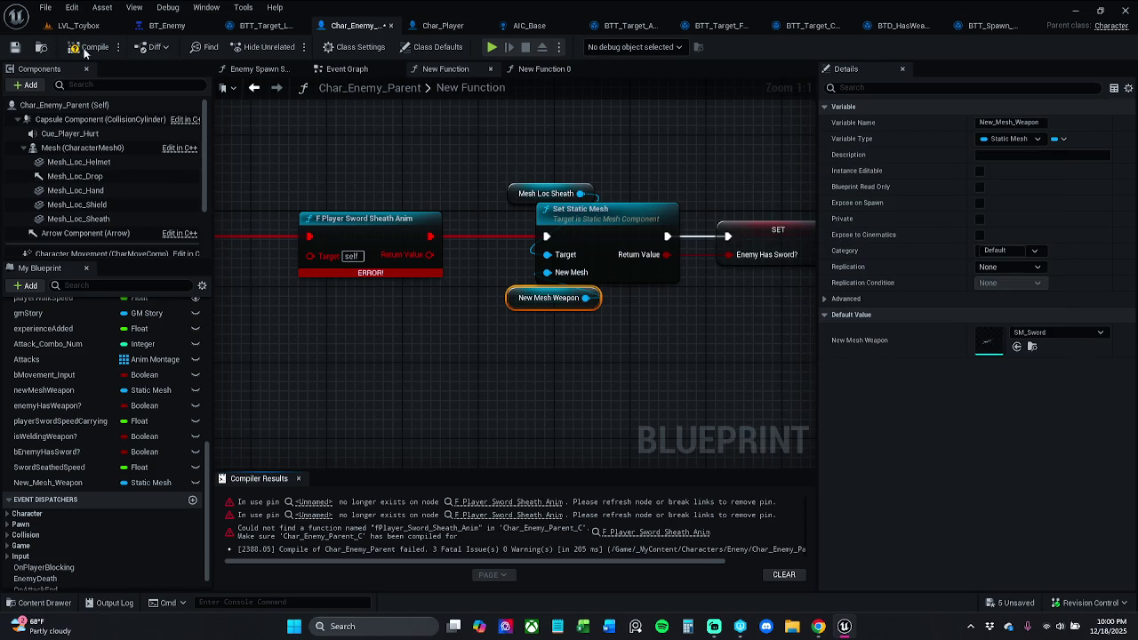
pyautogui.press('F7')
pyautogui.click(298, 479)
pyautogui.moveTo(300, 374); pyautogui.dragTo(429, 382)
pyautogui.click(468, 22)
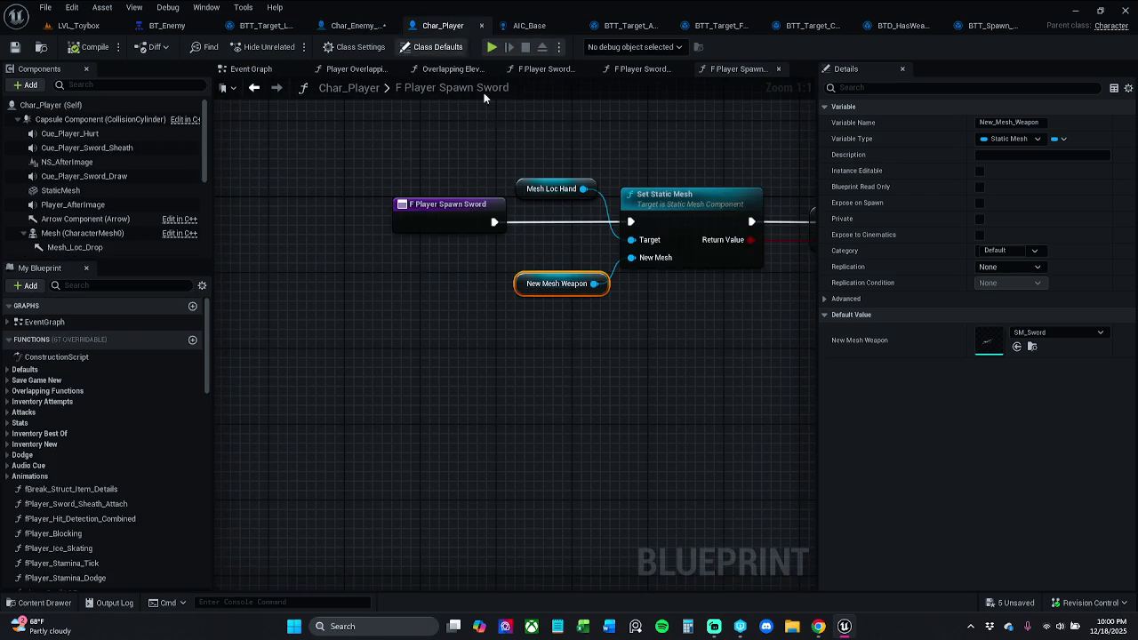
pyautogui.moveTo(685, 172)
pyautogui.mouseDown()
pyautogui.moveTo(489, 188)
pyautogui.moveTo(686, 200)
pyautogui.moveTo(578, 216)
pyautogui.moveTo(569, 257)
pyautogui.mouseUp()
pyautogui.scroll(-1, 685, 201)
pyautogui.click(547, 247)
pyautogui.click(539, 204)
pyautogui.moveTo(538, 203)
pyautogui.mouseDown()
pyautogui.moveTo(451, 186)
pyautogui.moveTo(378, 188)
pyautogui.mouseUp()
pyautogui.moveTo(512, 185); pyautogui.dragTo(389, 172)
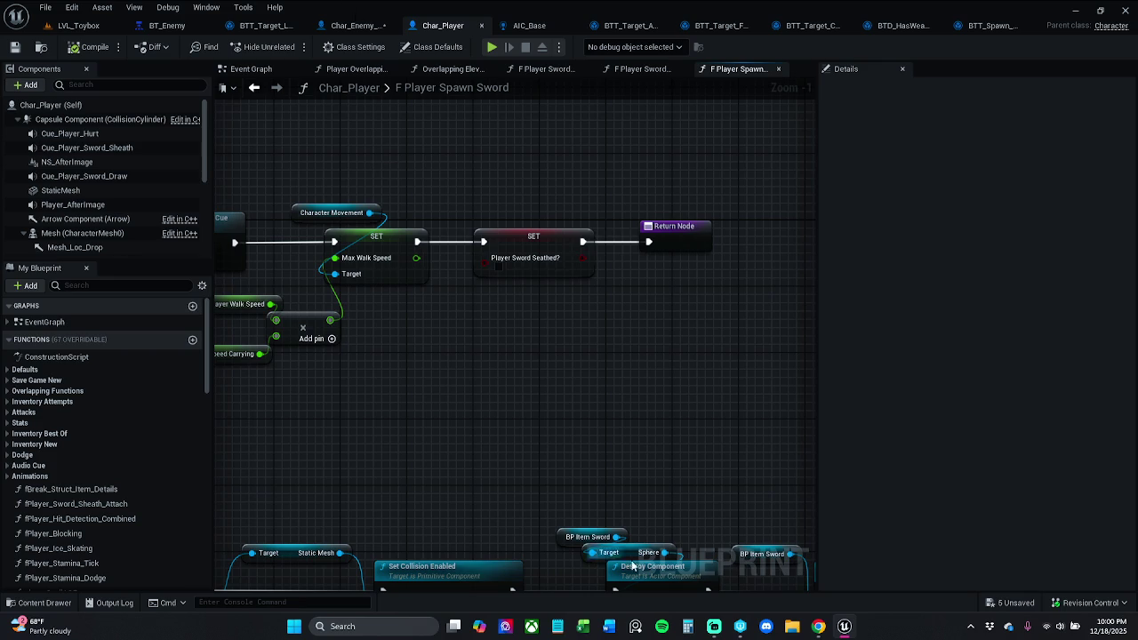
pyautogui.click(712, 626)
pyautogui.scroll(-2, 462, 348)
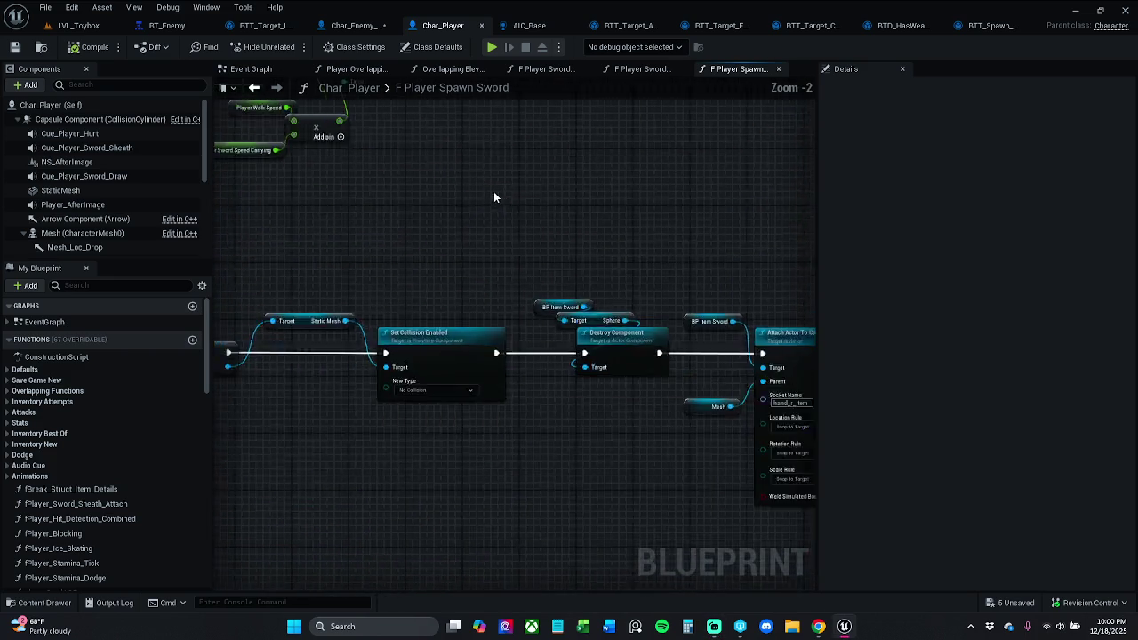
pyautogui.moveTo(403, 253)
pyautogui.mouseDown()
pyautogui.moveTo(426, 244)
pyautogui.moveTo(409, 261)
pyautogui.moveTo(506, 302)
pyautogui.moveTo(500, 331)
pyautogui.mouseUp()
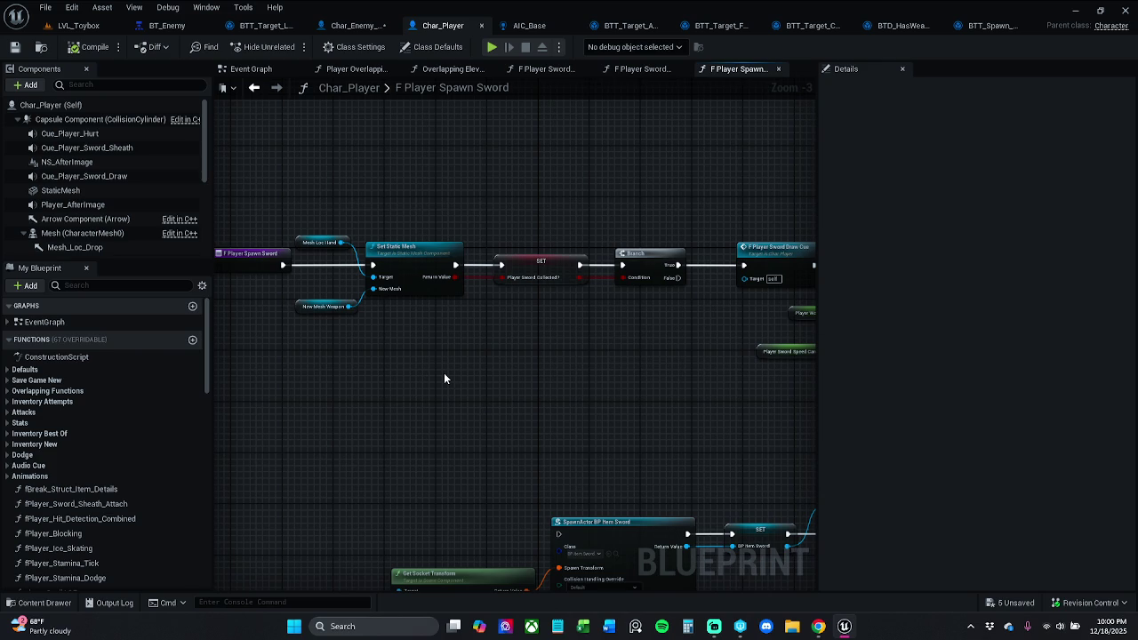
pyautogui.moveTo(445, 379)
pyautogui.mouseDown()
pyautogui.moveTo(510, 421)
pyautogui.moveTo(525, 395)
pyautogui.moveTo(488, 398)
pyautogui.mouseUp()
pyautogui.moveTo(616, 397)
pyautogui.mouseDown()
pyautogui.moveTo(492, 376)
pyautogui.moveTo(716, 378)
pyautogui.moveTo(465, 361)
pyautogui.moveTo(498, 362)
pyautogui.moveTo(241, 364)
pyautogui.moveTo(654, 377)
pyautogui.mouseUp()
pyautogui.moveTo(562, 394); pyautogui.dragTo(844, 391)
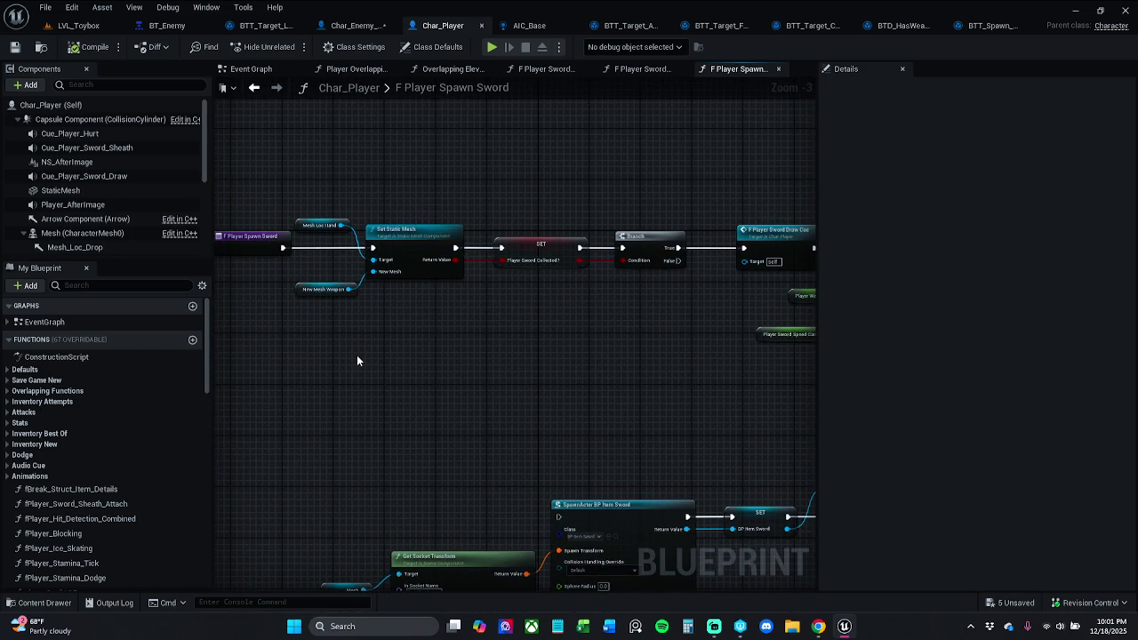
pyautogui.moveTo(457, 347)
pyautogui.mouseDown()
pyautogui.moveTo(522, 341)
pyautogui.moveTo(625, 363)
pyautogui.moveTo(548, 365)
pyautogui.mouseUp()
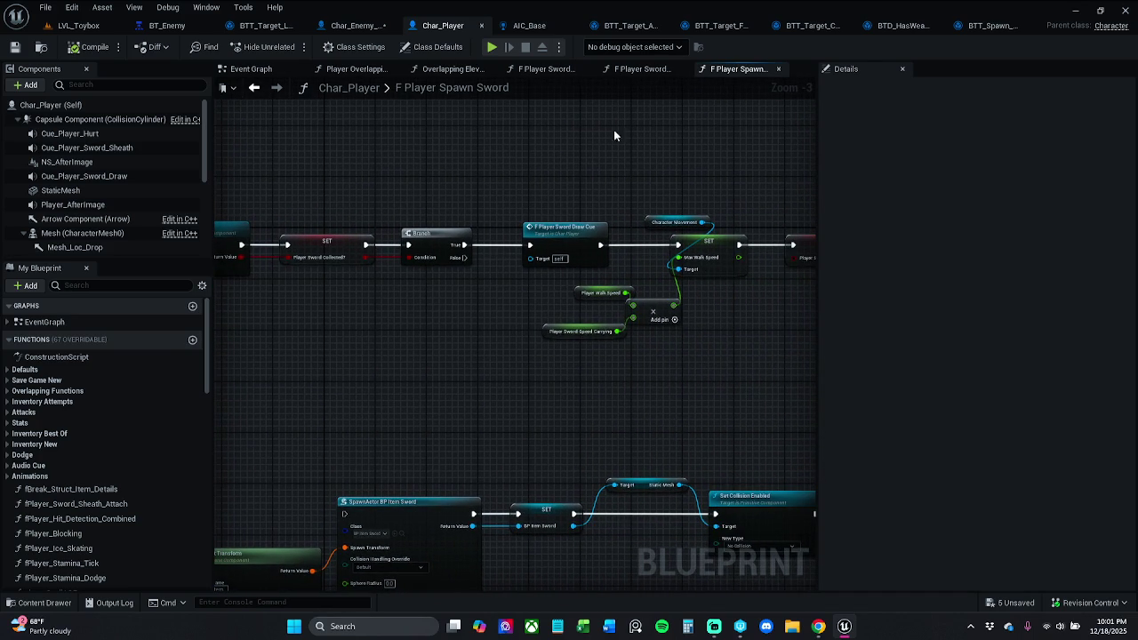
pyautogui.click(354, 25)
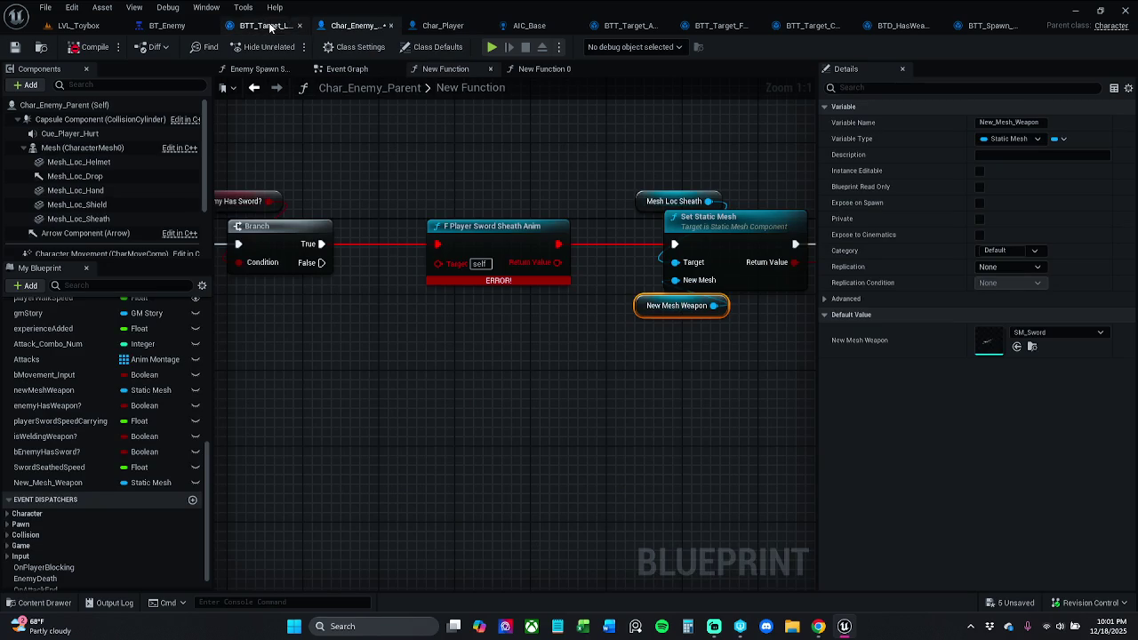
pyautogui.click(461, 27)
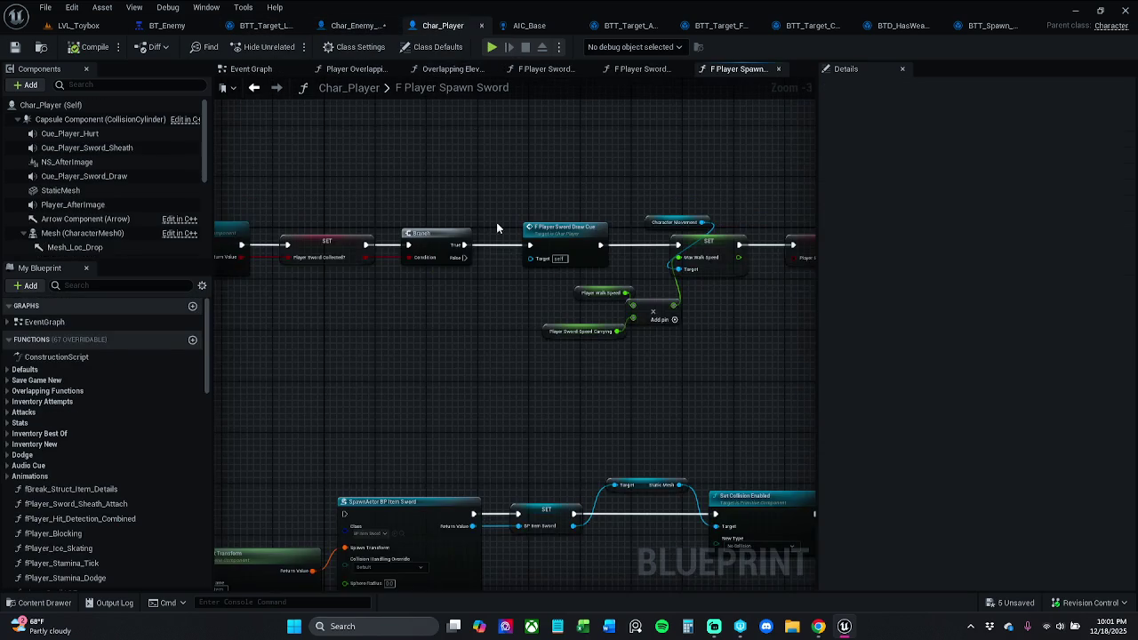
pyautogui.scroll(-2, 530, 198)
pyautogui.moveTo(482, 203)
pyautogui.mouseDown()
pyautogui.moveTo(569, 212)
pyautogui.moveTo(492, 186)
pyautogui.moveTo(373, 200)
pyautogui.moveTo(587, 222)
pyautogui.mouseUp()
pyautogui.scroll(1, 587, 221)
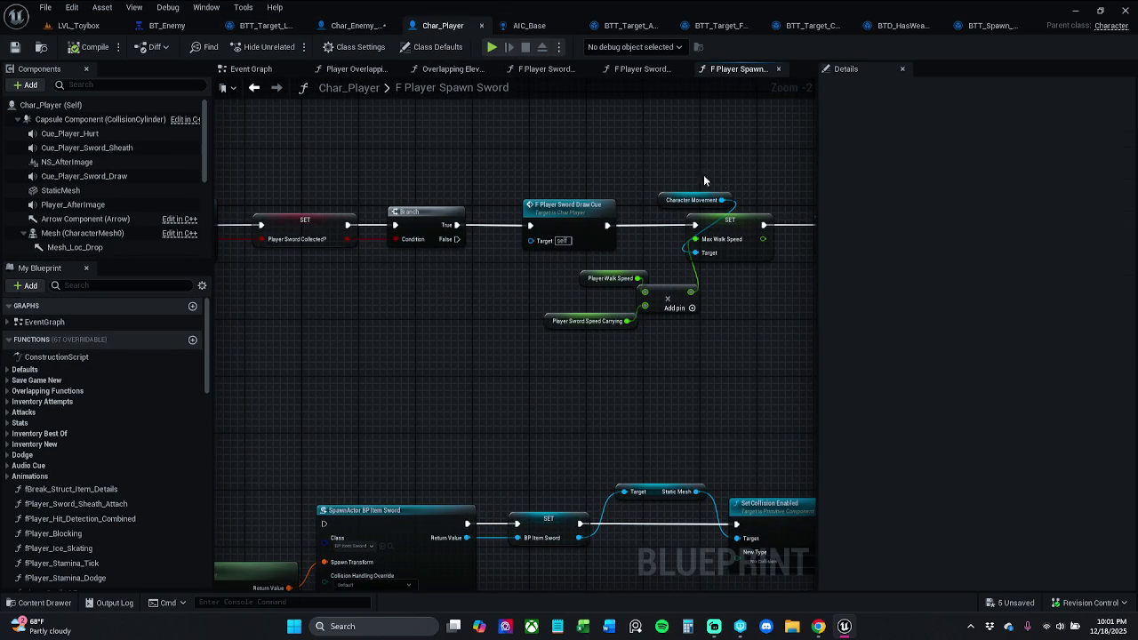
pyautogui.click(358, 26)
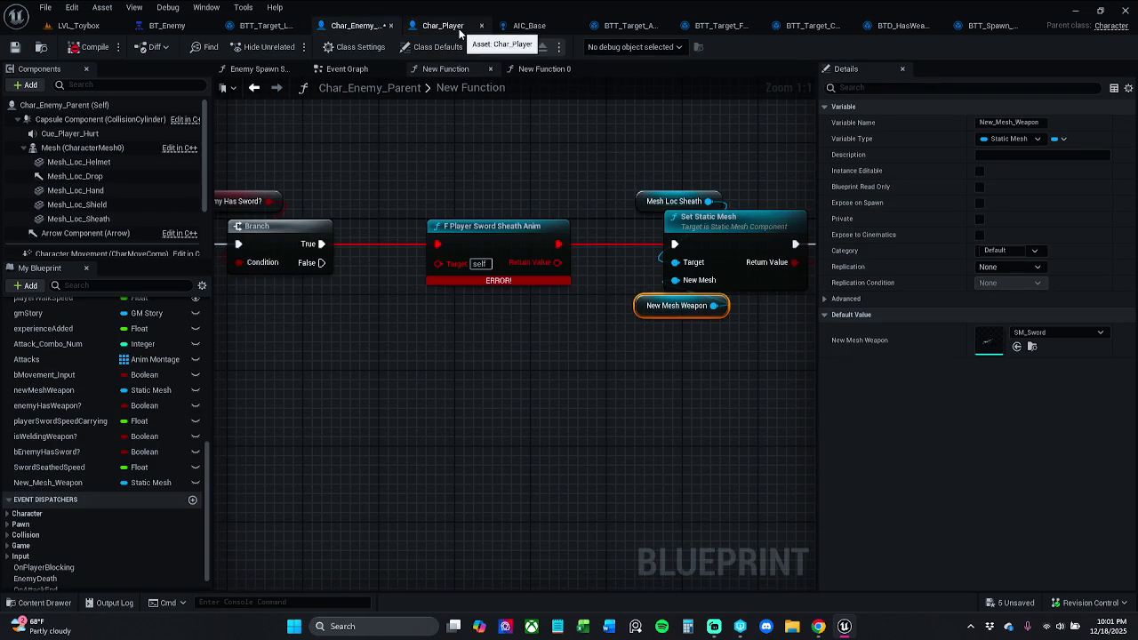
pyautogui.rightClick(460, 30)
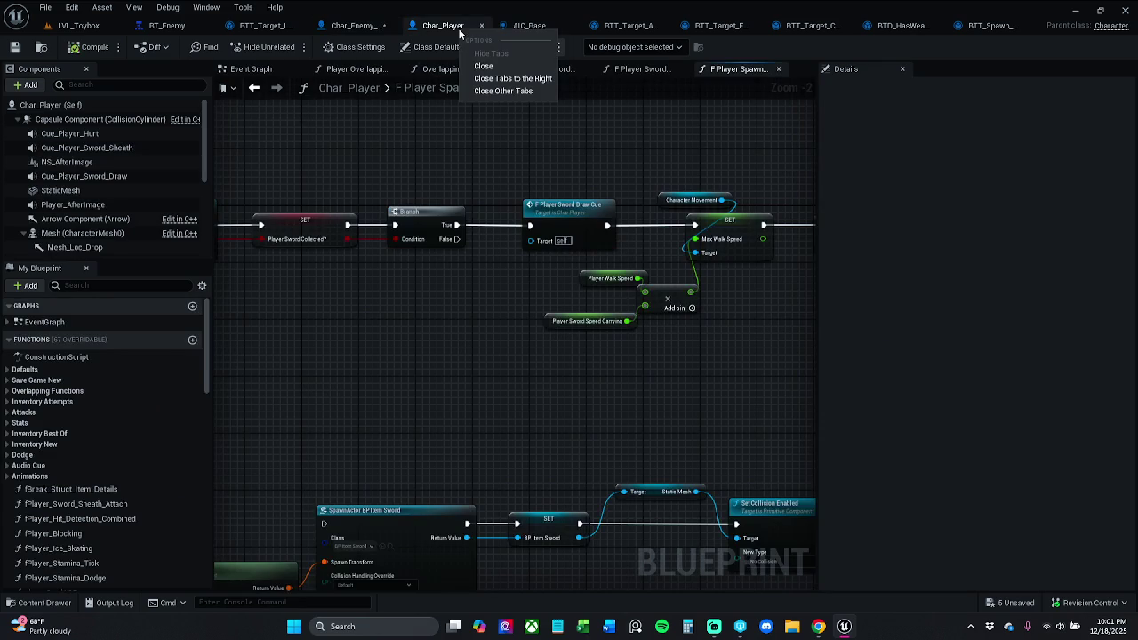
# Cycle through the open blueprints and settle on Char_Player's Spawn Sword graph.
pyautogui.click(355, 26)
pyautogui.click(517, 26)
pyautogui.click(356, 25)
pyautogui.click(436, 25)
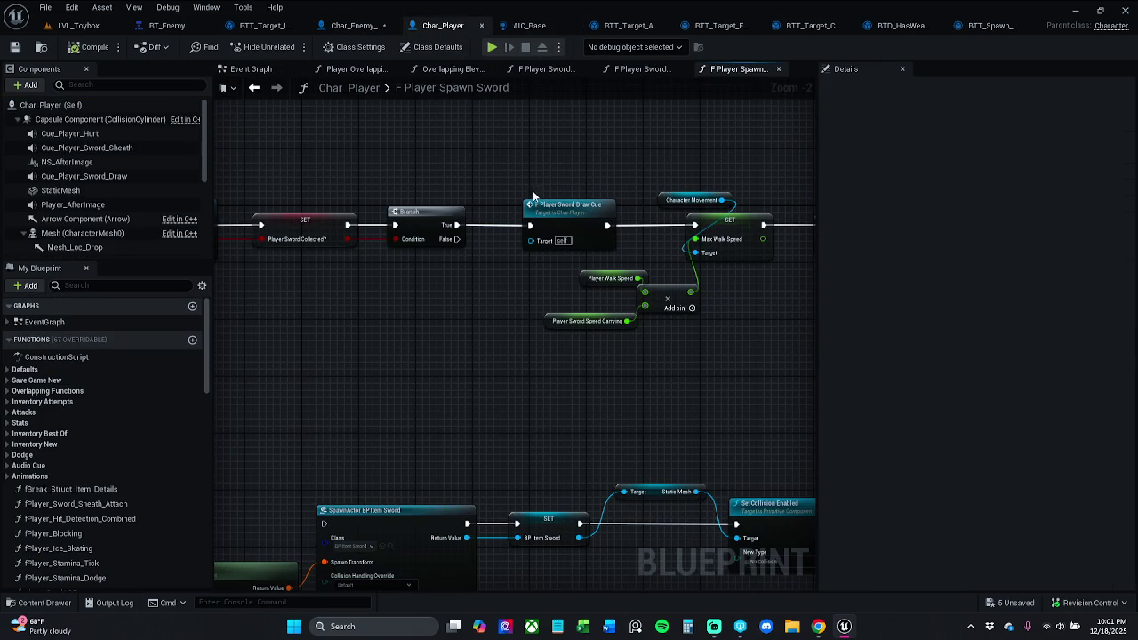
pyautogui.moveTo(533, 172)
pyautogui.mouseDown()
pyautogui.moveTo(788, 174)
pyautogui.moveTo(778, 177)
pyautogui.mouseUp()
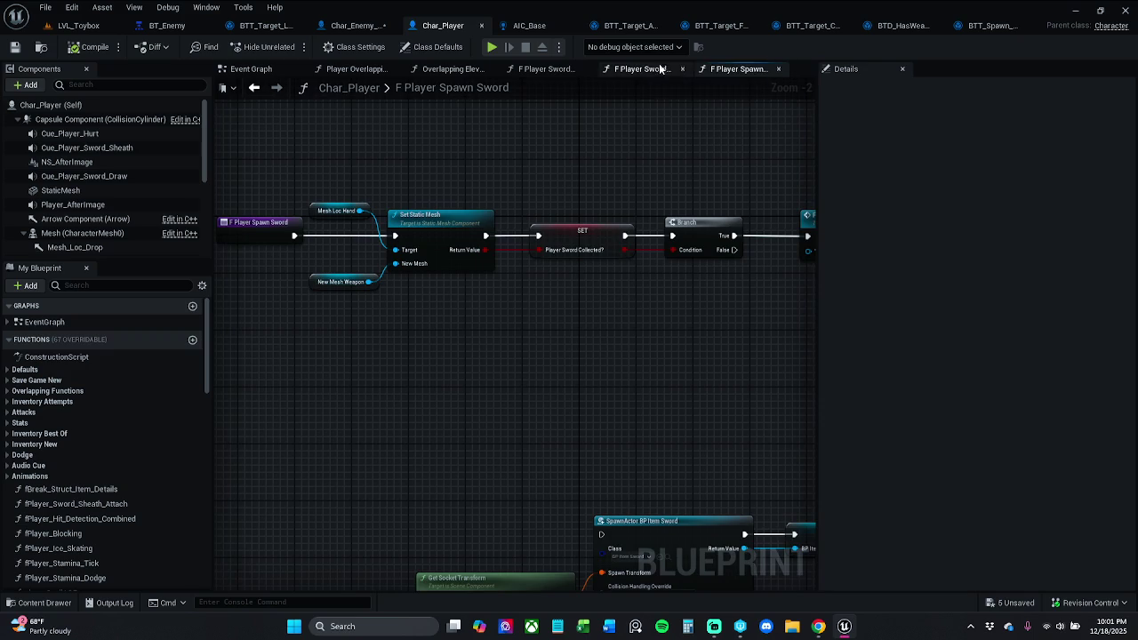
# Close the Spawn Sword graph and open the Sword Sheath Anim function from its call node.
pyautogui.click(644, 68)
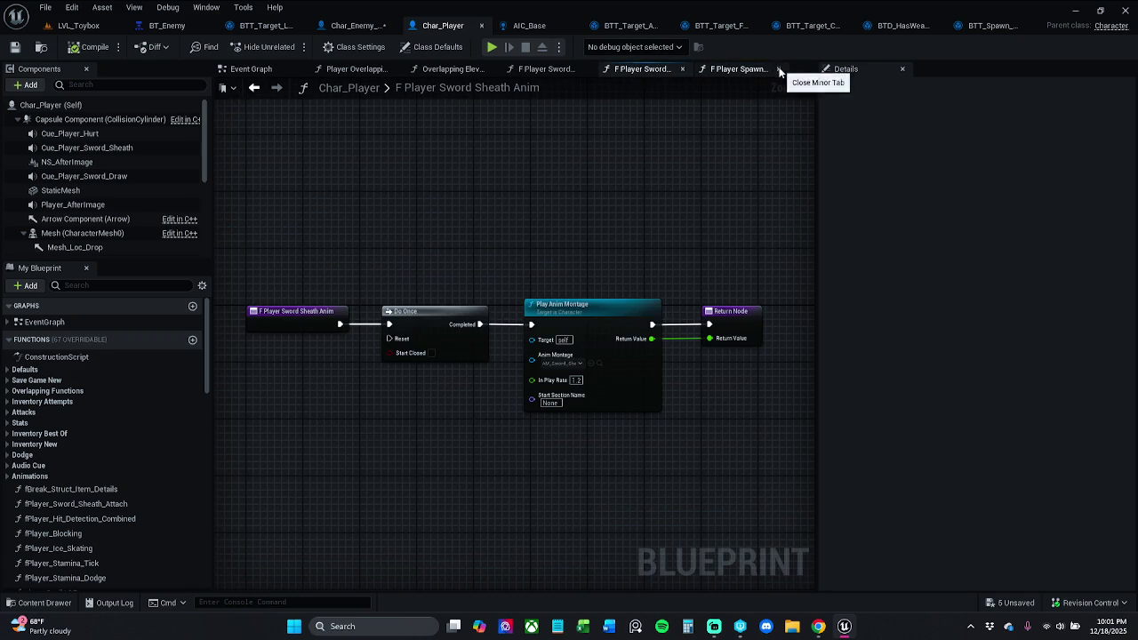
pyautogui.click(778, 69)
pyautogui.click(683, 68)
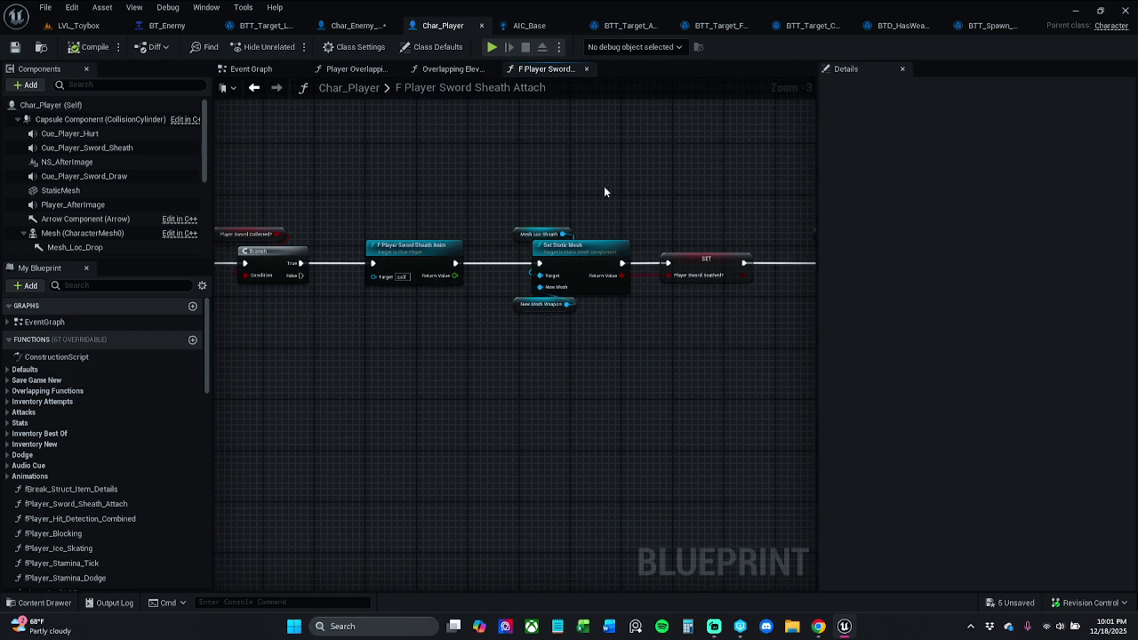
pyautogui.scroll(-2, 622, 178)
pyautogui.click(538, 251)
pyautogui.click(551, 197)
pyautogui.click(498, 251)
pyautogui.click(544, 217)
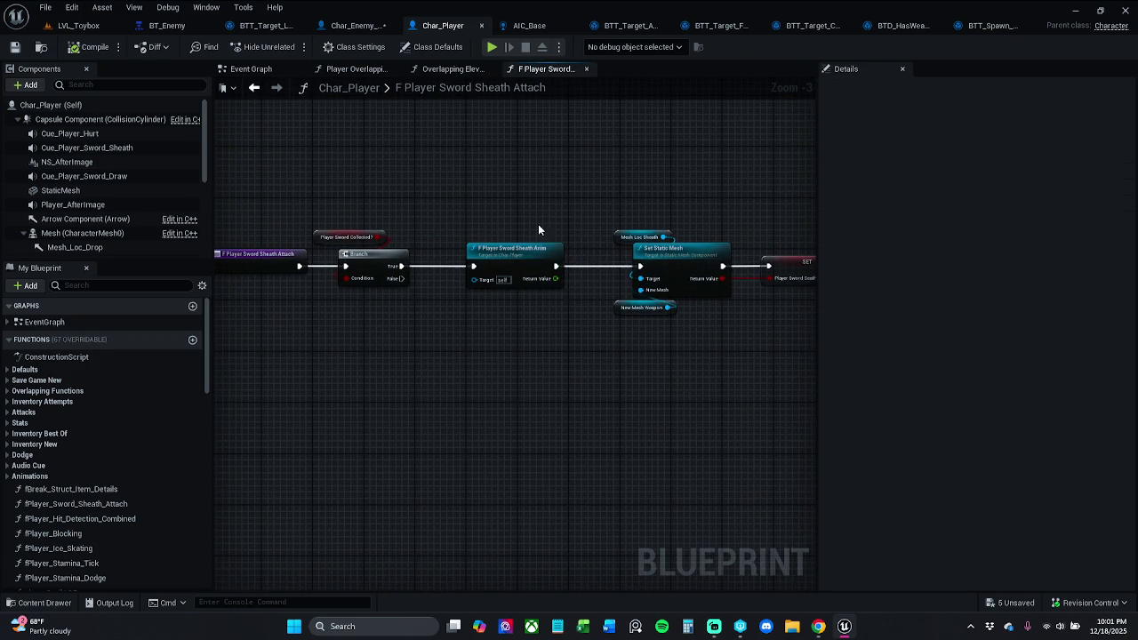
pyautogui.click(523, 253)
pyautogui.doubleClick(529, 259)
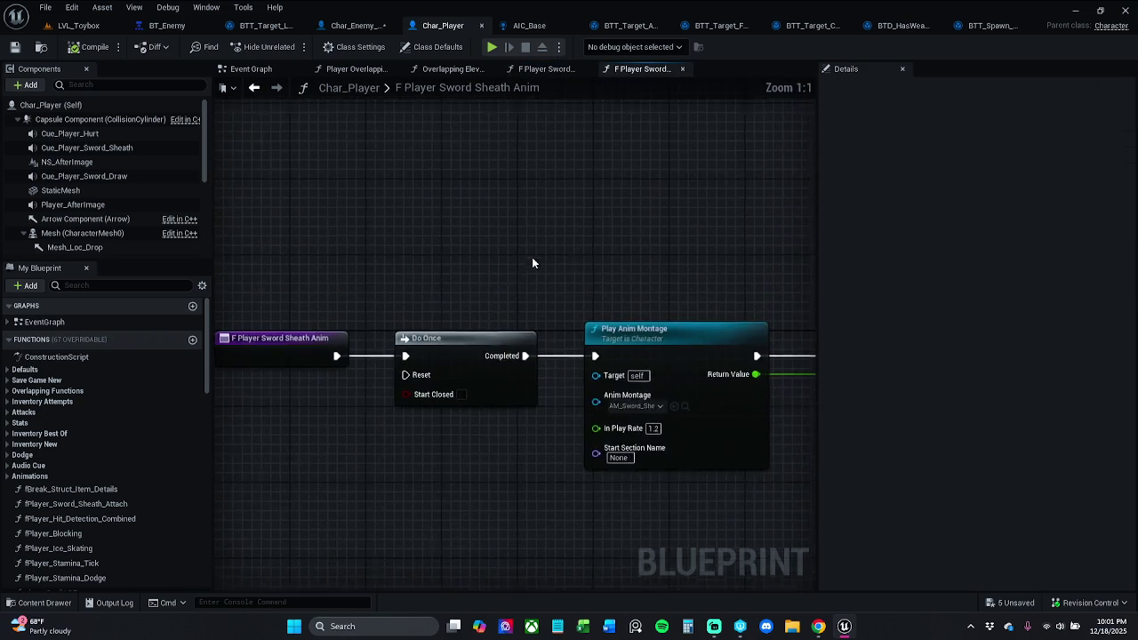
# Select the Do Once, Play Anim Montage and Return Node in Sword Sheath Anim.
pyautogui.scroll(-2, 515, 244)
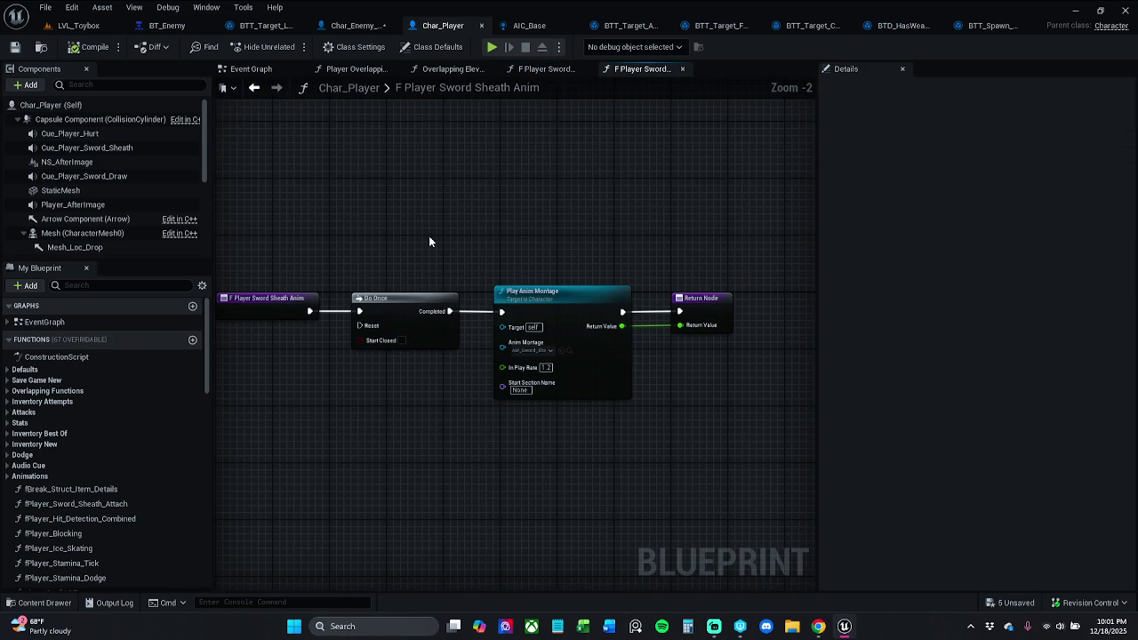
pyautogui.scroll(1, 425, 233)
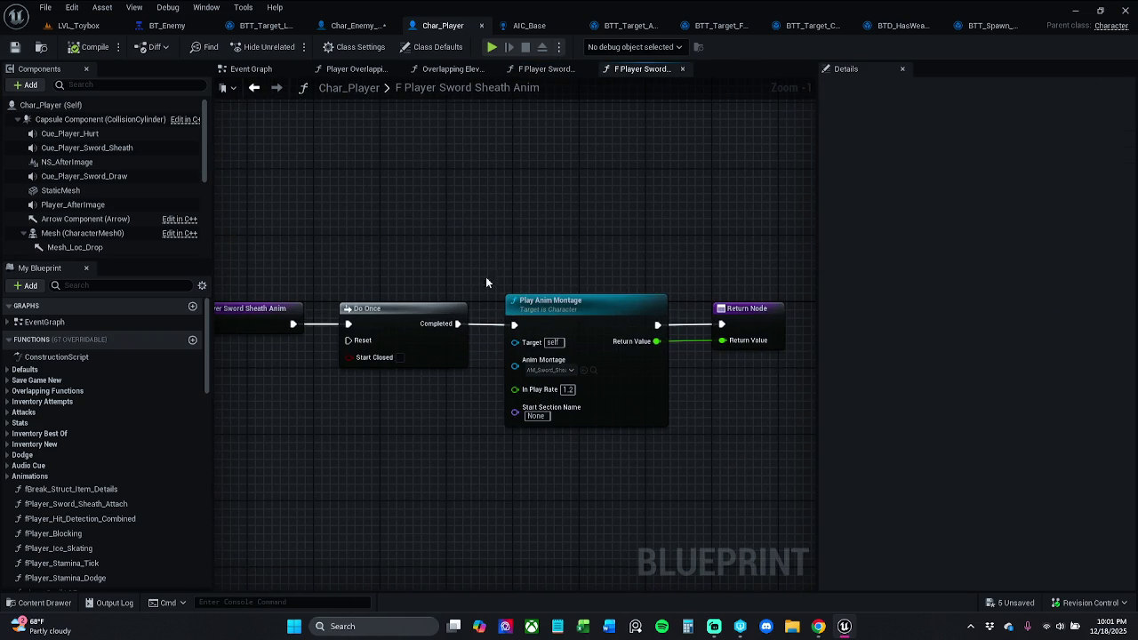
pyautogui.click(554, 73)
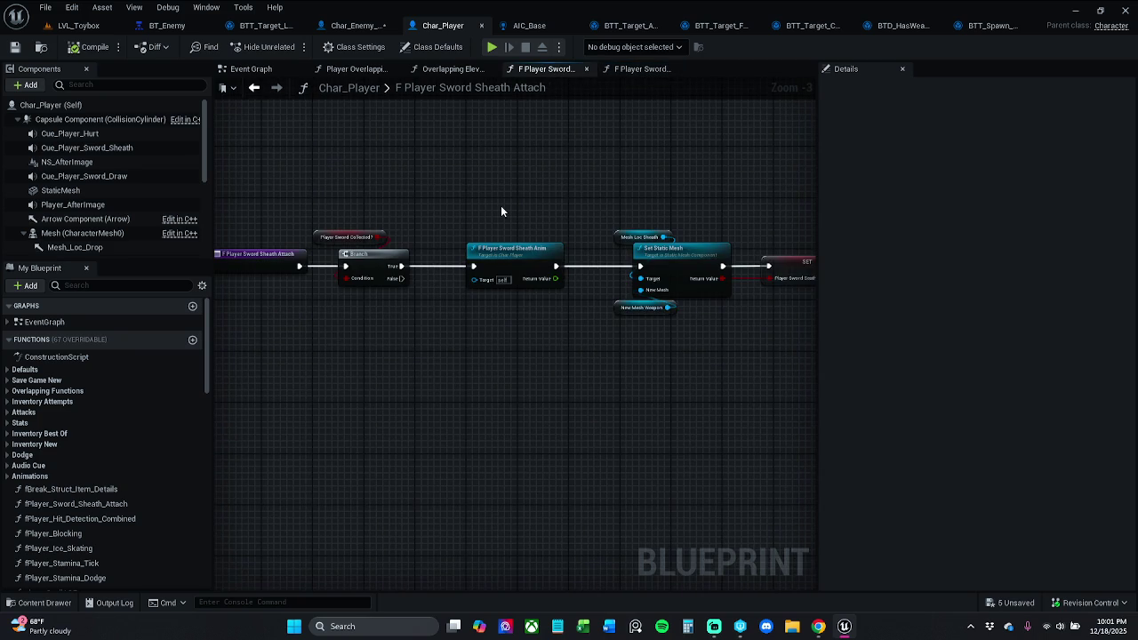
pyautogui.click(642, 69)
pyautogui.moveTo(373, 275)
pyautogui.mouseDown()
pyautogui.moveTo(816, 407)
pyautogui.moveTo(646, 370)
pyautogui.mouseUp()
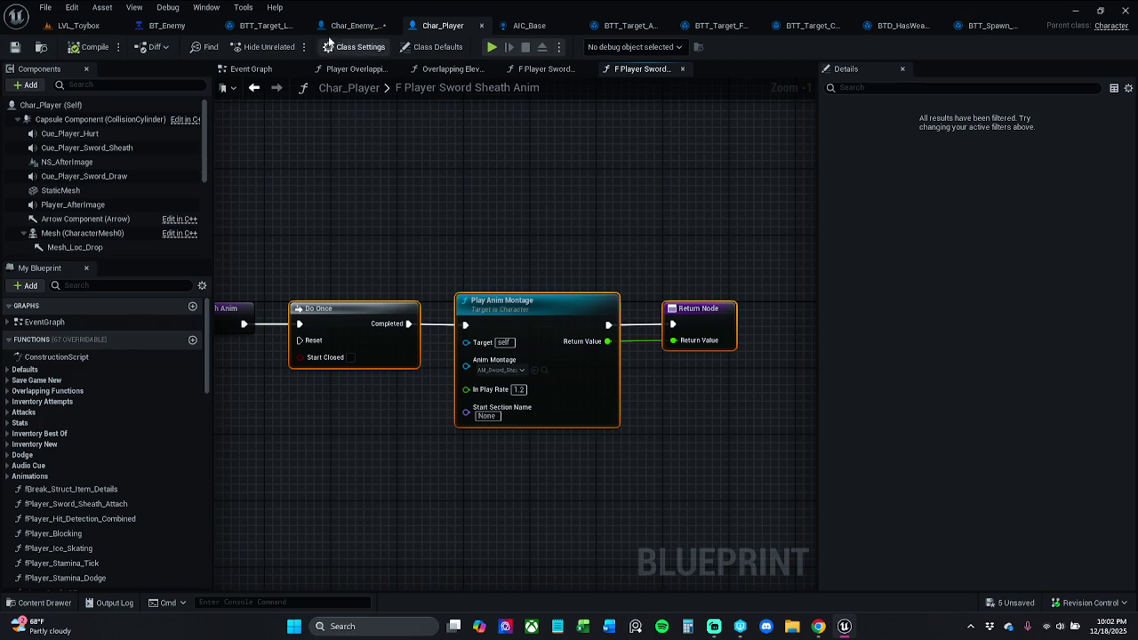
# Switch to the Char_Enemy_Parent blueprint's function list.
pyautogui.click(354, 25)
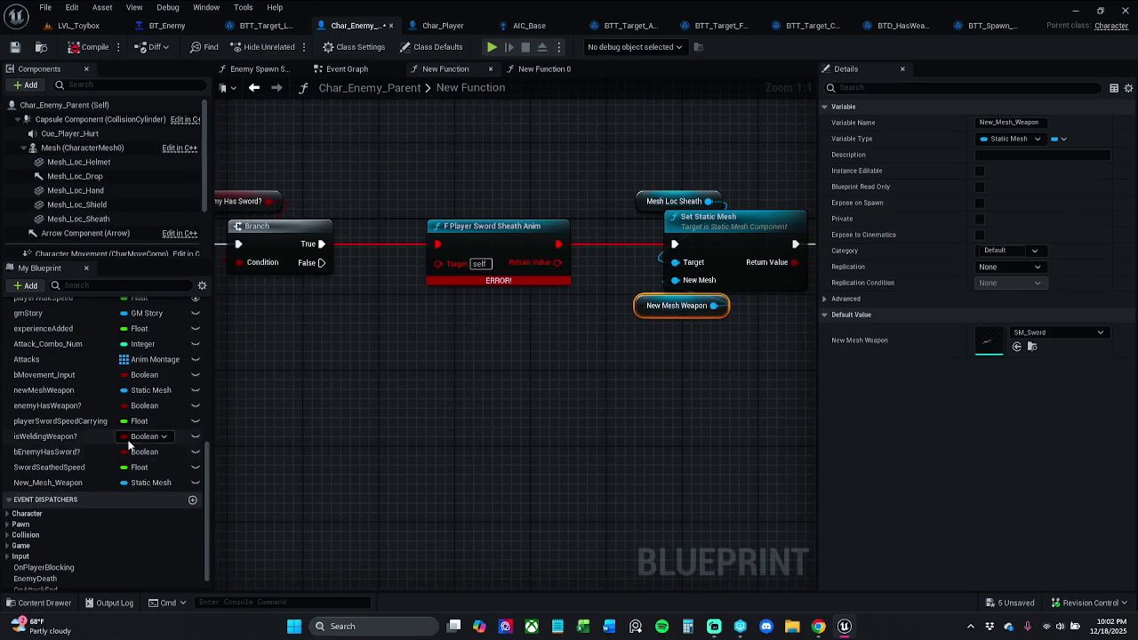
pyautogui.scroll(6, 138, 414)
pyautogui.scroll(2, 164, 333)
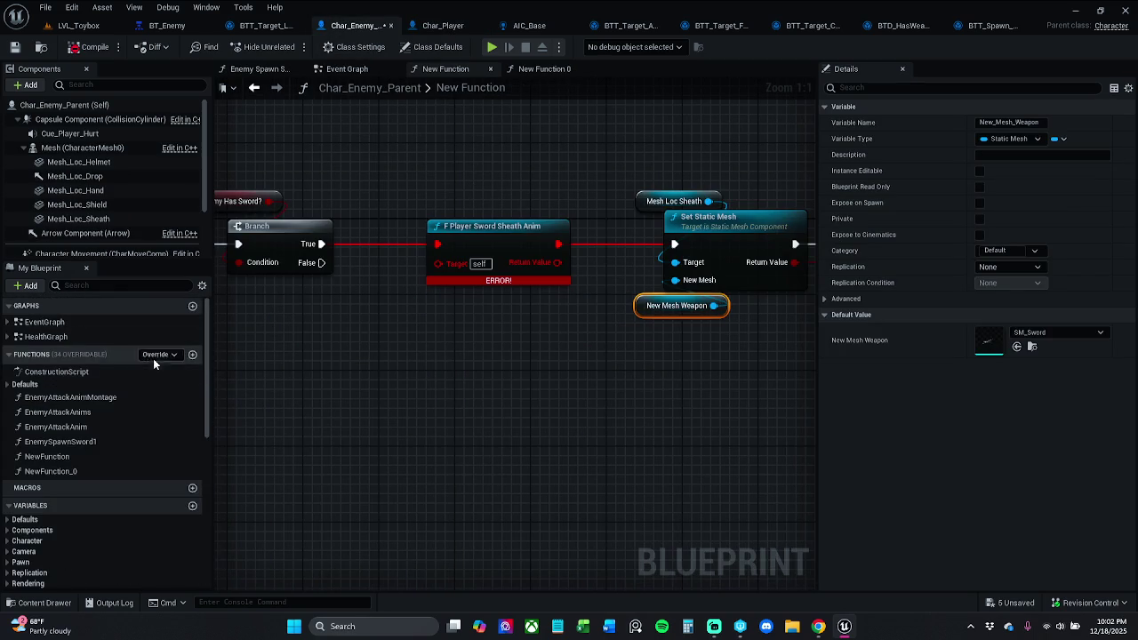
# Paste the copied montage nodes into NewFunction_0 and delete the duplicate copies.
pyautogui.click(87, 458)
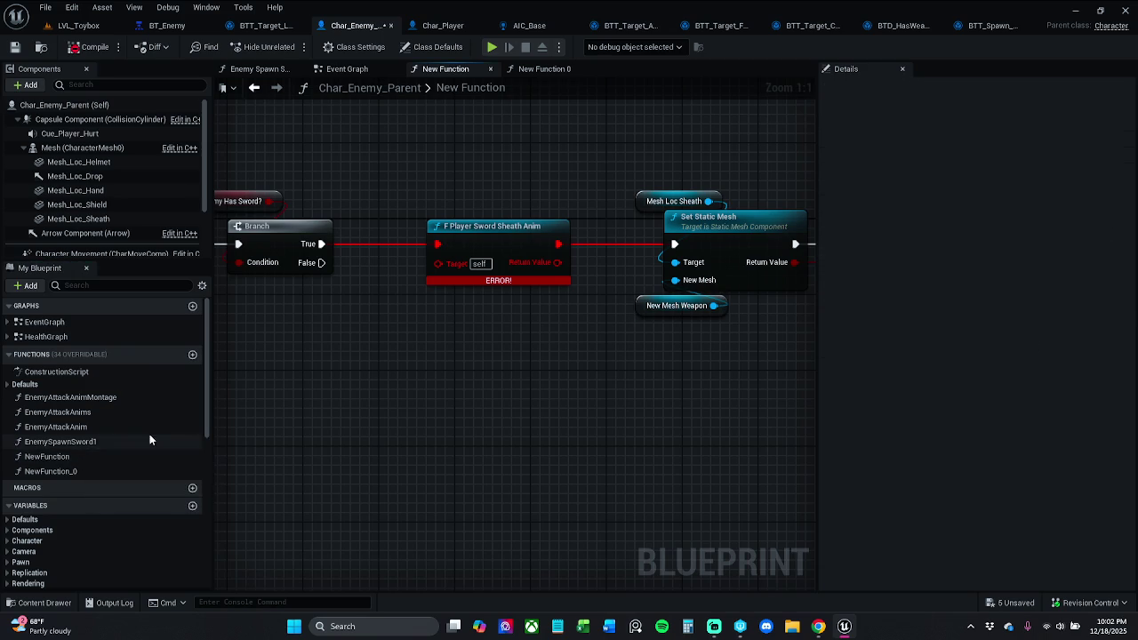
pyautogui.click(75, 458)
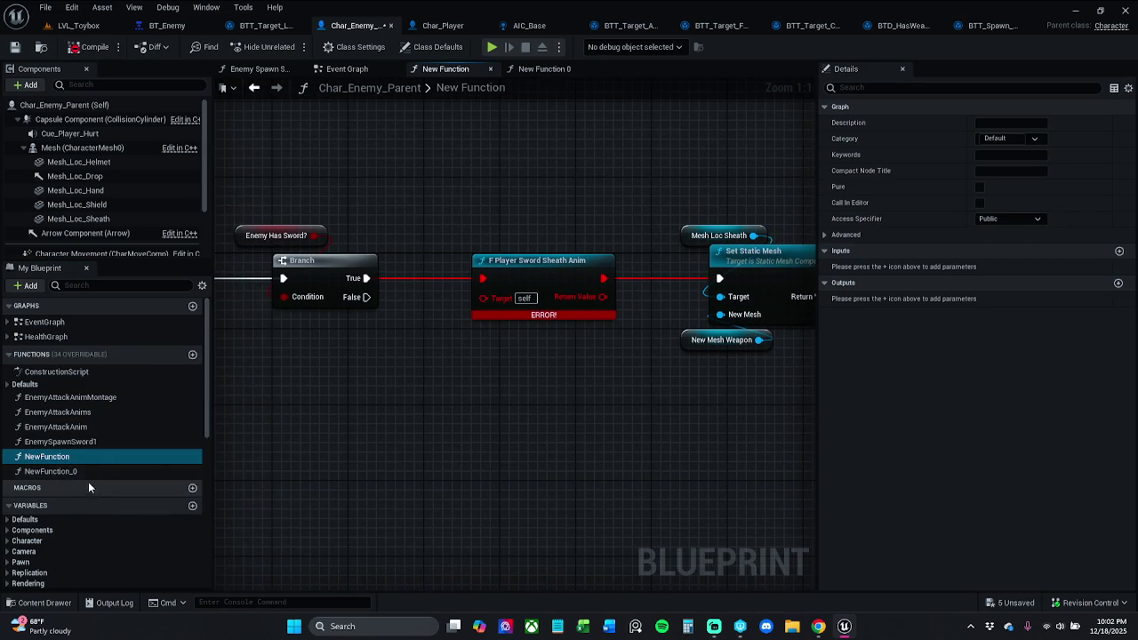
pyautogui.doubleClick(89, 471)
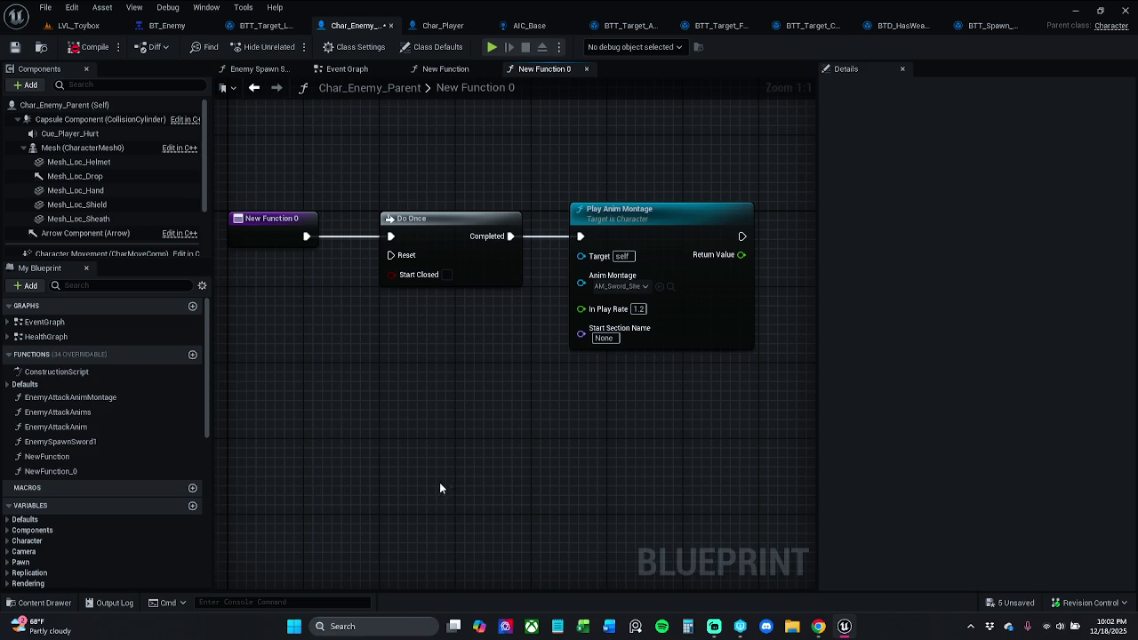
pyautogui.hotkey('ctrl', 'v')
pyautogui.moveTo(476, 401)
pyautogui.mouseDown()
pyautogui.moveTo(609, 392)
pyautogui.moveTo(447, 359)
pyautogui.moveTo(465, 355)
pyautogui.mouseUp()
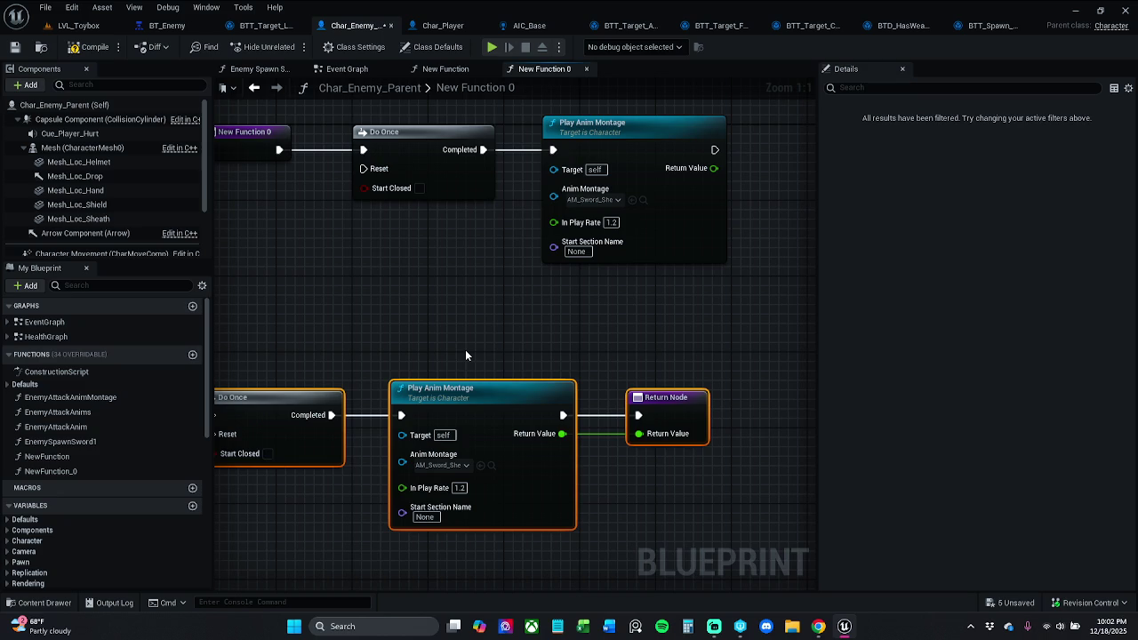
pyautogui.press('Delete')
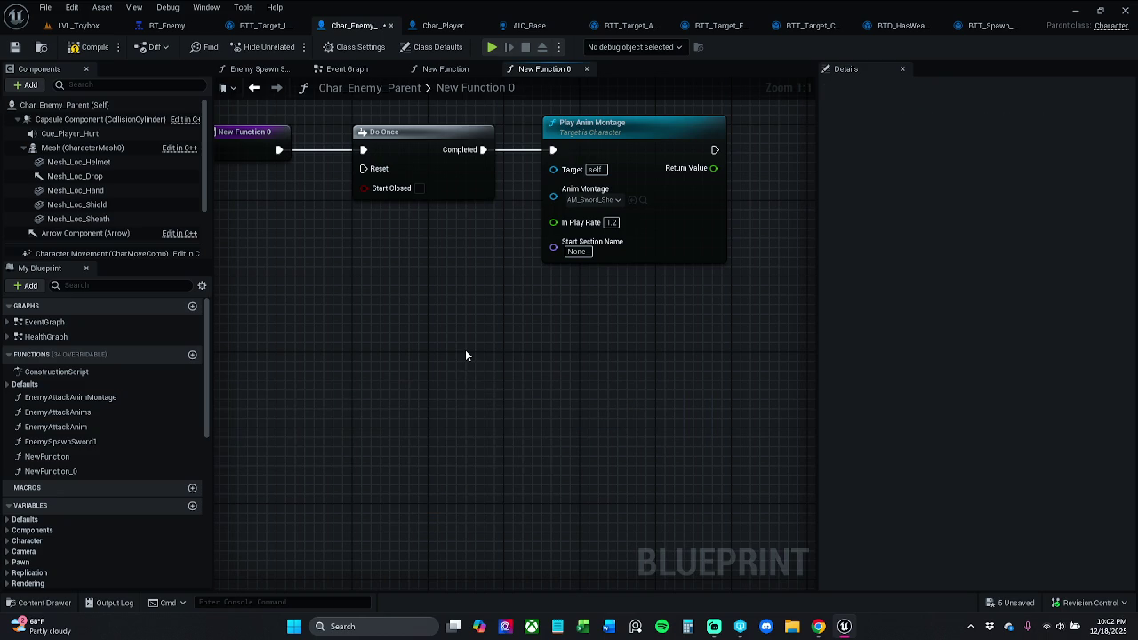
pyautogui.moveTo(260, 194); pyautogui.dragTo(316, 183)
# Give New Function 0 a float output from Play Anim Montage, removing the extra Boolean param.
pyautogui.click(340, 214)
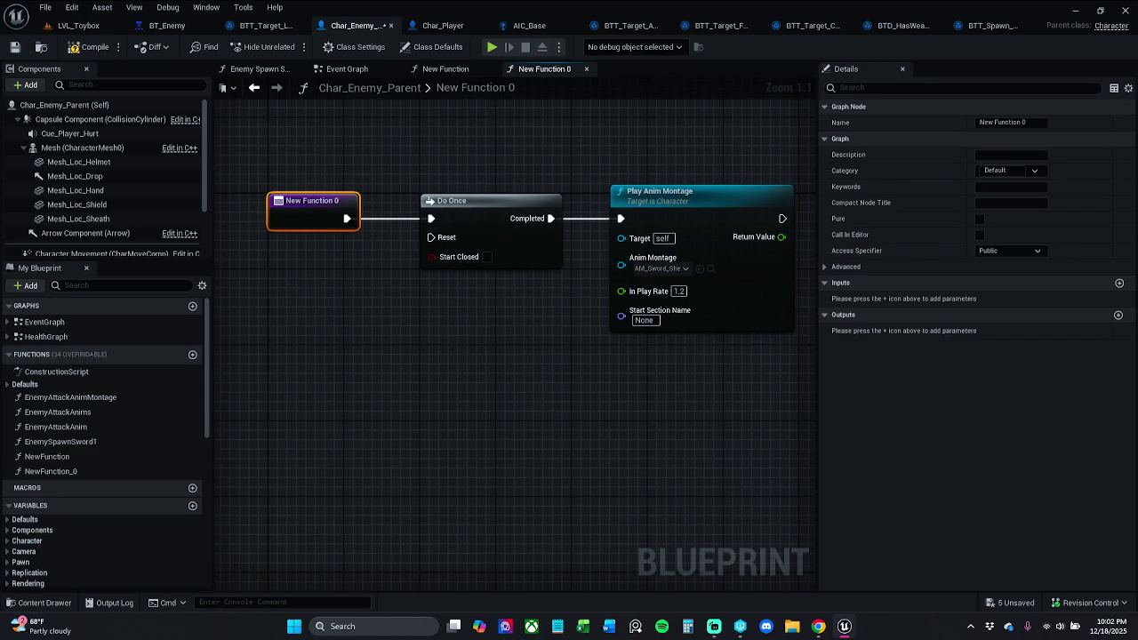
pyautogui.click(1118, 316)
pyautogui.moveTo(473, 160)
pyautogui.mouseDown()
pyautogui.moveTo(796, 160)
pyautogui.moveTo(695, 202)
pyautogui.moveTo(480, 218)
pyautogui.moveTo(501, 240)
pyautogui.moveTo(582, 246)
pyautogui.mouseUp()
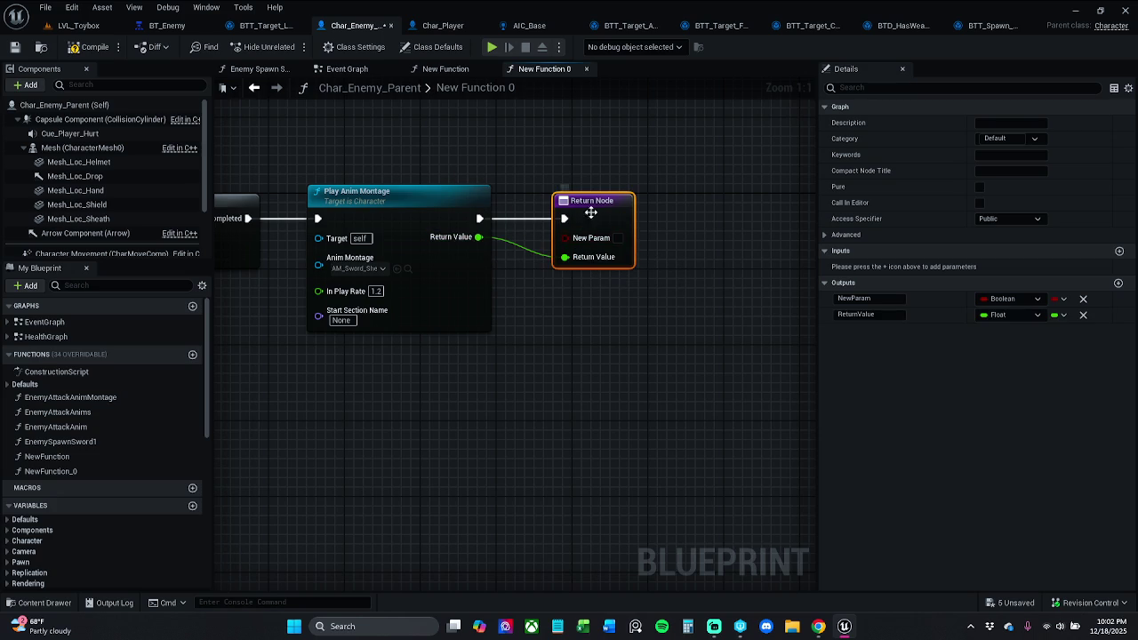
pyautogui.click(1083, 299)
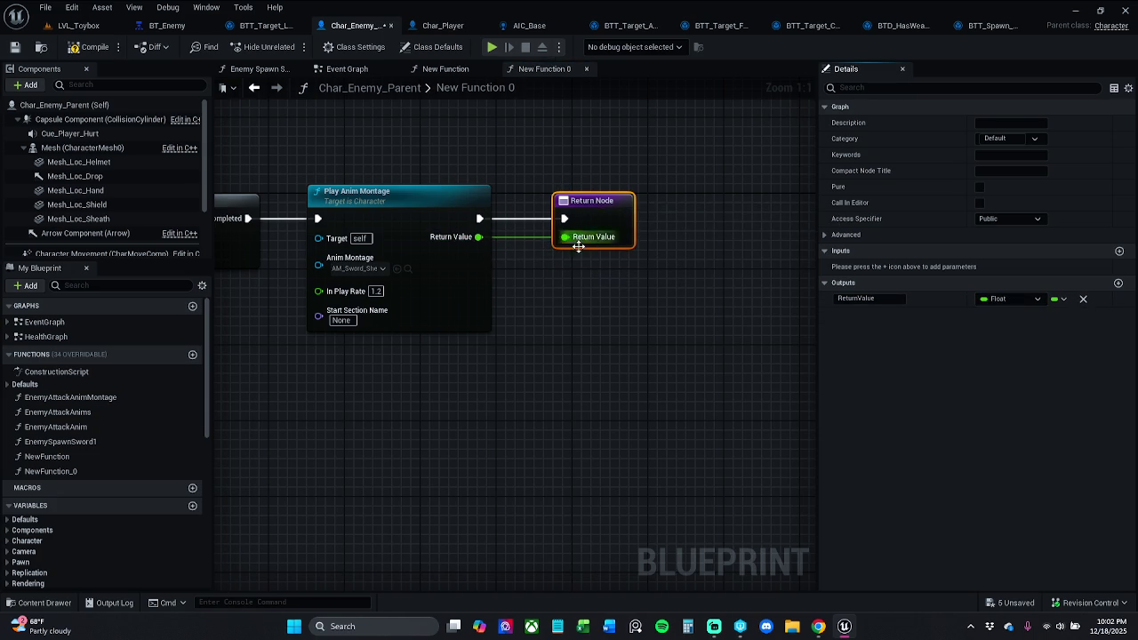
# Compile and jump to the errored F Player Sword Sheath Anim node.
pyautogui.click(89, 46)
pyautogui.scroll(-1, 343, 197)
pyautogui.scroll(-1, 501, 211)
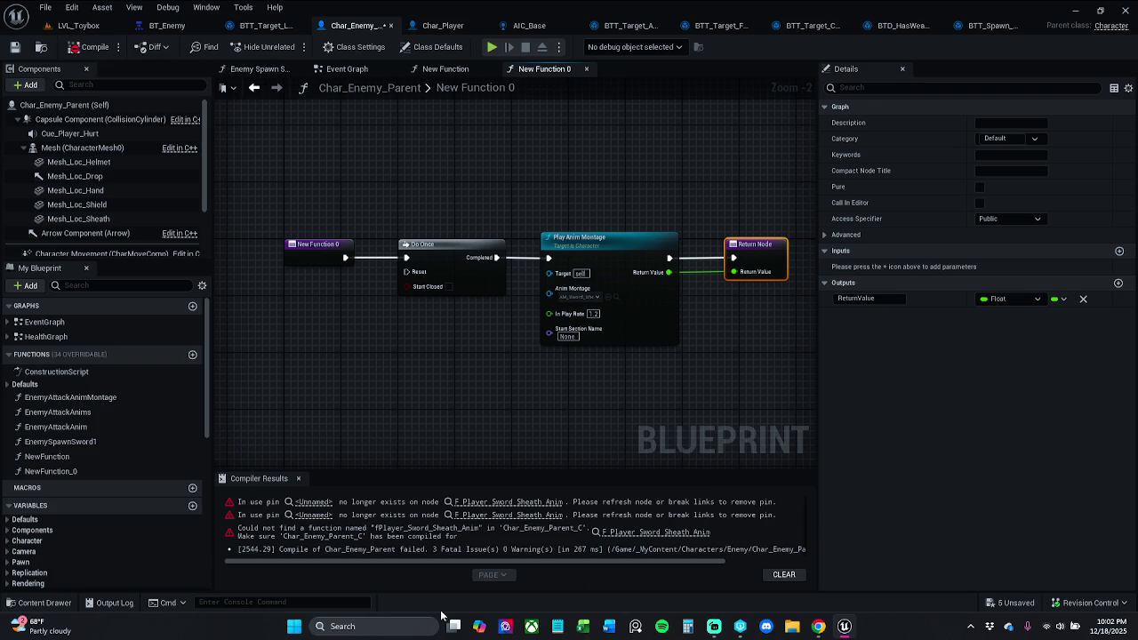
pyautogui.click(530, 502)
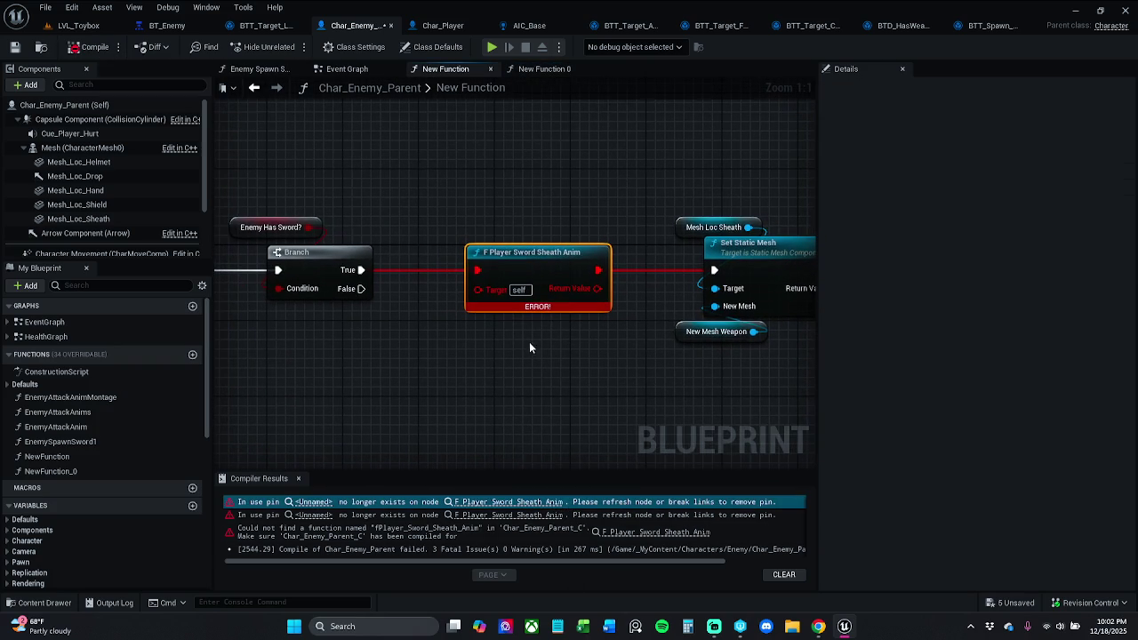
# Delete the broken sheath-anim call and rename New Function 0 to 'Enemy Sheathe Anim'.
pyautogui.press('Delete')
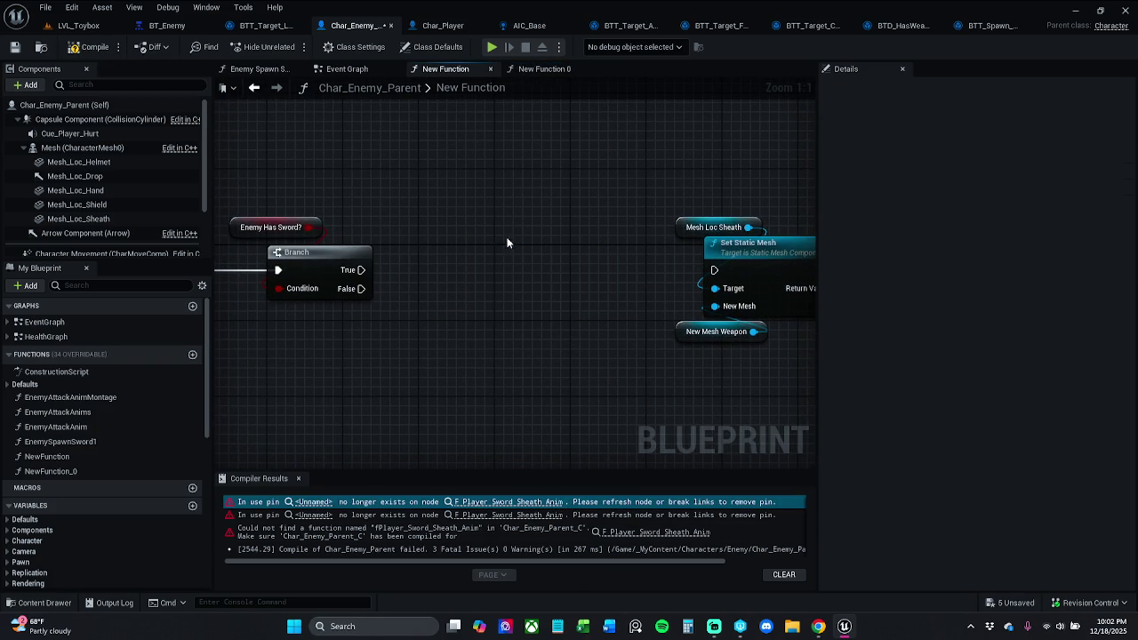
pyautogui.click(298, 478)
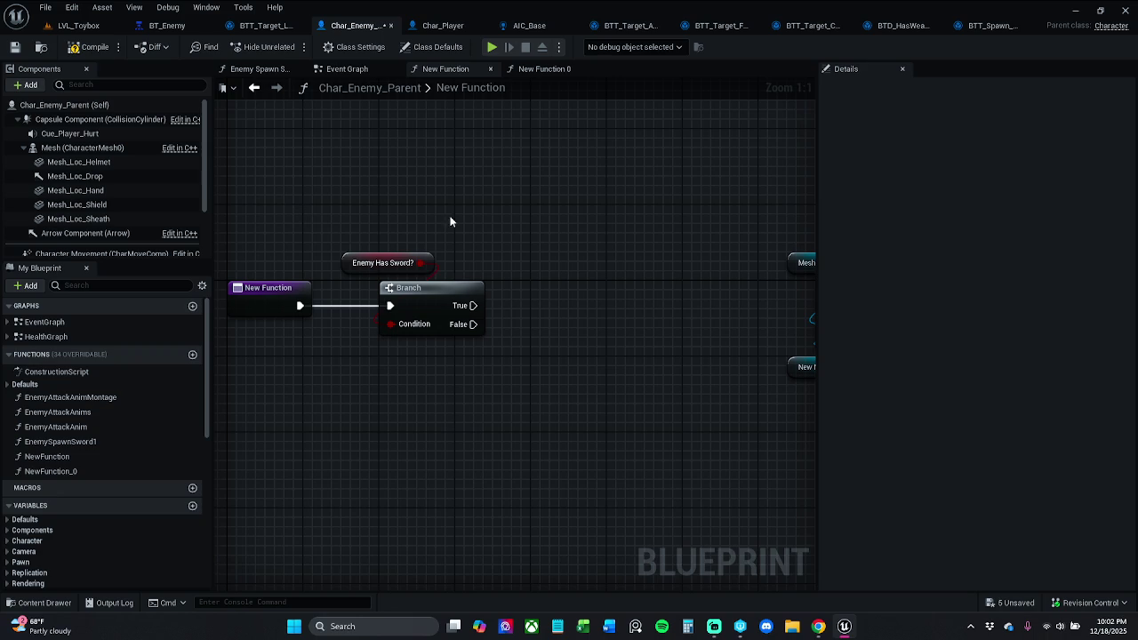
pyautogui.click(542, 69)
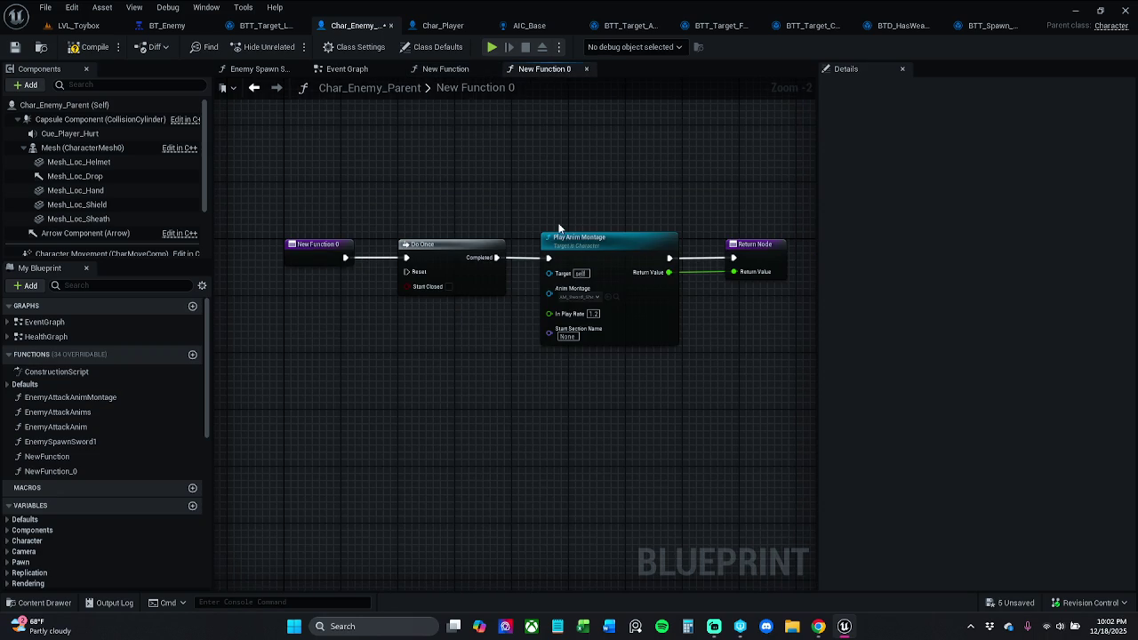
pyautogui.click(304, 245)
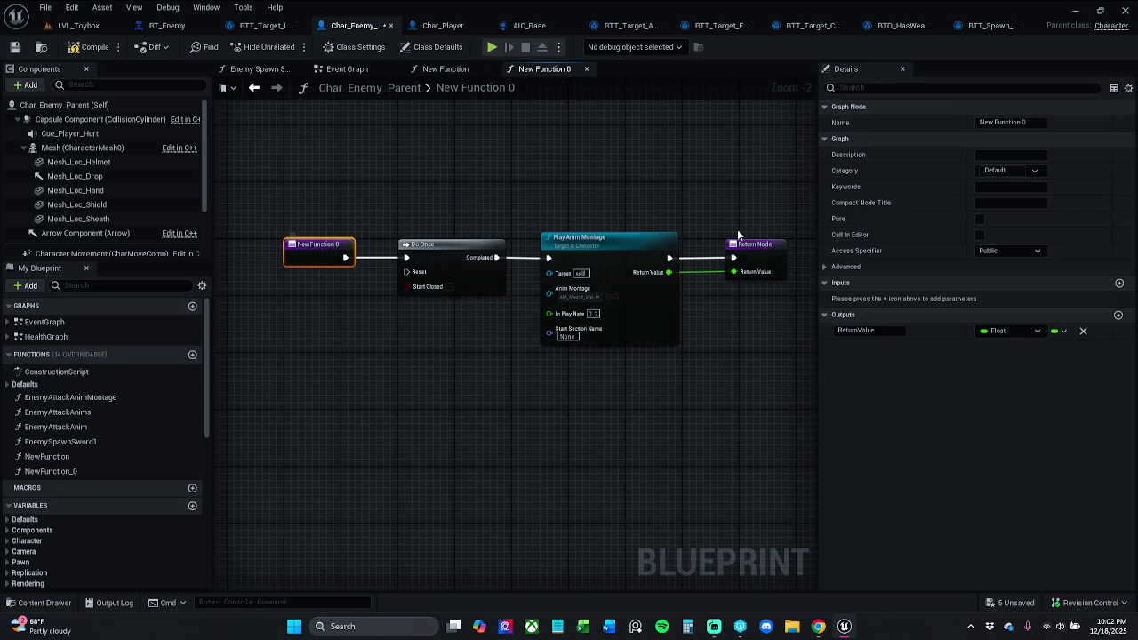
pyautogui.click(1029, 124)
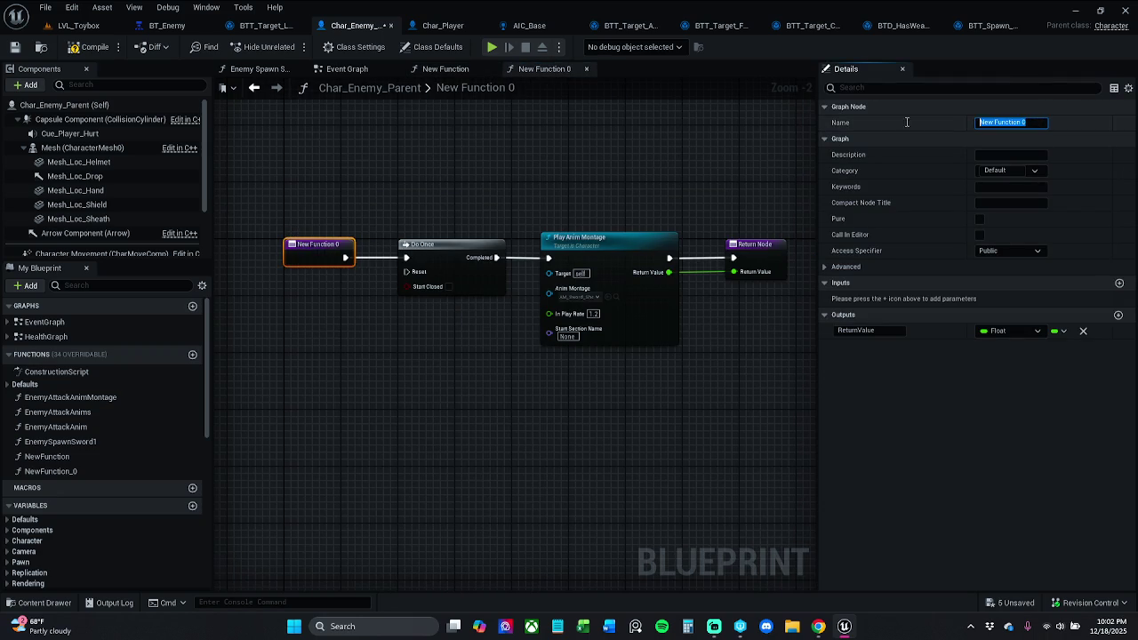
pyautogui.write('Enemy Shea')
pyautogui.write('th')
pyautogui.write('eAnim')
pyautogui.press('Return')
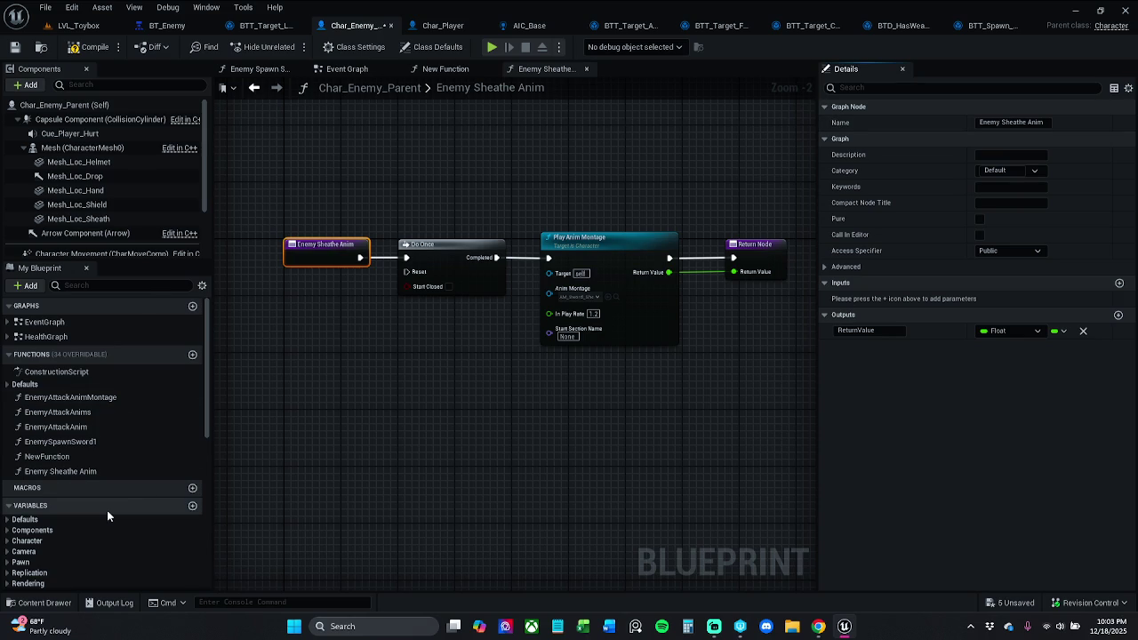
# Remove the spaces to name it EnemySheatheAnim and save Char_Enemy_Parent.
pyautogui.click(82, 475)
pyautogui.click(99, 477)
pyautogui.press('BackSpace')
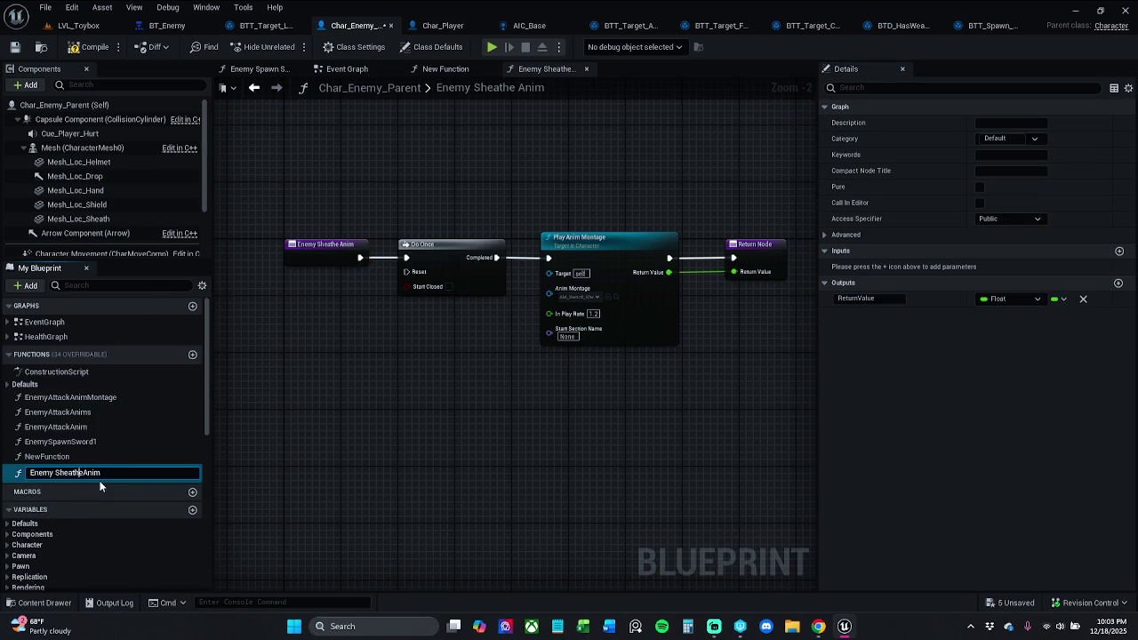
pyautogui.press('BackSpace')
pyautogui.press('Return')
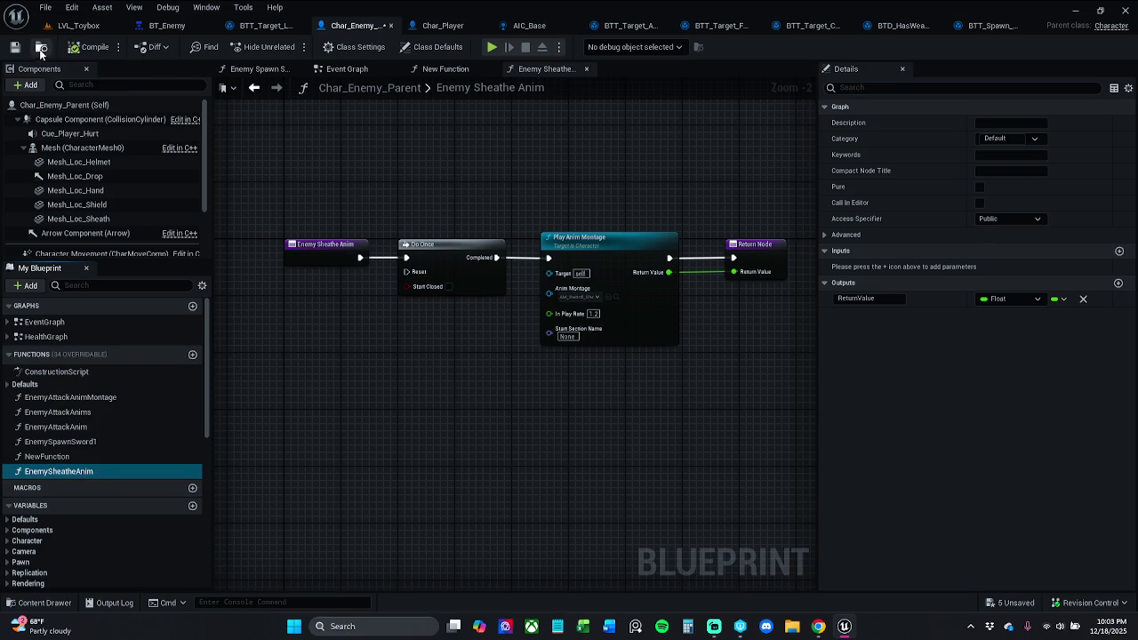
pyautogui.click(44, 49)
pyautogui.hotkey('ctrl', 's')
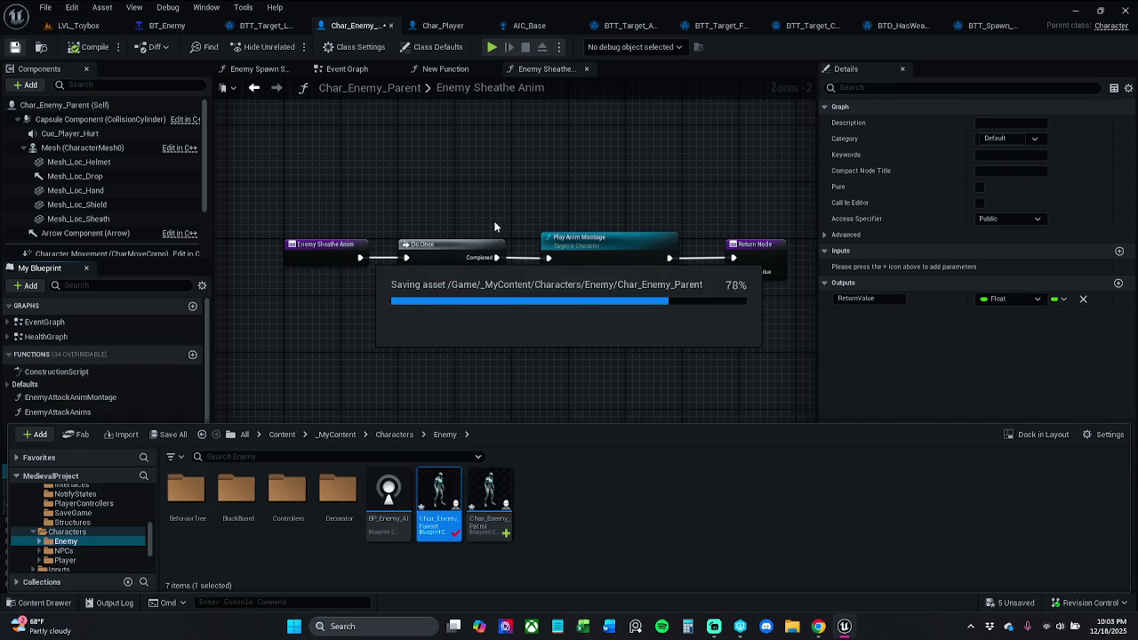
pyautogui.click(463, 71)
# Add an Enemy Sheathe Anim call on the Branch's True output, searched as 'enemy sheath'.
pyautogui.click(533, 69)
pyautogui.click(445, 68)
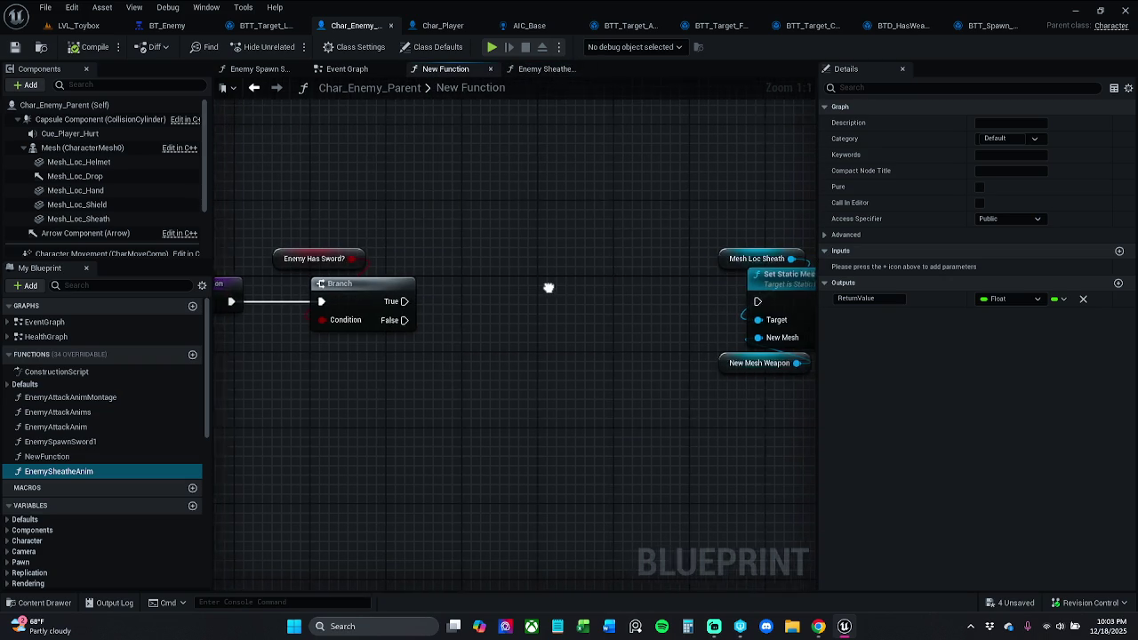
pyautogui.moveTo(380, 299); pyautogui.dragTo(448, 304)
pyautogui.write('enemy ')
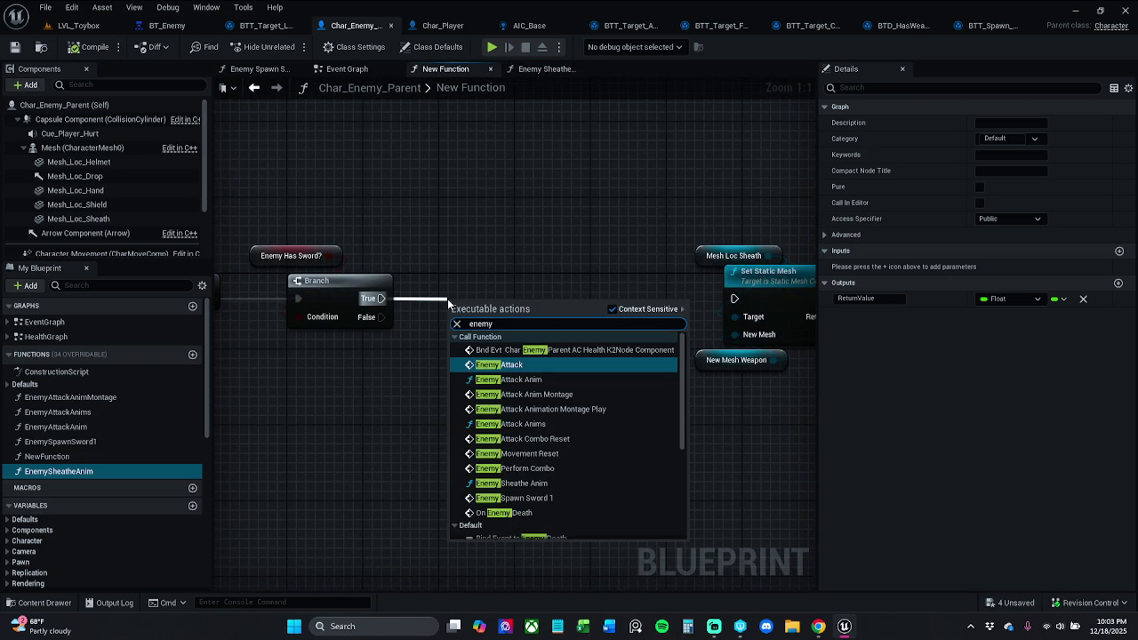
pyautogui.write('sheath')
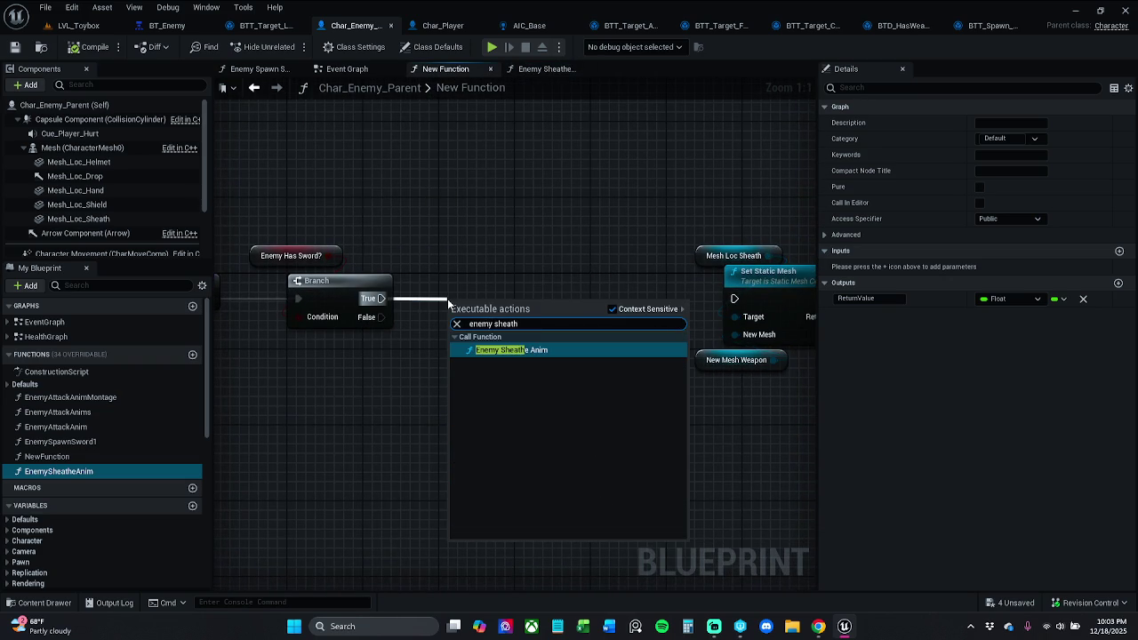
pyautogui.press('Return')
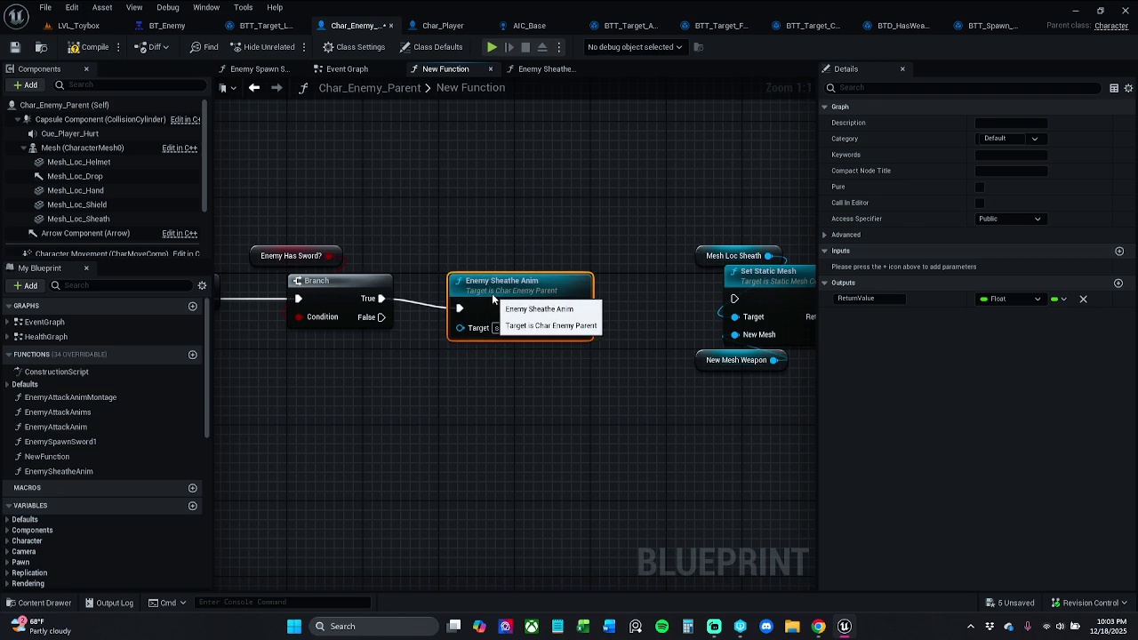
pyautogui.moveTo(493, 299)
pyautogui.mouseDown()
pyautogui.moveTo(496, 288)
pyautogui.moveTo(619, 308)
pyautogui.mouseUp()
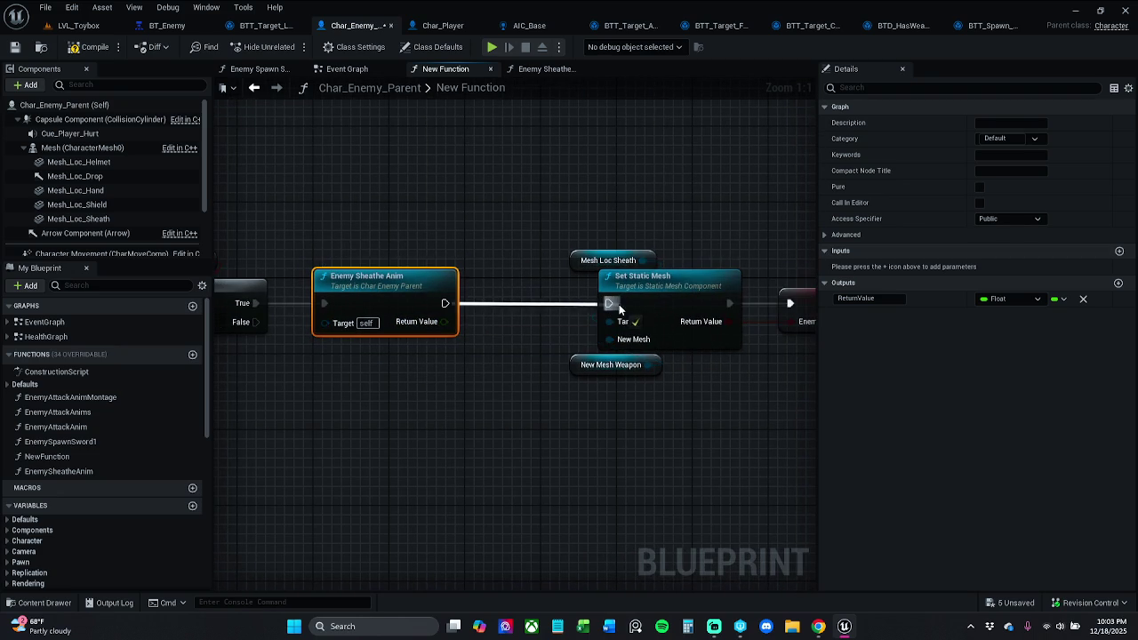
pyautogui.click(441, 25)
# Compare graphs across the Char_Player and AIC_Base tabs, ending on Char_Enemy_Parent's NewFunction graph.
pyautogui.click(564, 244)
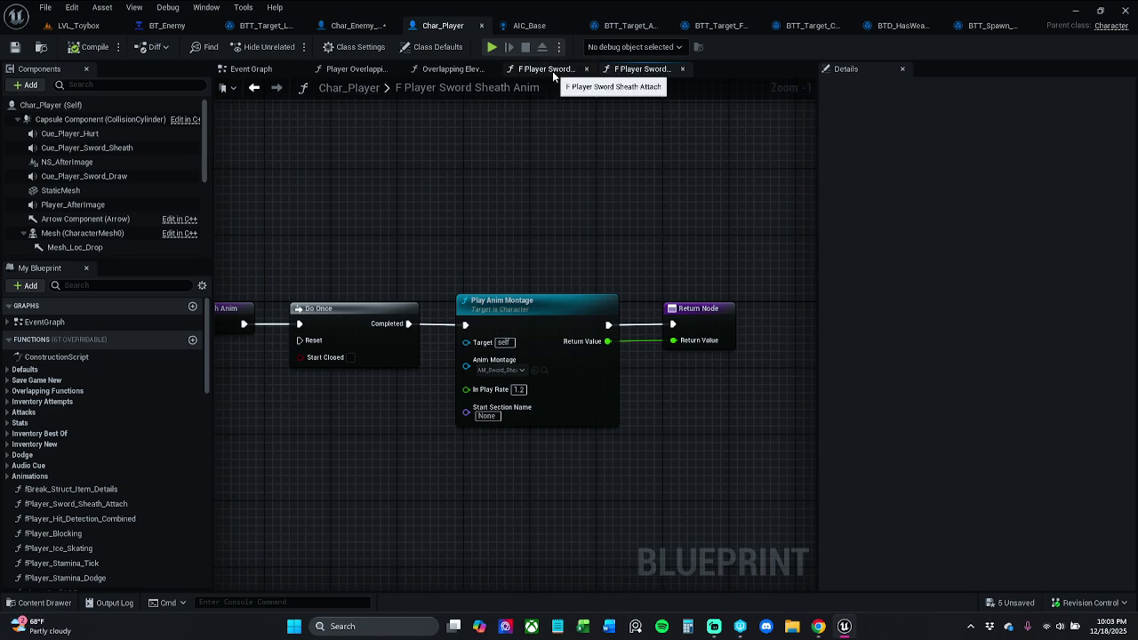
pyautogui.click(354, 25)
pyautogui.click(517, 220)
pyautogui.moveTo(507, 229); pyautogui.dragTo(615, 231)
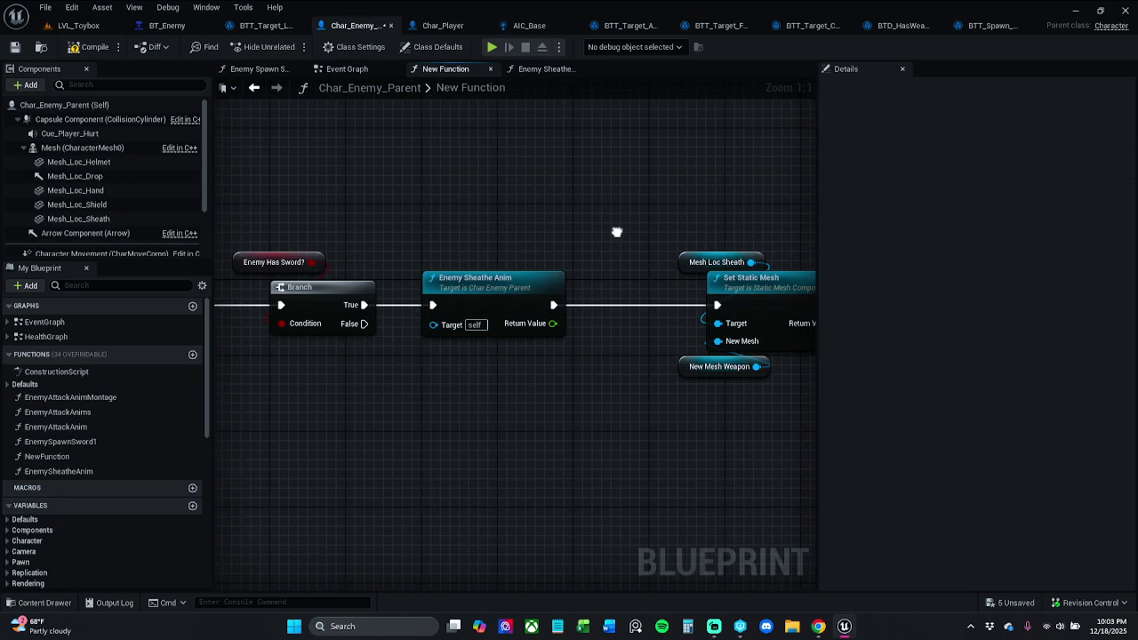
pyautogui.click(436, 26)
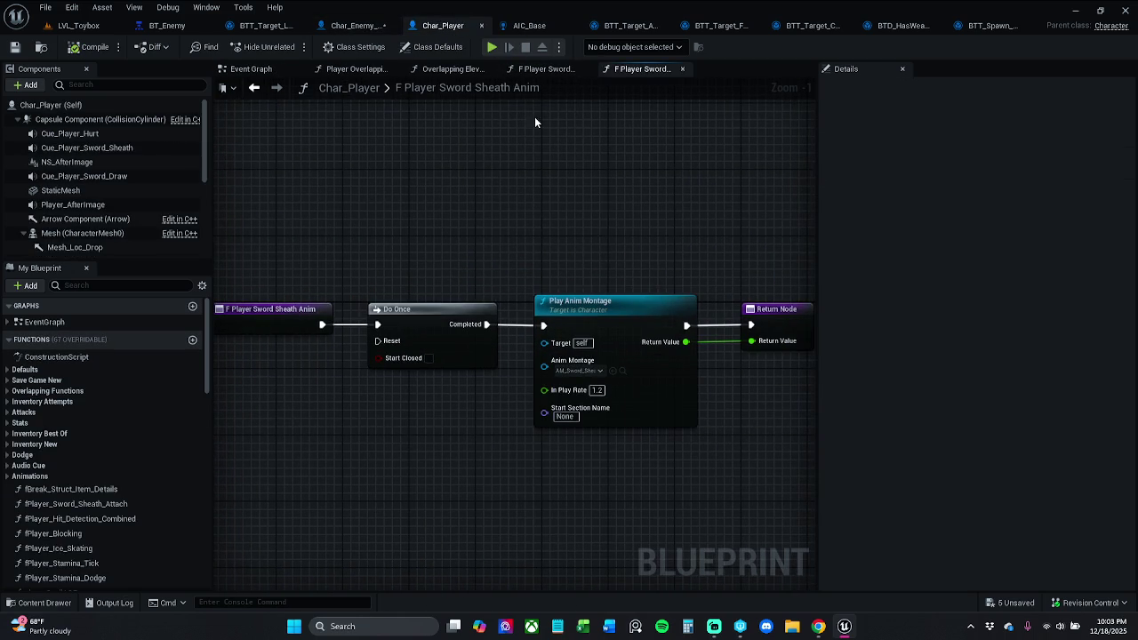
pyautogui.click(544, 68)
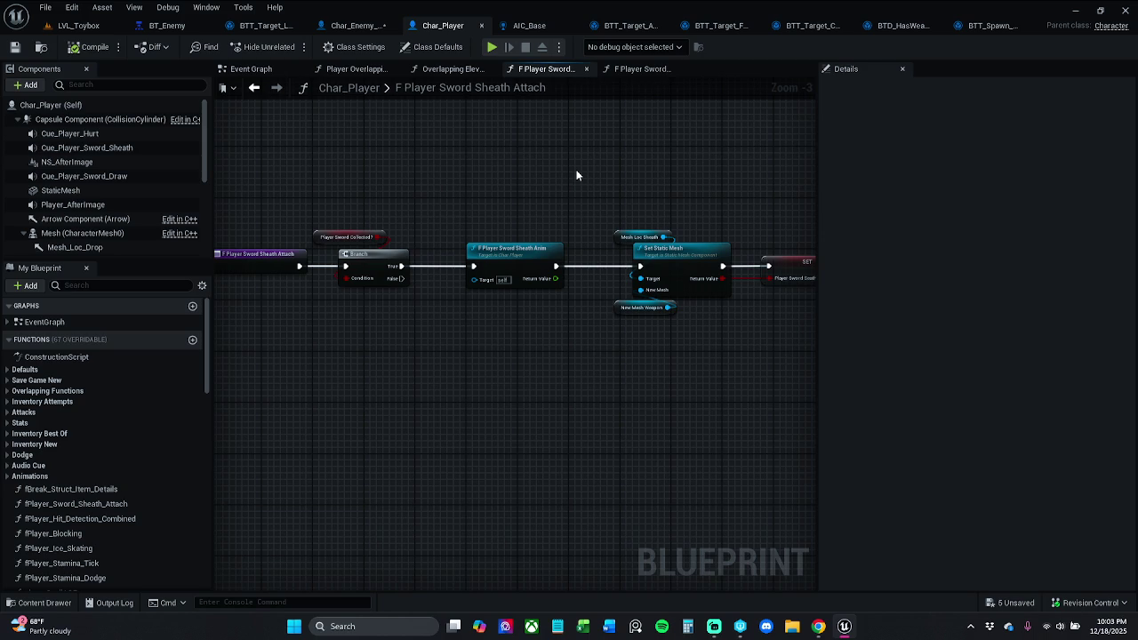
pyautogui.click(526, 26)
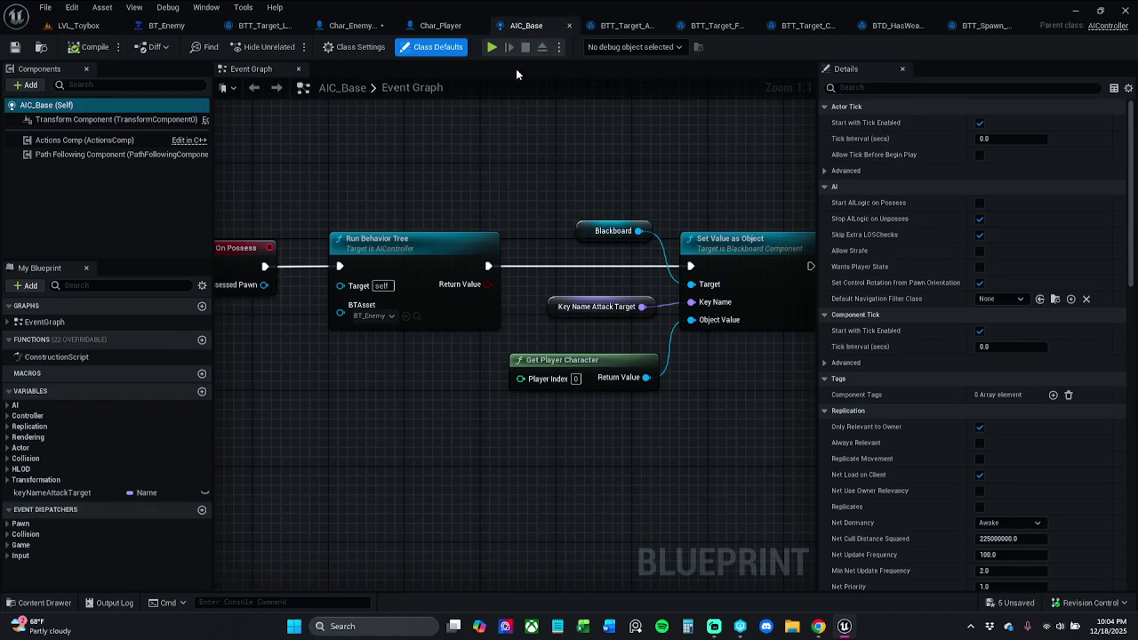
pyautogui.click(431, 27)
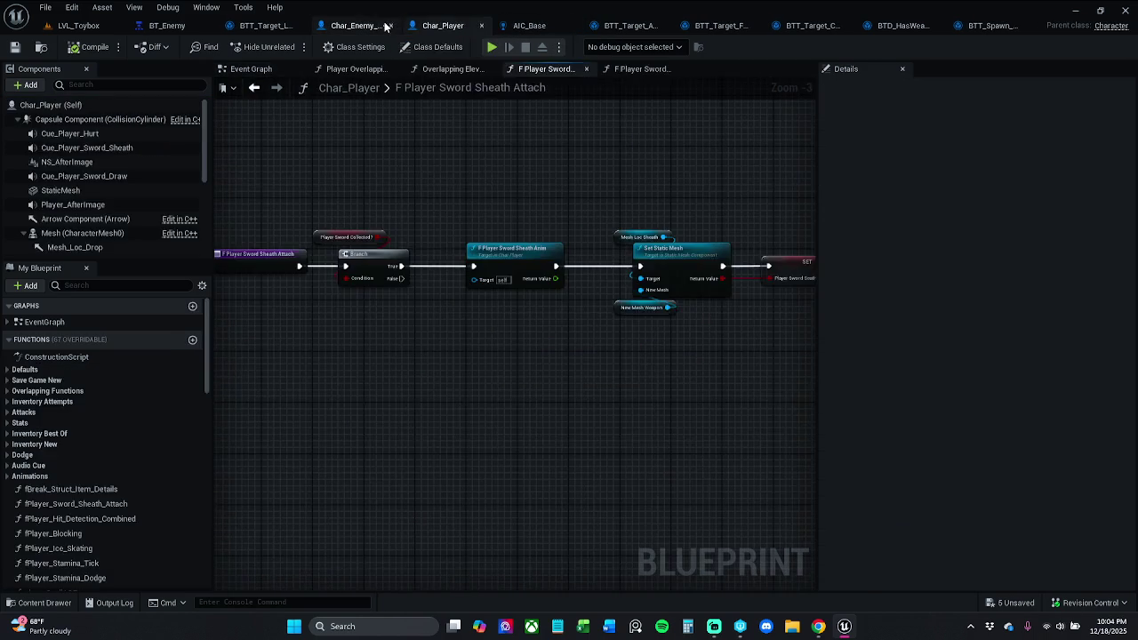
pyautogui.click(360, 26)
pyautogui.moveTo(607, 224); pyautogui.dragTo(541, 219)
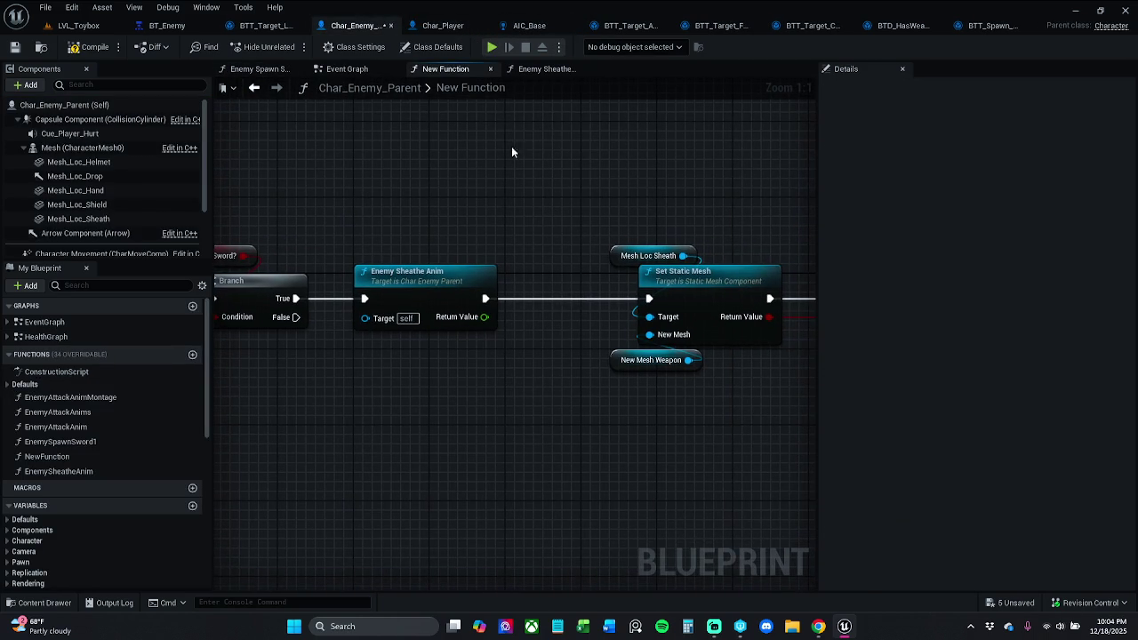
# Compile Char_Enemy_Parent, view EnemySheatheAnim's settings, then select the unnamed new function.
pyautogui.click(88, 47)
pyautogui.click(442, 26)
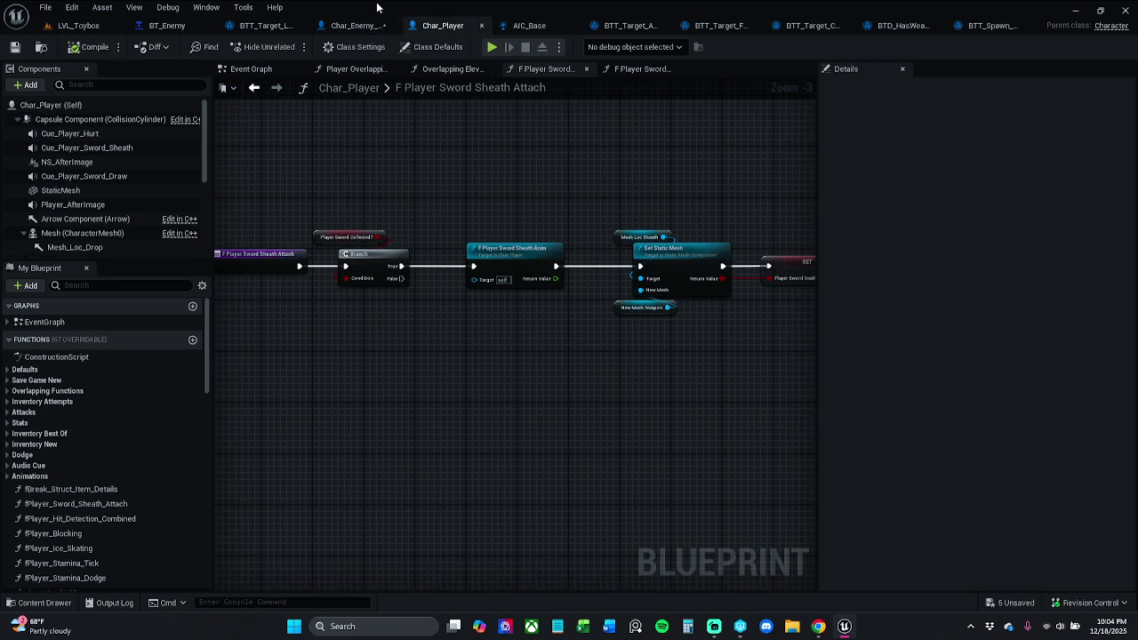
pyautogui.click(356, 26)
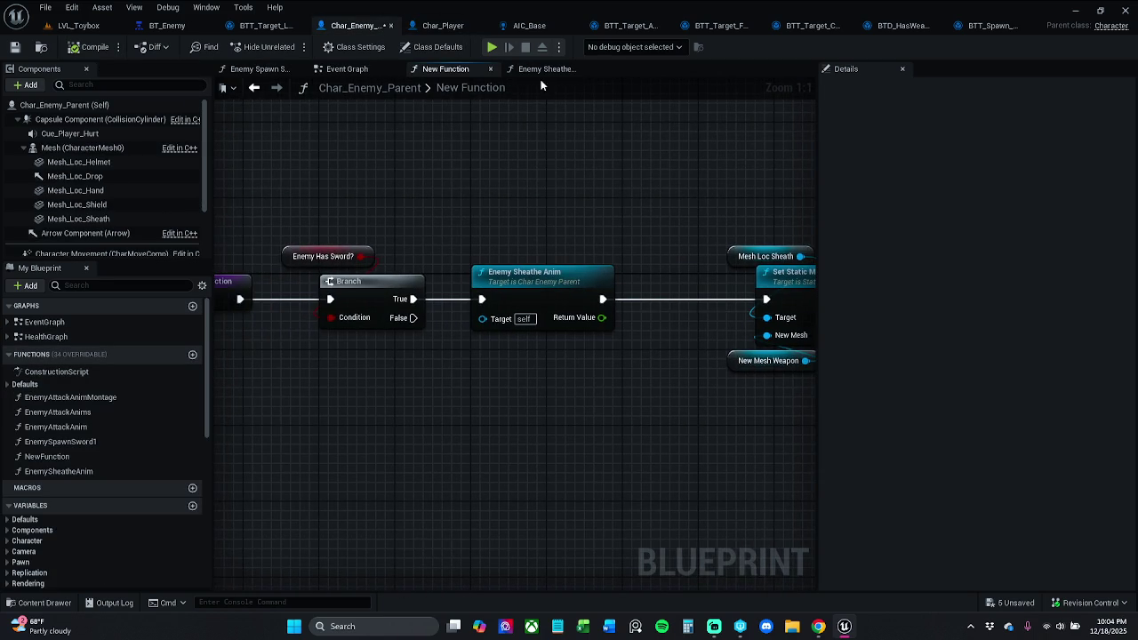
pyautogui.click(71, 471)
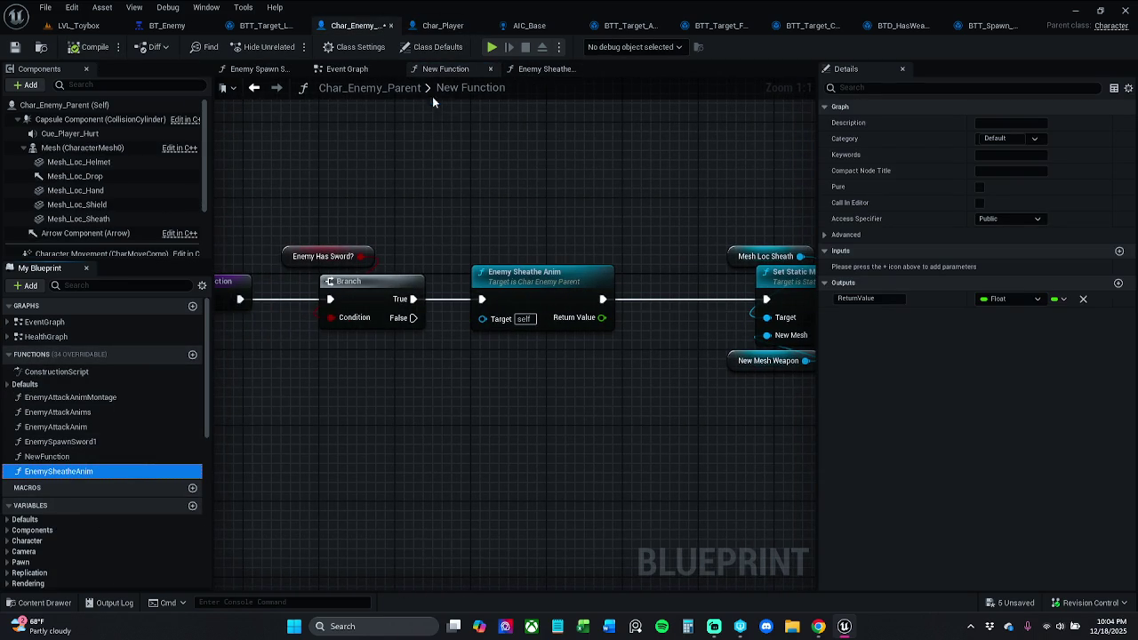
pyautogui.click(117, 458)
# Rename the new function to EnemySwordAttach.
pyautogui.click(118, 458)
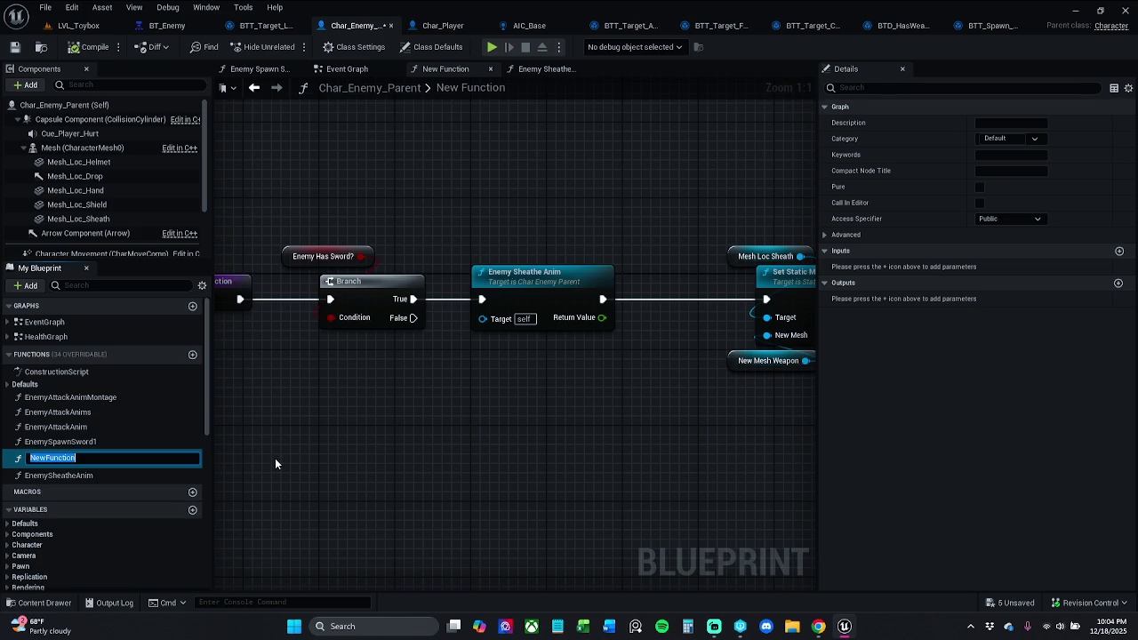
pyautogui.write('En')
pyautogui.write('ch')
pyautogui.press('Left')
pyautogui.press('Left')
pyautogui.press('Left')
pyautogui.press('BackSpace')
pyautogui.write('A')
pyautogui.press('Return')
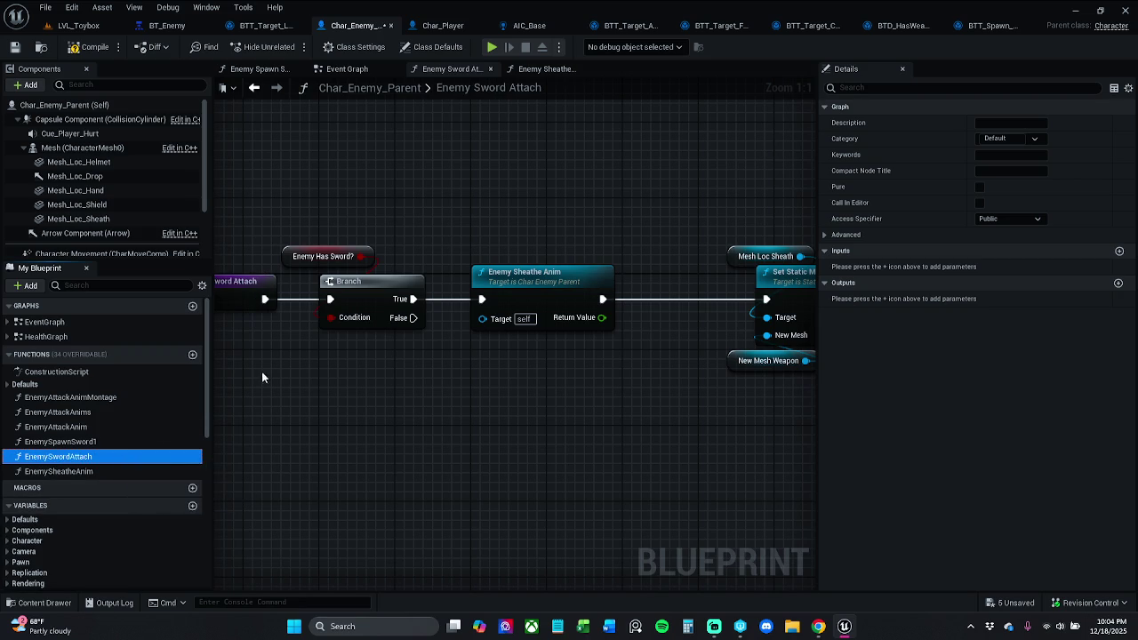
# Rename the EnemySpawnSword1 function to EnemySwordPawn.
pyautogui.click(91, 444)
pyautogui.click(79, 442)
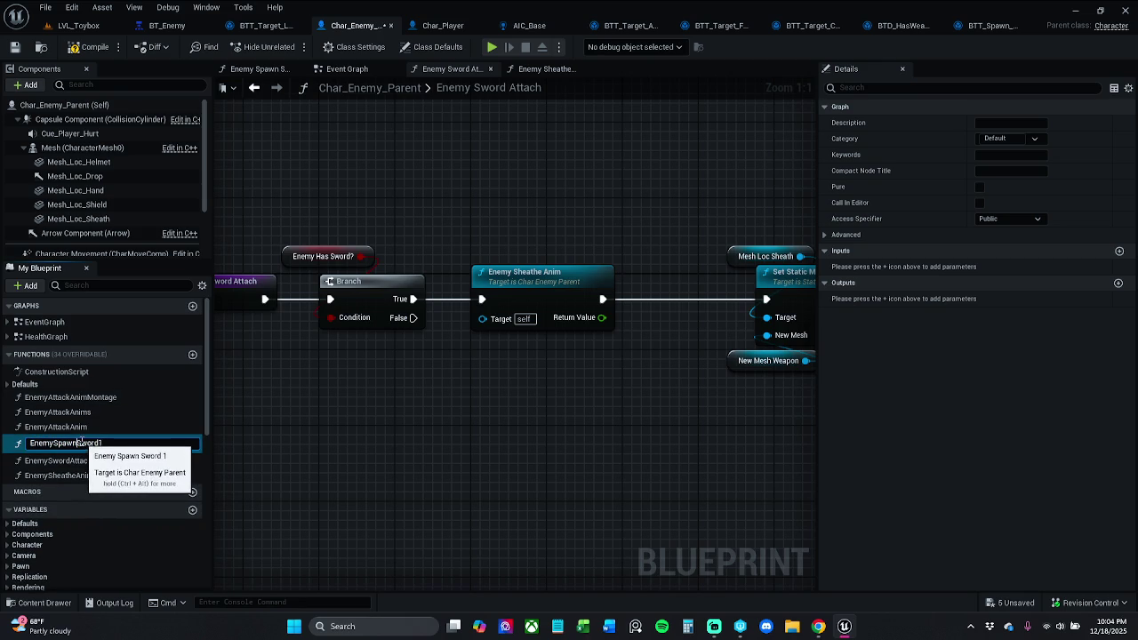
pyautogui.moveTo(78, 442); pyautogui.dragTo(104, 443)
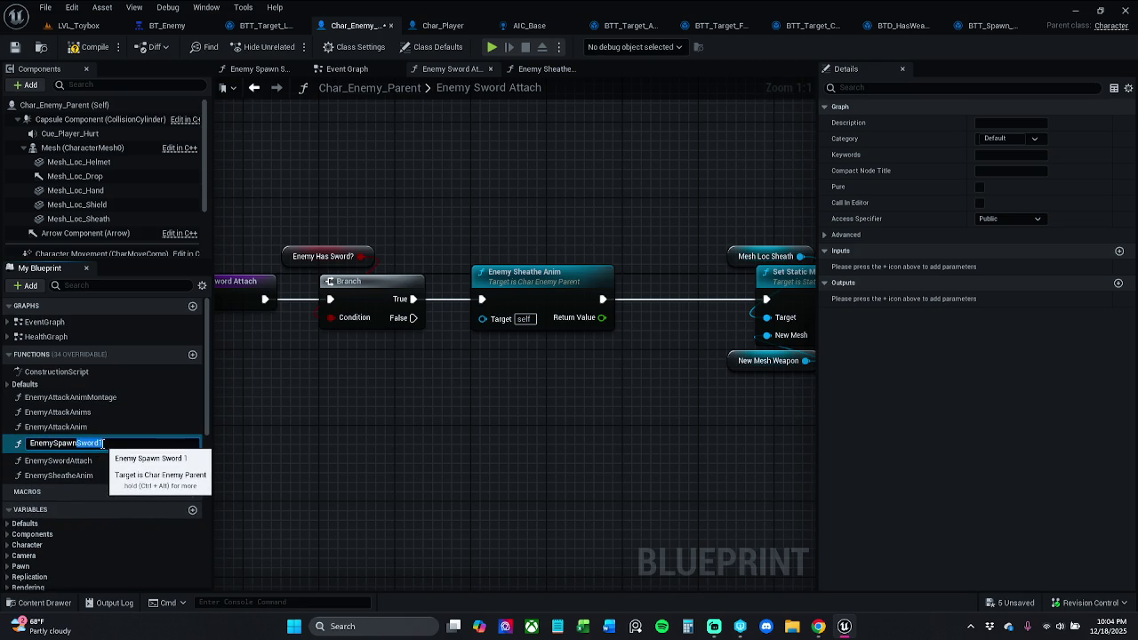
pyautogui.press('BackSpace')
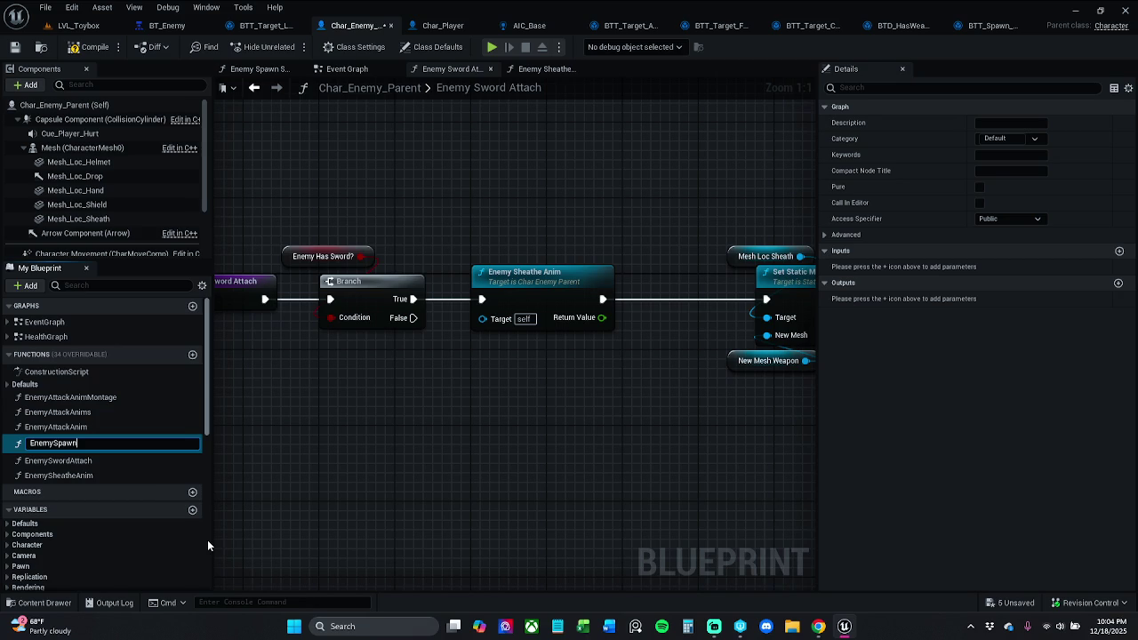
pyautogui.moveTo(54, 443); pyautogui.dragTo(120, 442)
pyautogui.write('Sword')
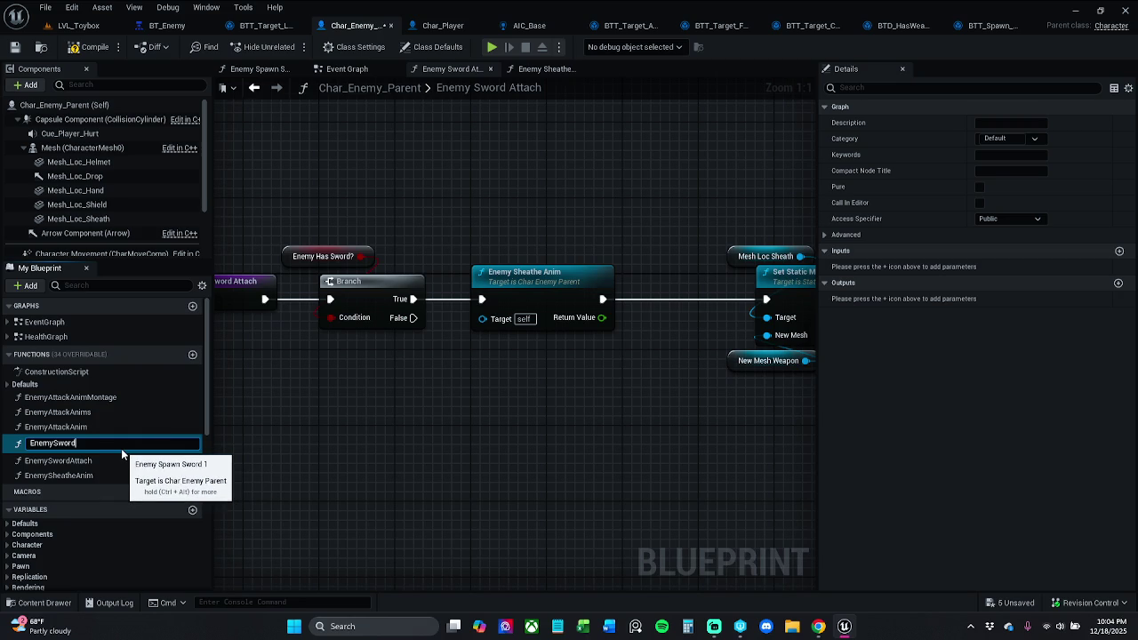
pyautogui.moveTo(76, 442); pyautogui.dragTo(30, 442)
pyautogui.write('EnemySpawnSword1')
pyautogui.press('Return')
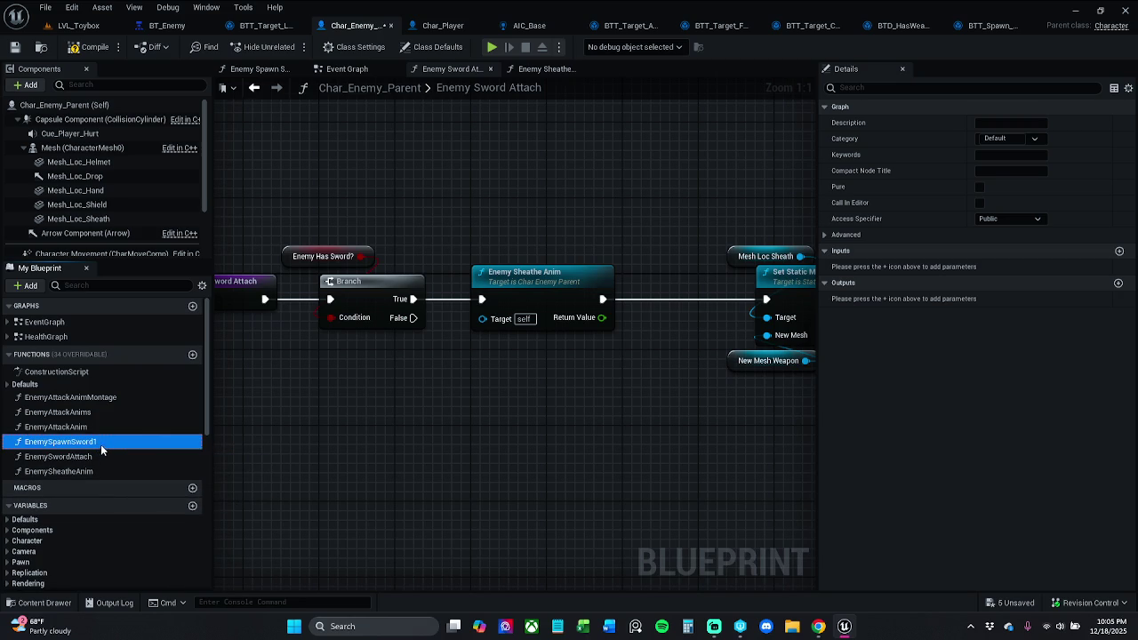
pyautogui.click(112, 445)
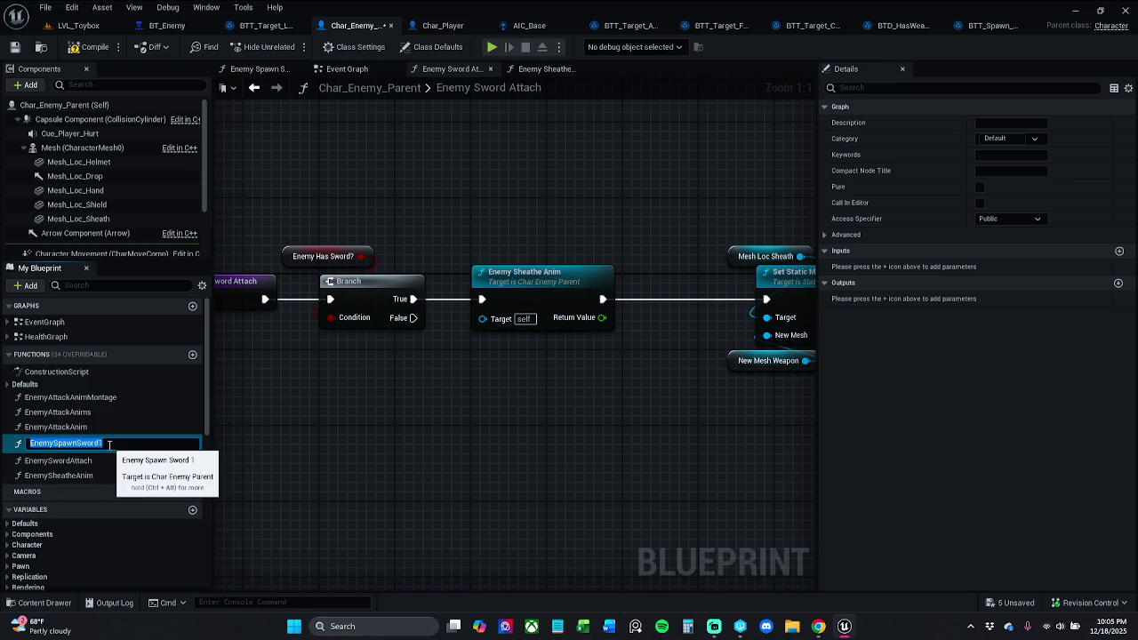
pyautogui.write('EnemySword')
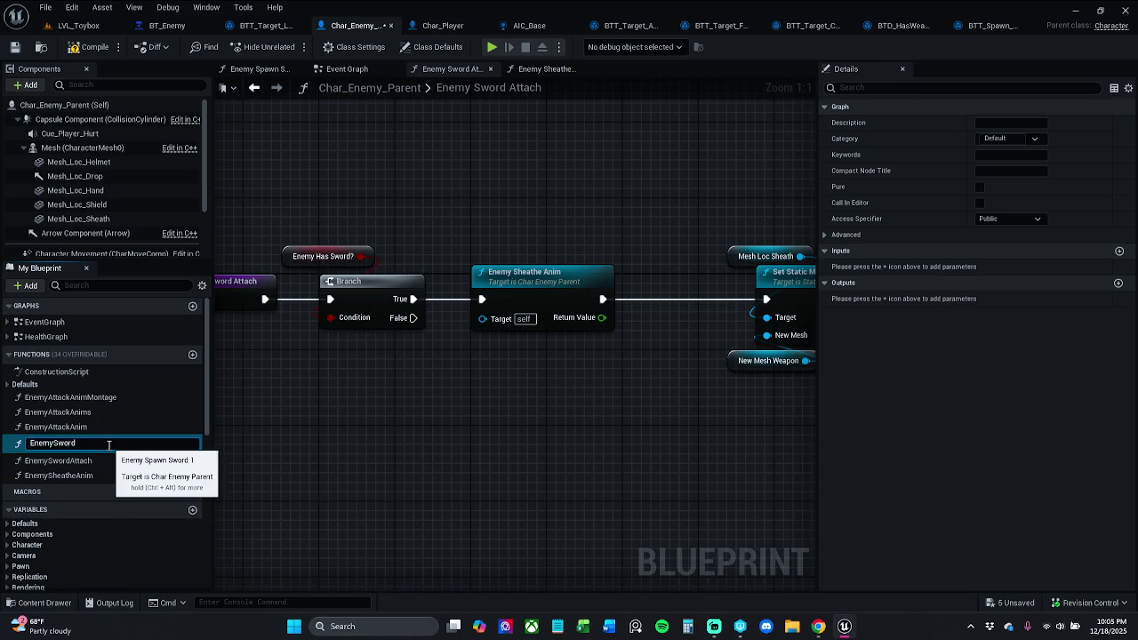
pyautogui.write('Pawn')
pyautogui.press('Return')
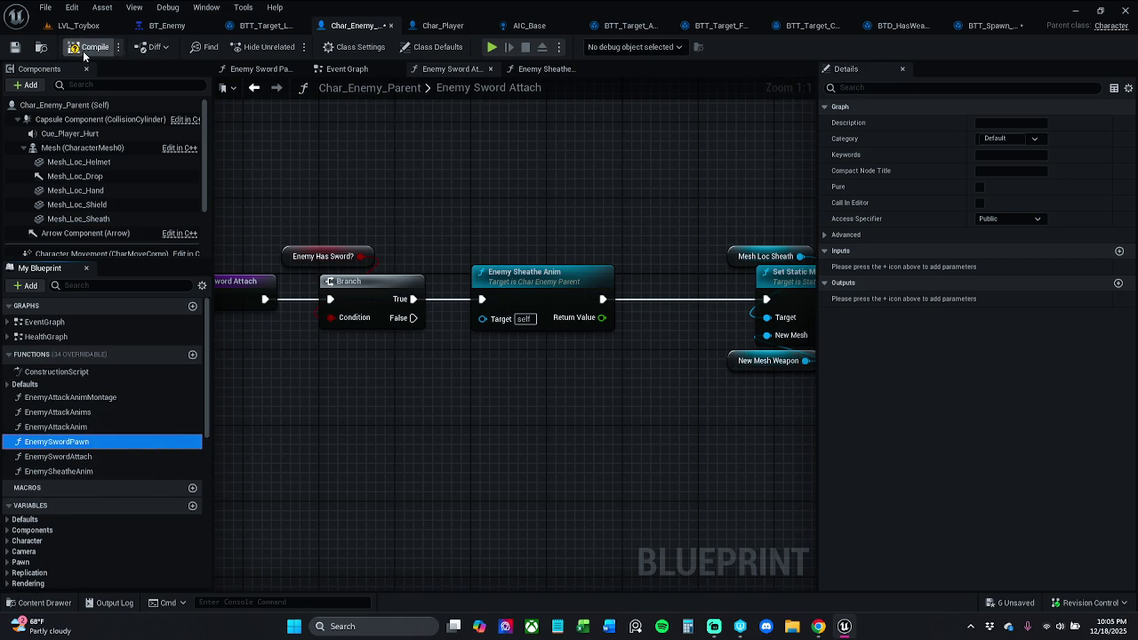
# Save Char_Enemy_Parent, then play the LVL_Toybox level in the editor.
pyautogui.click(14, 47)
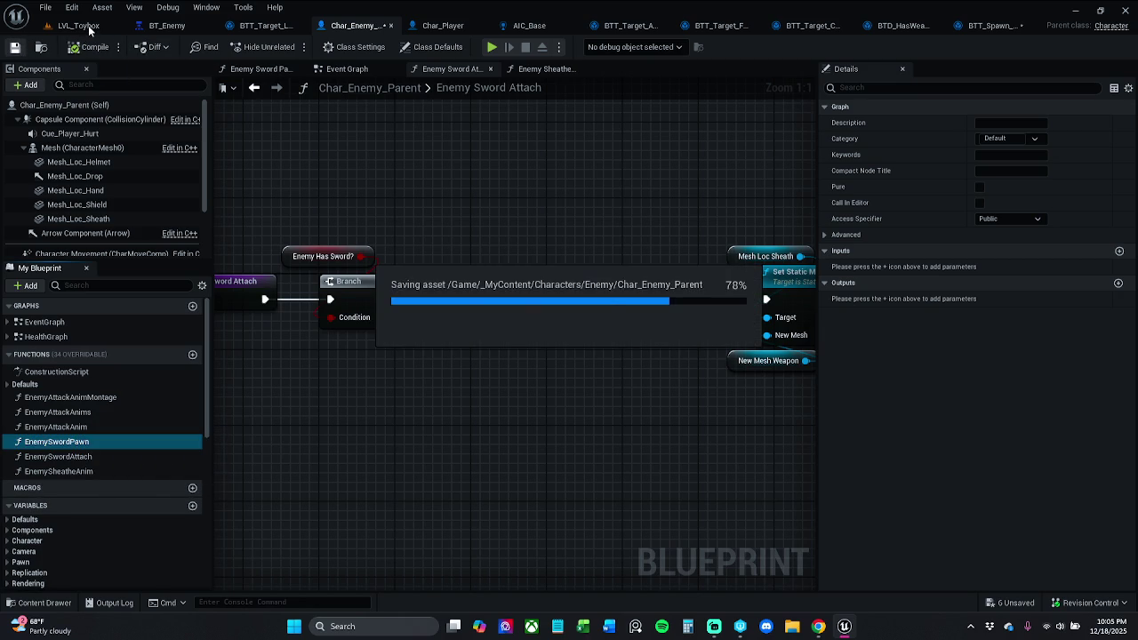
pyautogui.click(89, 27)
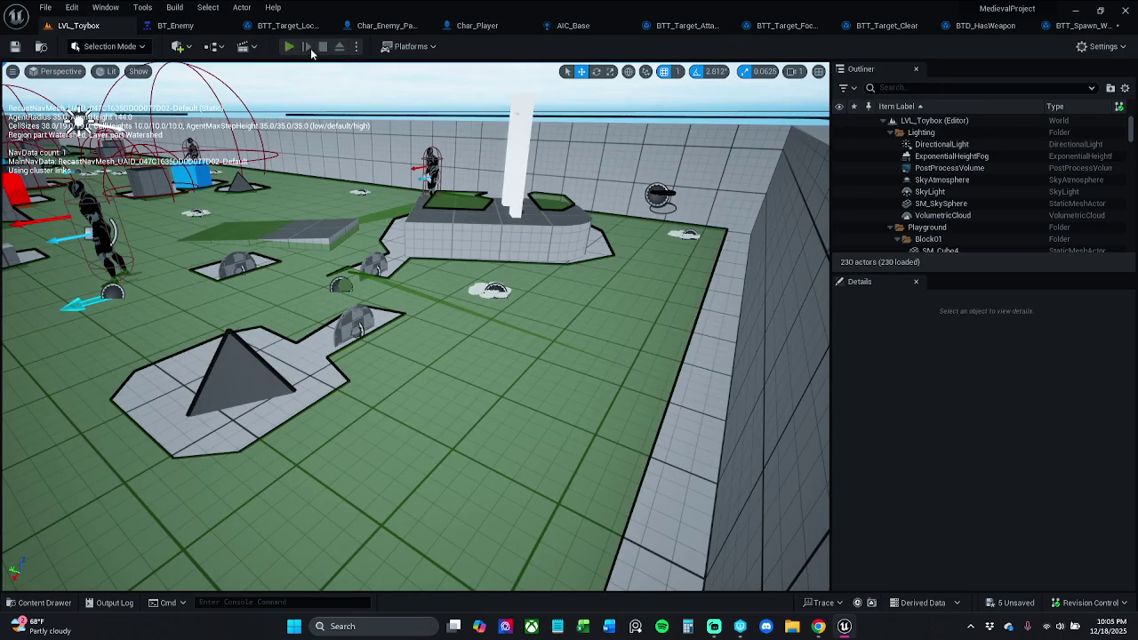
pyautogui.click(289, 46)
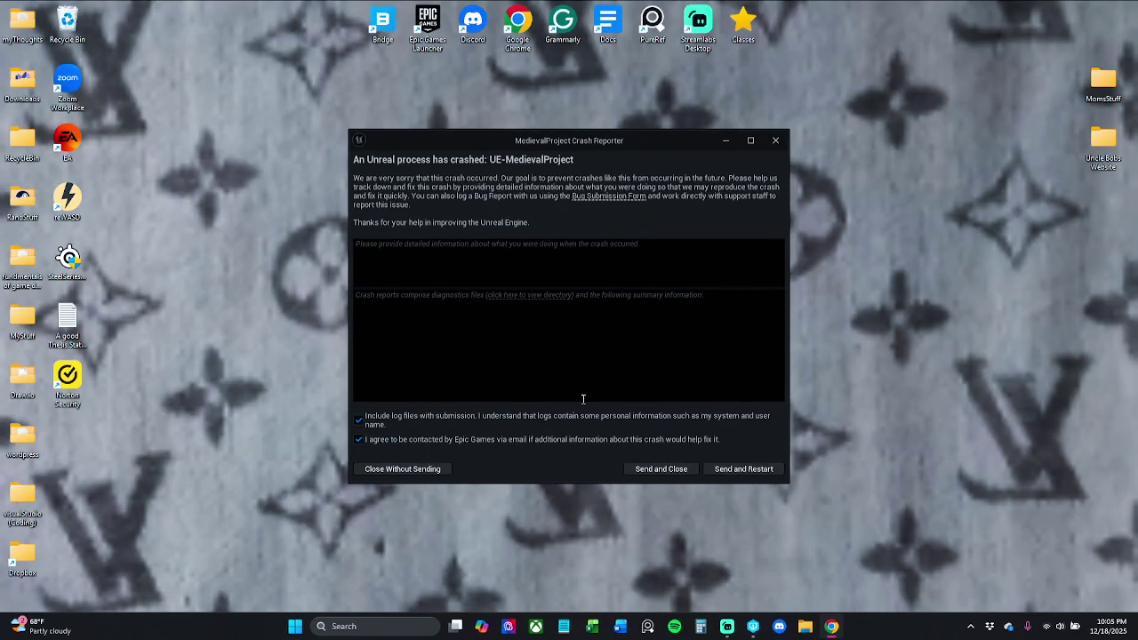
# Use Send and Restart in the crash reporter to reload MedievalProject.
pyautogui.click(753, 468)
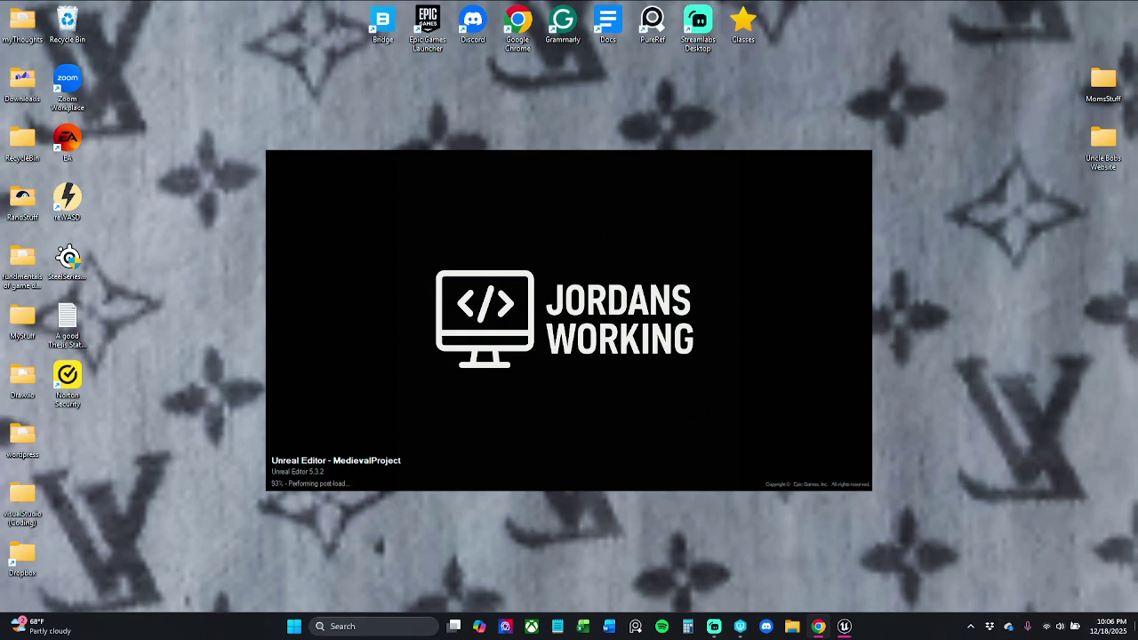
pyautogui.click(738, 555)
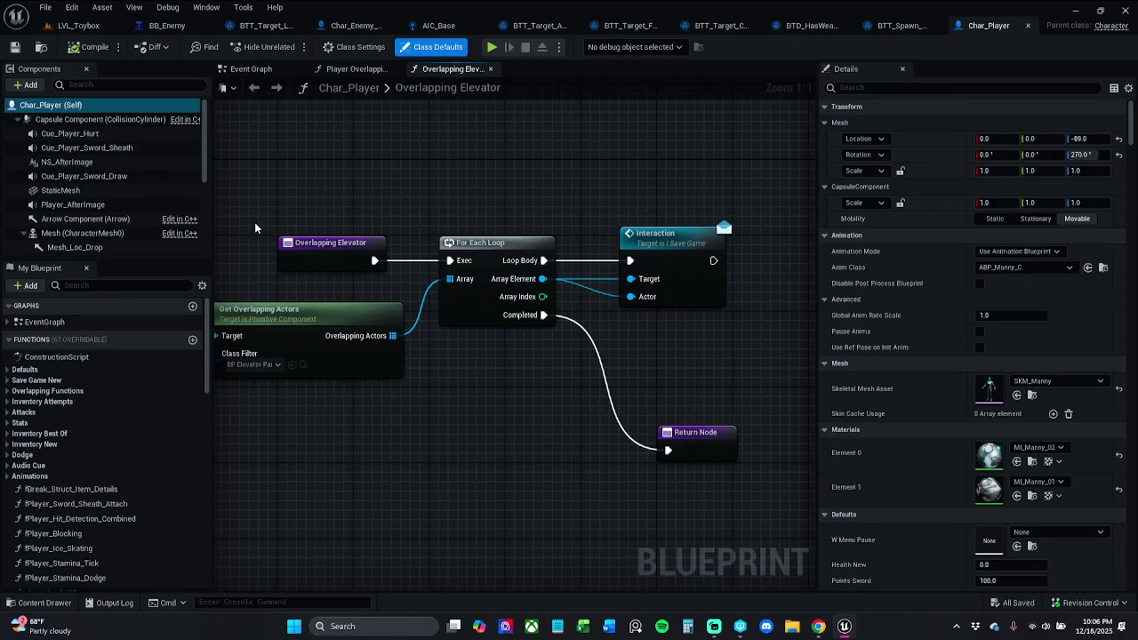
pyautogui.click(74, 27)
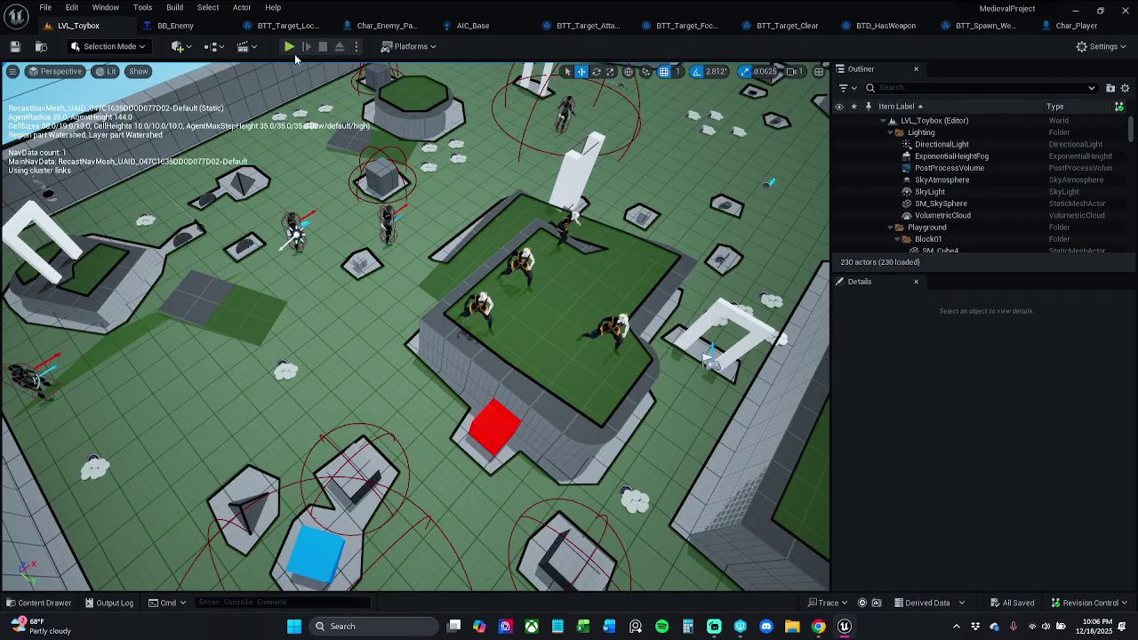
pyautogui.click(289, 46)
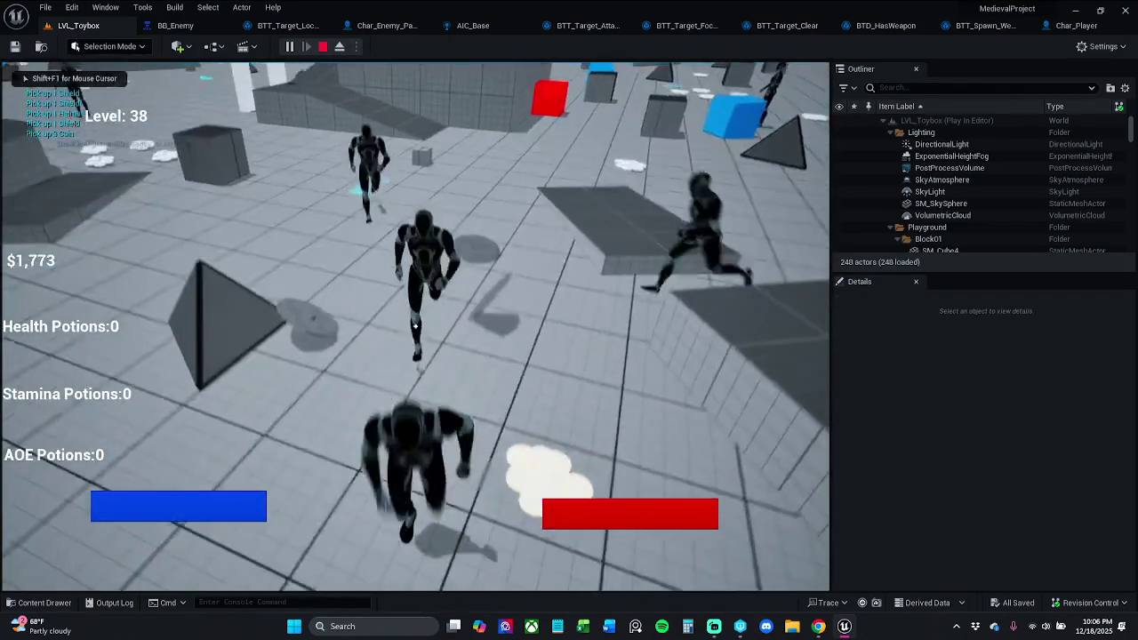
pyautogui.press('Escape')
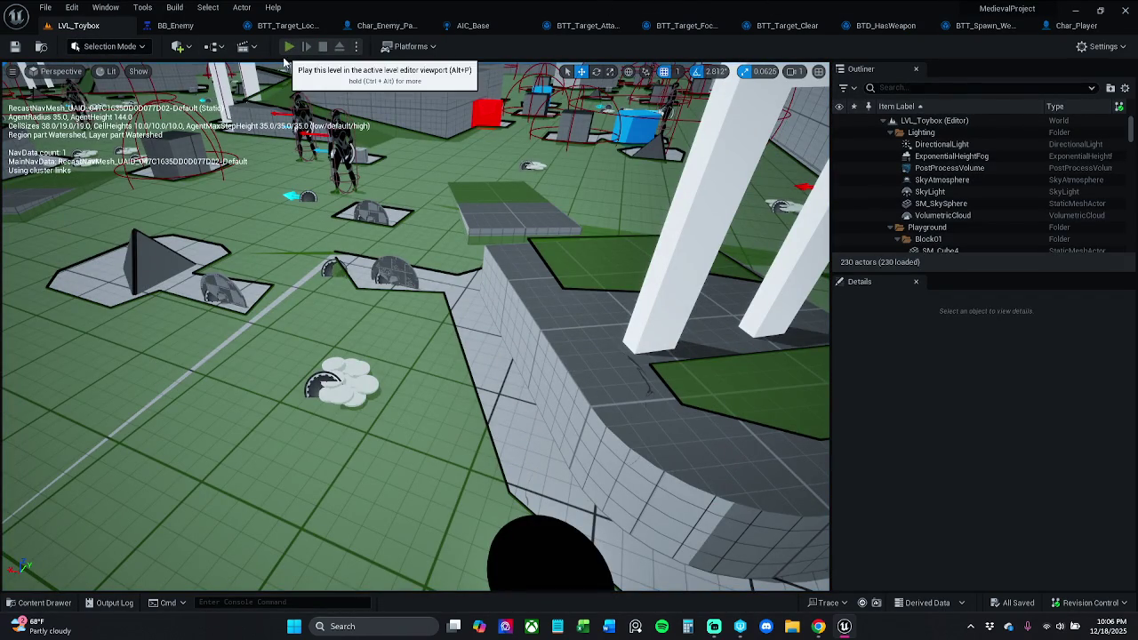
pyautogui.click(289, 47)
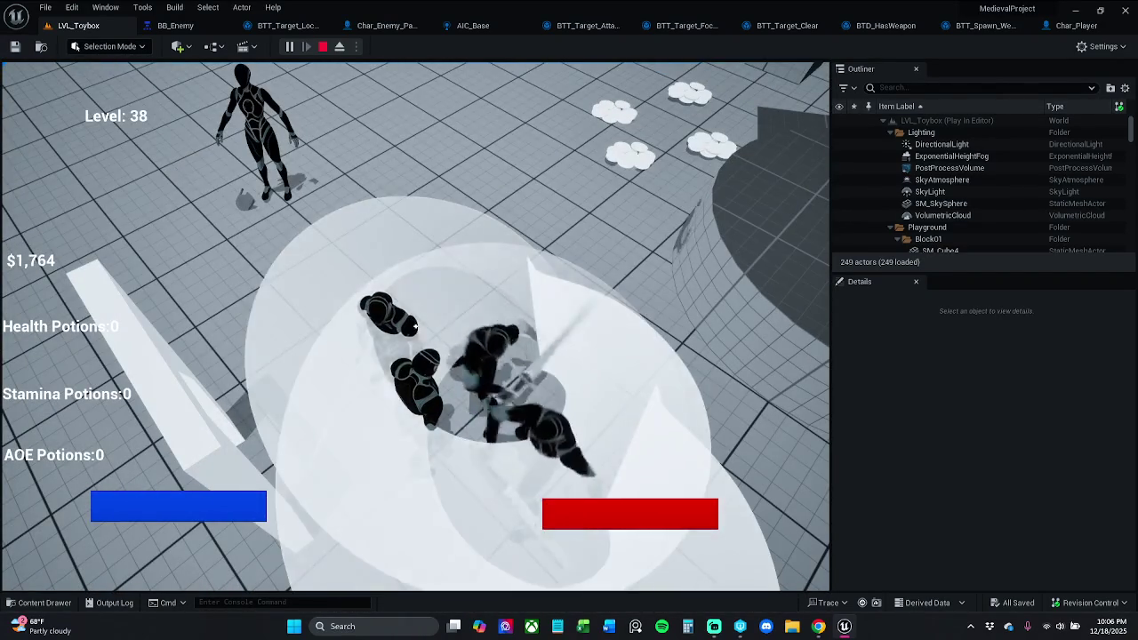
pyautogui.press('Escape')
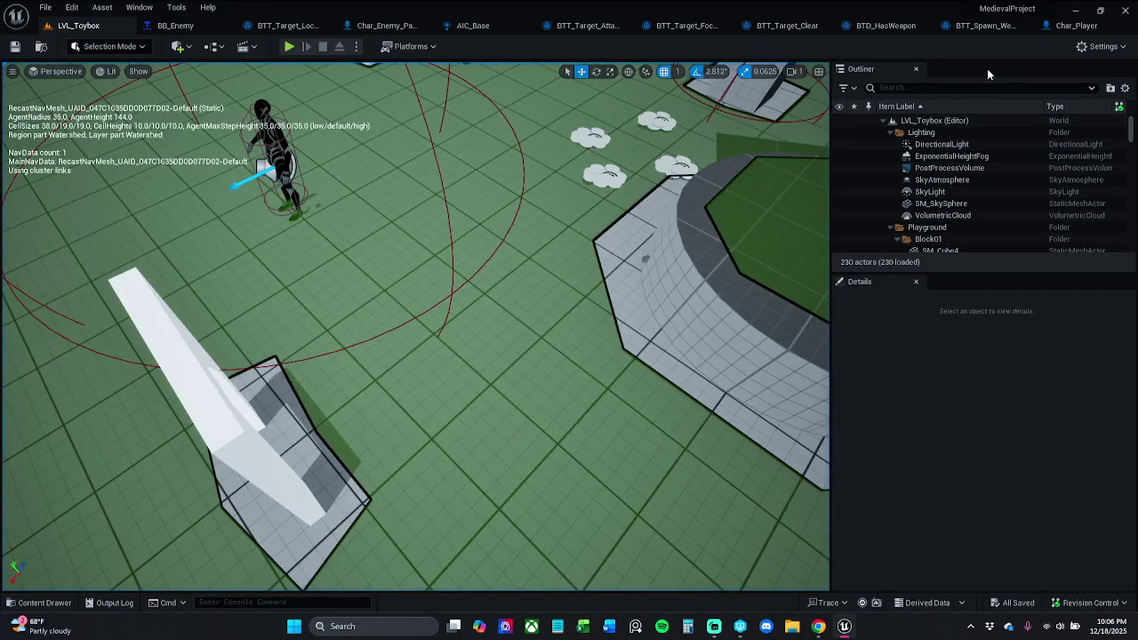
pyautogui.click(1071, 25)
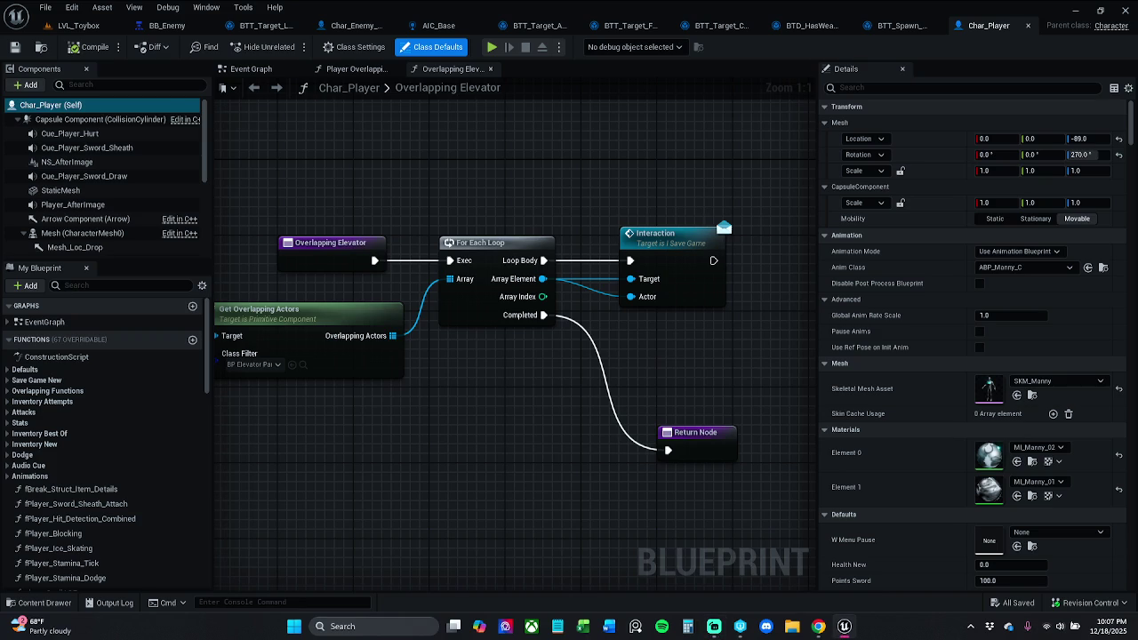
# Test play LVL_Toybox and stop the session with Esc.
pyautogui.click(78, 25)
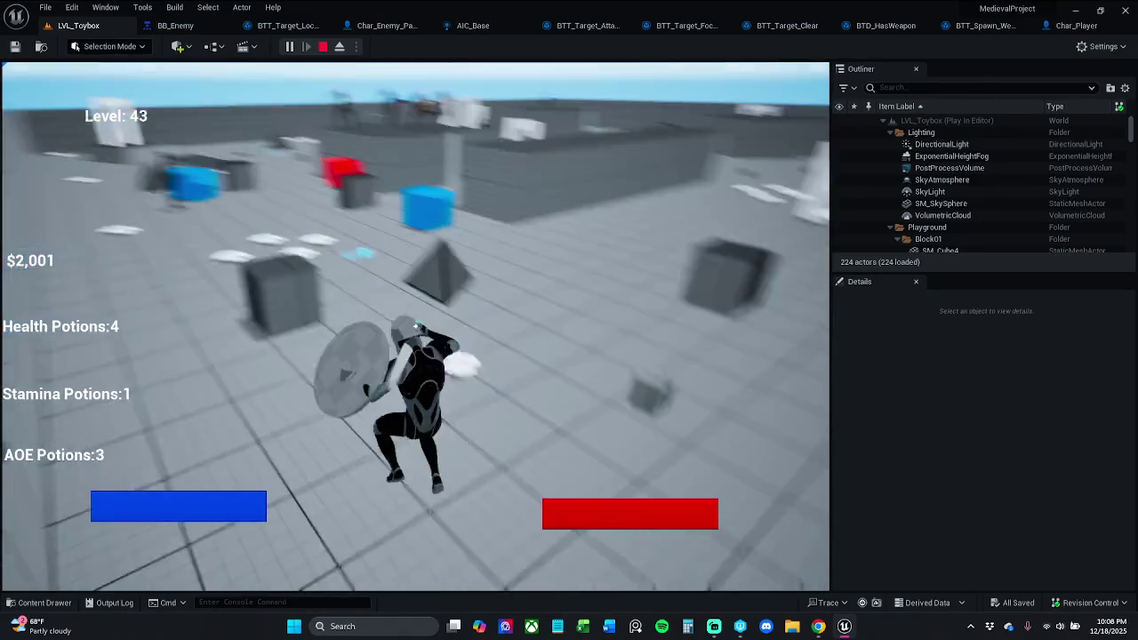
pyautogui.press('Escape')
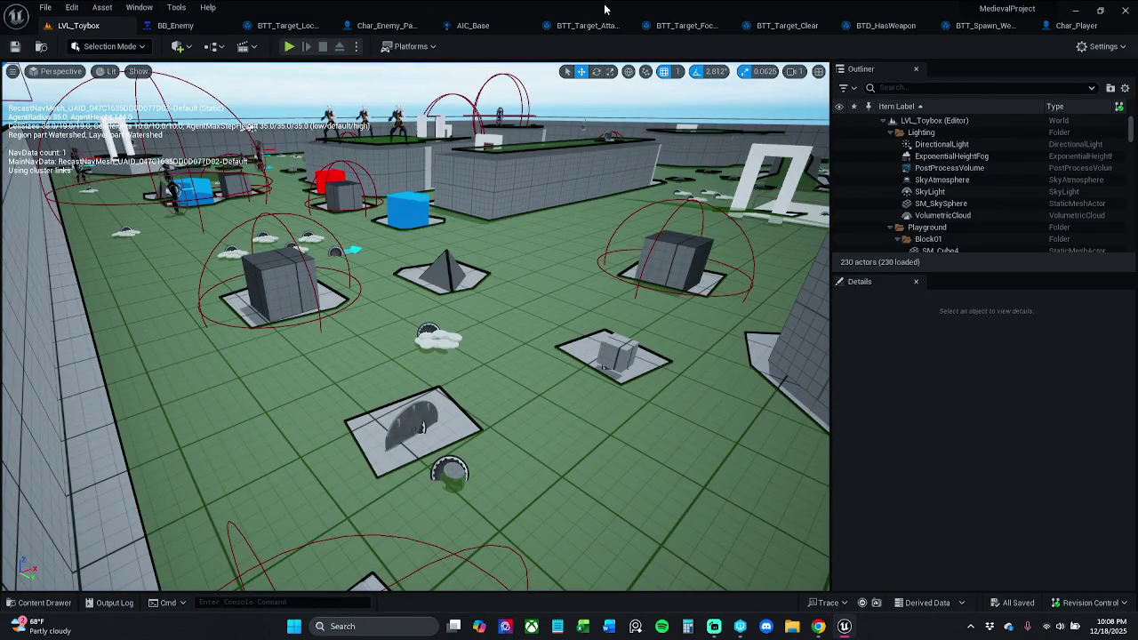
pyautogui.click(44, 7)
# Close the Char_Player tab and view Char_Enemy_Parent's EnemySwordAttach graph.
pyautogui.click(251, 54)
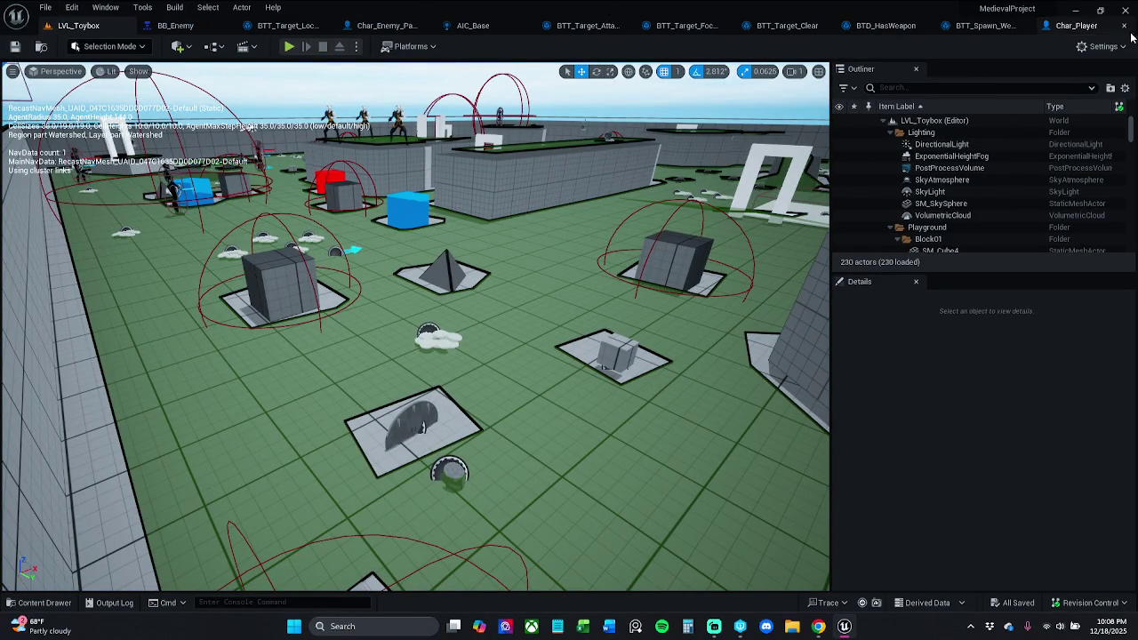
pyautogui.click(1083, 29)
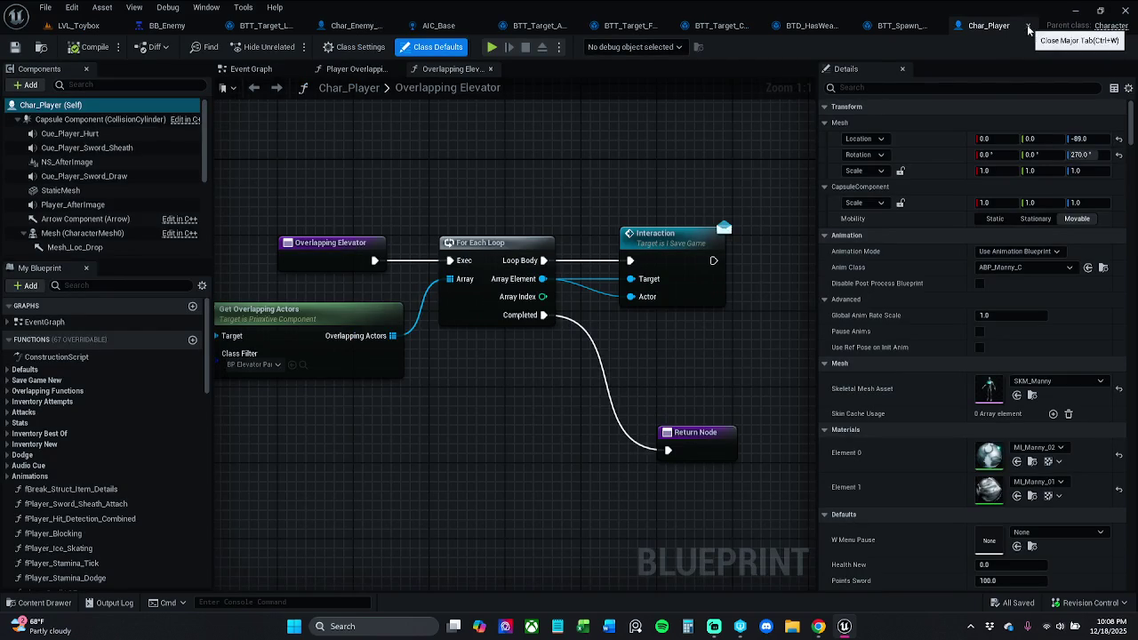
pyautogui.click(1029, 26)
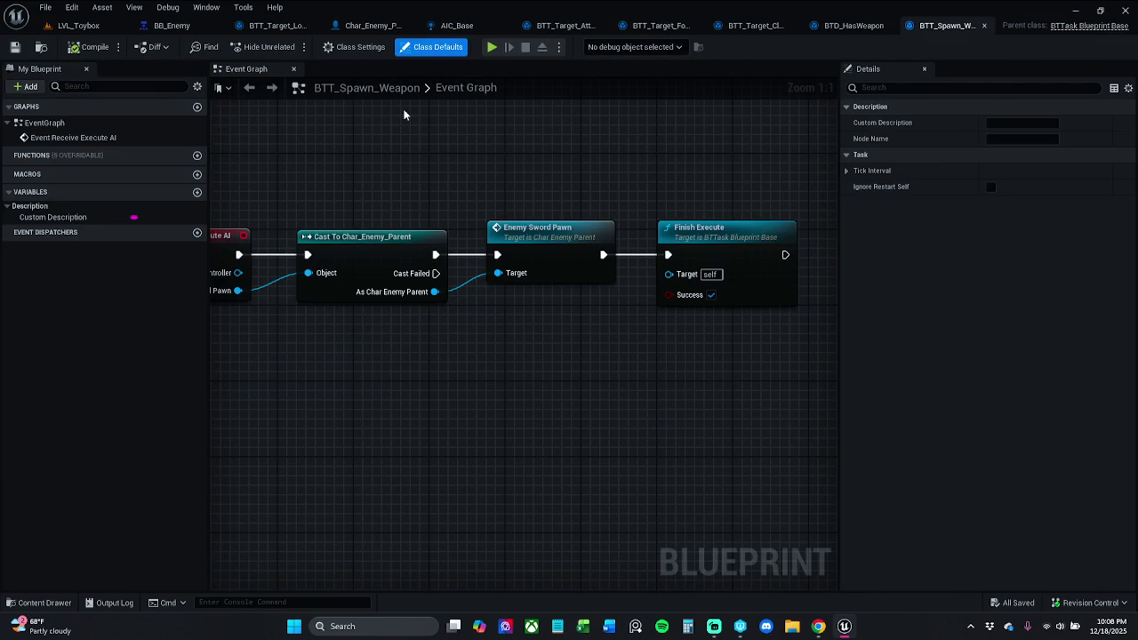
pyautogui.click(378, 26)
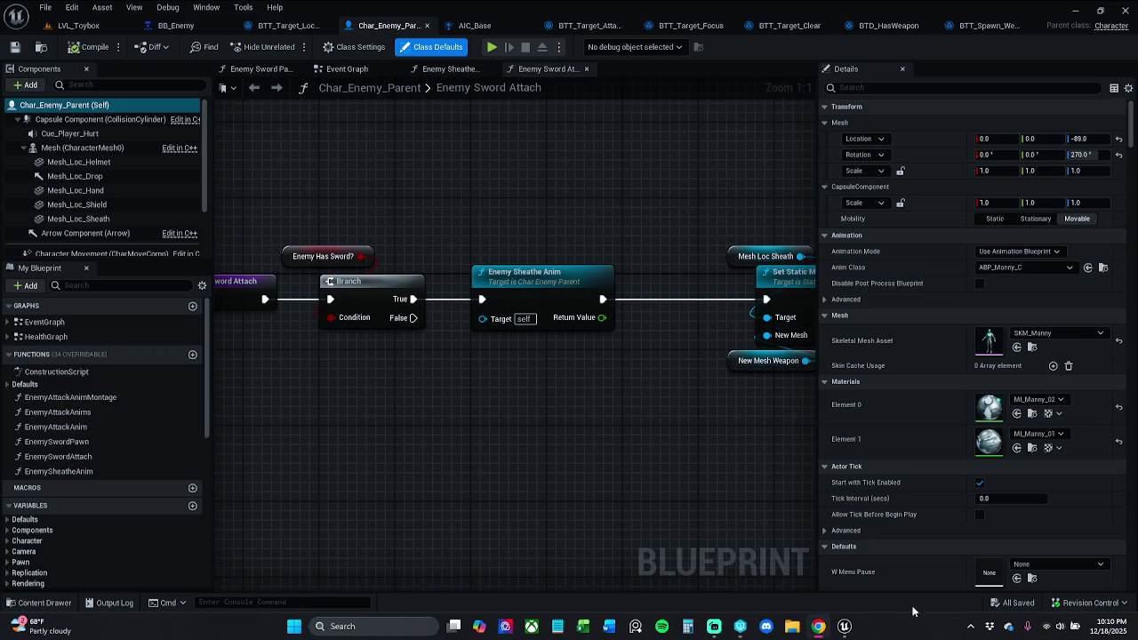
pyautogui.moveTo(712, 630)
pyautogui.moveTo(575, 164)
pyautogui.mouseDown()
pyautogui.moveTo(554, 210)
pyautogui.moveTo(520, 214)
pyautogui.moveTo(569, 204)
pyautogui.mouseUp()
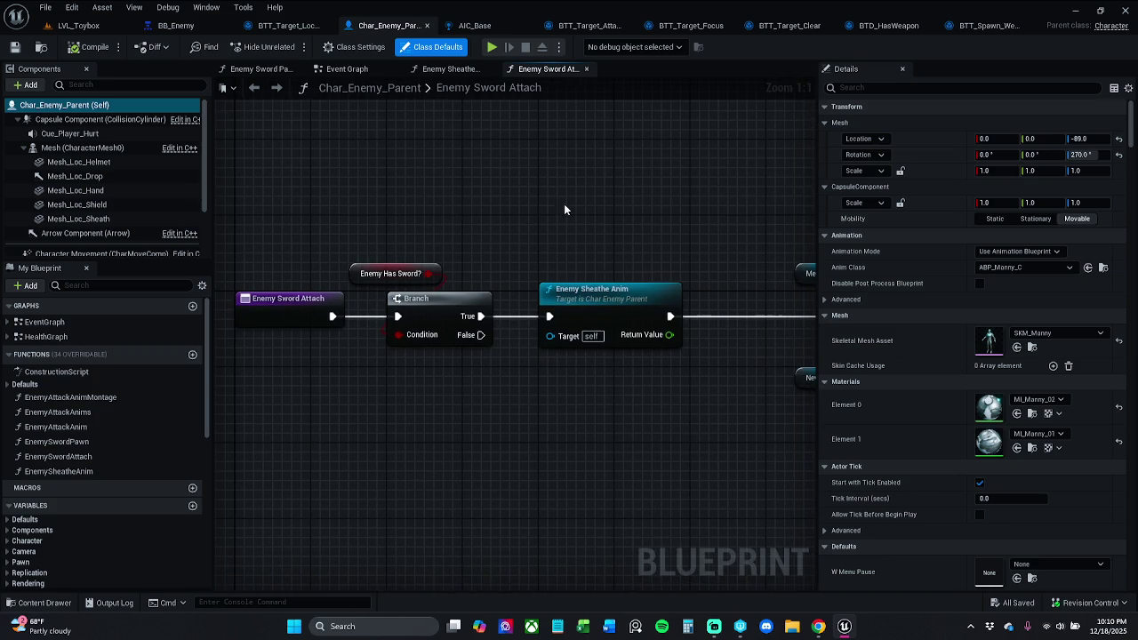
# In the Content Drawer, accidentally create a child blueprint of Char_Enemy_Patrol.
pyautogui.click(78, 25)
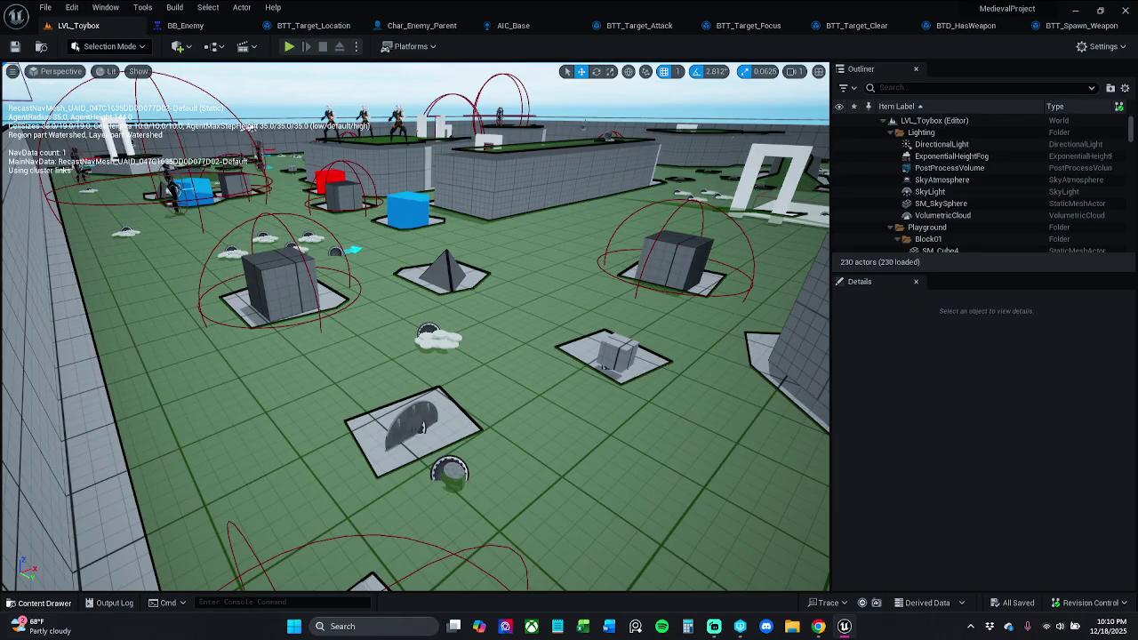
pyautogui.moveTo(35, 622)
pyautogui.hotkey('ctrl', 'space')
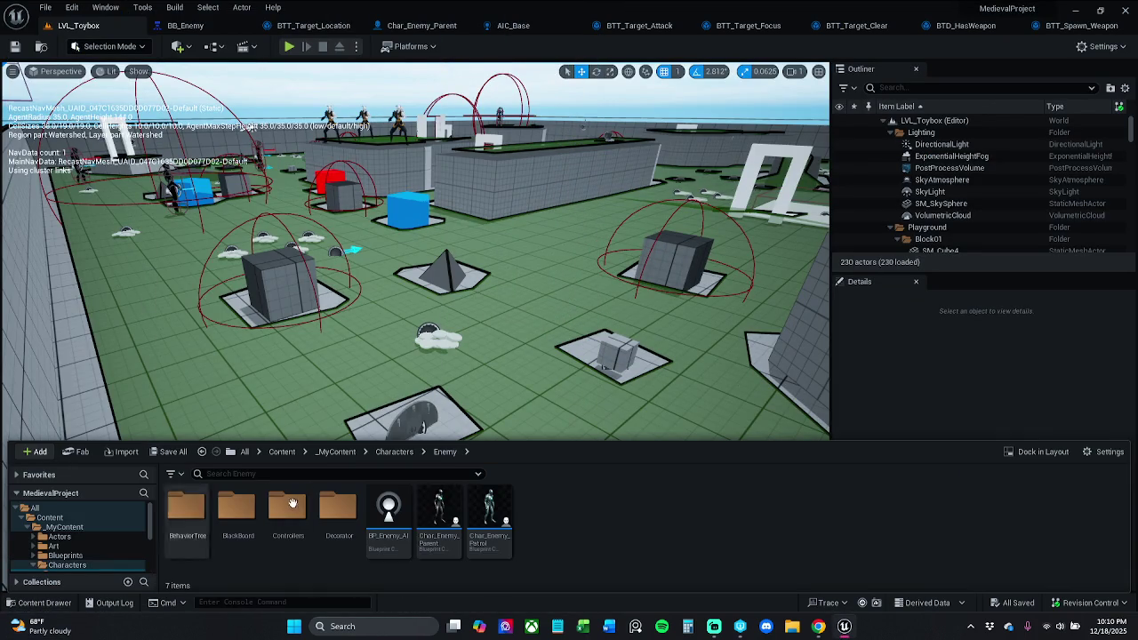
pyautogui.rightClick(490, 514)
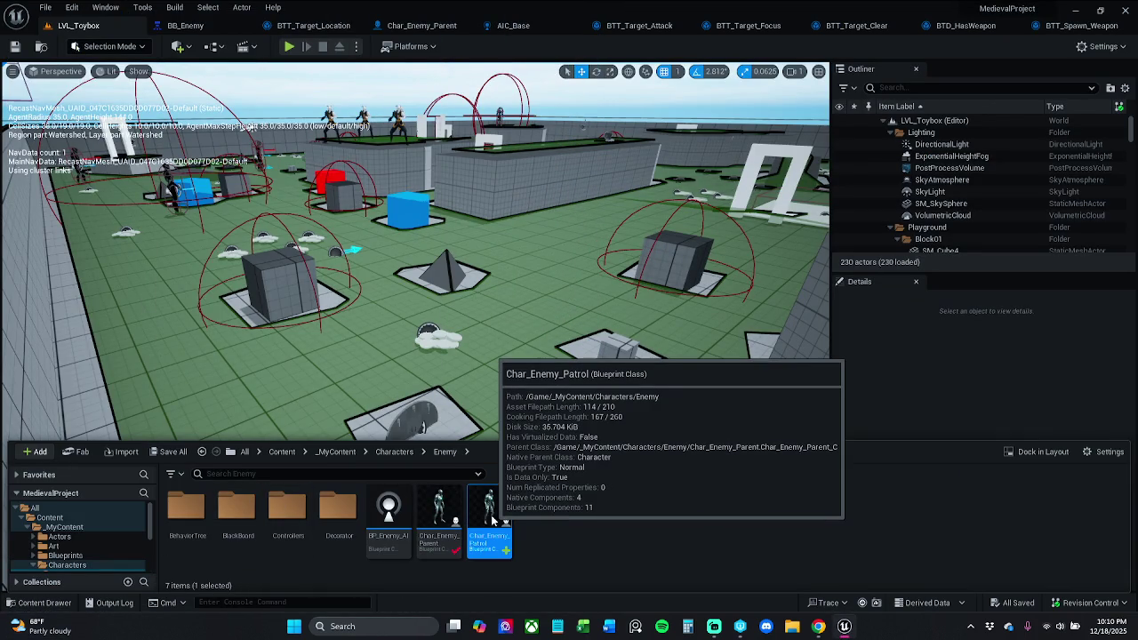
pyautogui.click(567, 238)
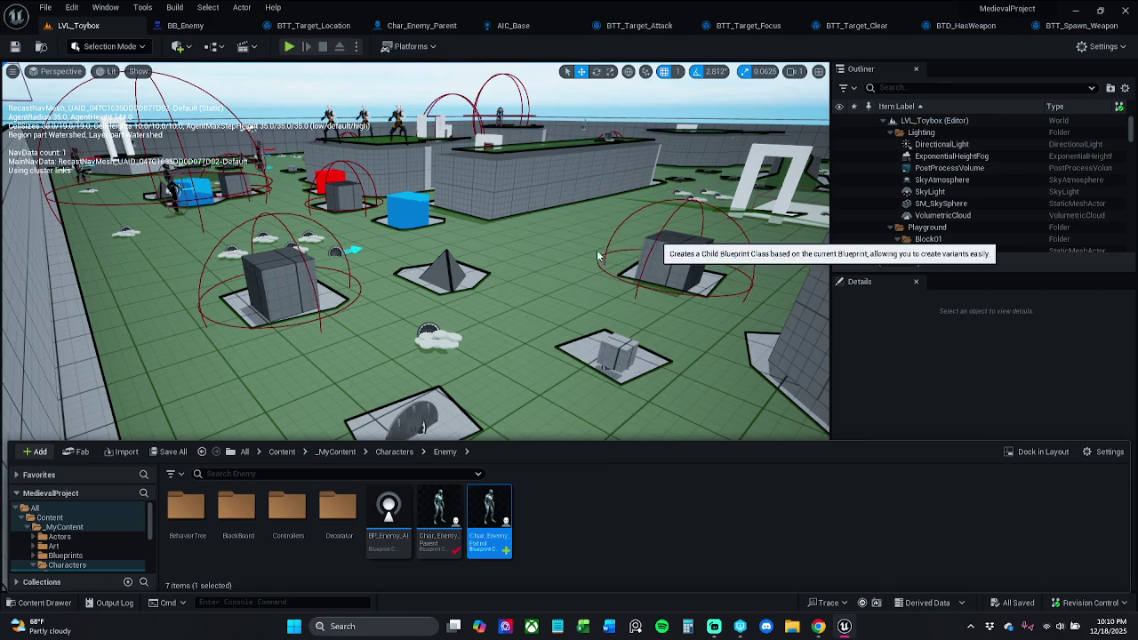
pyautogui.write('Char_Enemy_Patrol')
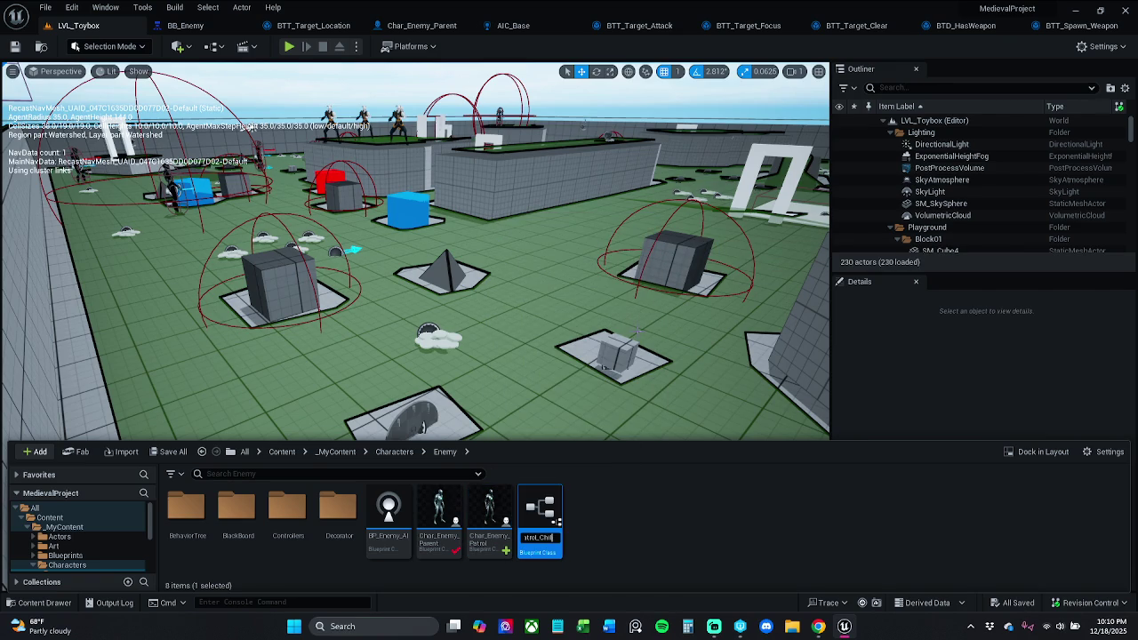
pyautogui.press('BackSpace')
pyautogui.press('BackSpace')
pyautogui.press('Return')
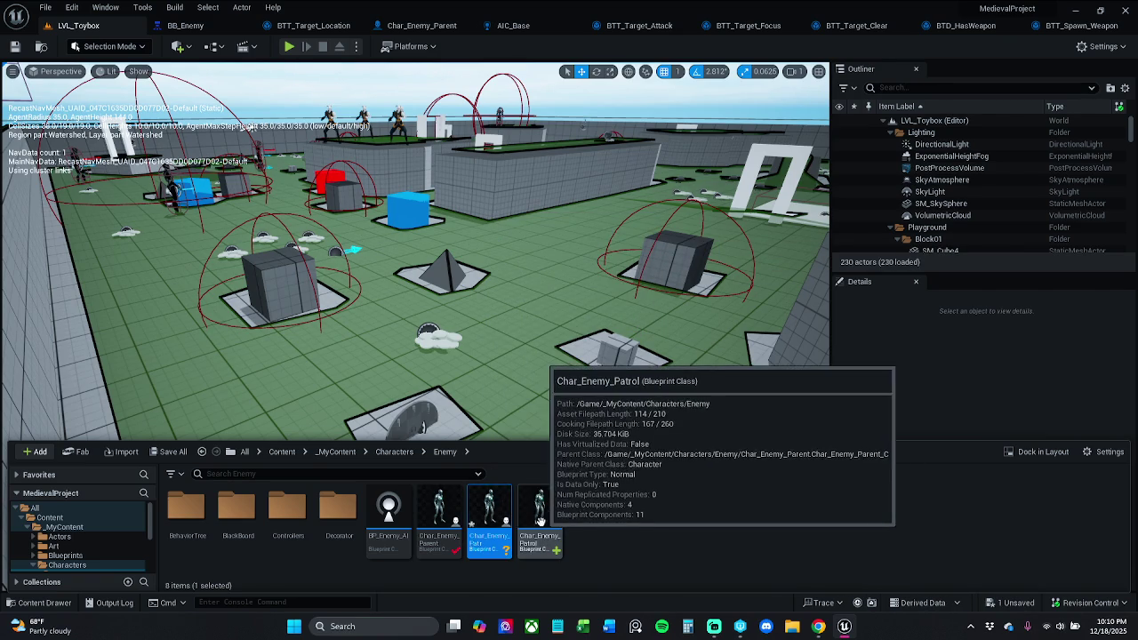
# Force-delete the extra blueprint and open Char_Enemy_Patrol from the Enemy folder.
pyautogui.rightClick(481, 524)
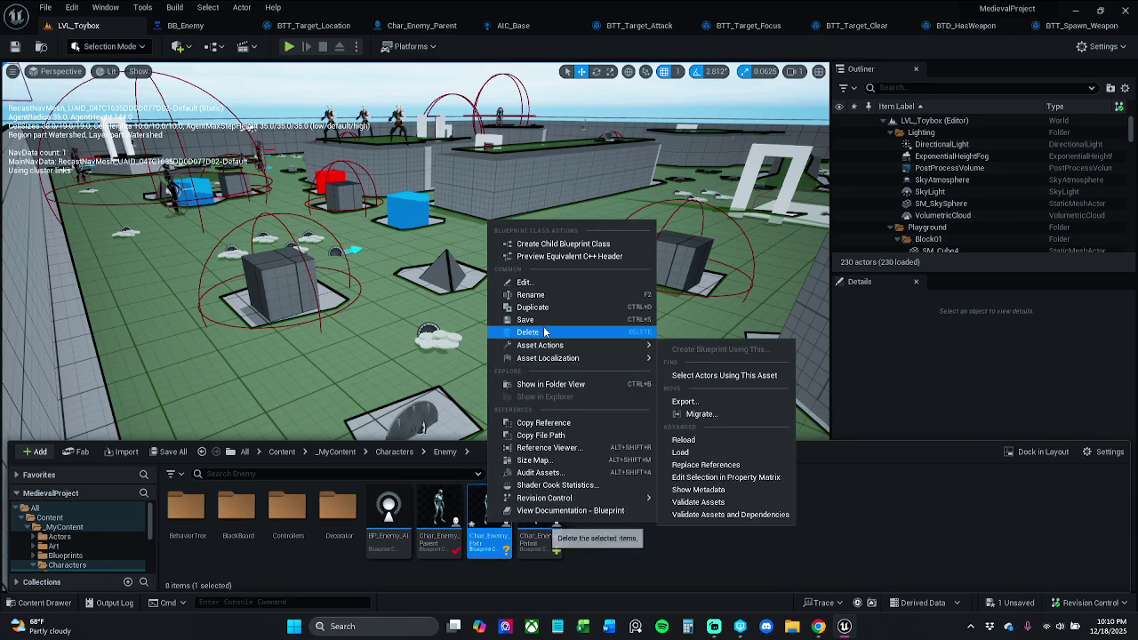
pyautogui.click(544, 330)
pyautogui.click(551, 505)
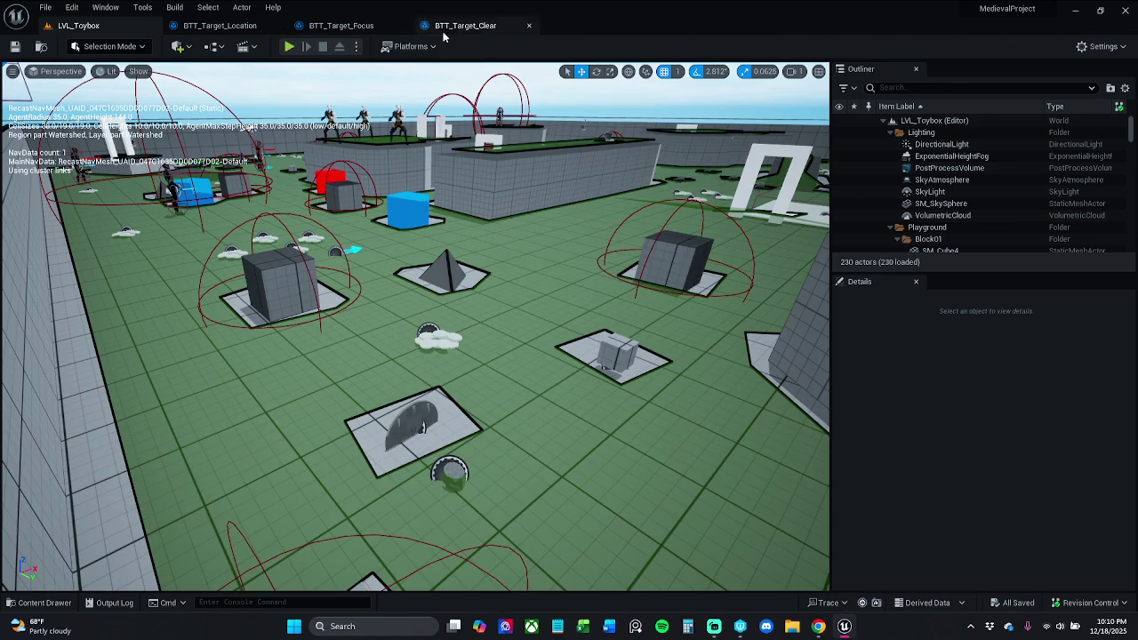
pyautogui.click(39, 602)
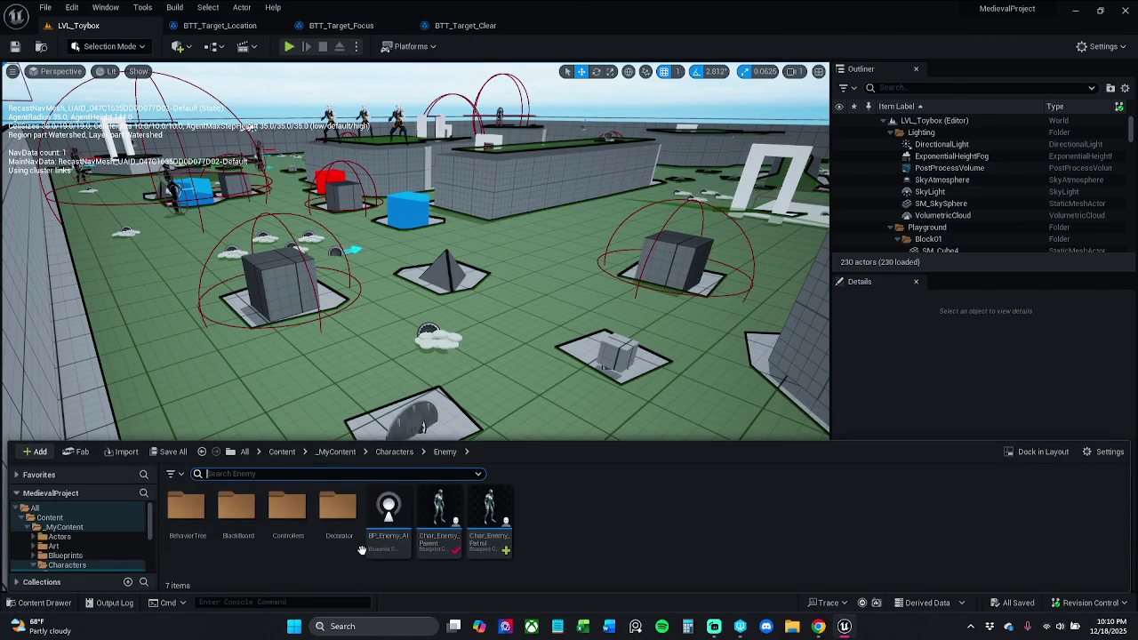
pyautogui.doubleClick(502, 539)
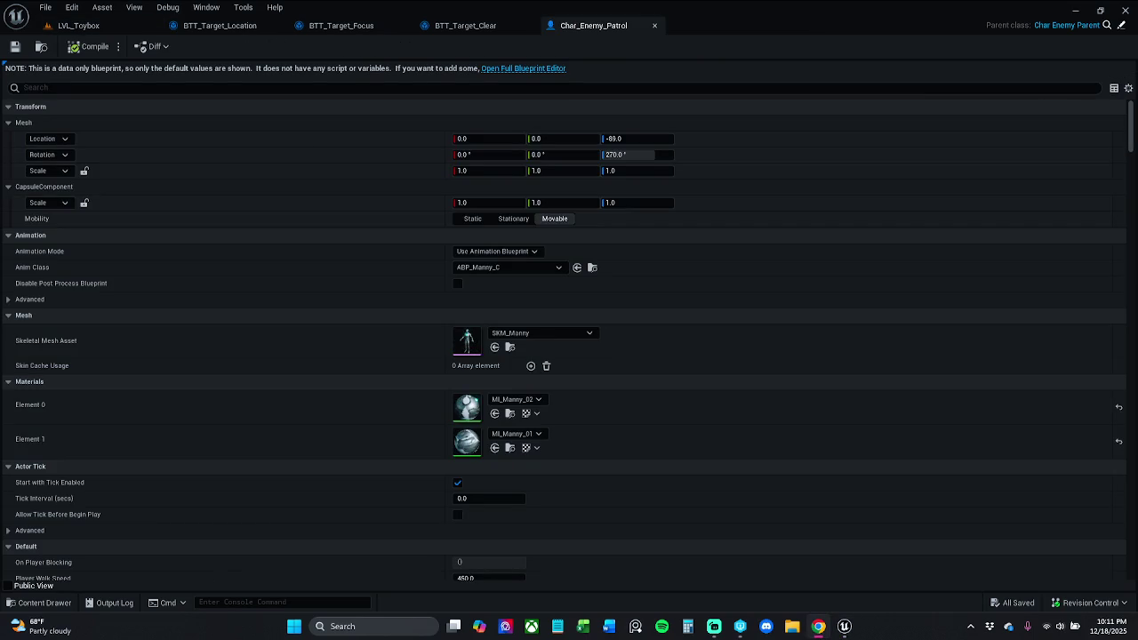
pyautogui.click(557, 70)
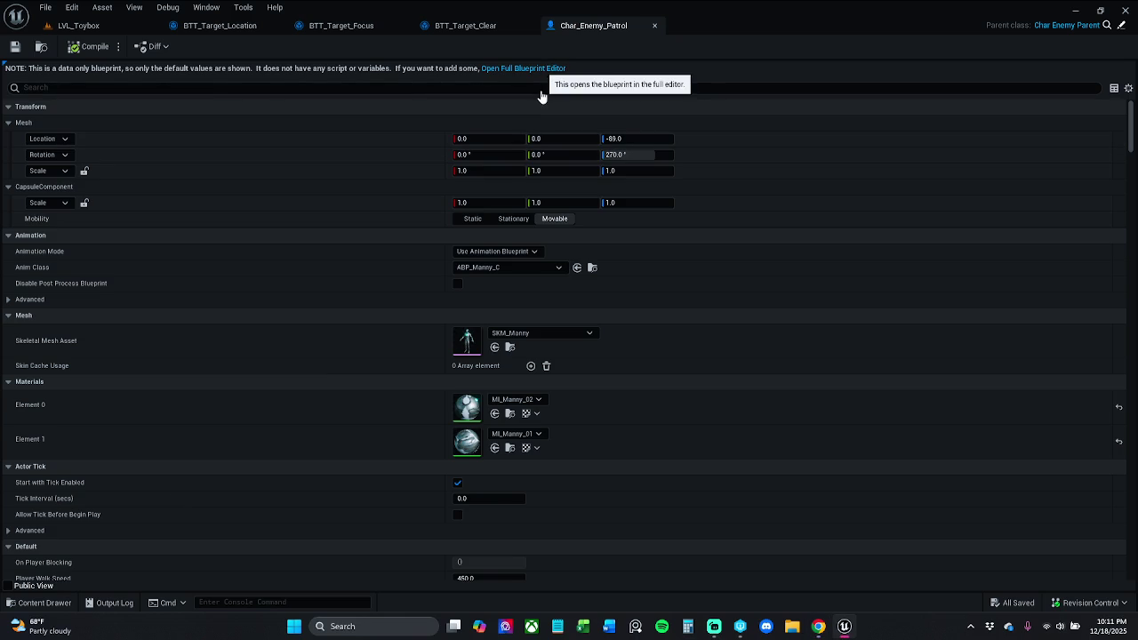
pyautogui.click(544, 69)
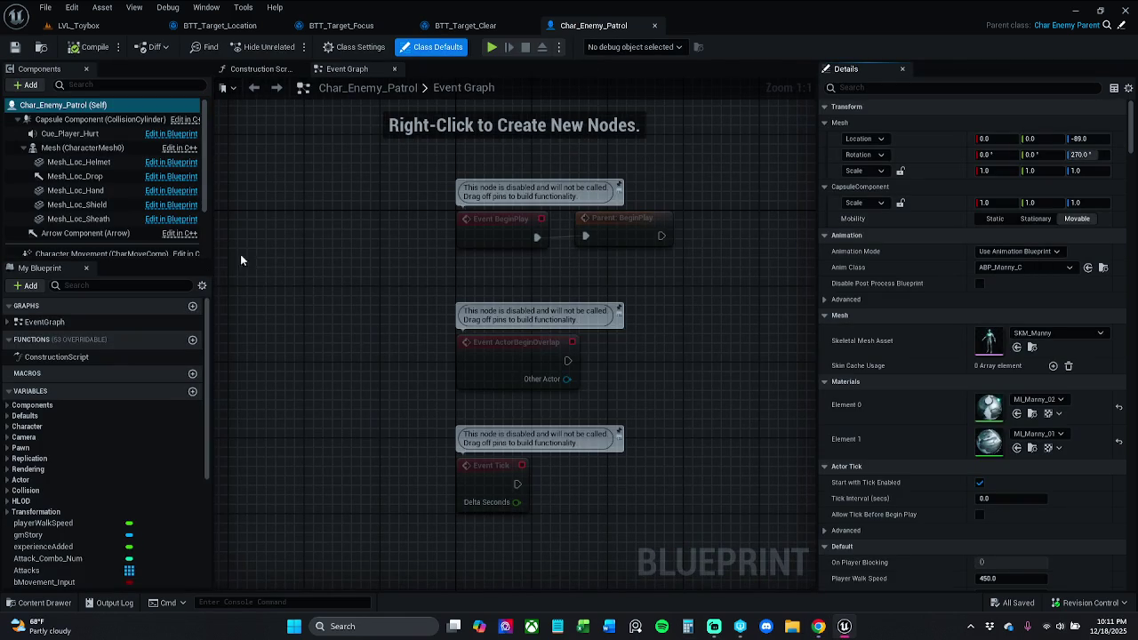
# Add two new variables and hide inherited variables from the list.
pyautogui.click(193, 392)
pyautogui.click(193, 393)
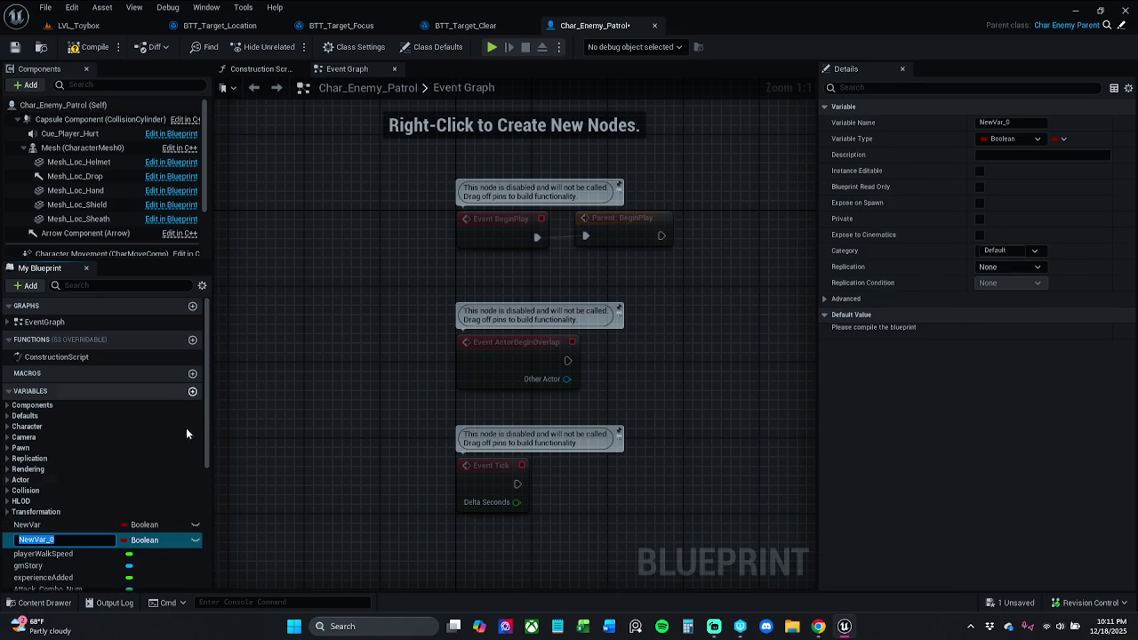
pyautogui.click(53, 553)
pyautogui.scroll(-5, 73, 517)
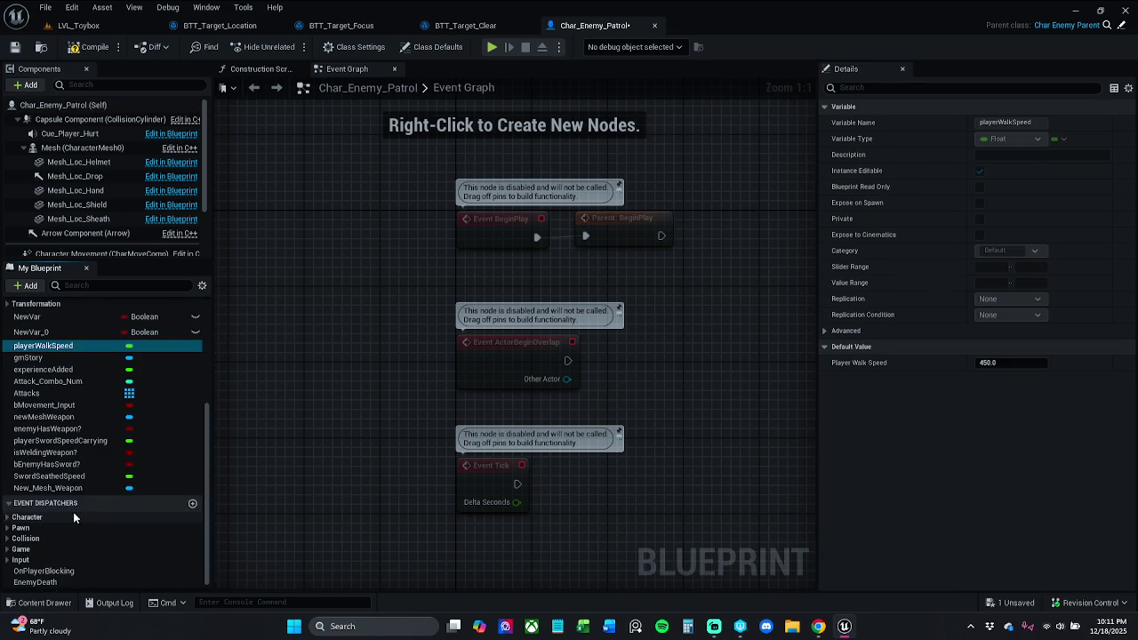
pyautogui.scroll(4, 74, 518)
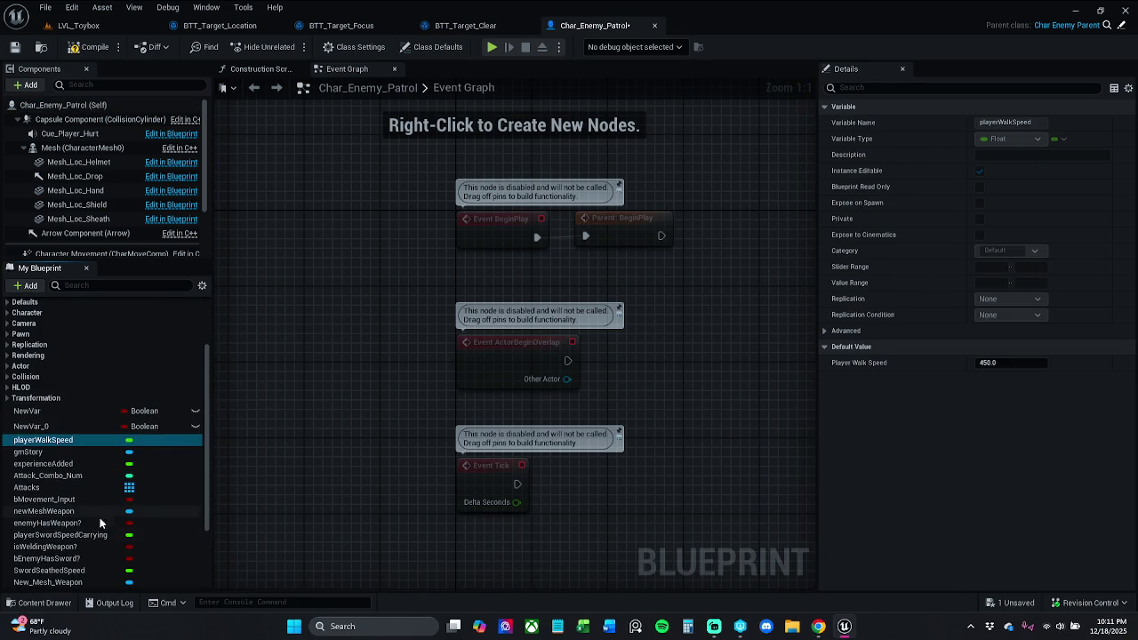
pyautogui.click(202, 284)
pyautogui.click(224, 306)
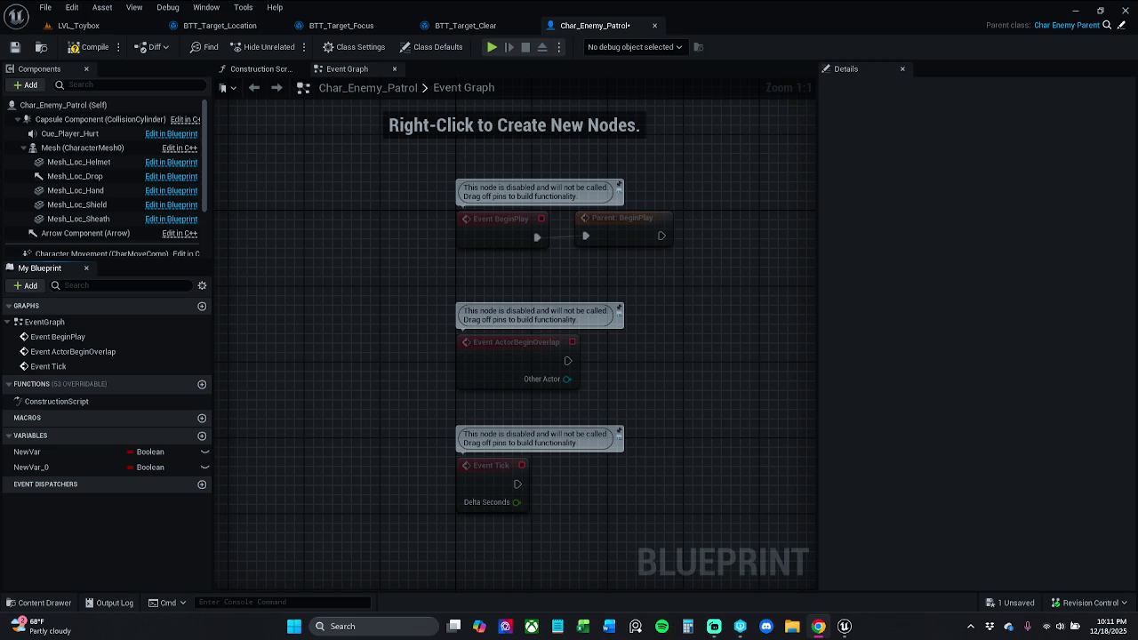
# Change NewVar's type to Integer, leaving NewVar_0 as a Boolean.
pyautogui.click(153, 451)
pyautogui.click(151, 452)
pyautogui.click(157, 251)
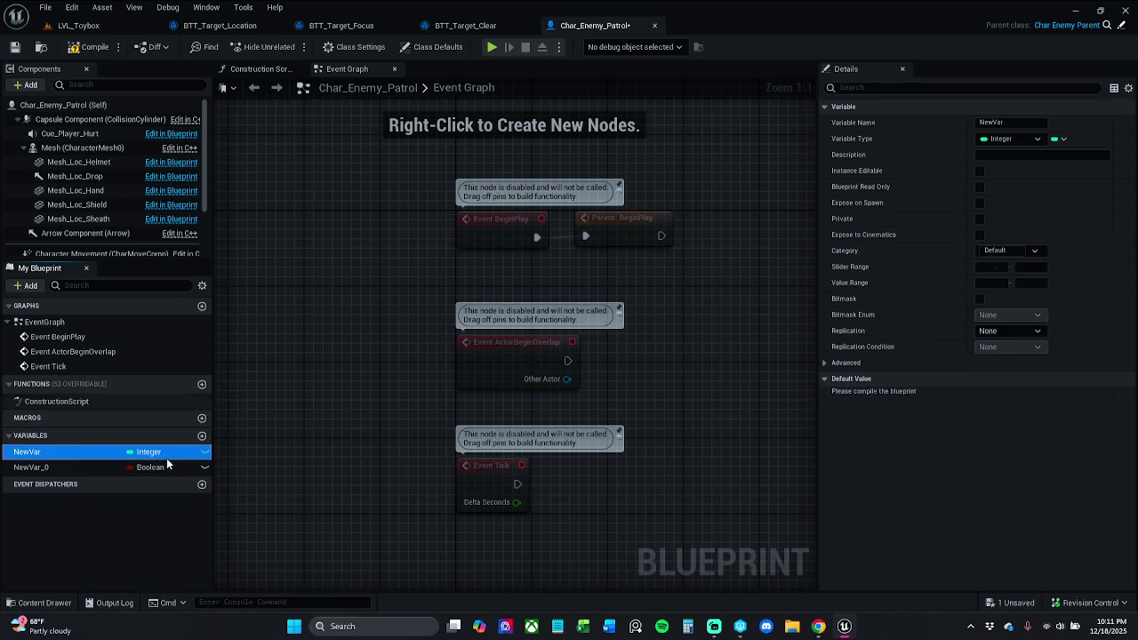
pyautogui.click(68, 436)
pyautogui.click(68, 435)
pyautogui.click(76, 452)
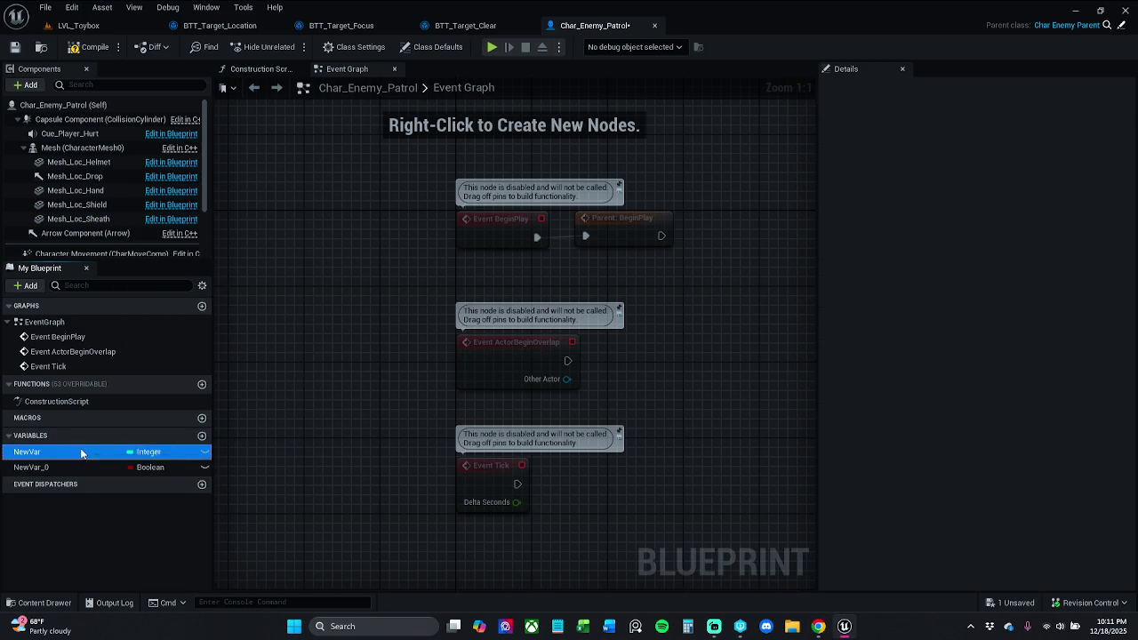
pyautogui.click(150, 467)
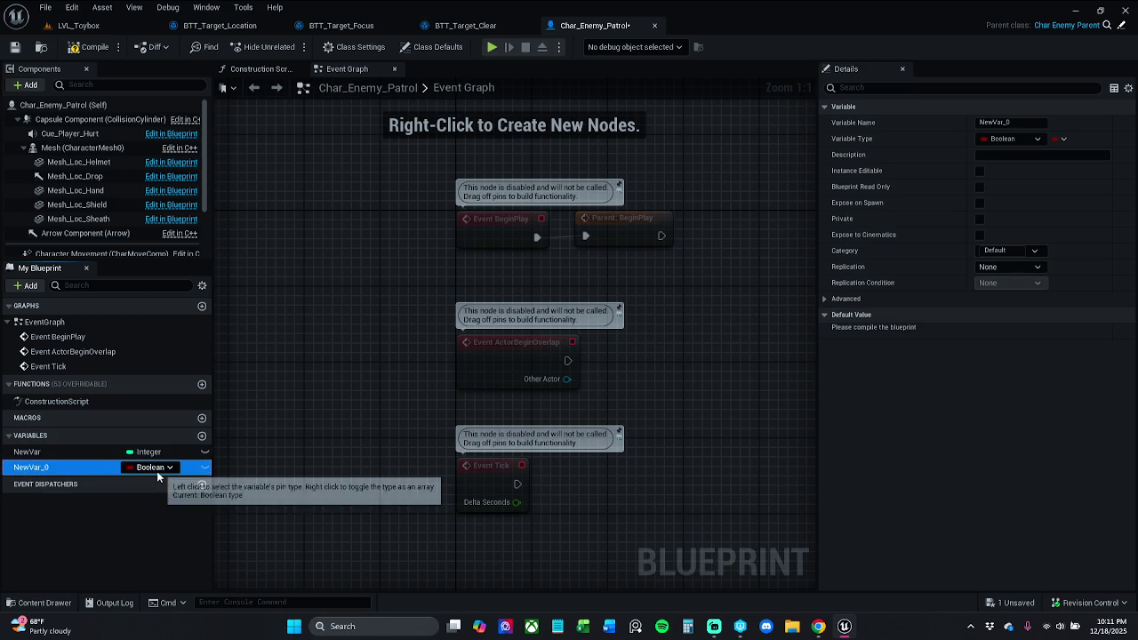
pyautogui.click(150, 466)
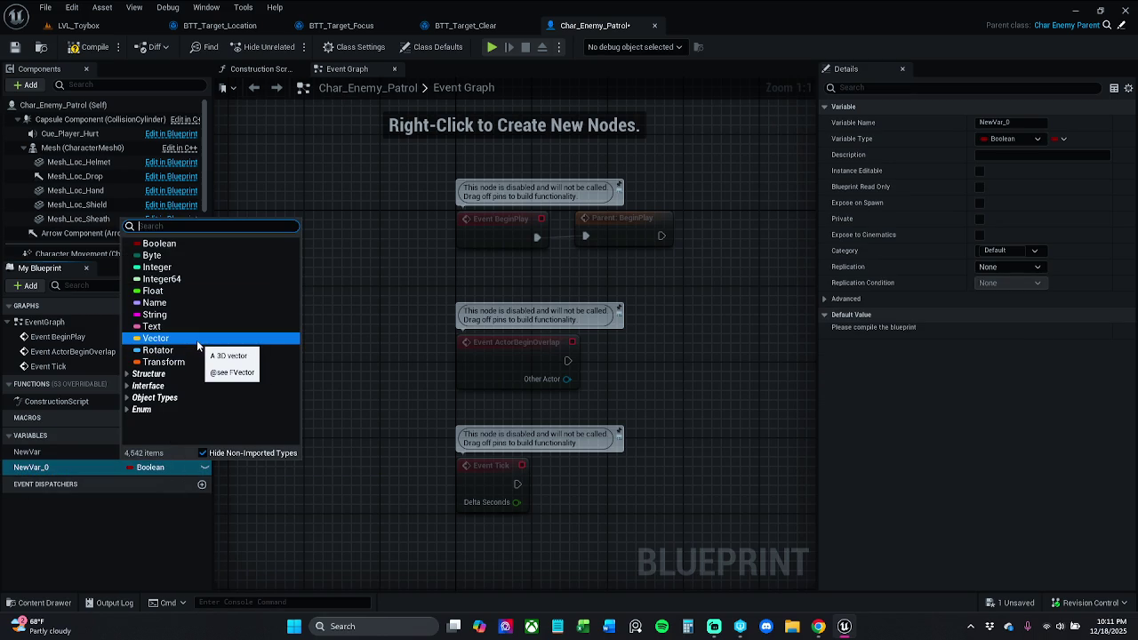
pyautogui.click(75, 455)
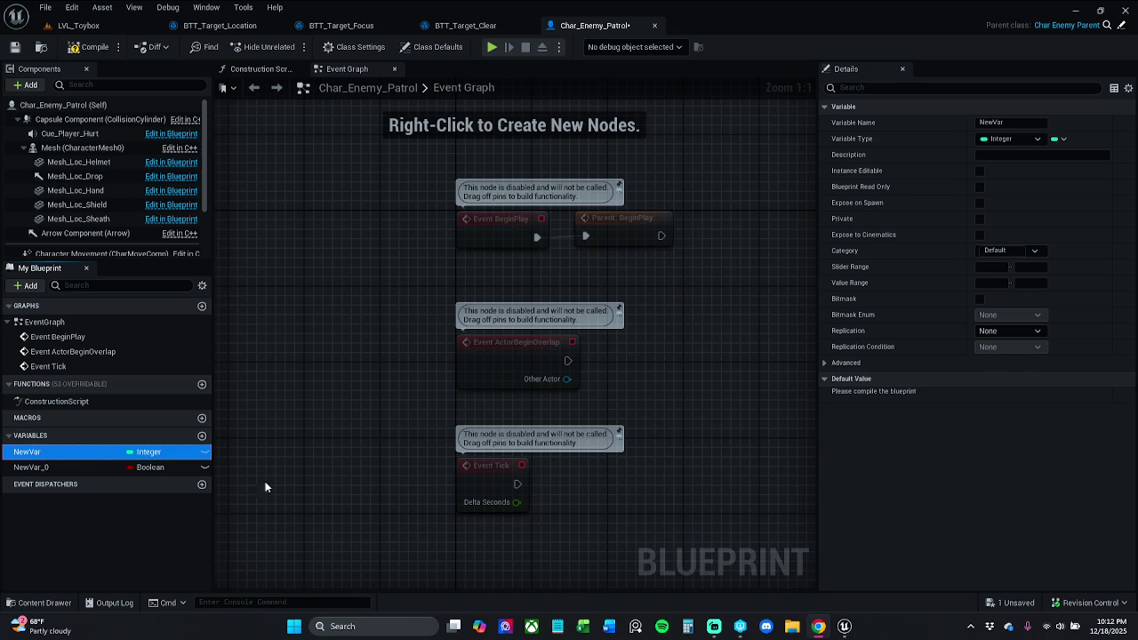
# Limit NewVar's value range to a minimum of -1 and maximum of 1.
pyautogui.click(1000, 283)
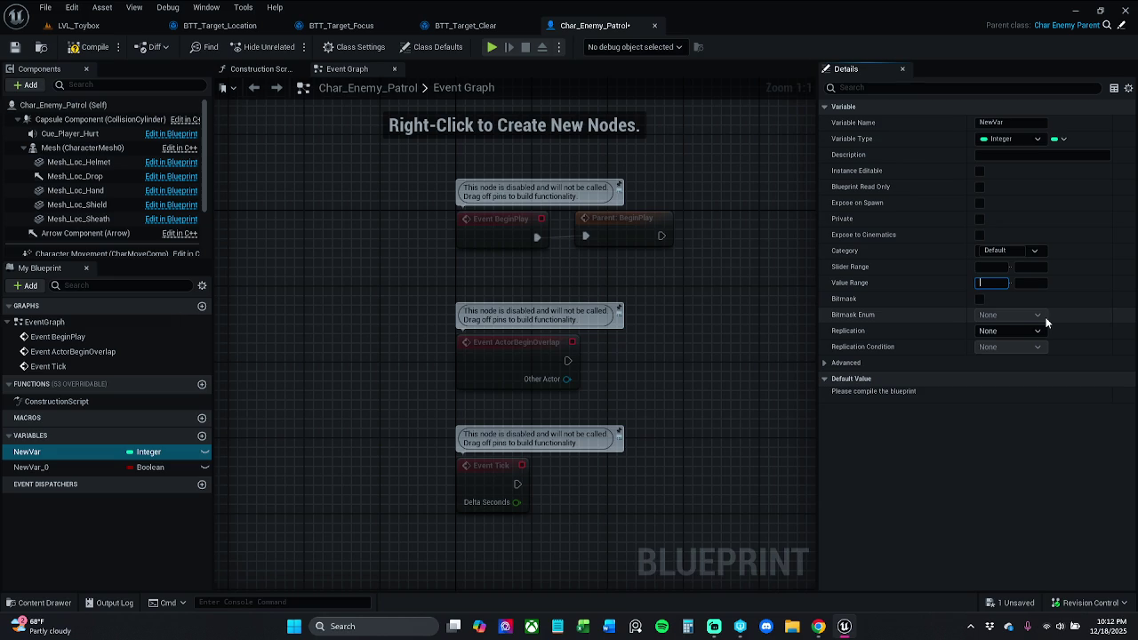
pyautogui.write('-1')
pyautogui.press('Return')
pyautogui.click(1028, 283)
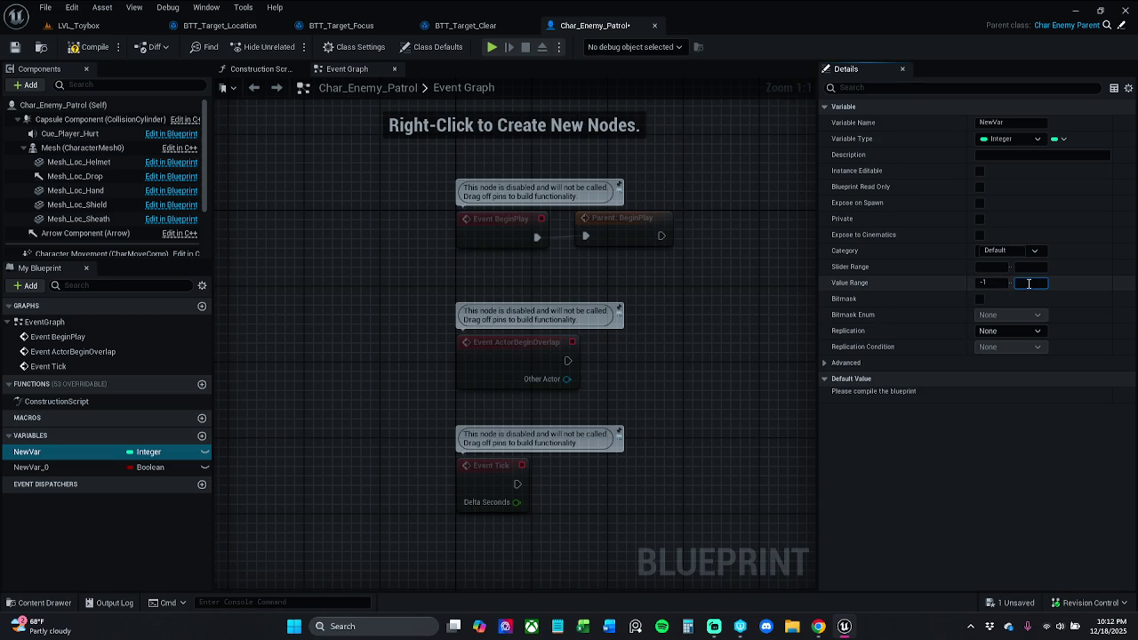
pyautogui.write('1')
pyautogui.press('Return')
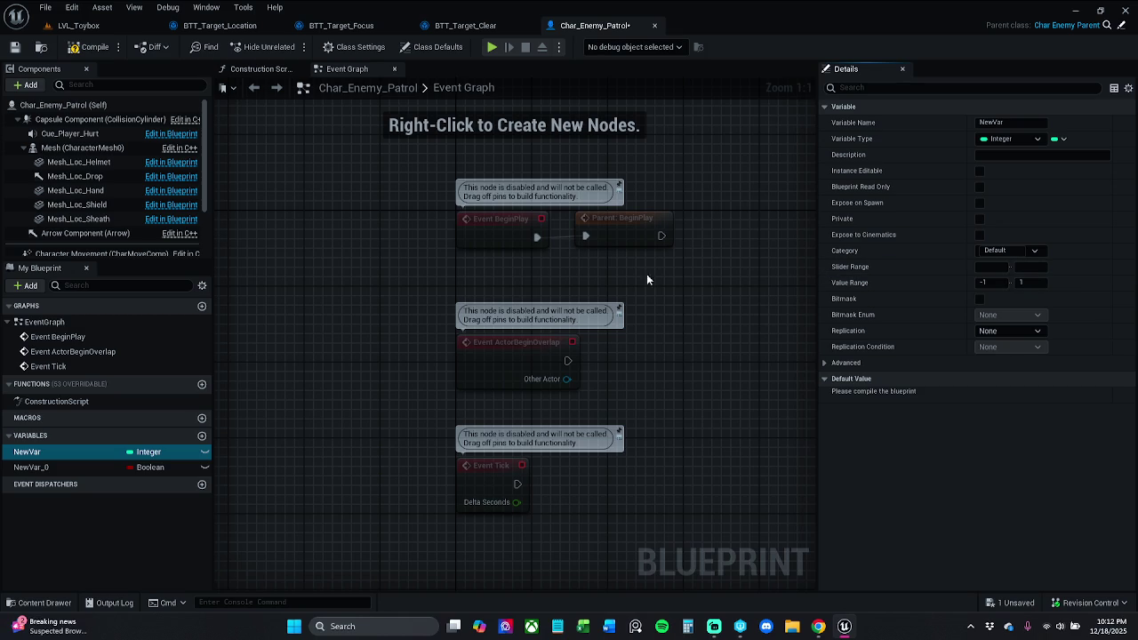
# Rename NewVar to patrolValue and compile the blueprint.
pyautogui.moveTo(548, 457); pyautogui.dragTo(401, 464)
pyautogui.doubleClick(76, 459)
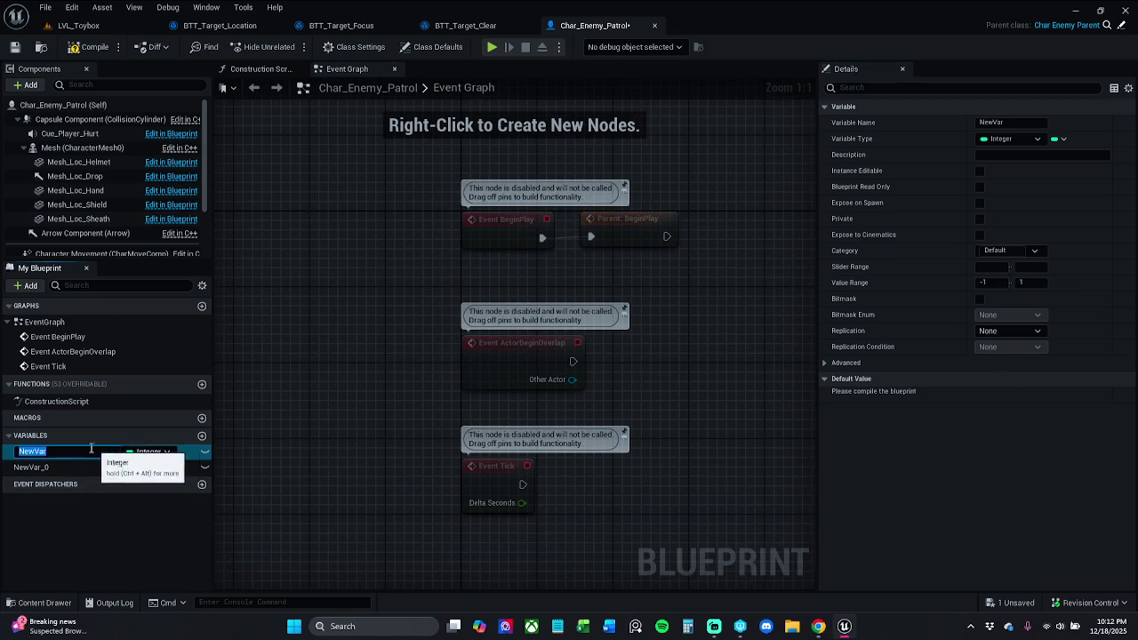
pyautogui.write('pat')
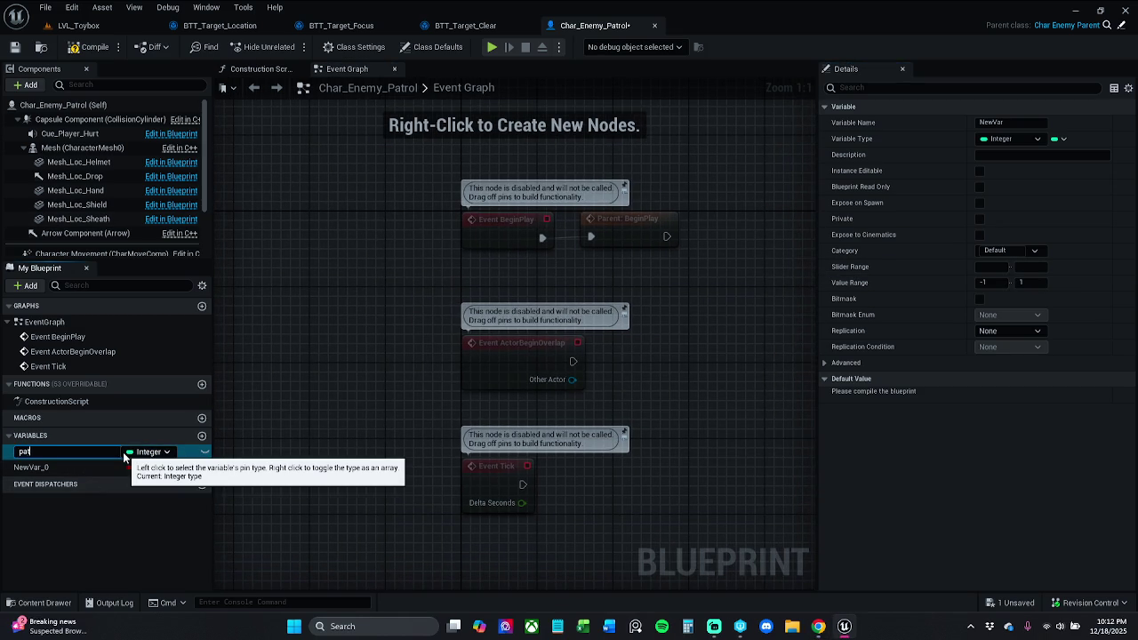
pyautogui.write('rolVa')
pyautogui.write('lue')
pyautogui.press('Return')
pyautogui.click(89, 47)
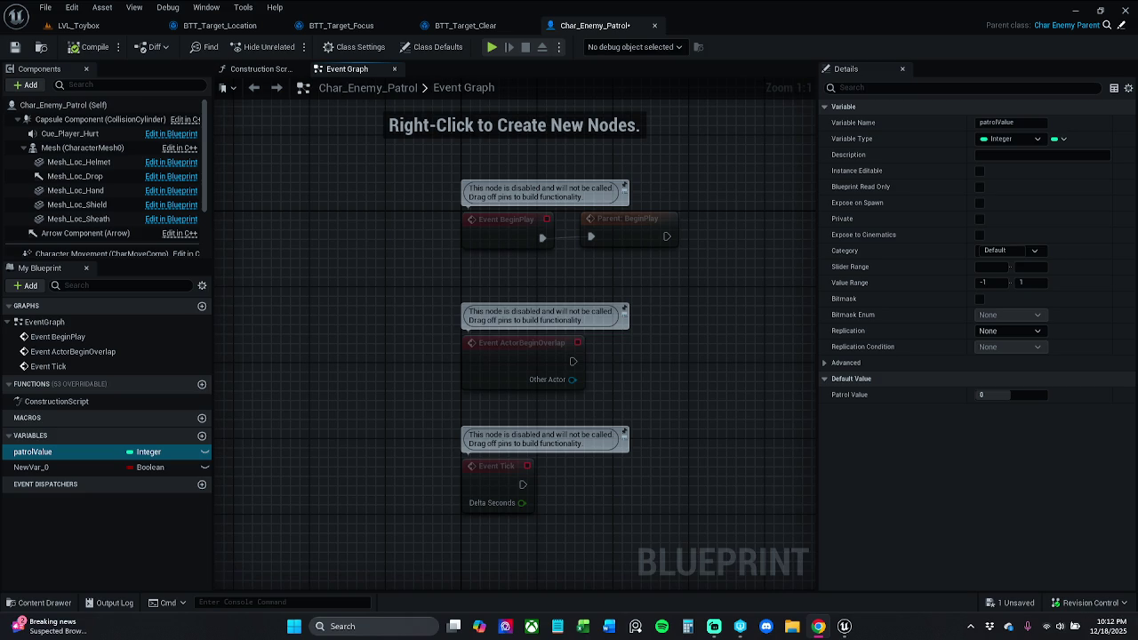
pyautogui.moveTo(451, 497)
pyautogui.mouseDown()
pyautogui.moveTo(287, 418)
pyautogui.moveTo(400, 337)
pyautogui.mouseUp()
# Delete the unused ActorBeginOverlap and Tick event nodes from the Event Graph.
pyautogui.moveTo(357, 263); pyautogui.dragTo(575, 243)
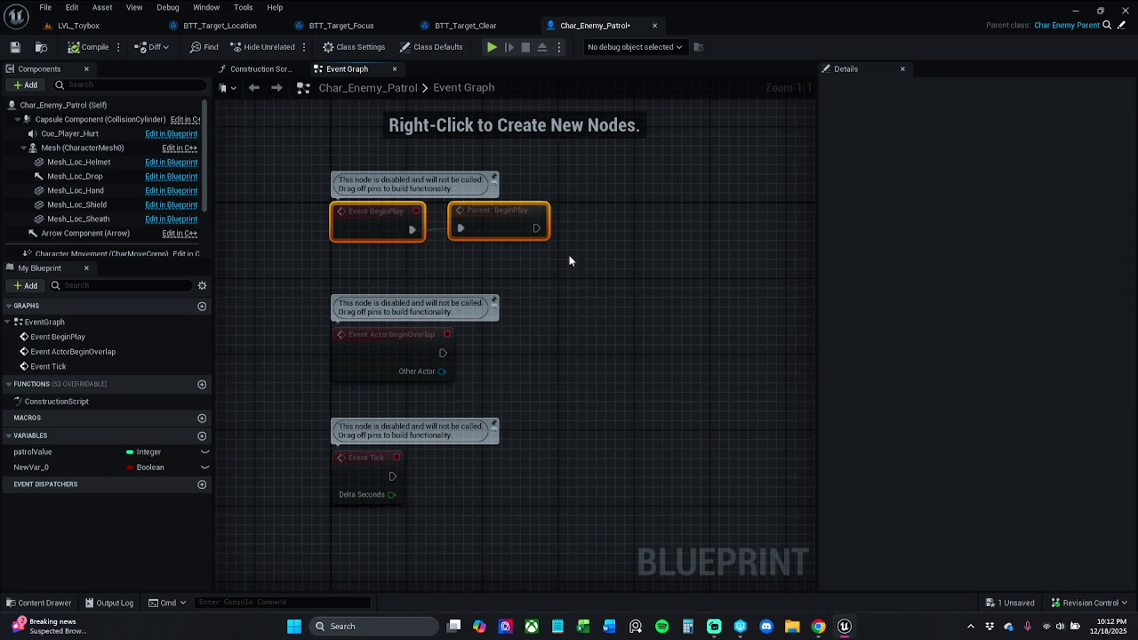
pyautogui.click(529, 376)
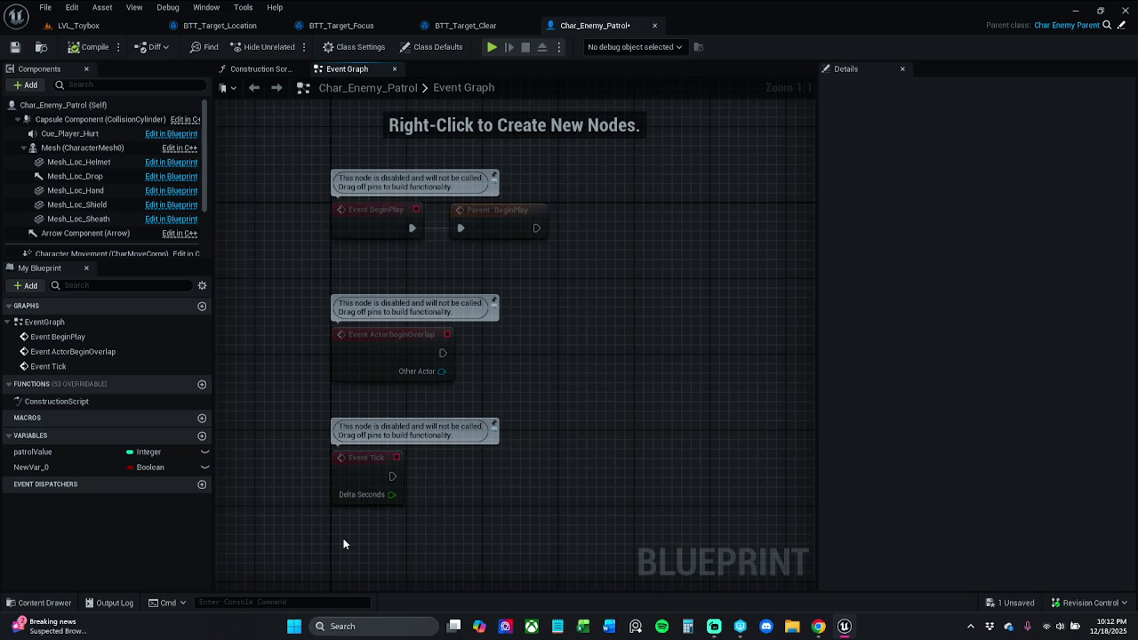
pyautogui.moveTo(352, 551)
pyautogui.mouseDown()
pyautogui.moveTo(355, 539)
pyautogui.moveTo(385, 536)
pyautogui.mouseUp()
pyautogui.moveTo(494, 398)
pyautogui.mouseDown()
pyautogui.moveTo(525, 348)
pyautogui.moveTo(408, 500)
pyautogui.moveTo(387, 500)
pyautogui.moveTo(577, 222)
pyautogui.mouseUp()
pyautogui.press('Delete')
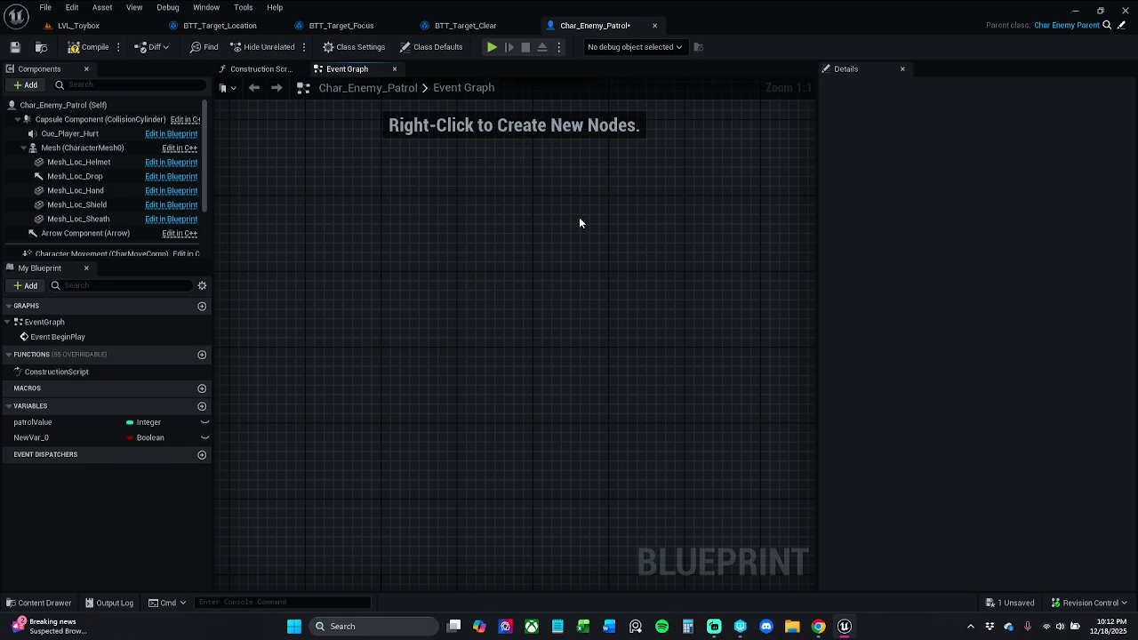
# Add a custom event node and name it PatrolRoute in the Details panel.
pyautogui.rightClick(445, 265)
pyautogui.write('cus')
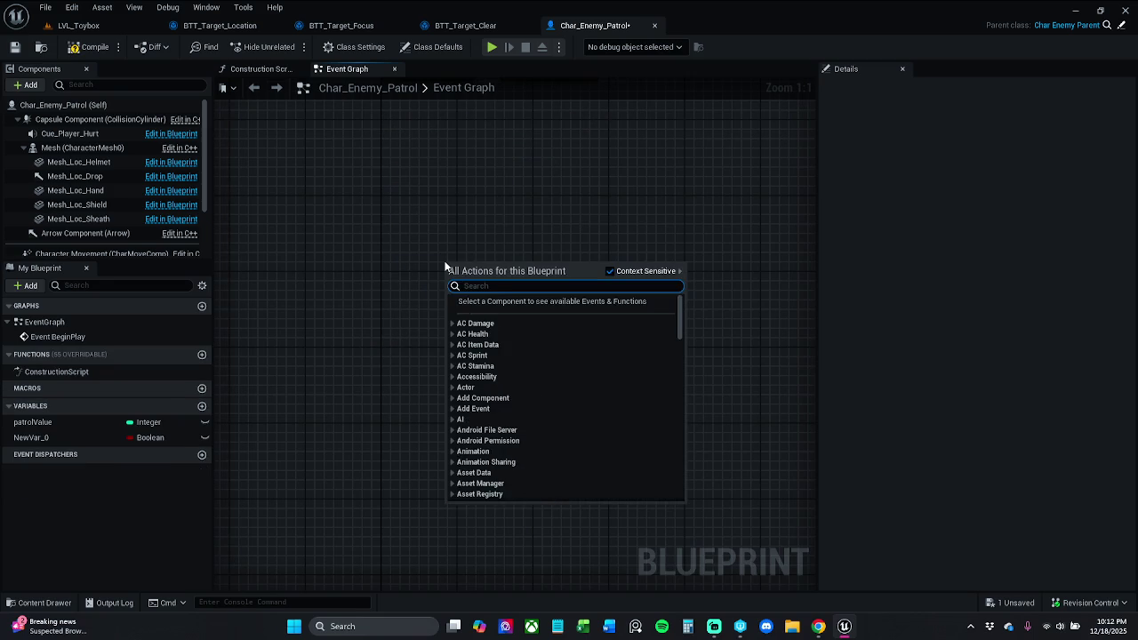
pyautogui.write('tom')
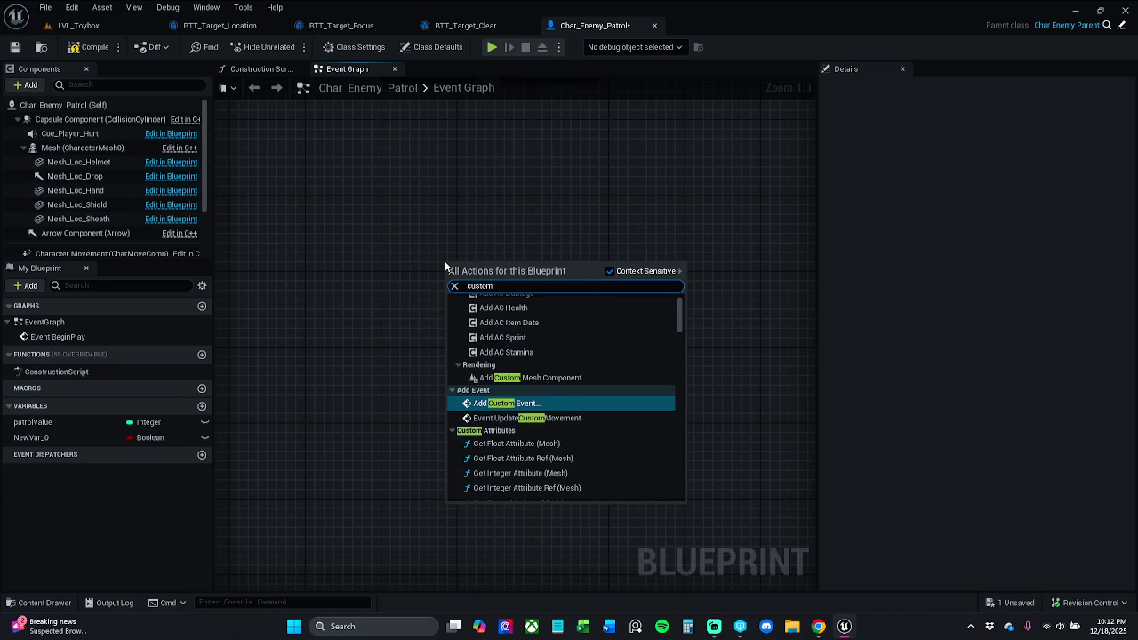
pyautogui.press('Return')
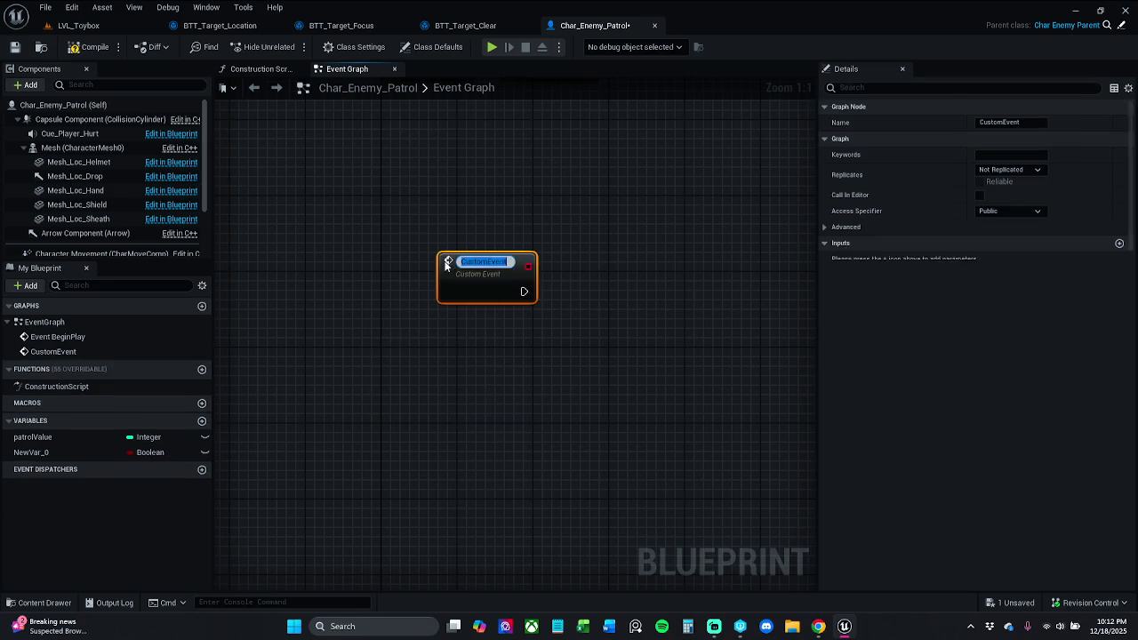
pyautogui.click(537, 220)
pyautogui.moveTo(471, 258)
pyautogui.mouseDown()
pyautogui.moveTo(413, 228)
pyautogui.moveTo(413, 200)
pyautogui.mouseUp()
pyautogui.click(454, 183)
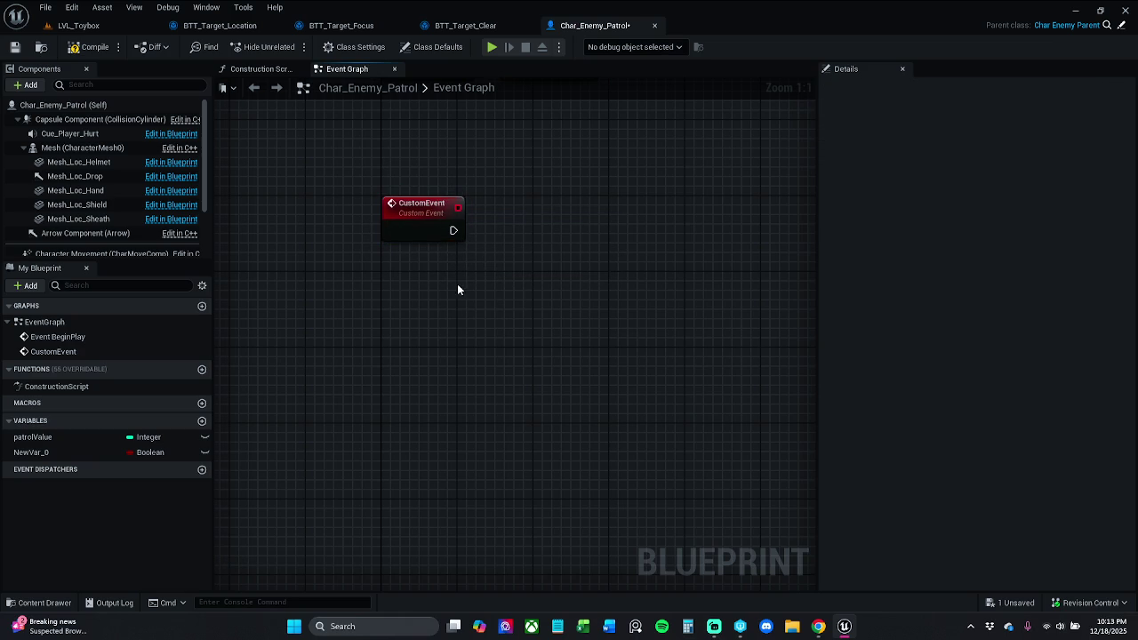
pyautogui.click(460, 241)
pyautogui.click(1011, 122)
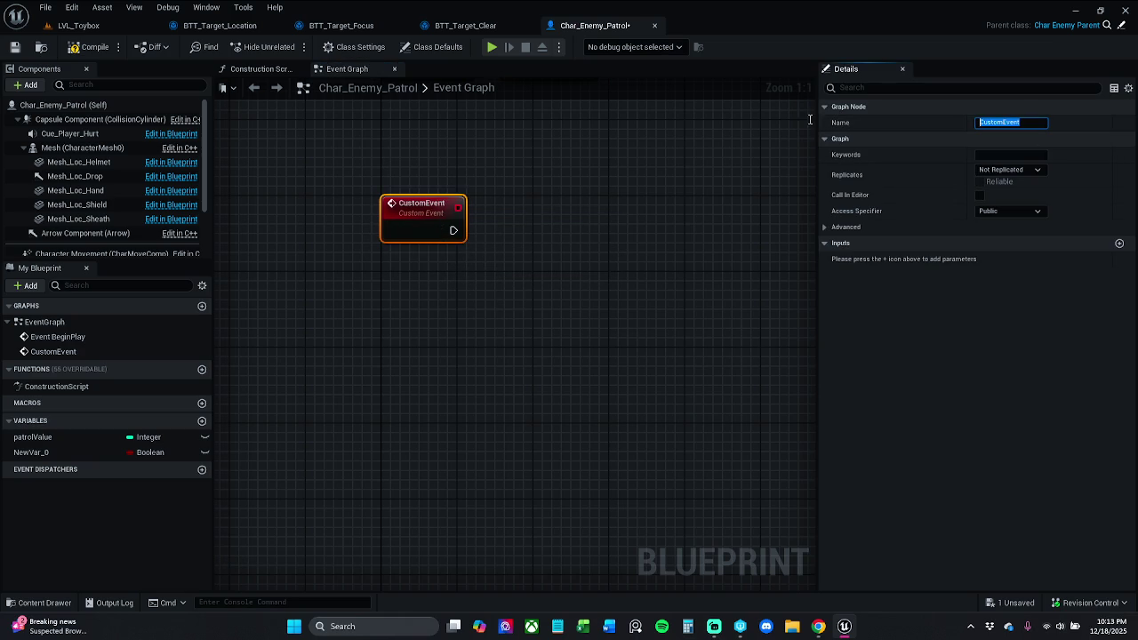
pyautogui.write('Patr')
pyautogui.write('olRoute')
pyautogui.press('Return')
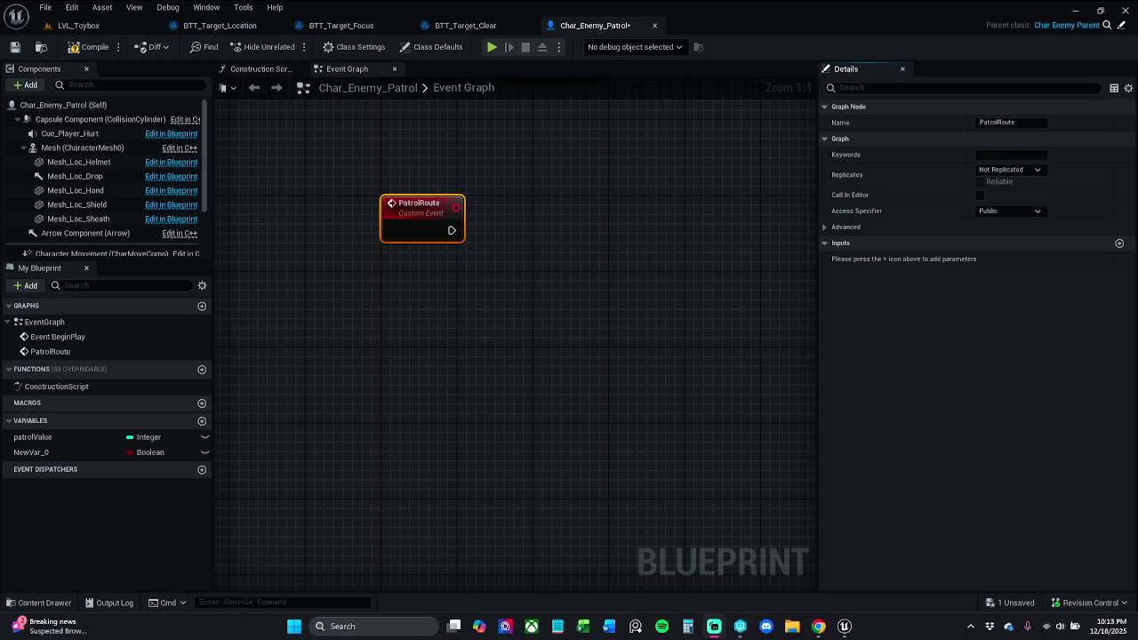
# Add a SET patrolValue node and wire PatrolRoute's execution output into it.
pyautogui.click(448, 463)
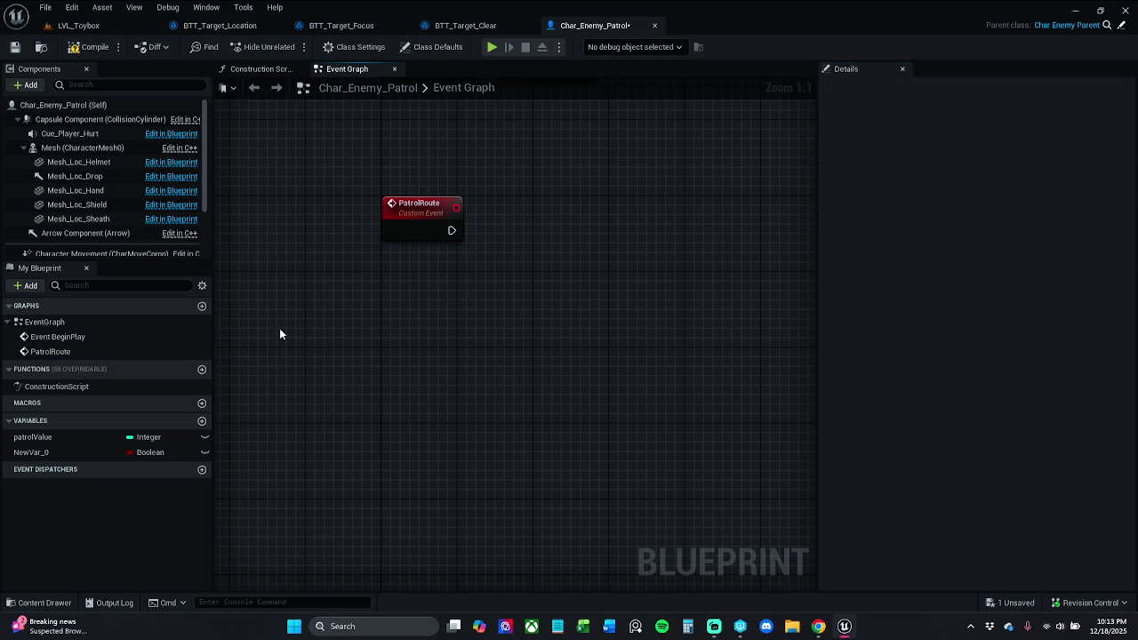
pyautogui.click(51, 438)
pyautogui.moveTo(65, 438)
pyautogui.mouseDown()
pyautogui.moveTo(465, 268)
pyautogui.moveTo(452, 234)
pyautogui.moveTo(511, 240)
pyautogui.moveTo(721, 218)
pyautogui.moveTo(484, 219)
pyautogui.moveTo(451, 233)
pyautogui.mouseUp()
pyautogui.click(501, 271)
pyautogui.hotkey('ctrl', 'a')
pyautogui.press('q')
pyautogui.click(595, 272)
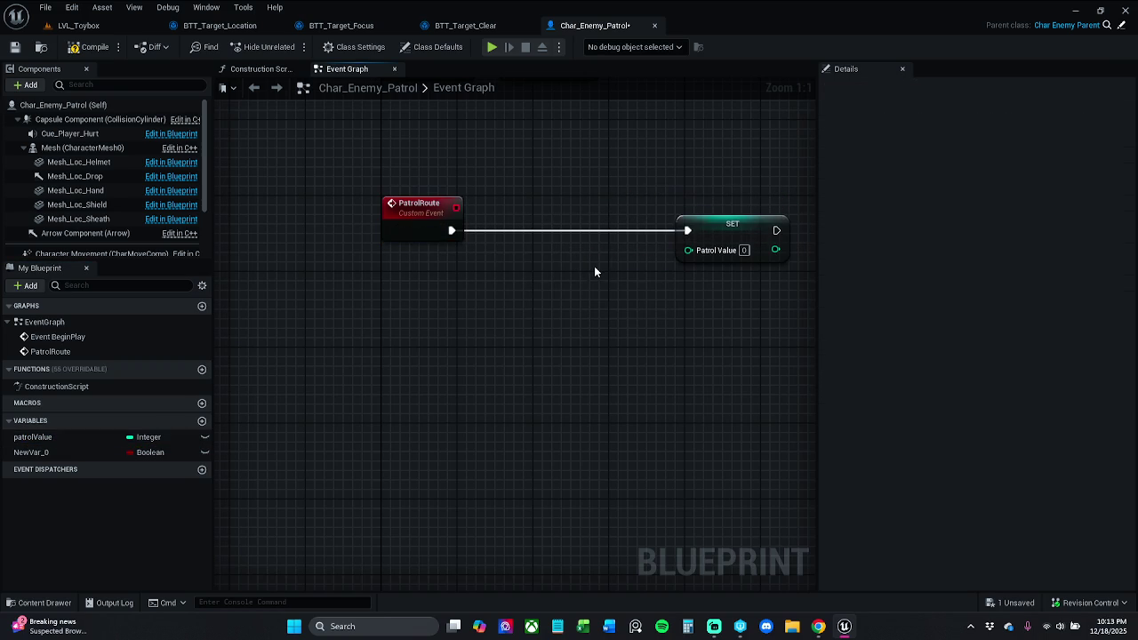
# Feed SET's Patrol Value from a + node whose first input is a patrolValue getter.
pyautogui.moveTo(715, 250)
pyautogui.mouseDown()
pyautogui.moveTo(620, 276)
pyautogui.moveTo(638, 350)
pyautogui.mouseUp()
pyautogui.write('+')
pyautogui.press('Return')
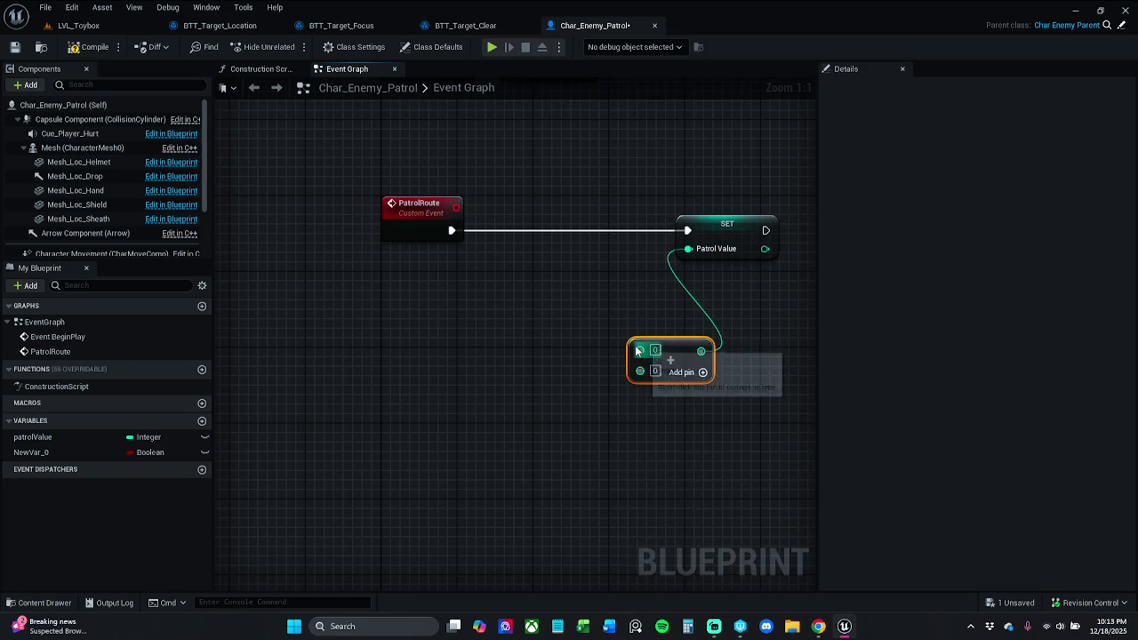
pyautogui.click(545, 420)
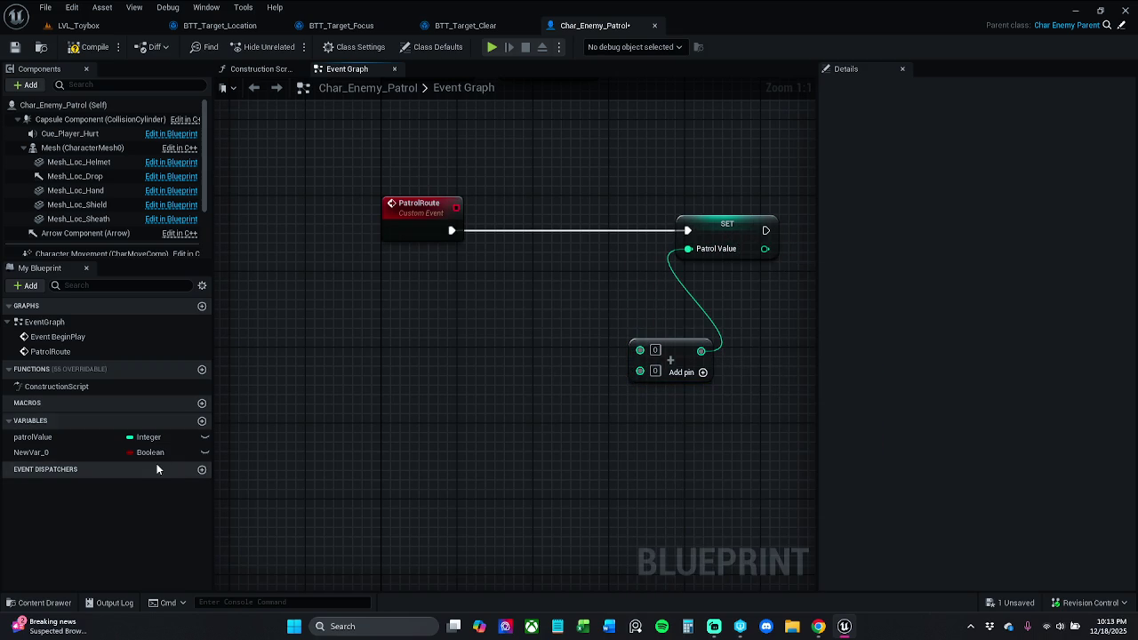
pyautogui.moveTo(36, 436)
pyautogui.mouseDown()
pyautogui.moveTo(543, 435)
pyautogui.moveTo(640, 349)
pyautogui.mouseUp()
pyautogui.click(569, 361)
pyautogui.moveTo(573, 367); pyautogui.dragTo(610, 339)
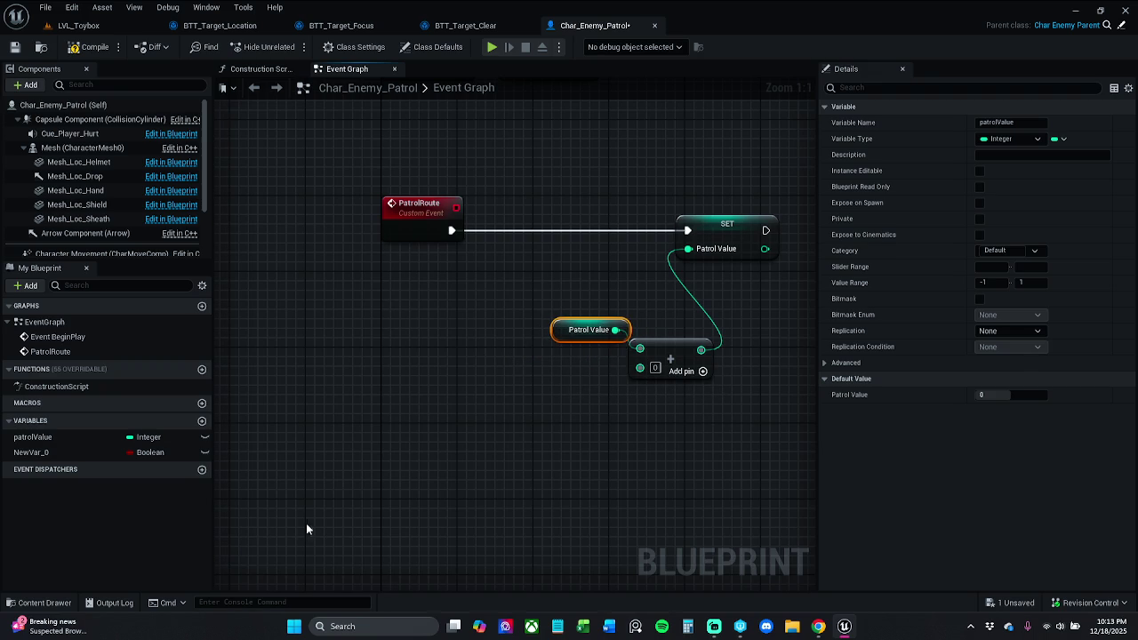
pyautogui.click(62, 451)
# Rename the NewVar_0 variable to 'direction', fixing the typo in the name.
pyautogui.press('F2')
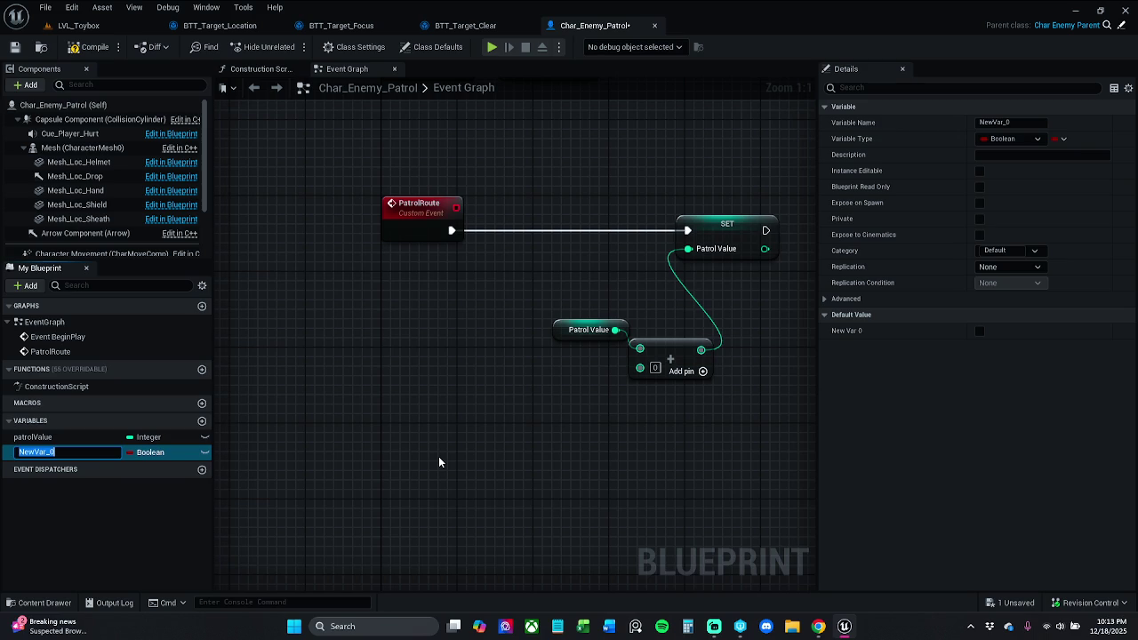
pyautogui.write('D')
pyautogui.press('BackSpace')
pyautogui.write('direct')
pyautogui.write('ion')
pyautogui.press('Return')
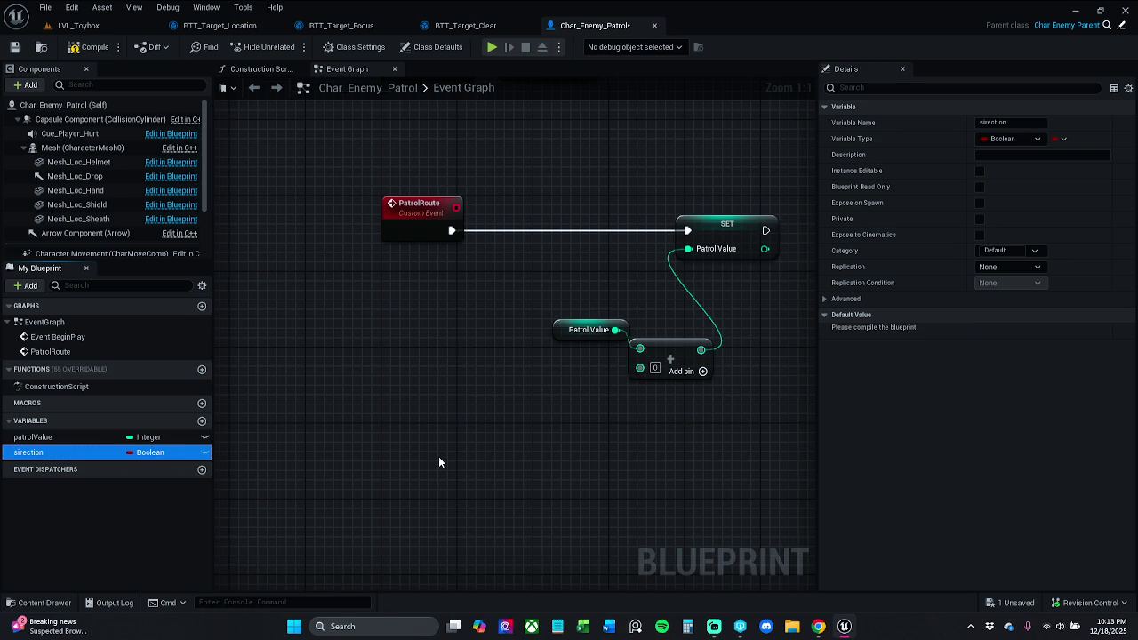
pyautogui.doubleClick(90, 454)
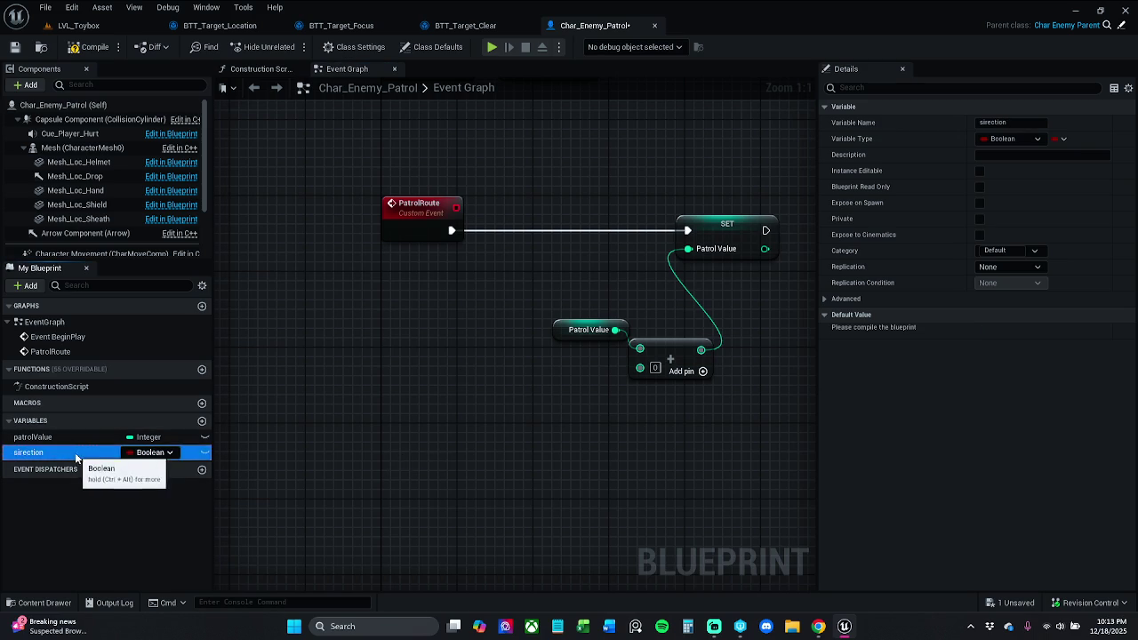
pyautogui.press('Home')
pyautogui.press('Delete')
pyautogui.write('d')
pyautogui.press('Return')
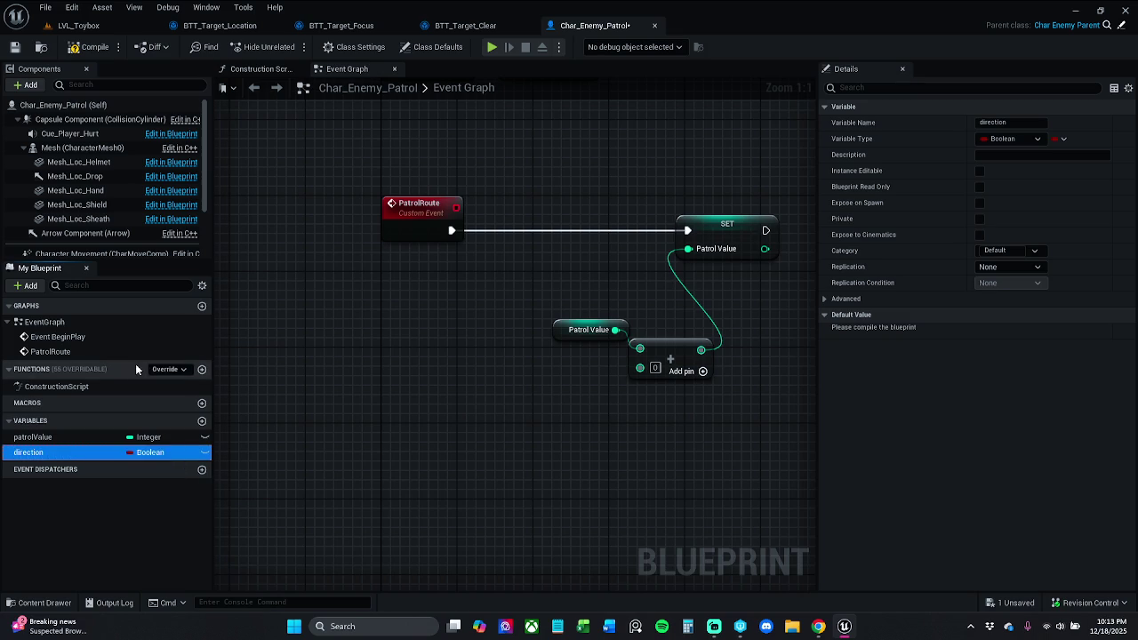
# Make direction an Integer and connect it to the Add node's second input.
pyautogui.click(188, 451)
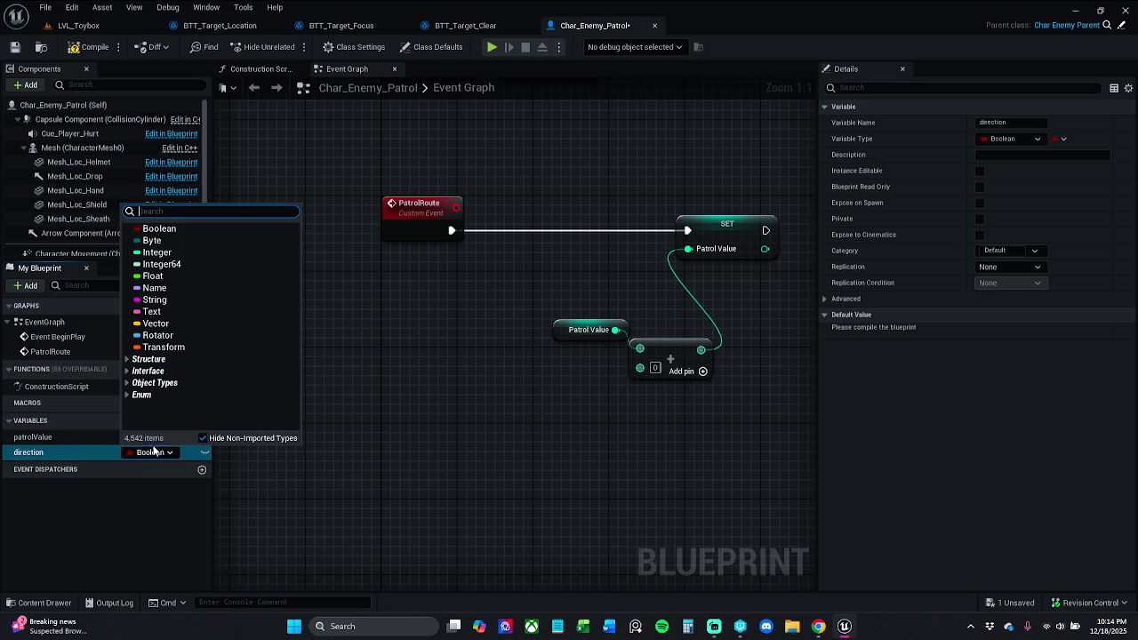
pyautogui.click(175, 252)
pyautogui.moveTo(35, 453)
pyautogui.mouseDown()
pyautogui.moveTo(662, 373)
pyautogui.moveTo(576, 409)
pyautogui.moveTo(615, 399)
pyautogui.mouseUp()
pyautogui.click(255, 410)
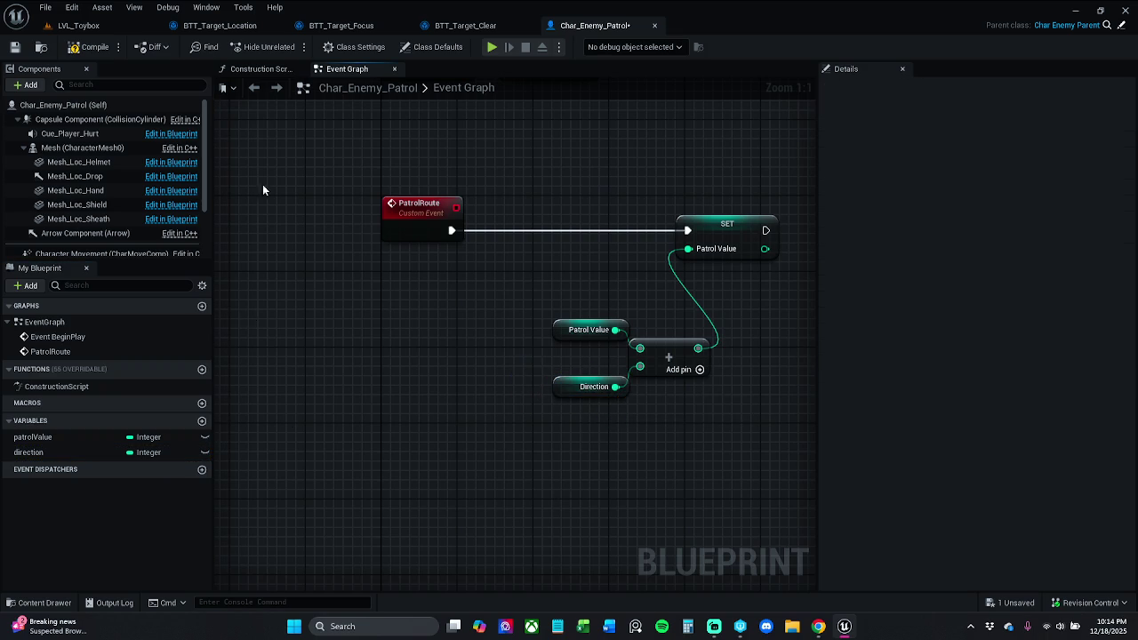
# Compile the blueprint until the direction warning clears, then save Char_Enemy_Patrol.
pyautogui.click(89, 46)
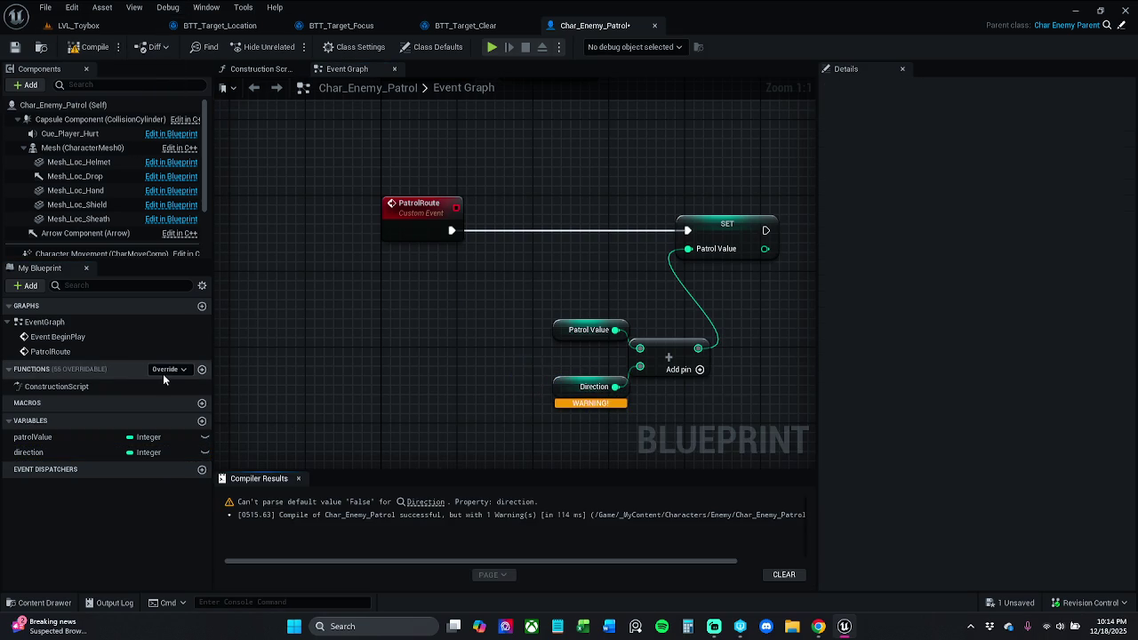
pyautogui.click(426, 503)
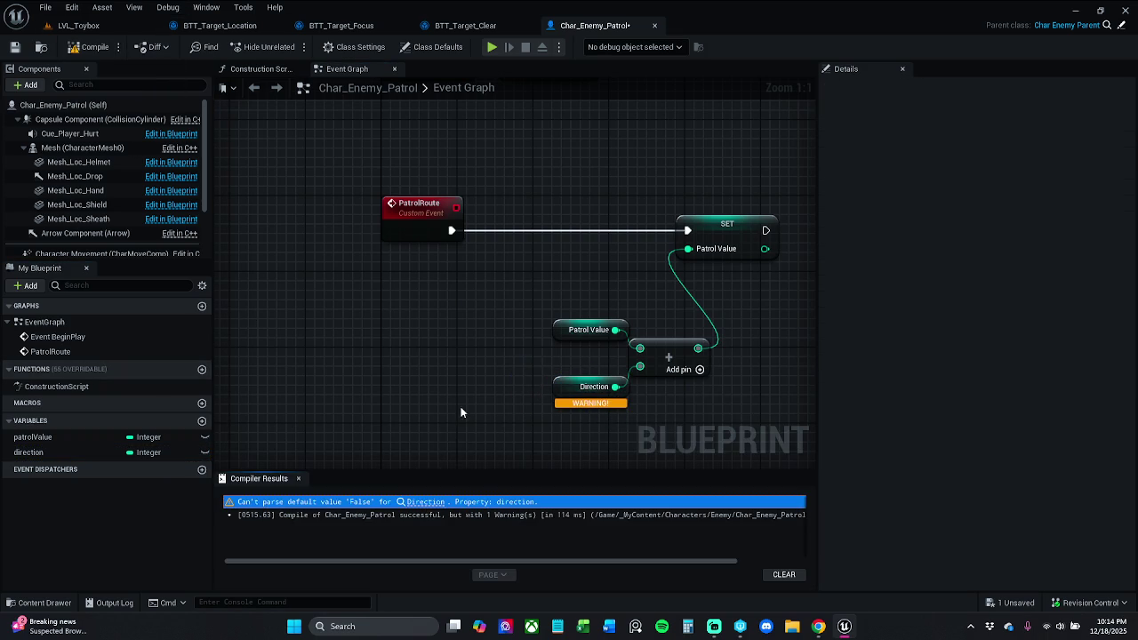
pyautogui.click(86, 47)
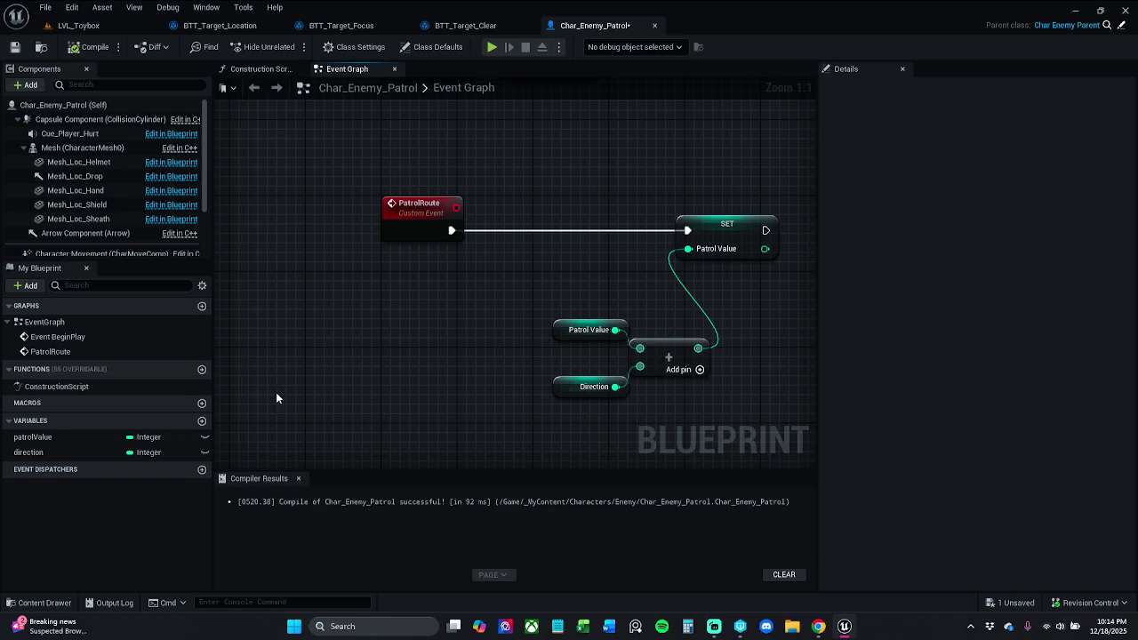
pyautogui.click(298, 478)
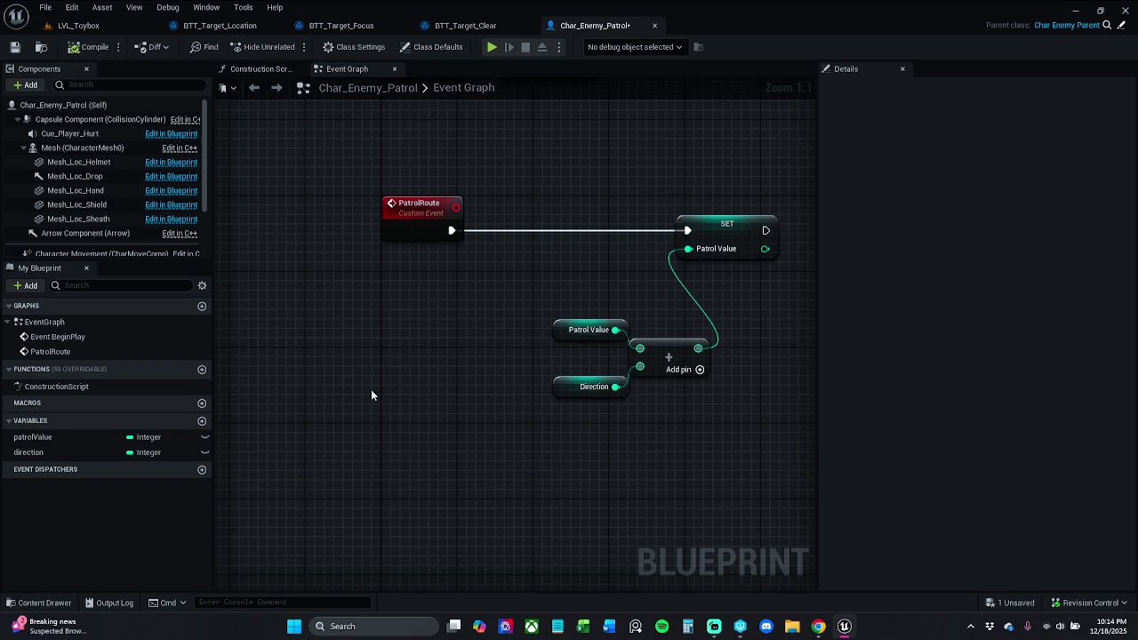
pyautogui.moveTo(372, 395)
pyautogui.mouseDown()
pyautogui.moveTo(303, 248)
pyautogui.moveTo(401, 329)
pyautogui.moveTo(388, 345)
pyautogui.moveTo(437, 381)
pyautogui.mouseUp()
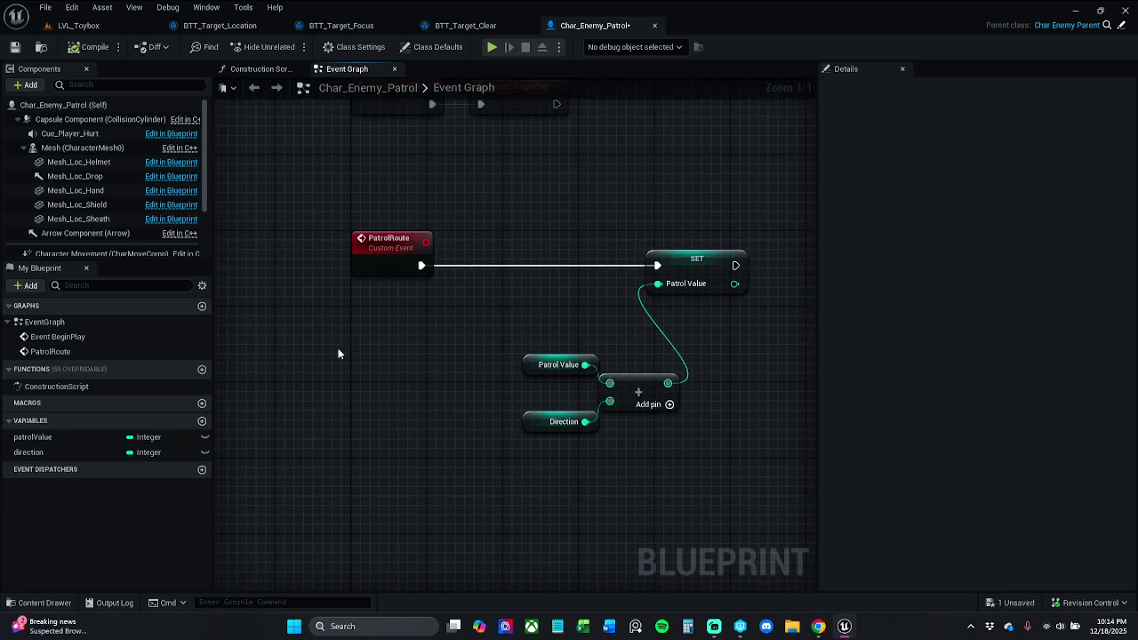
pyautogui.click(15, 46)
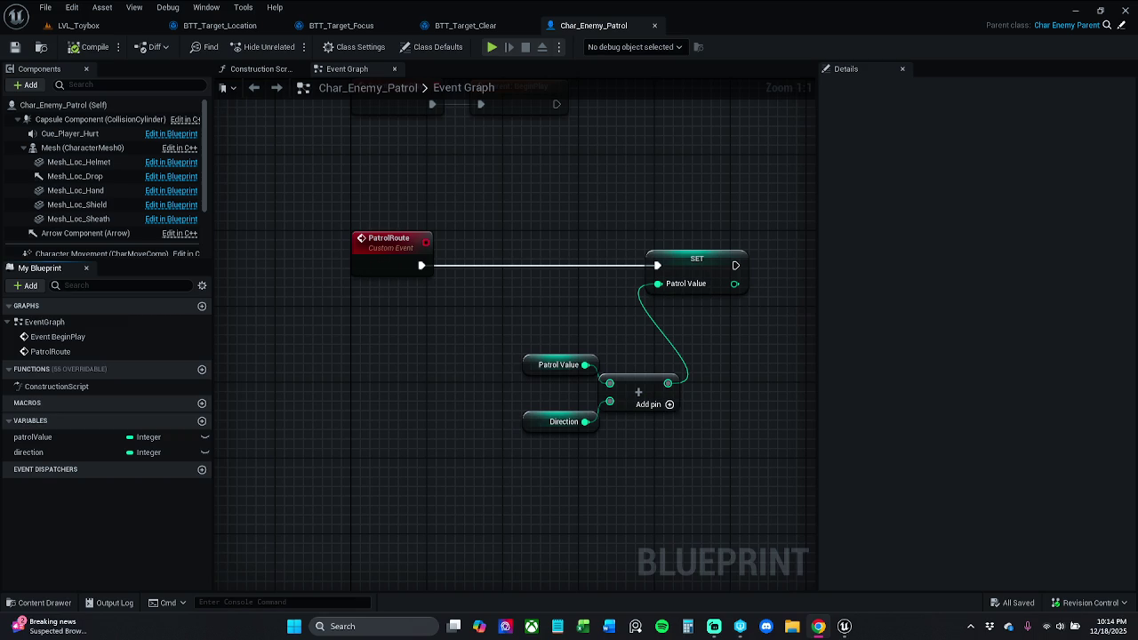
# Tidy the SET Patrol Value and addition nodes, then place a Branch node after the SET.
pyautogui.moveTo(504, 200)
pyautogui.mouseDown()
pyautogui.moveTo(657, 506)
pyautogui.moveTo(631, 511)
pyautogui.mouseUp()
pyautogui.moveTo(661, 395)
pyautogui.mouseDown()
pyautogui.moveTo(582, 366)
pyautogui.moveTo(614, 357)
pyautogui.moveTo(500, 365)
pyautogui.moveTo(467, 305)
pyautogui.moveTo(434, 336)
pyautogui.mouseUp()
pyautogui.click(689, 455)
pyautogui.press('b')
pyautogui.click(498, 233)
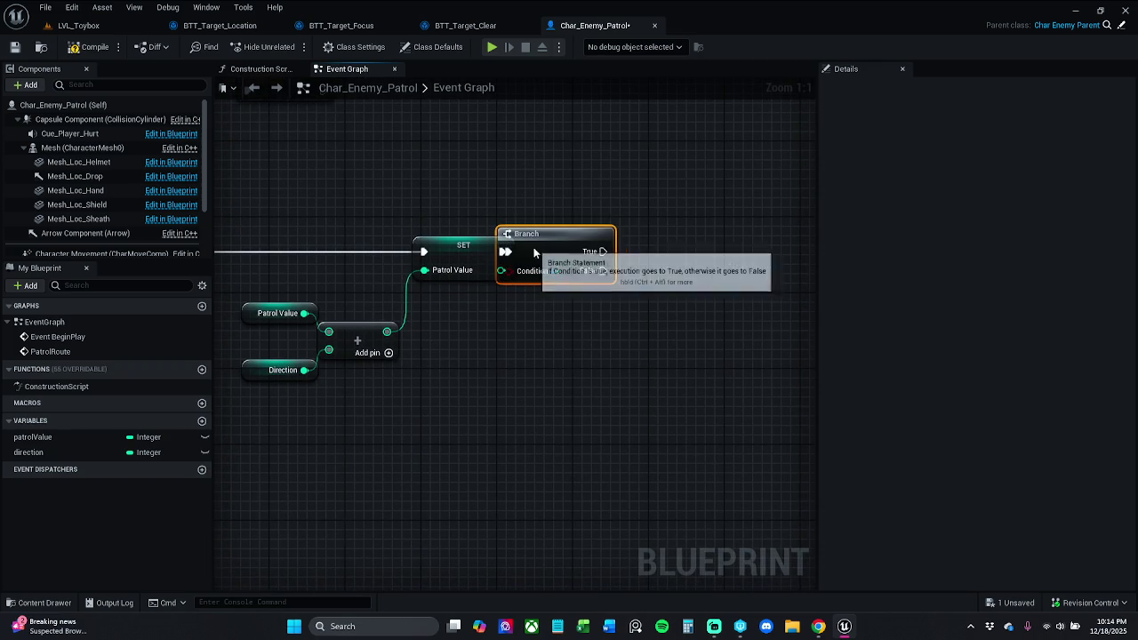
pyautogui.moveTo(533, 253); pyautogui.dragTo(634, 246)
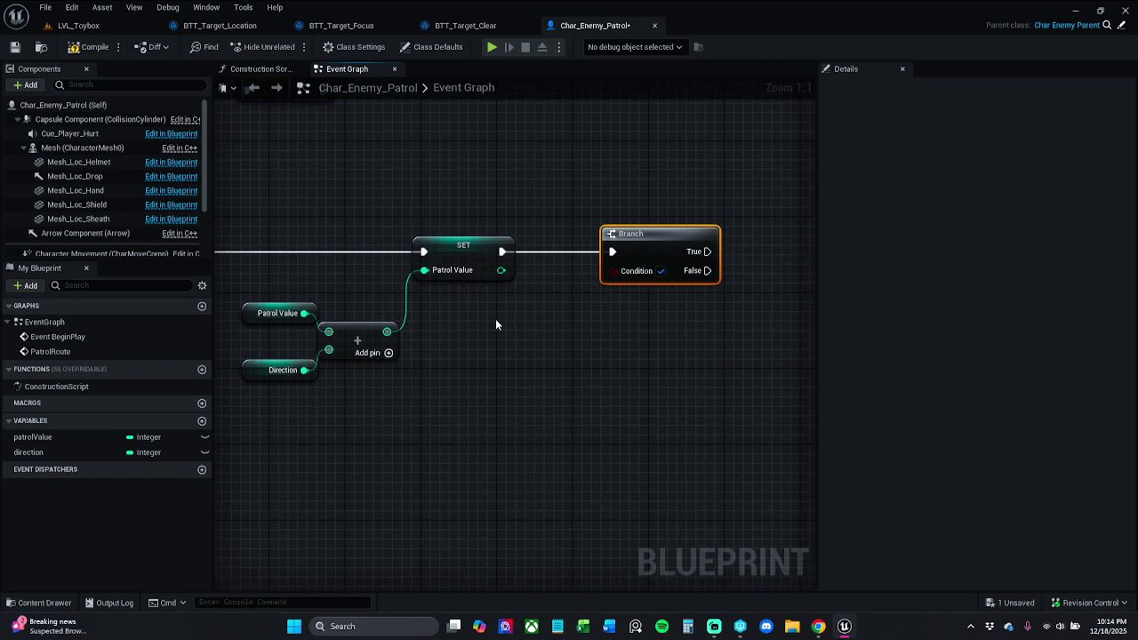
pyautogui.click(531, 347)
# Feed the new Patrol Value output into an integer Equal (==) node comparing against 0.
pyautogui.moveTo(502, 270)
pyautogui.mouseDown()
pyautogui.moveTo(590, 339)
pyautogui.moveTo(569, 335)
pyautogui.mouseUp()
pyautogui.write('=')
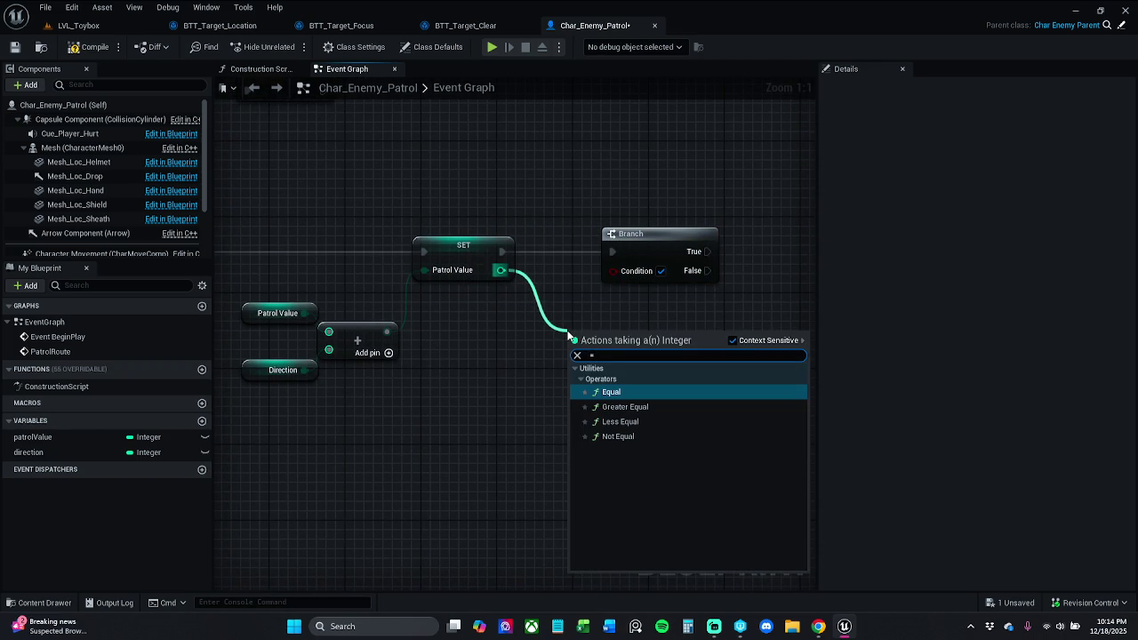
pyautogui.press('Return')
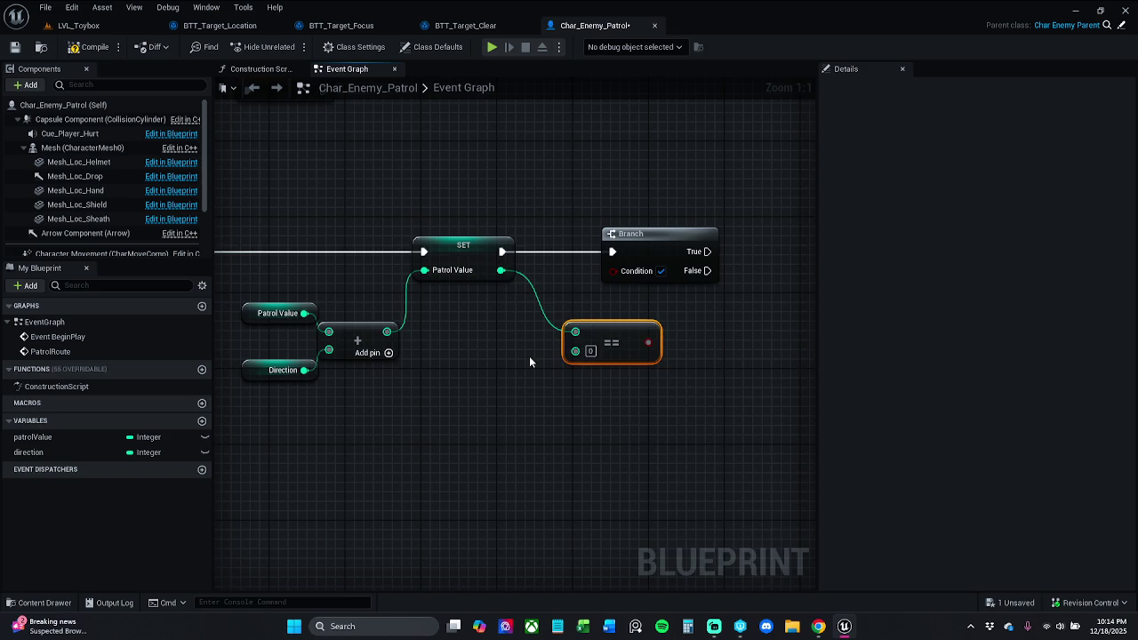
pyautogui.hotkey('alt', 'Tab')
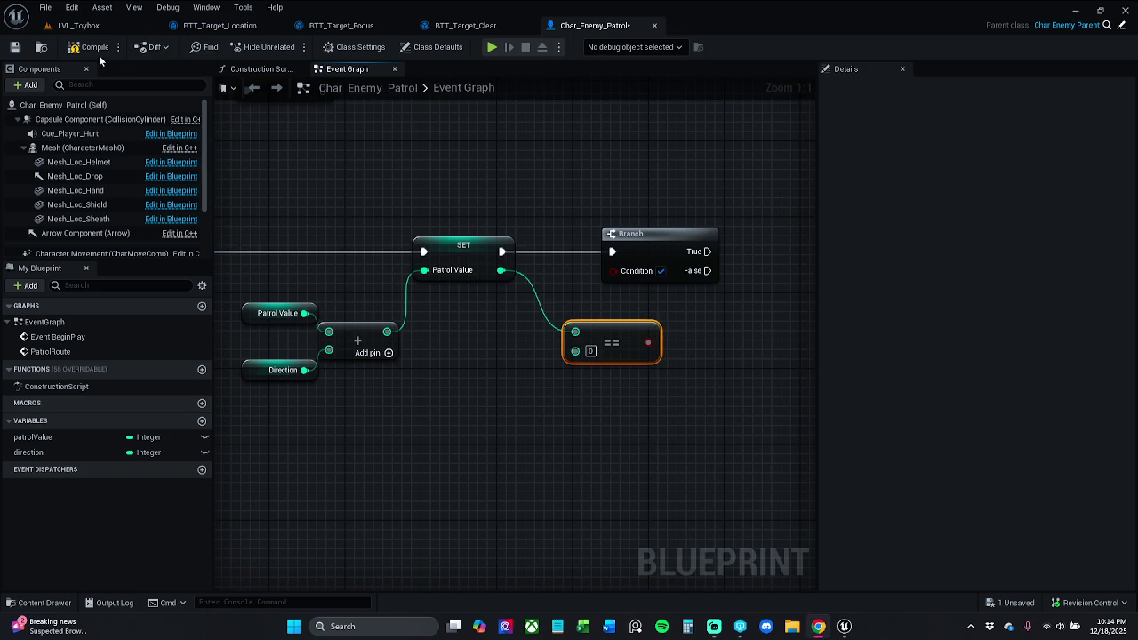
pyautogui.click(35, 68)
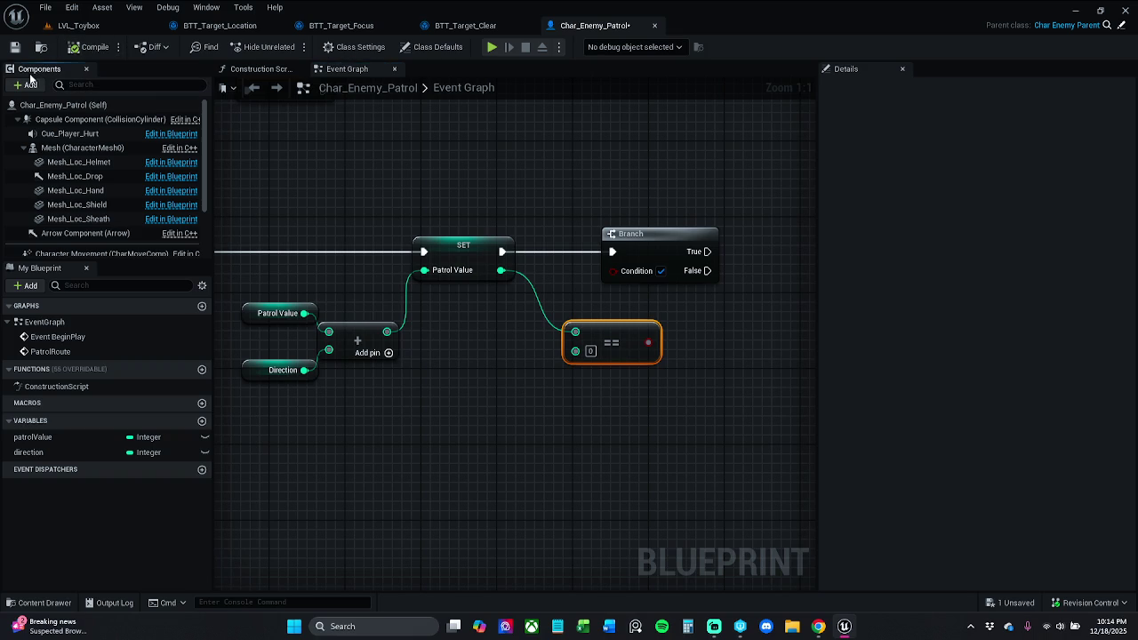
# Add a Spline component named Spline to the enemy.
pyautogui.click(26, 86)
pyautogui.write('spline')
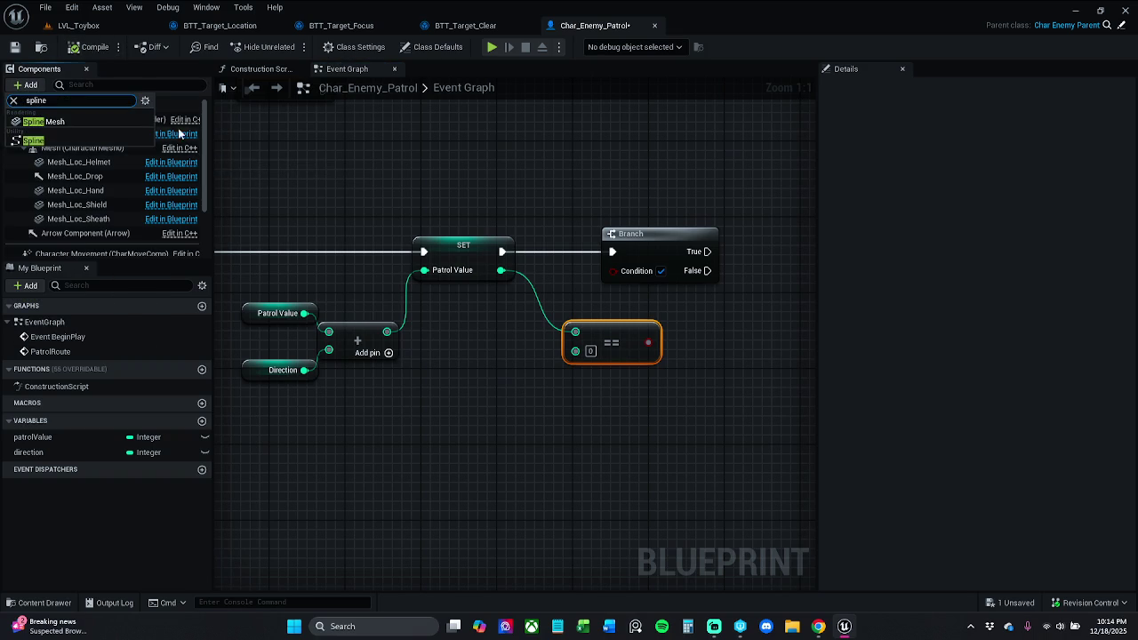
pyautogui.click(107, 140)
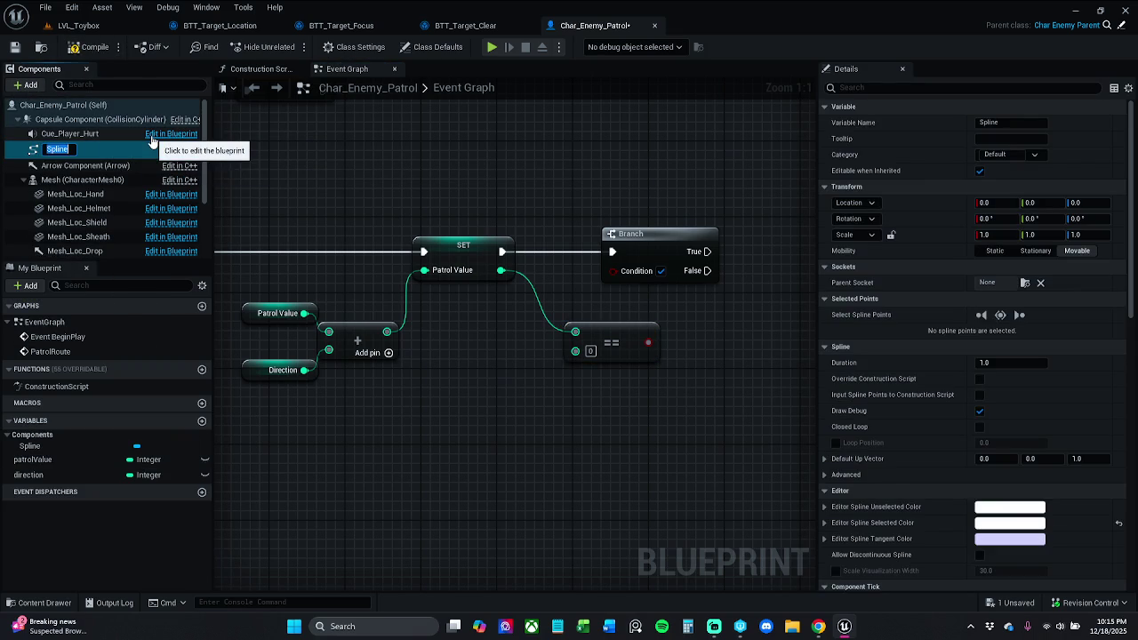
pyautogui.press('Return')
# Place a Spline reference and wire its Get Number Of Spline Points into the Equal node.
pyautogui.moveTo(86, 148)
pyautogui.mouseDown()
pyautogui.moveTo(382, 463)
pyautogui.moveTo(345, 438)
pyautogui.moveTo(453, 442)
pyautogui.mouseUp()
pyautogui.write('get spline')
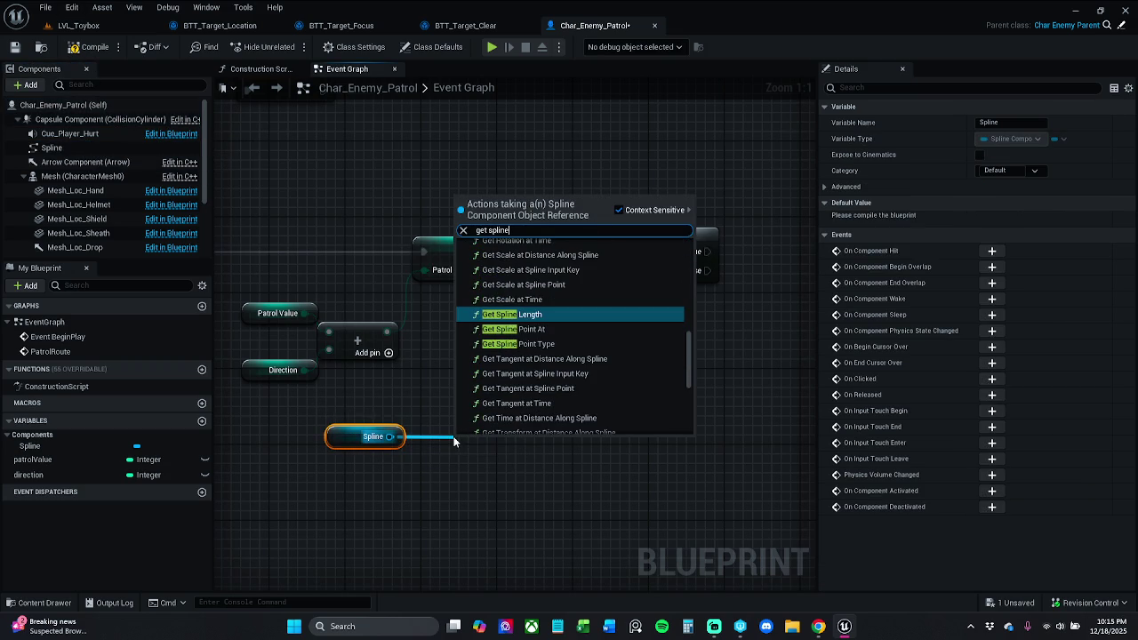
pyautogui.press('Escape')
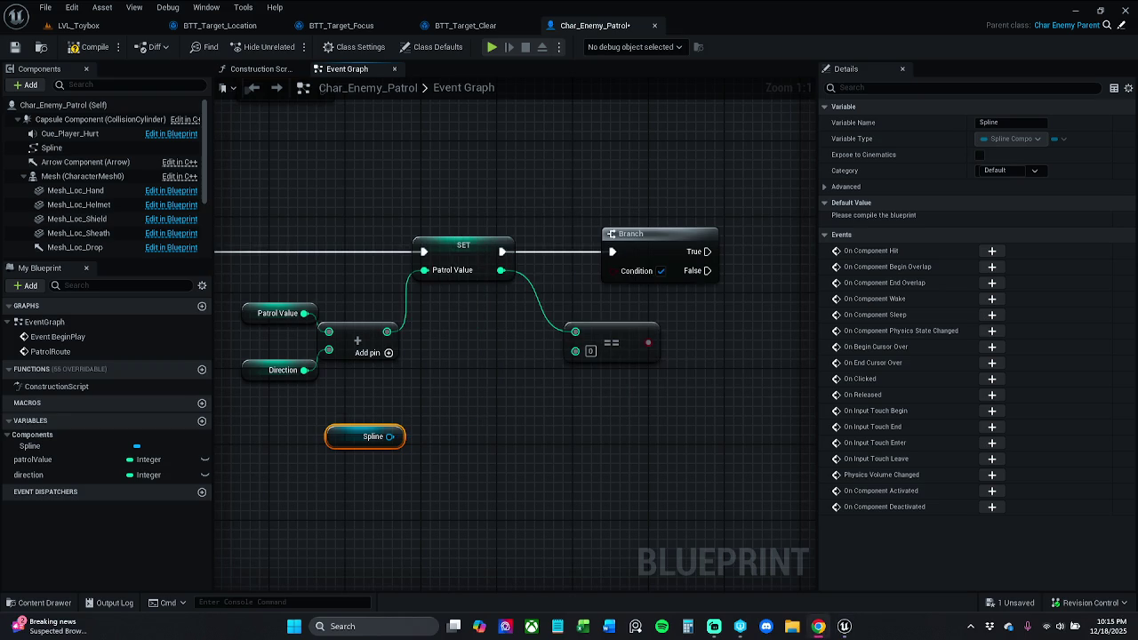
pyautogui.moveTo(389, 436); pyautogui.dragTo(460, 430)
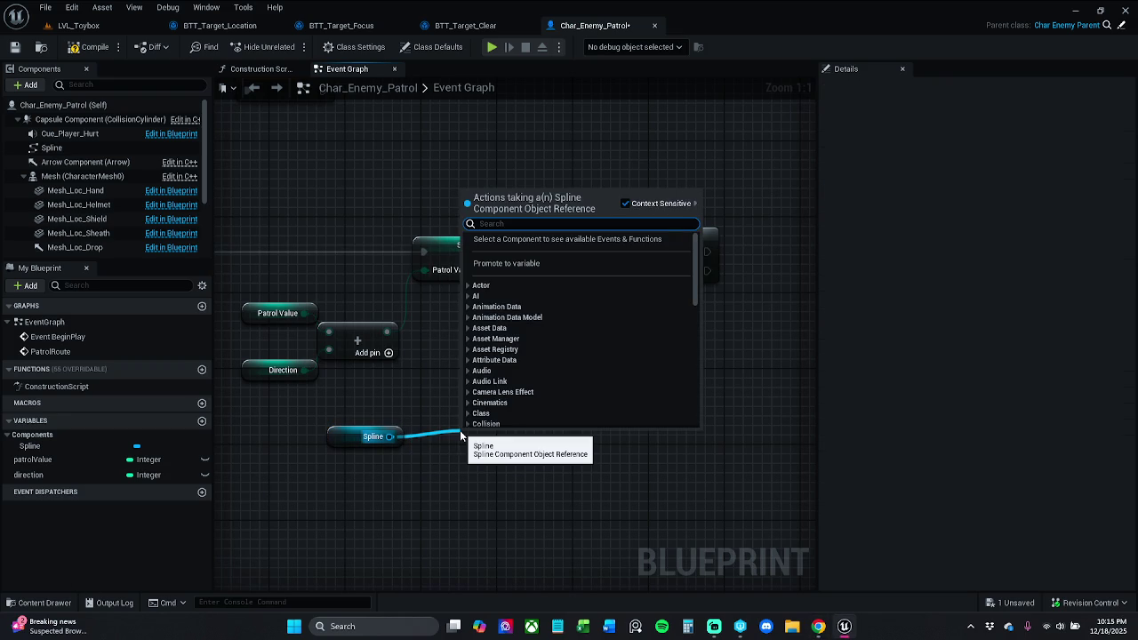
pyautogui.write('get number')
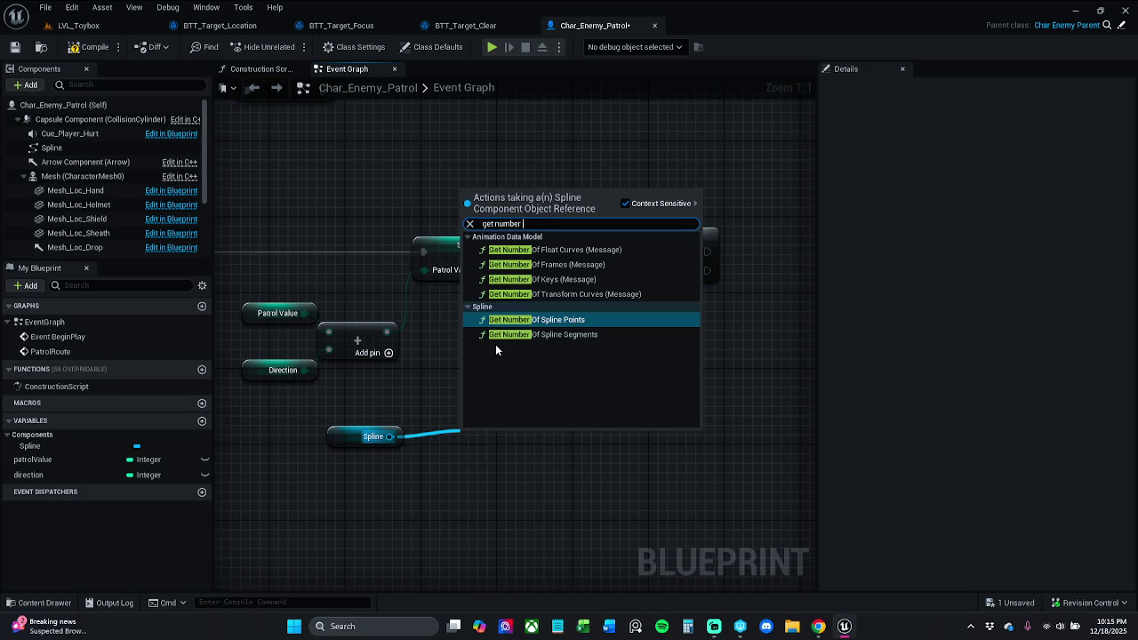
pyautogui.click(587, 320)
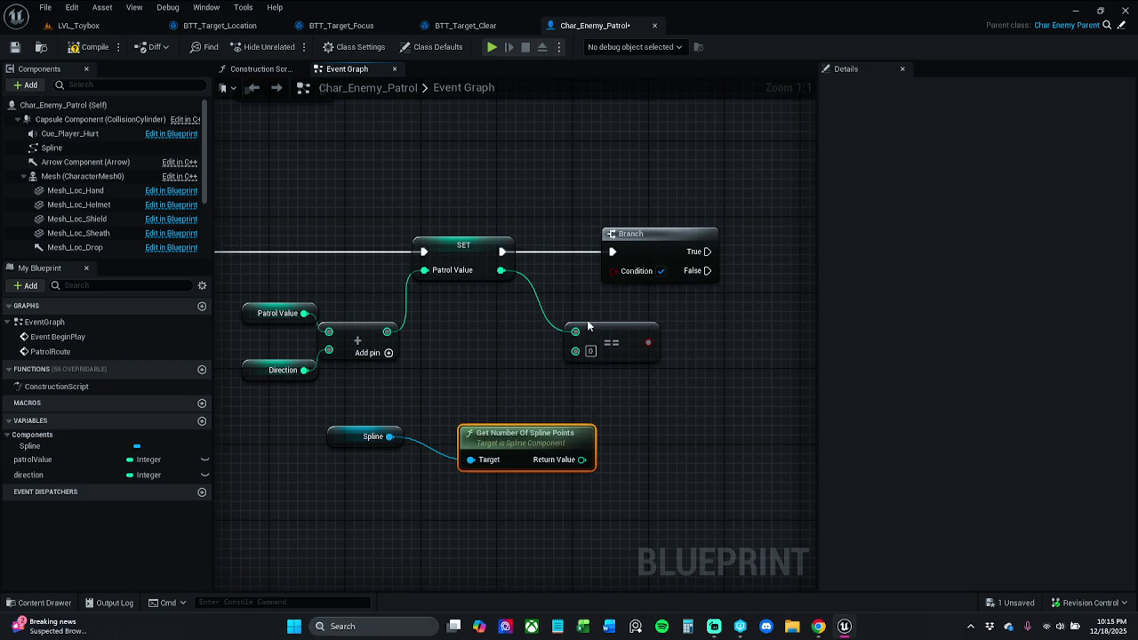
pyautogui.moveTo(582, 459)
pyautogui.mouseDown()
pyautogui.moveTo(590, 450)
pyautogui.moveTo(575, 351)
pyautogui.mouseUp()
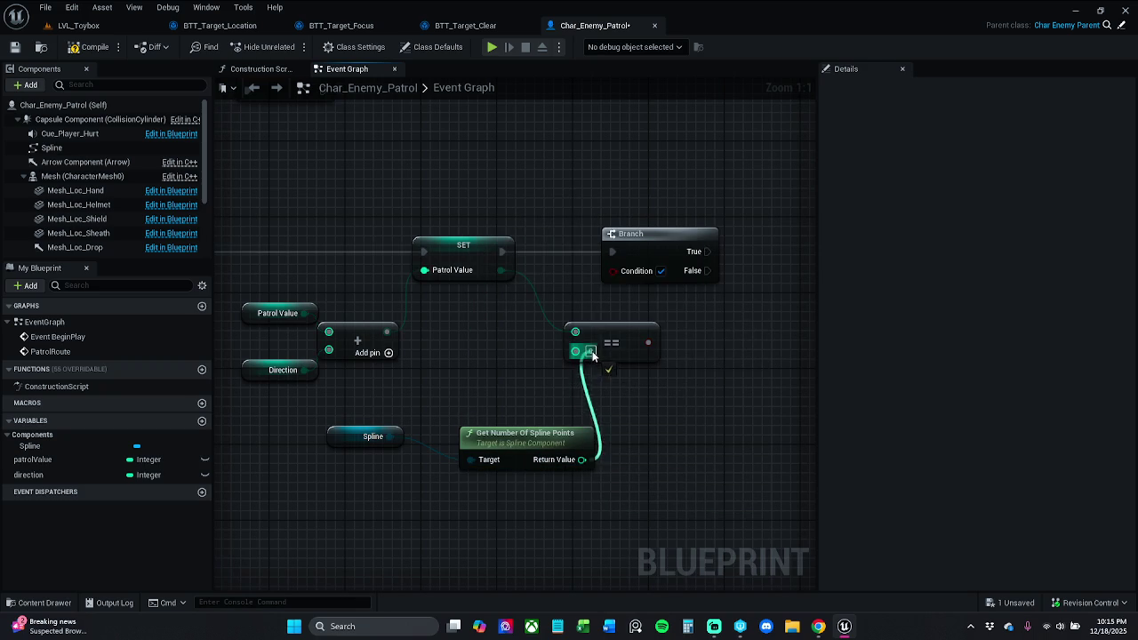
# Rearrange the Spline and spline-point-count nodes neatly beside the Equal node.
pyautogui.moveTo(417, 432); pyautogui.dragTo(461, 471)
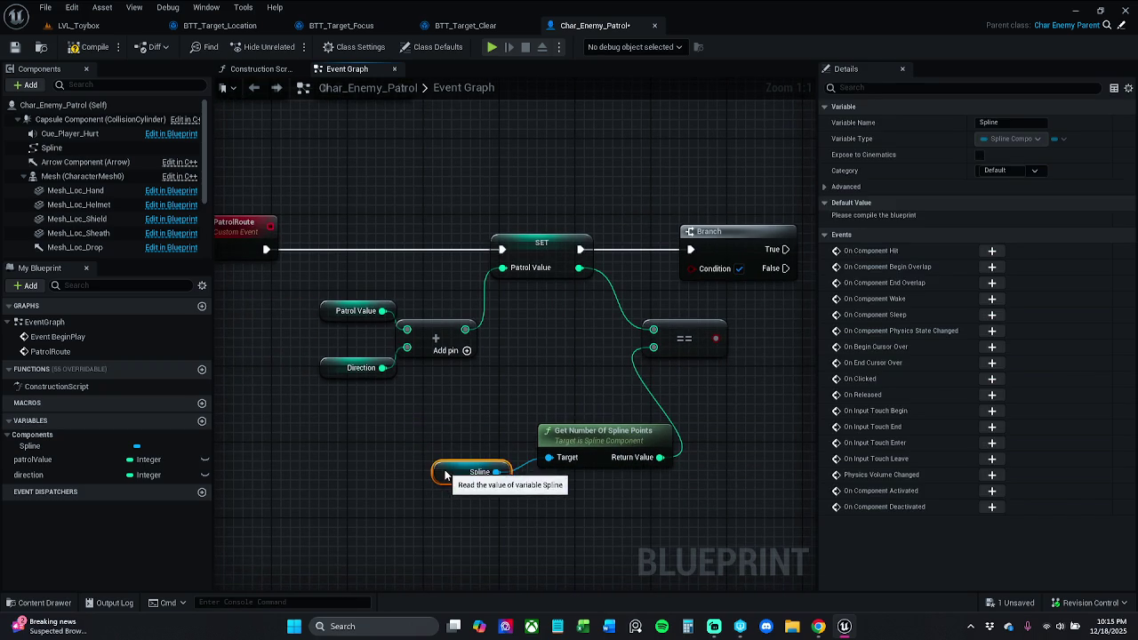
pyautogui.moveTo(448, 409); pyautogui.dragTo(645, 533)
pyautogui.moveTo(613, 455)
pyautogui.mouseDown()
pyautogui.moveTo(560, 451)
pyautogui.moveTo(557, 437)
pyautogui.mouseUp()
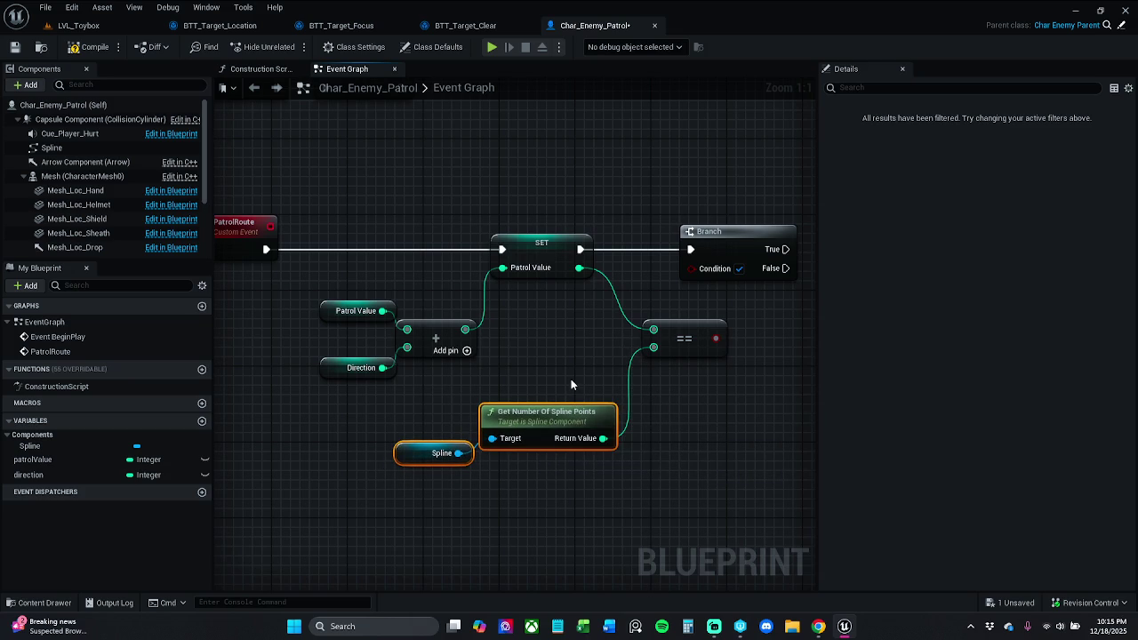
pyautogui.click(540, 350)
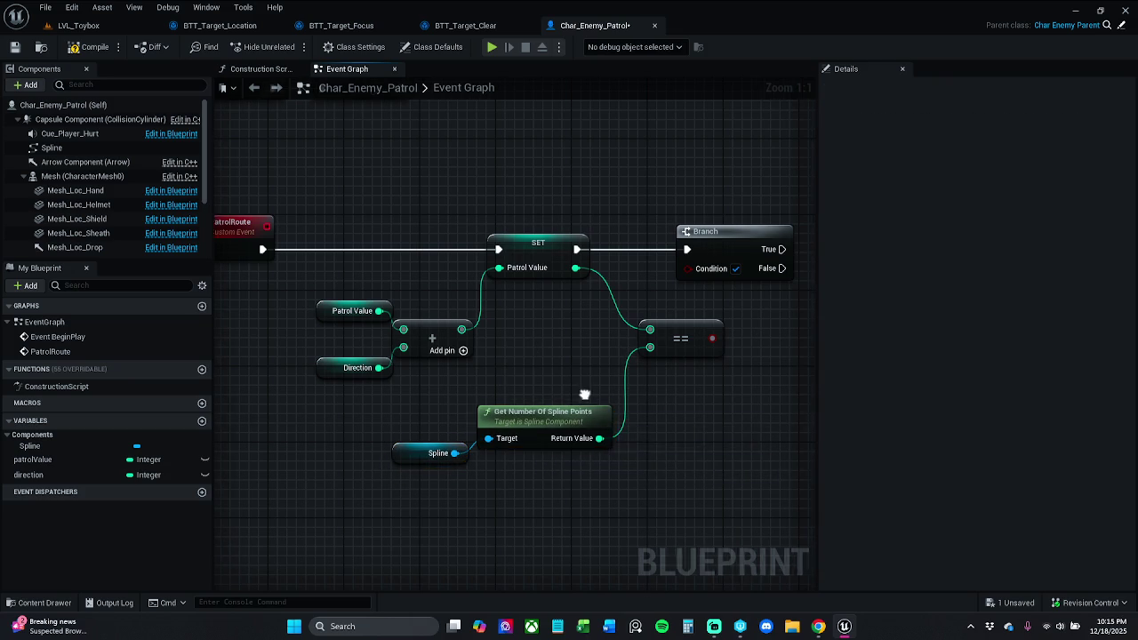
pyautogui.moveTo(585, 393); pyautogui.dragTo(544, 398)
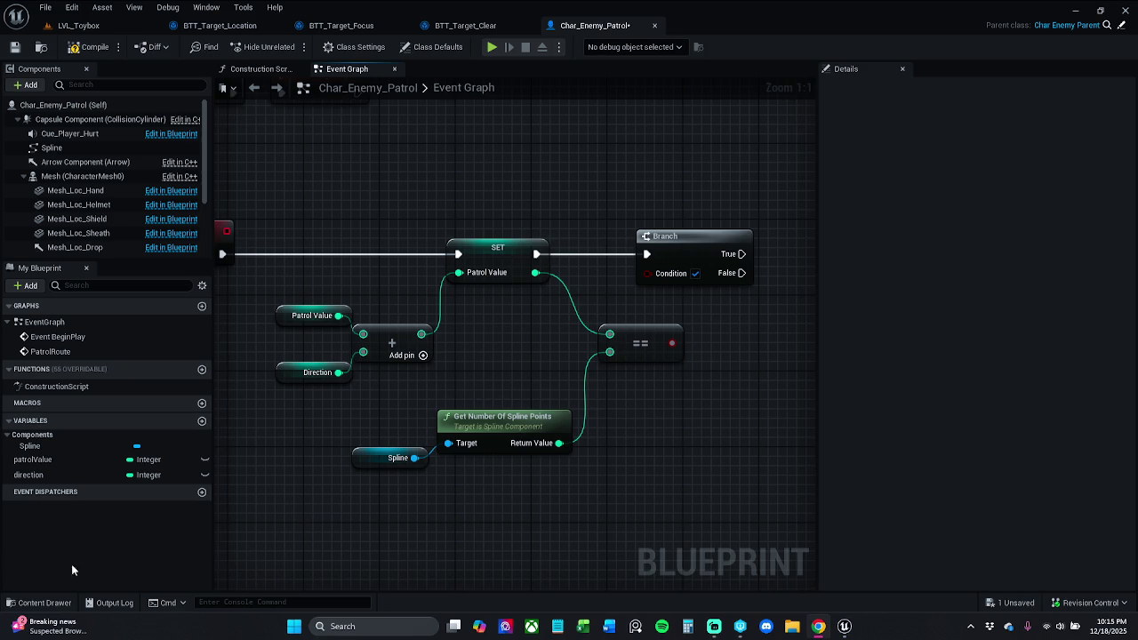
pyautogui.moveTo(558, 442); pyautogui.dragTo(628, 449)
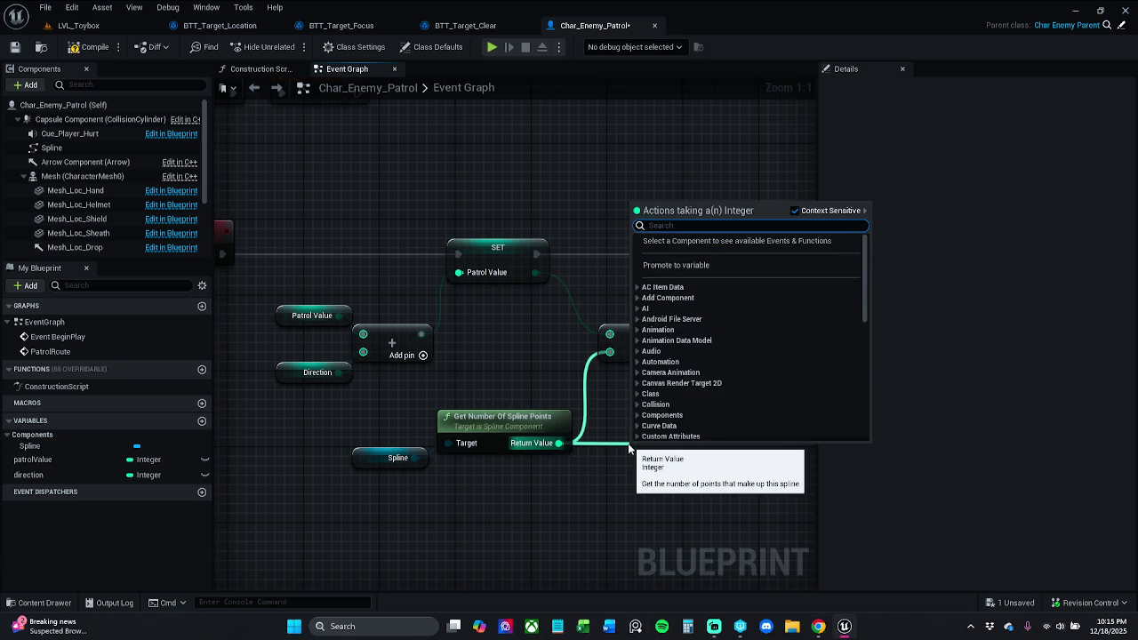
# Subtract 1 from the spline point count and wire the result into the Equal node.
pyautogui.write('-')
pyautogui.press('Return')
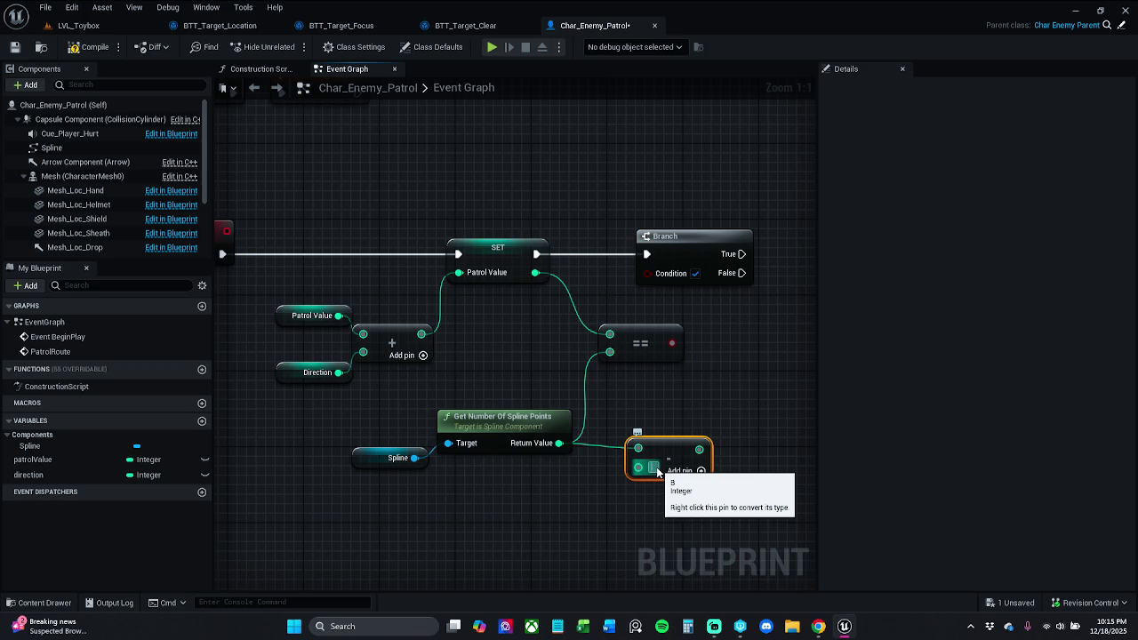
pyautogui.click(692, 434)
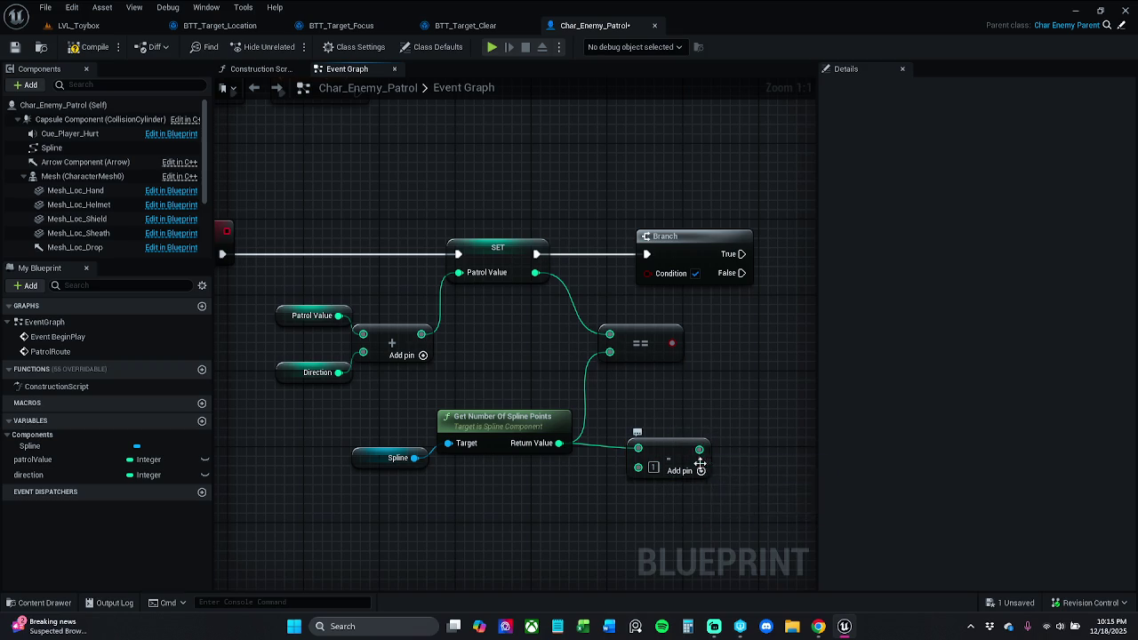
pyautogui.click(692, 457)
pyautogui.moveTo(691, 457)
pyautogui.mouseDown()
pyautogui.moveTo(673, 456)
pyautogui.moveTo(672, 416)
pyautogui.moveTo(622, 359)
pyautogui.moveTo(606, 361)
pyautogui.moveTo(689, 458)
pyautogui.moveTo(680, 448)
pyautogui.mouseUp()
pyautogui.click(534, 332)
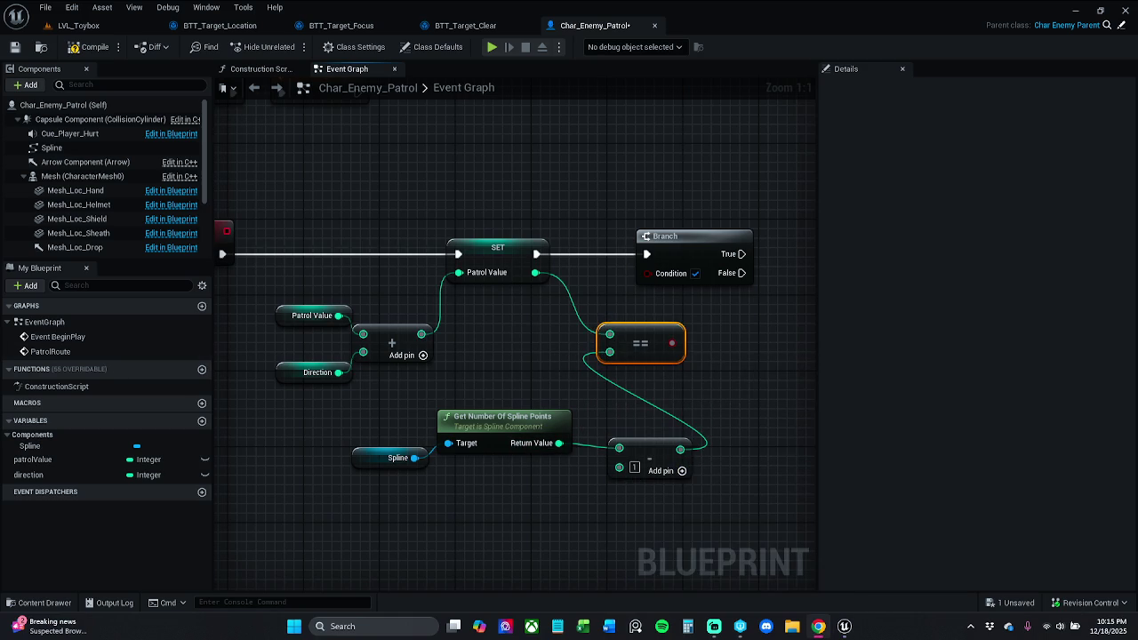
pyautogui.moveTo(418, 457)
pyautogui.mouseDown()
pyautogui.moveTo(657, 425)
pyautogui.moveTo(730, 432)
pyautogui.moveTo(538, 436)
pyautogui.moveTo(510, 471)
pyautogui.mouseUp()
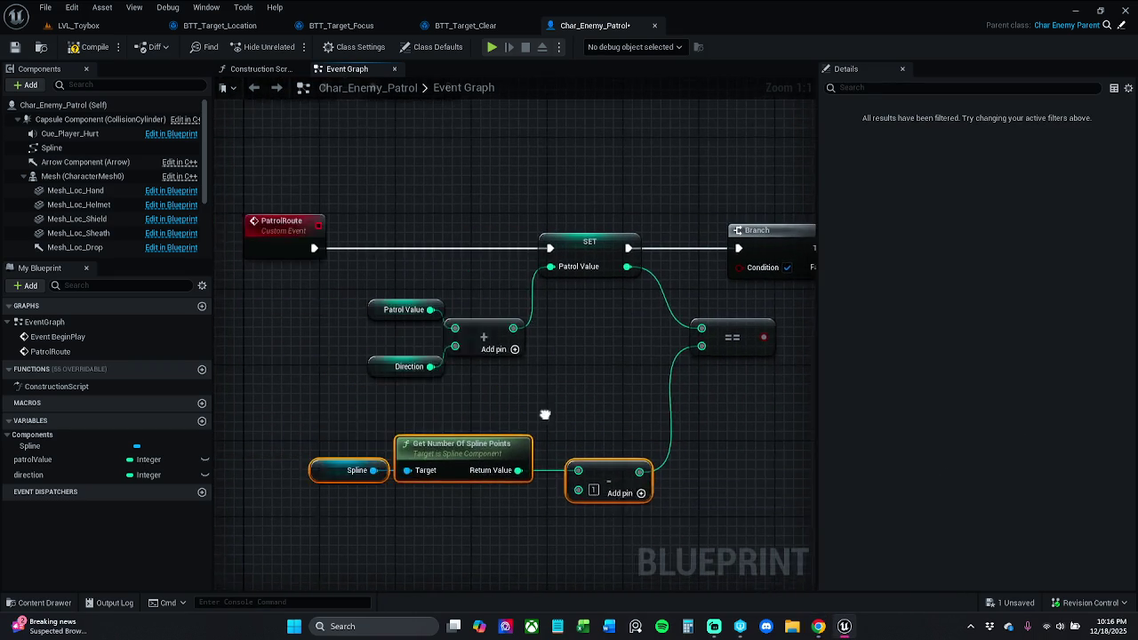
pyautogui.click(493, 418)
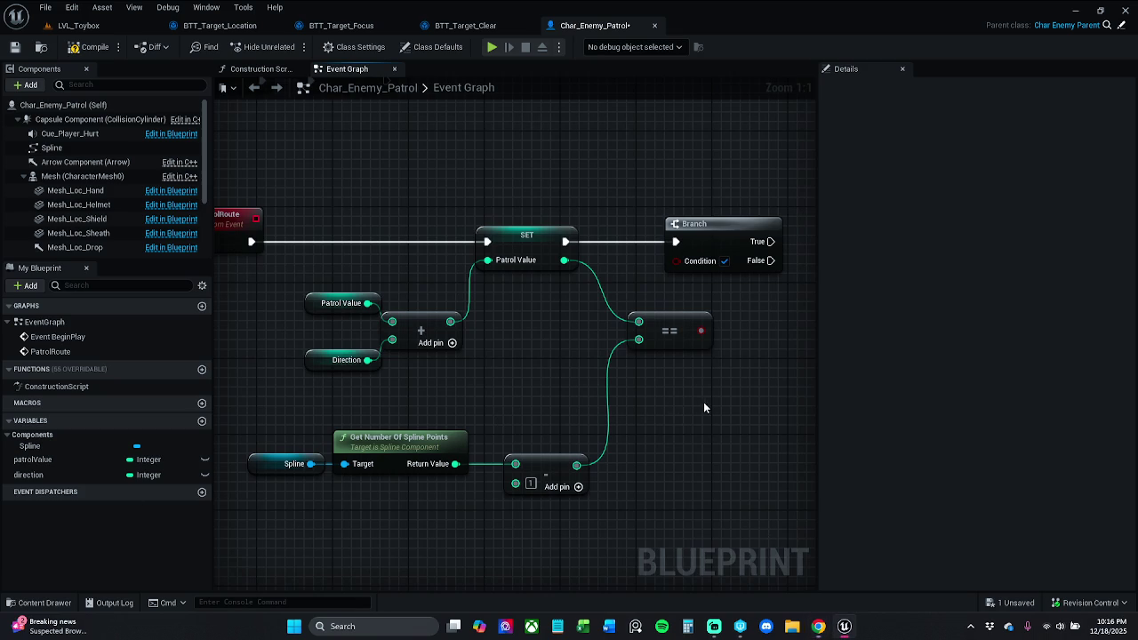
# Connect the Equal result to the Branch Condition and straighten the SET-to-Branch link.
pyautogui.moveTo(701, 407); pyautogui.dragTo(612, 417)
pyautogui.moveTo(611, 340)
pyautogui.mouseDown()
pyautogui.moveTo(627, 302)
pyautogui.moveTo(601, 278)
pyautogui.moveTo(657, 242)
pyautogui.moveTo(728, 242)
pyautogui.mouseUp()
pyautogui.click(543, 178)
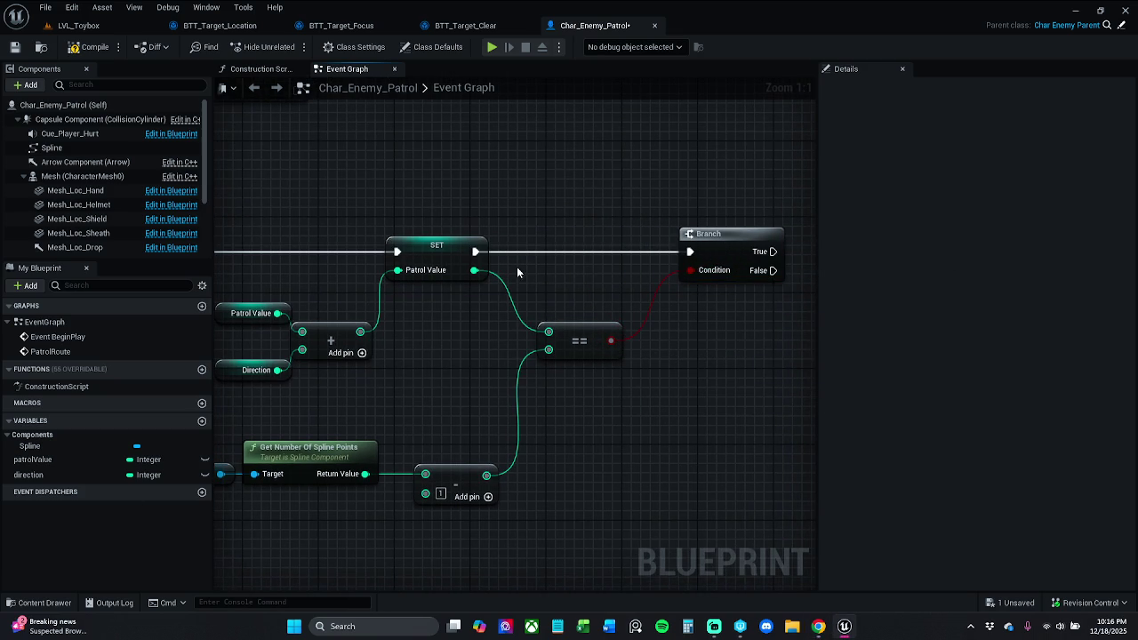
pyautogui.moveTo(728, 263)
pyautogui.mouseDown()
pyautogui.moveTo(681, 253)
pyautogui.moveTo(681, 272)
pyautogui.mouseUp()
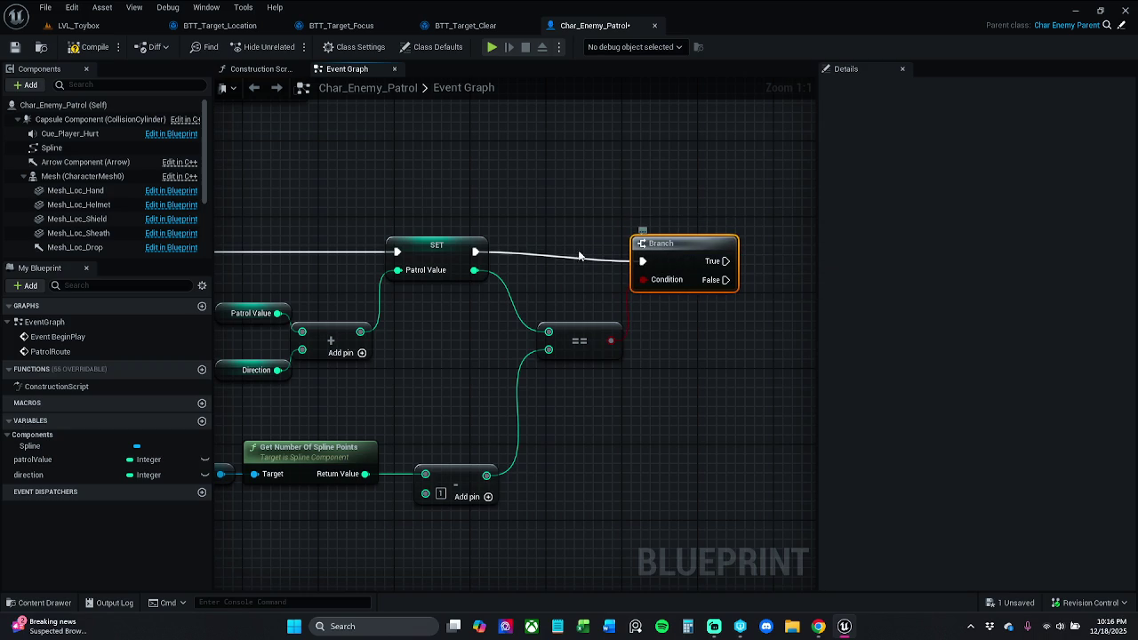
pyautogui.keyDown('shift'); pyautogui.click(417, 249); pyautogui.keyUp('shift')
pyautogui.press('q')
pyautogui.click(733, 380)
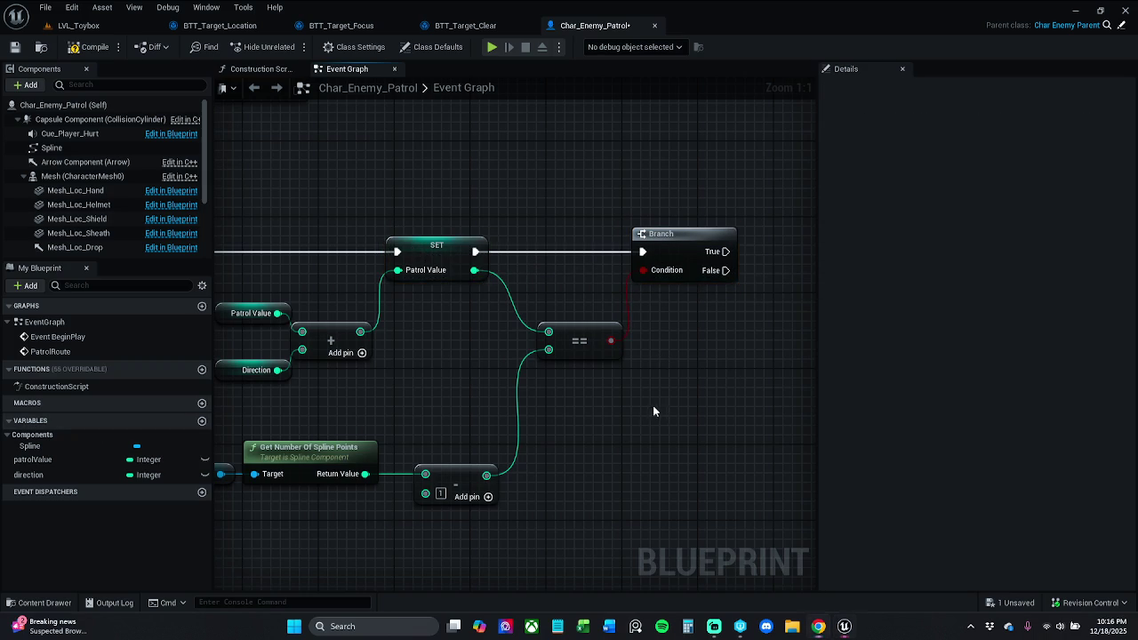
# Add a SET Direction node with value -1 after the first Branch.
pyautogui.moveTo(652, 411); pyautogui.dragTo(551, 432)
pyautogui.moveTo(31, 475)
pyautogui.mouseDown()
pyautogui.moveTo(500, 309)
pyautogui.moveTo(688, 266)
pyautogui.mouseUp()
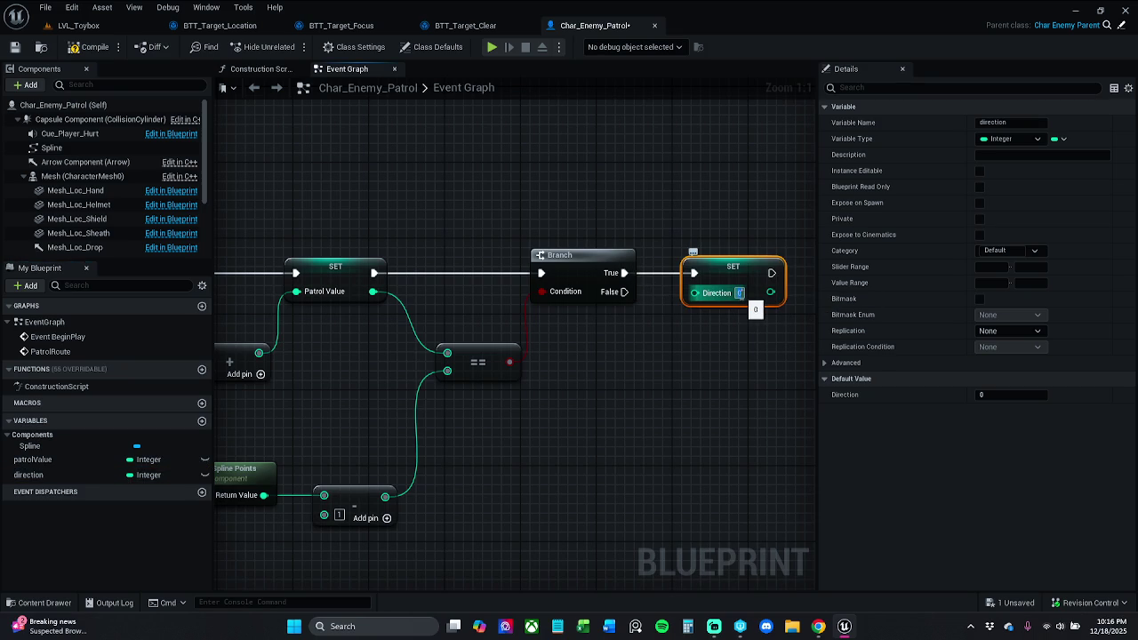
pyautogui.write('-1')
pyautogui.press('Return')
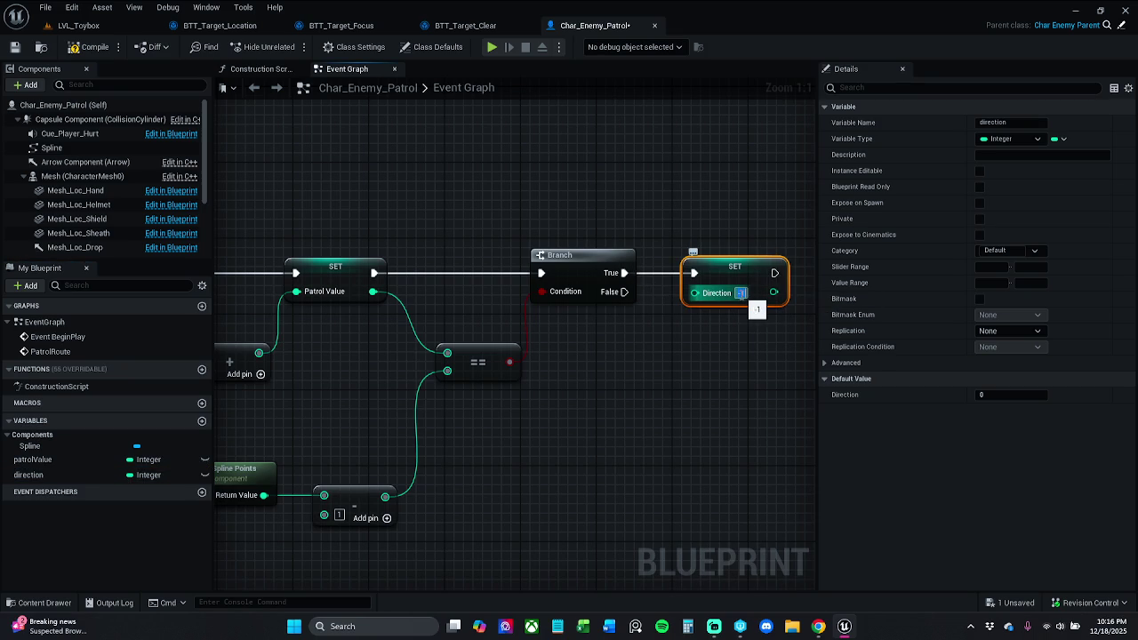
pyautogui.click(742, 201)
pyautogui.moveTo(742, 201); pyautogui.dragTo(600, 198)
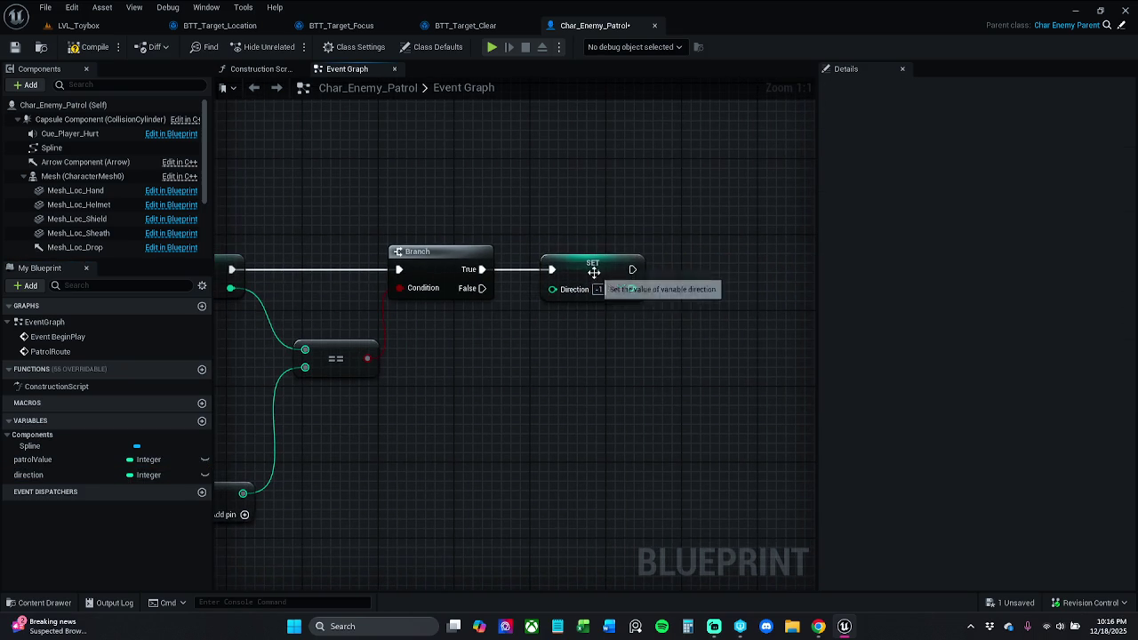
pyautogui.click(619, 263)
pyautogui.click(645, 410)
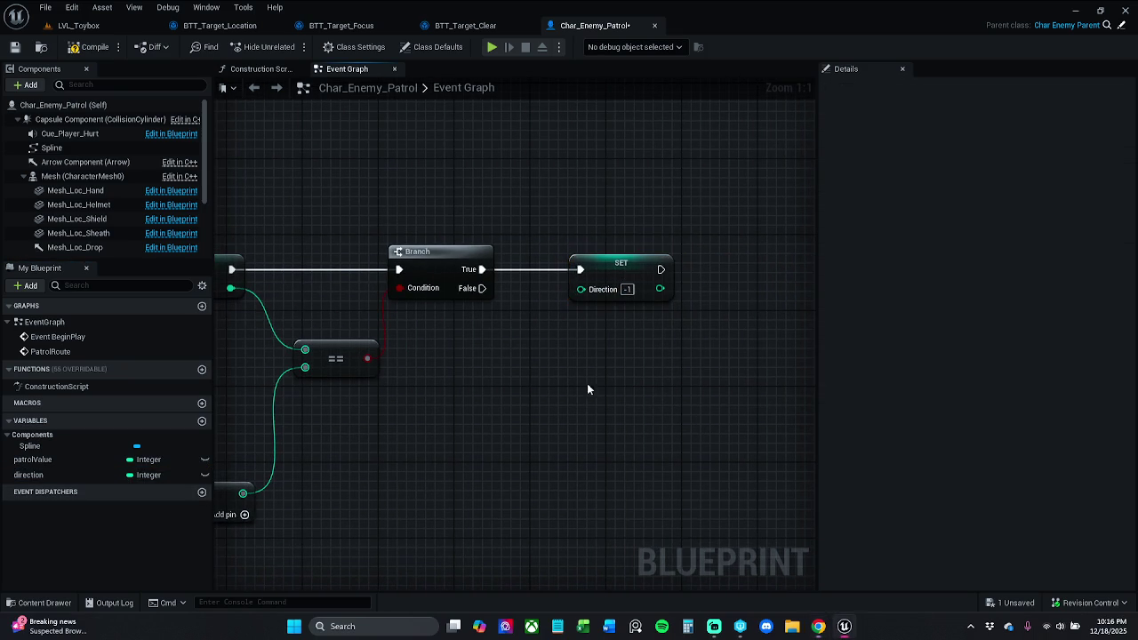
# Attach a second Branch to the first Branch's False output and duplicate the Patrol Value getter.
pyautogui.moveTo(485, 298); pyautogui.dragTo(553, 385)
pyautogui.click(483, 473)
pyautogui.moveTo(487, 288)
pyautogui.mouseDown()
pyautogui.moveTo(526, 321)
pyautogui.moveTo(560, 405)
pyautogui.moveTo(612, 403)
pyautogui.mouseUp()
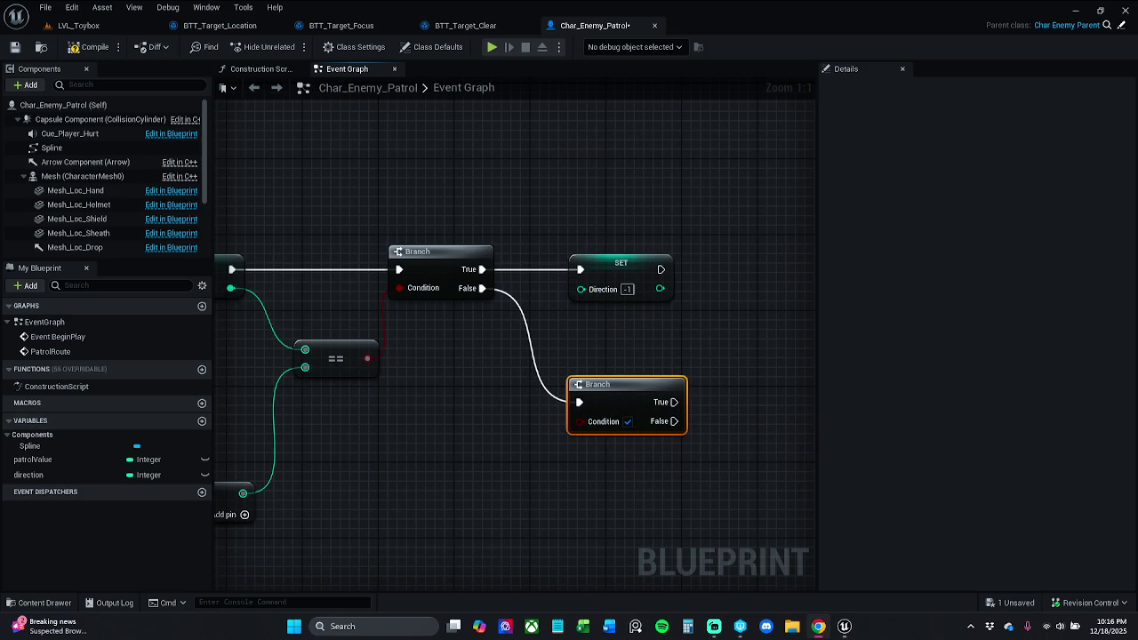
pyautogui.moveTo(492, 418)
pyautogui.mouseDown()
pyautogui.moveTo(589, 412)
pyautogui.moveTo(533, 355)
pyautogui.moveTo(470, 320)
pyautogui.moveTo(455, 351)
pyautogui.moveTo(425, 353)
pyautogui.mouseUp()
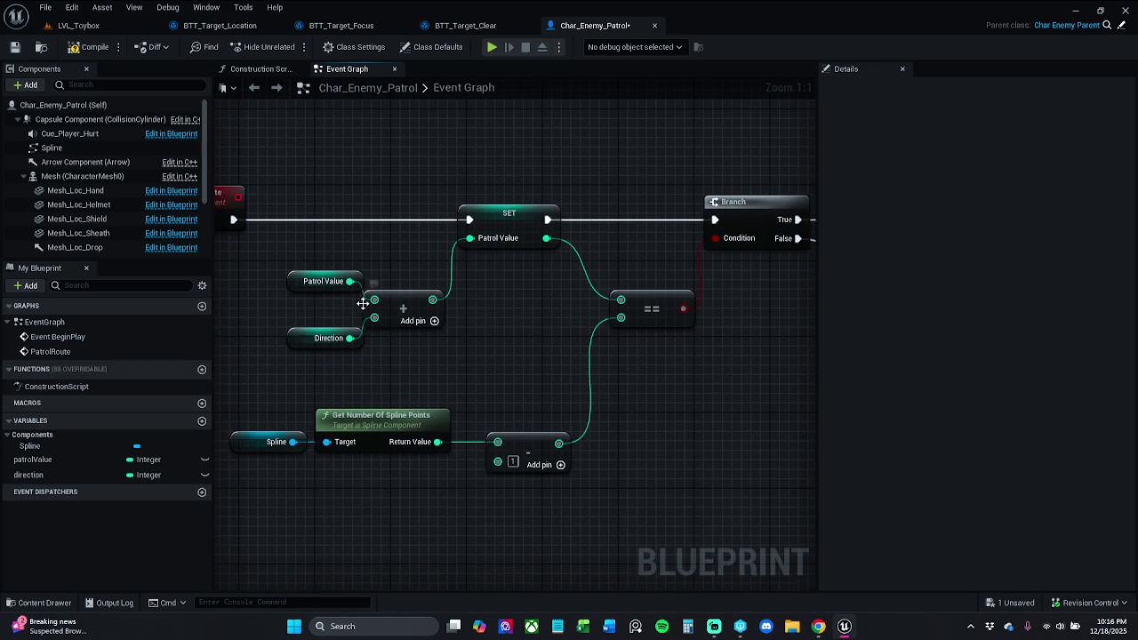
pyautogui.moveTo(312, 257); pyautogui.dragTo(321, 279)
pyautogui.hotkey('ctrl', 'c')
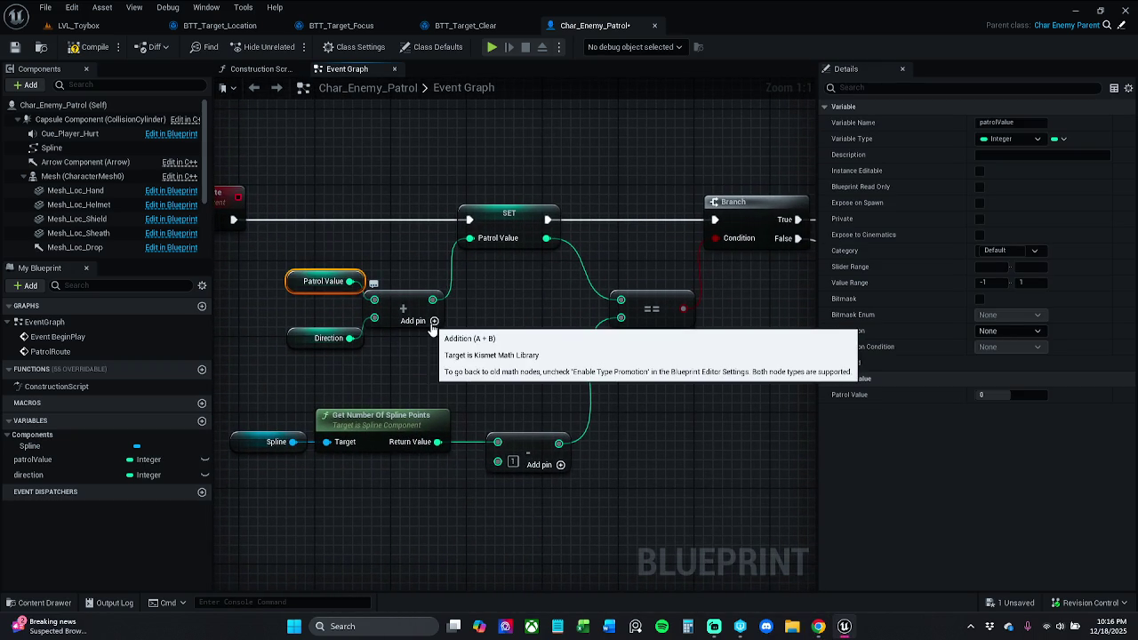
pyautogui.hotkey('ctrl', 'v')
pyautogui.moveTo(489, 334); pyautogui.dragTo(745, 380)
# Copy the Equal node and feed the Patrol Value copy into it to check against 0.
pyautogui.moveTo(593, 309); pyautogui.dragTo(471, 311)
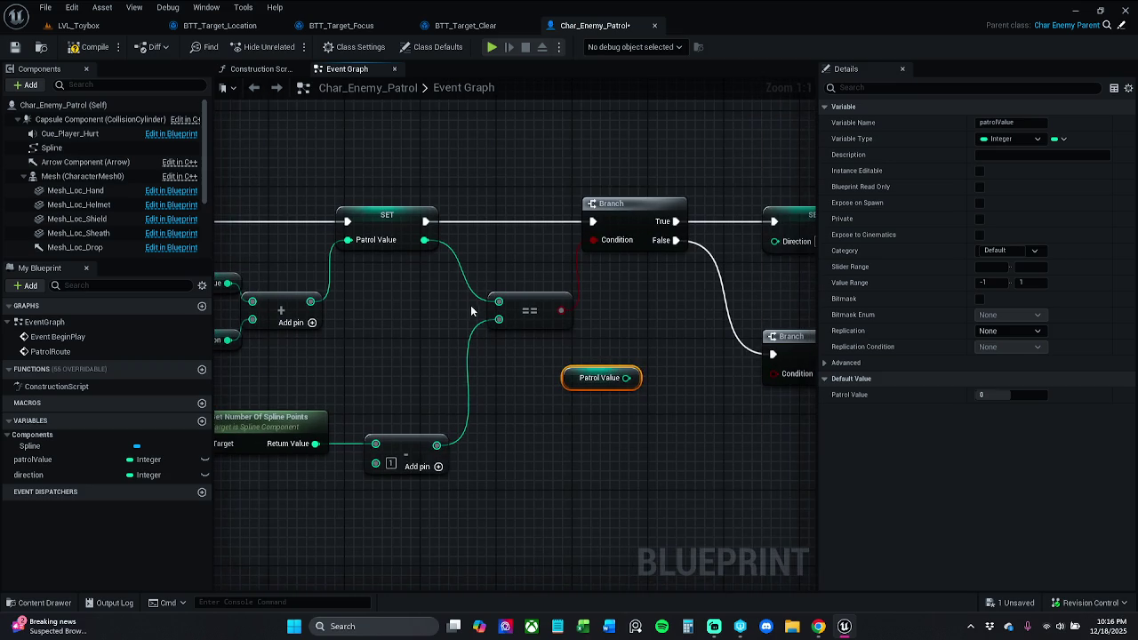
pyautogui.click(536, 310)
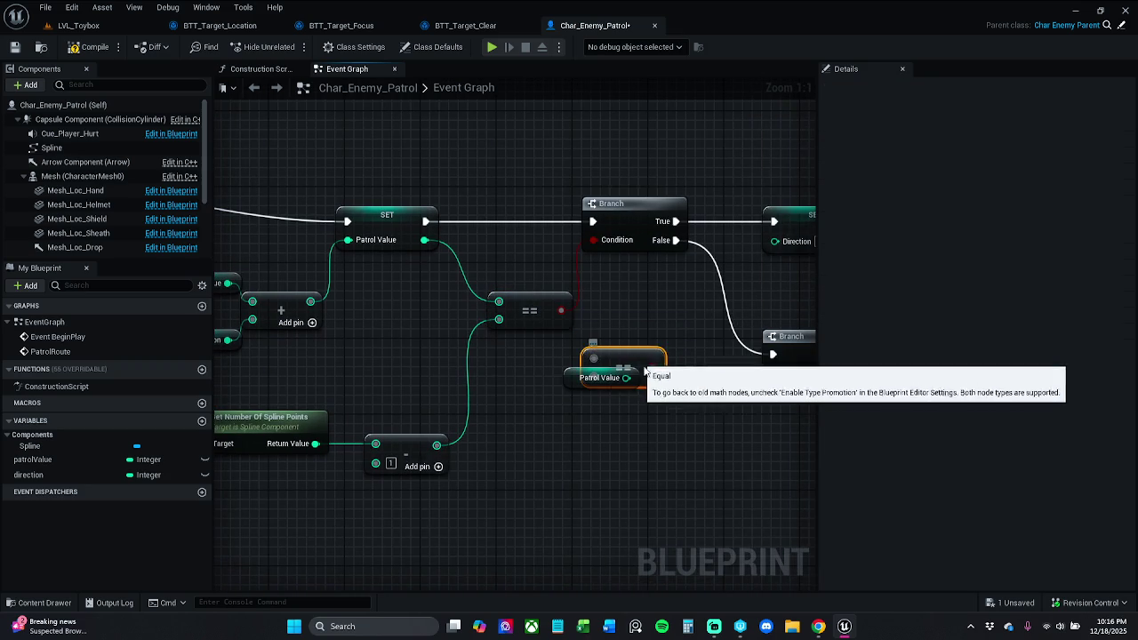
pyautogui.hotkey('ctrl', 'c')
pyautogui.hotkey('ctrl', 'v')
pyautogui.moveTo(629, 378); pyautogui.dragTo(669, 406)
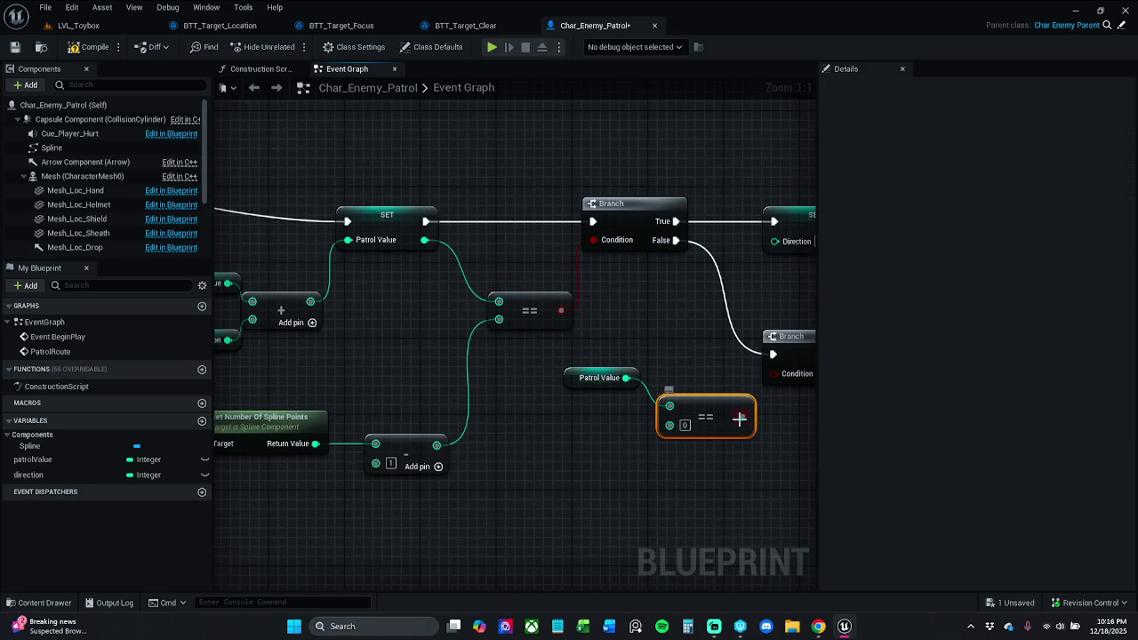
pyautogui.moveTo(742, 416)
pyautogui.mouseDown()
pyautogui.moveTo(769, 396)
pyautogui.moveTo(658, 378)
pyautogui.mouseUp()
pyautogui.click(766, 382)
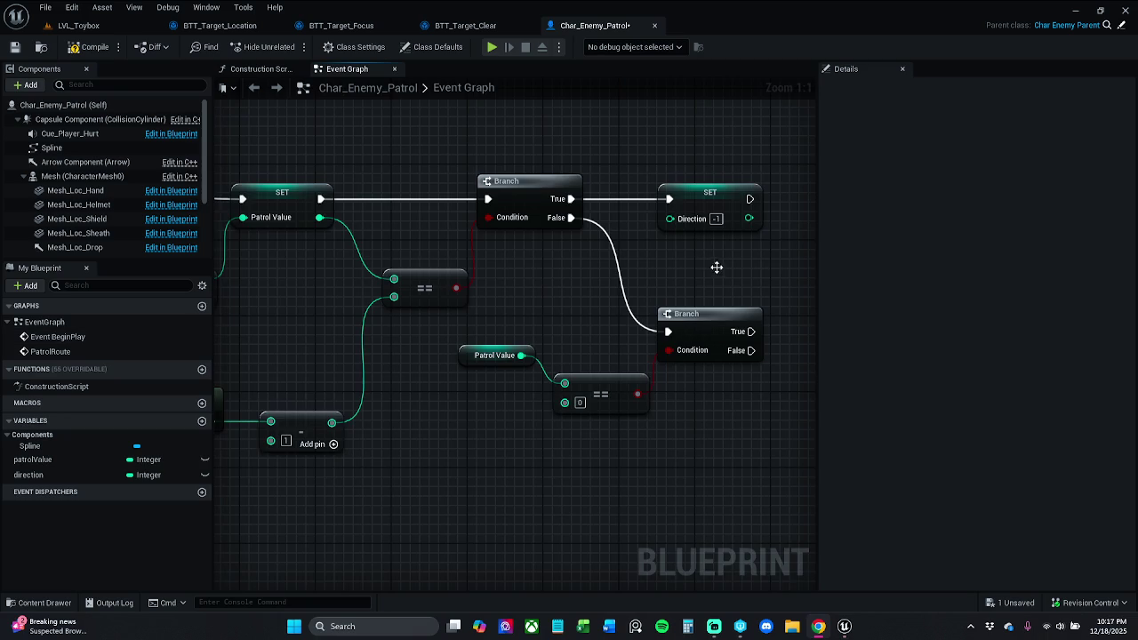
# Wire a SET Direction 1 copy to the second Branch's True output, then compile and save.
pyautogui.moveTo(705, 269); pyautogui.dragTo(553, 262)
pyautogui.click(578, 200)
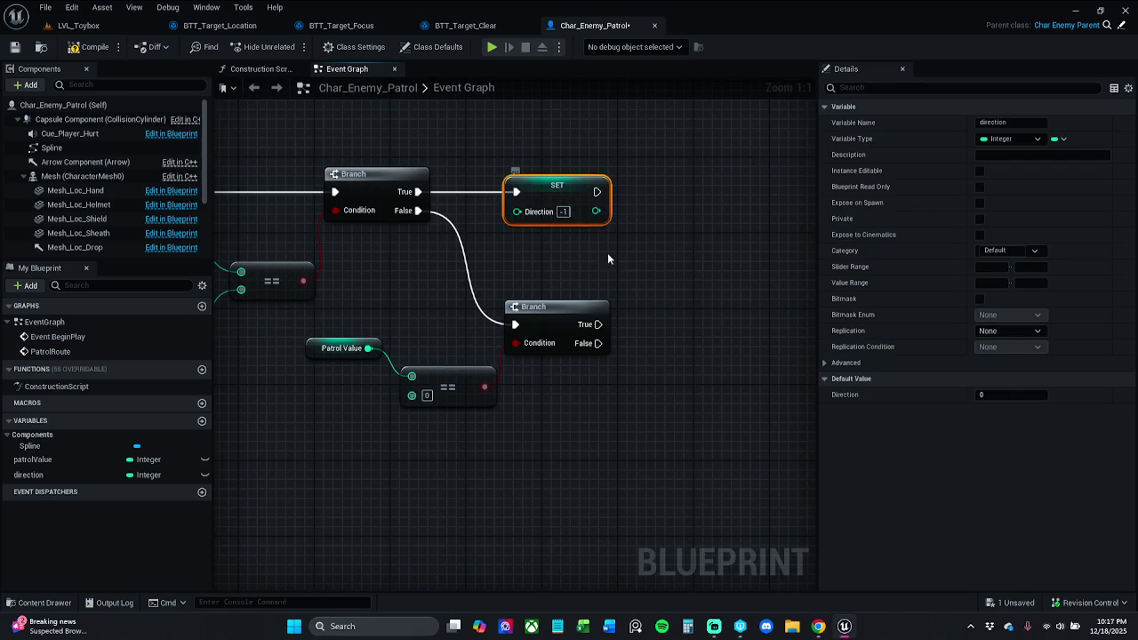
pyautogui.hotkey('ctrl', 'c')
pyautogui.hotkey('ctrl', 'v')
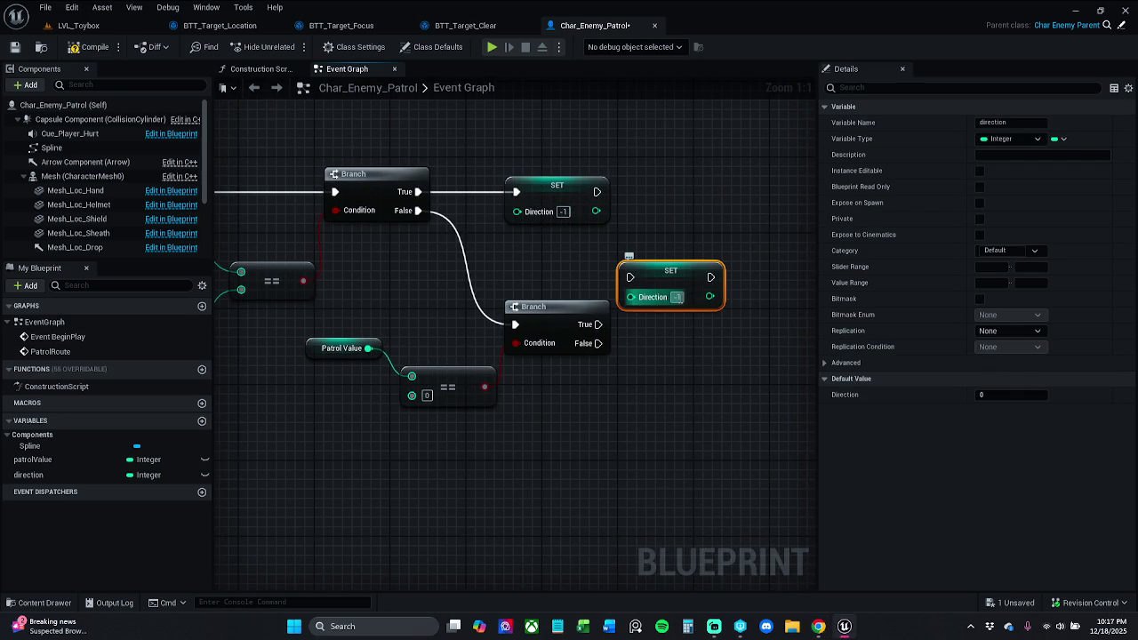
pyautogui.write('1')
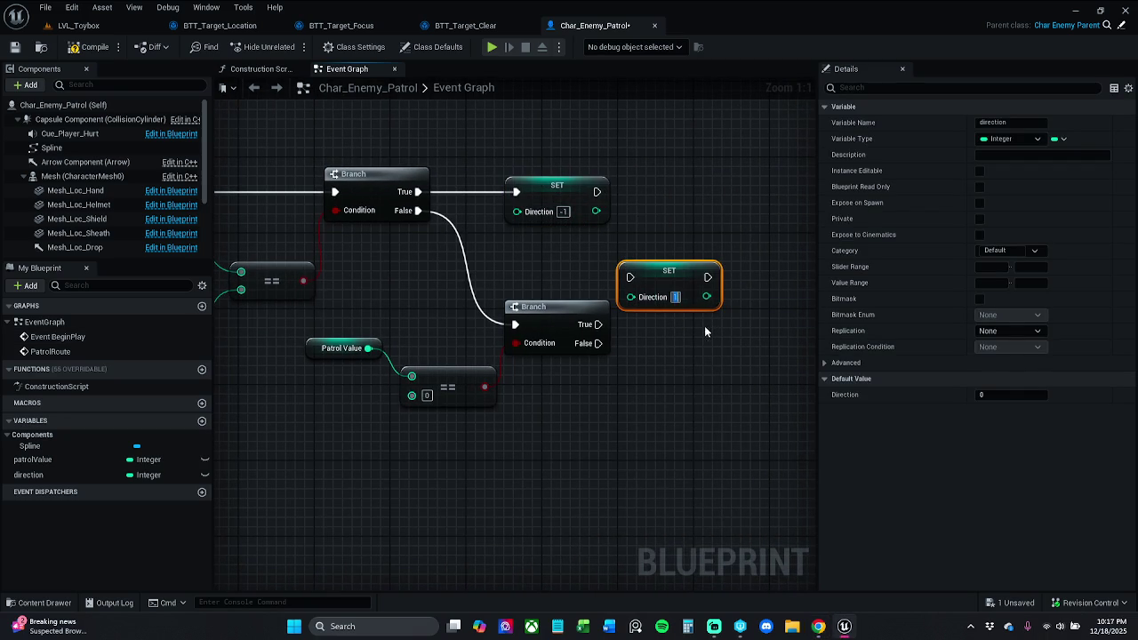
pyautogui.click(705, 329)
pyautogui.moveTo(629, 277); pyautogui.dragTo(598, 325)
pyautogui.moveTo(666, 271); pyautogui.dragTo(702, 316)
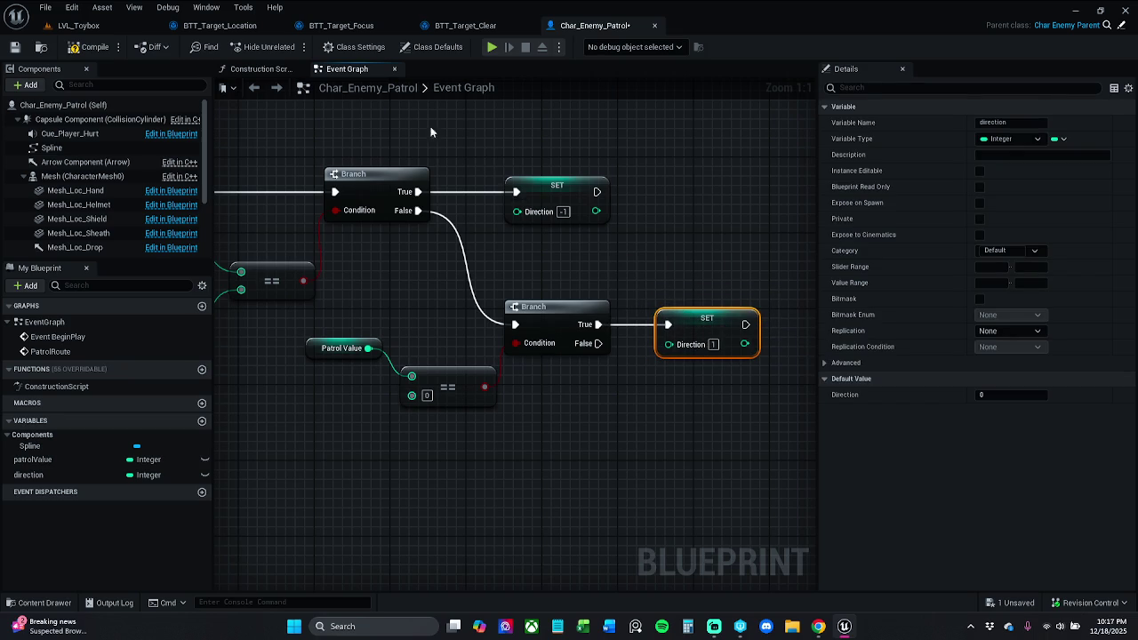
pyautogui.click(89, 46)
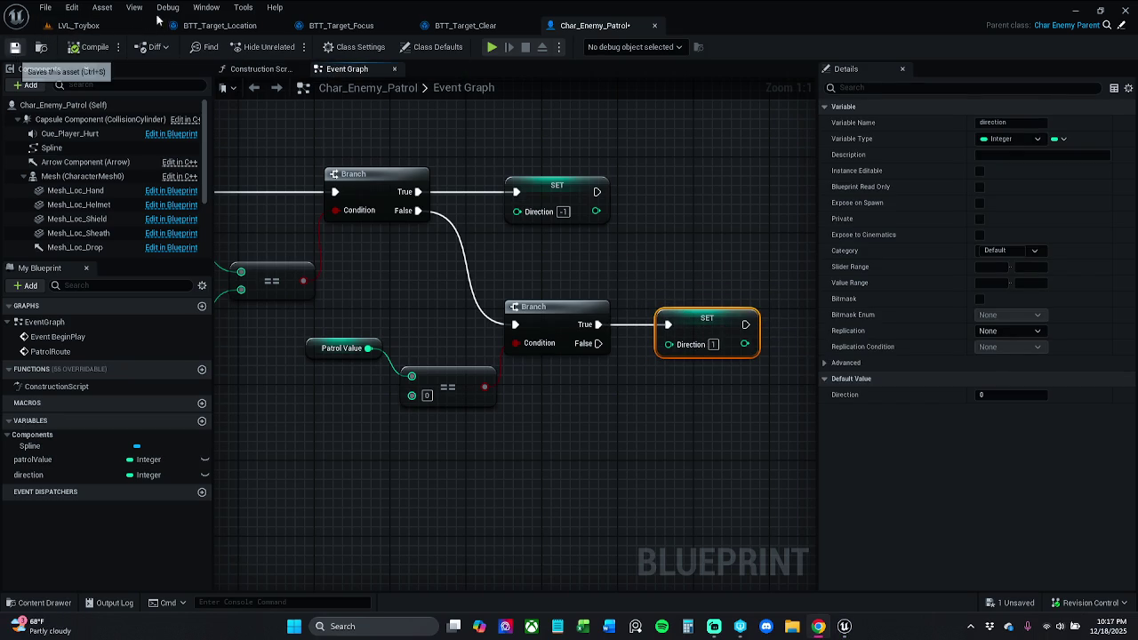
pyautogui.hotkey('ctrl', 's')
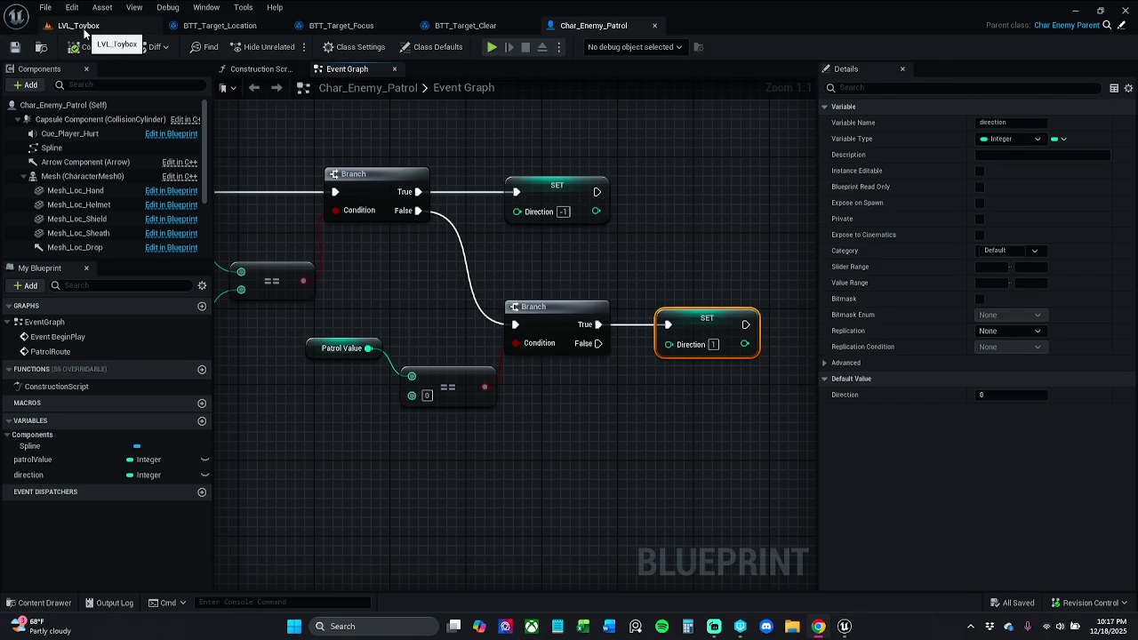
# Run a quick Play-in-Editor test of the LVL_Toybox level.
pyautogui.click(78, 25)
pyautogui.click(289, 46)
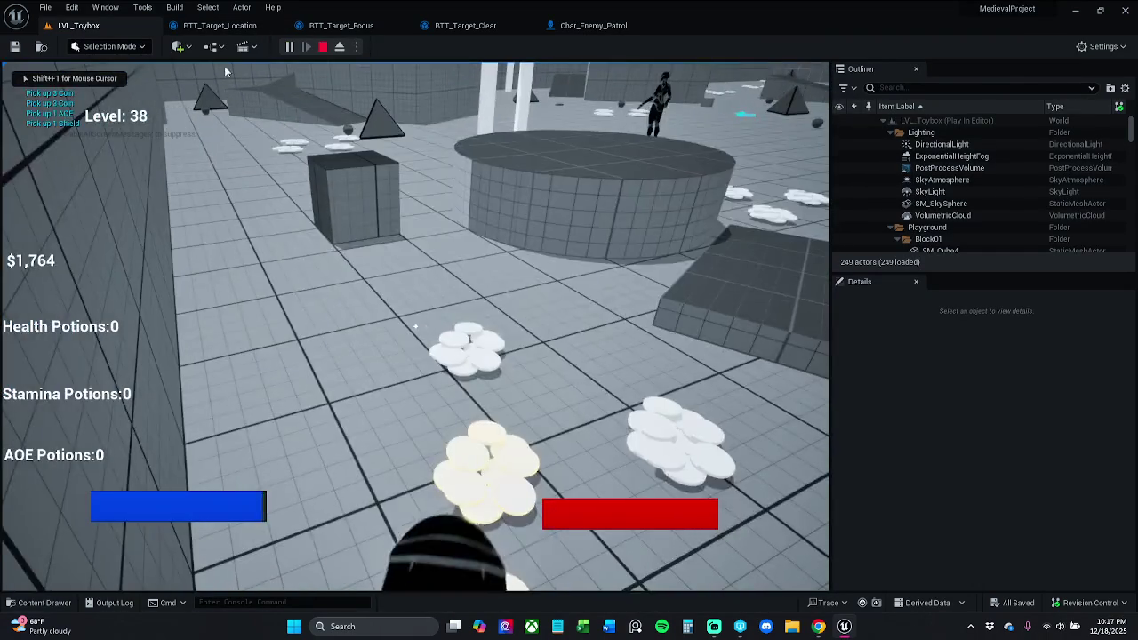
pyautogui.press('Escape')
# Drag Char_Enemy_Patrol from the Enemy folder into LVL_Toybox at 3075, 269, 90.
pyautogui.click(593, 25)
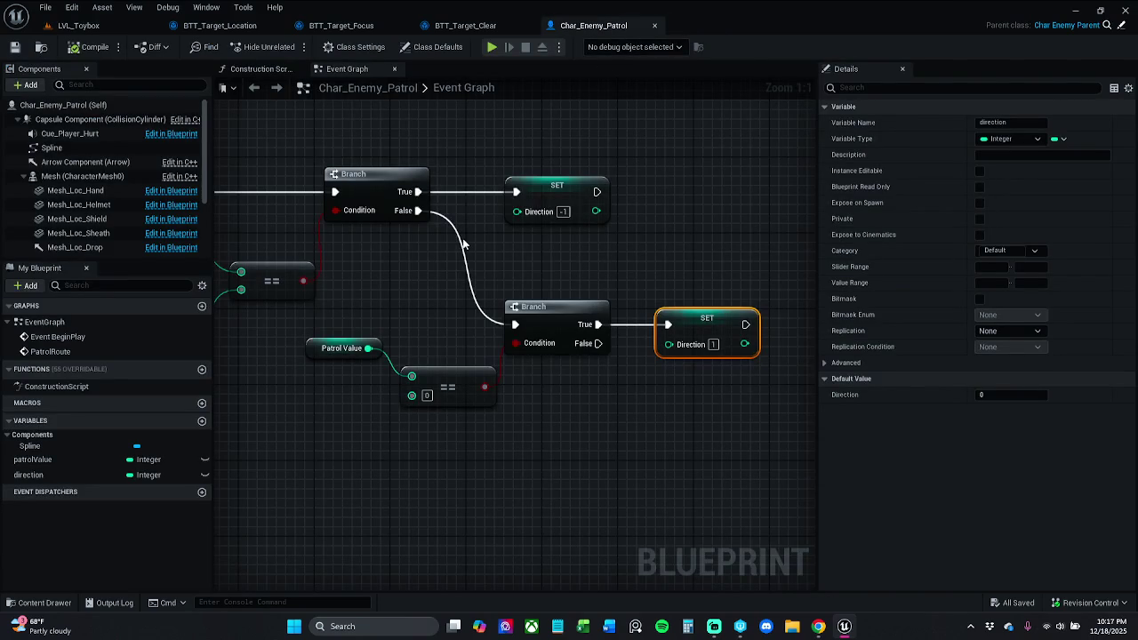
pyautogui.click(80, 25)
pyautogui.click(41, 603)
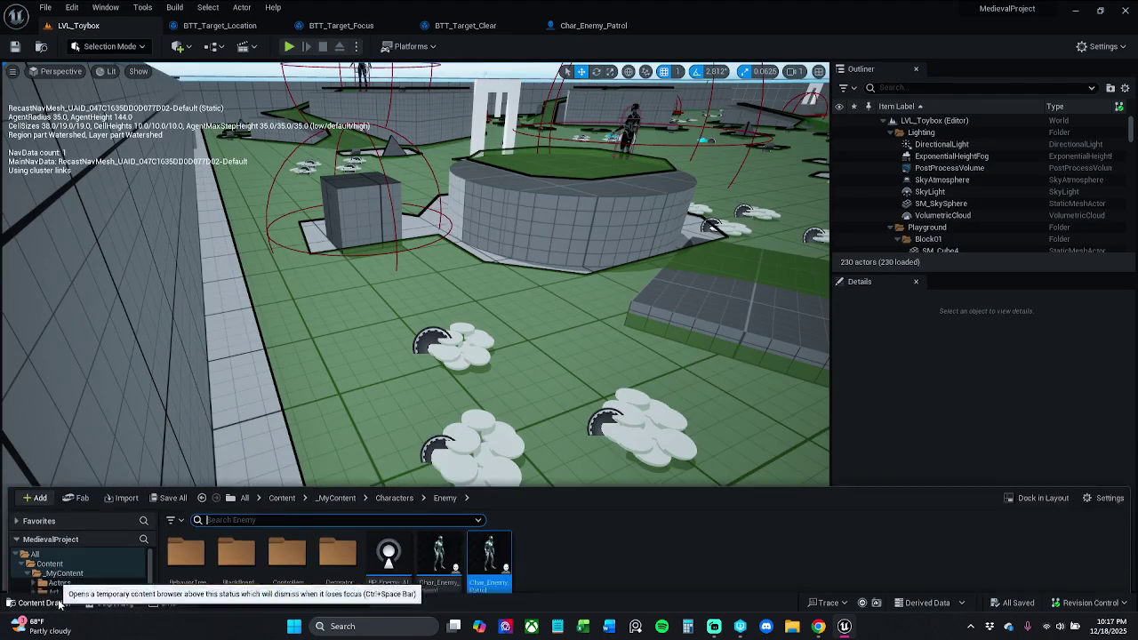
pyautogui.click(377, 372)
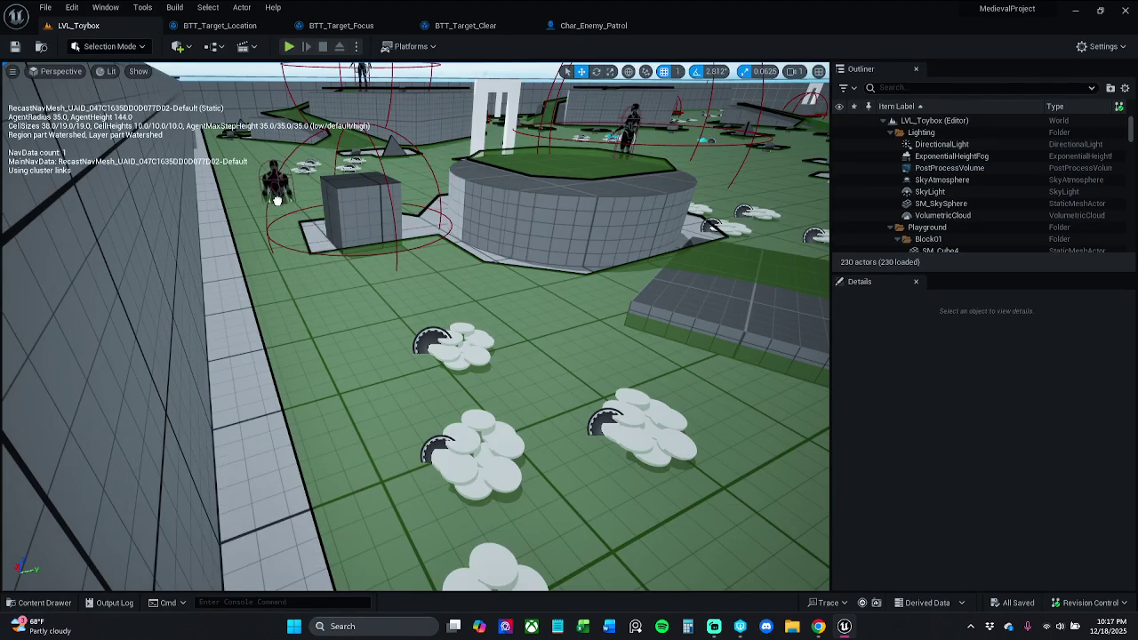
pyautogui.moveTo(254, 158); pyautogui.dragTo(256, 167)
# Rotate the placed enemy to a yaw of about 36.56°.
pyautogui.press('f')
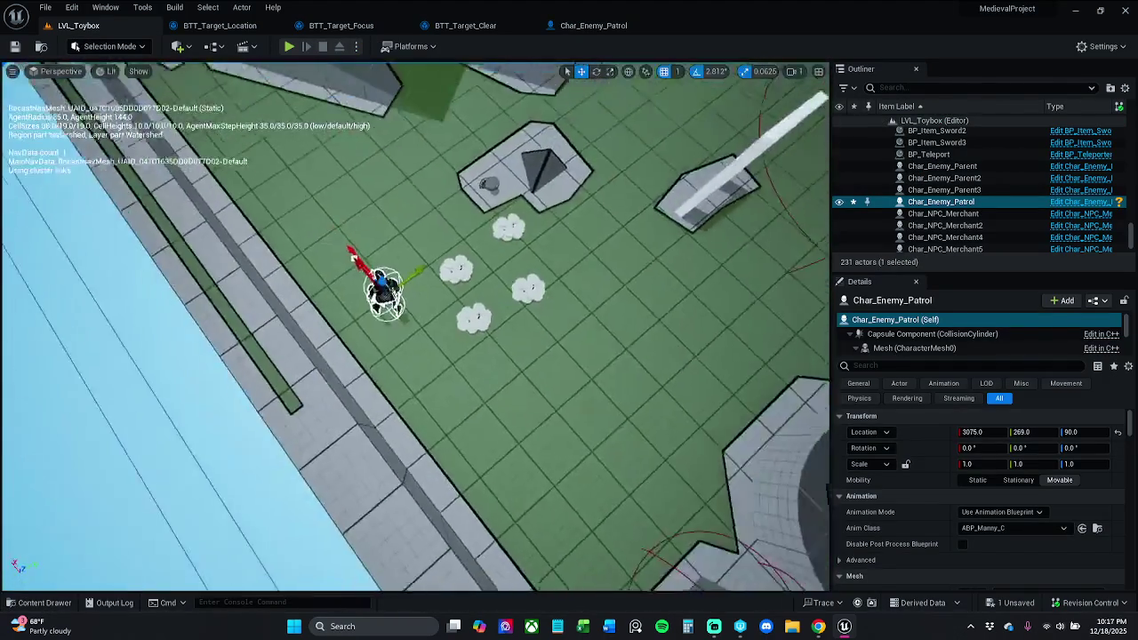
pyautogui.press('e')
pyautogui.moveTo(434, 411)
pyautogui.mouseDown()
pyautogui.moveTo(374, 404)
pyautogui.moveTo(351, 364)
pyautogui.mouseUp()
pyautogui.press('w')
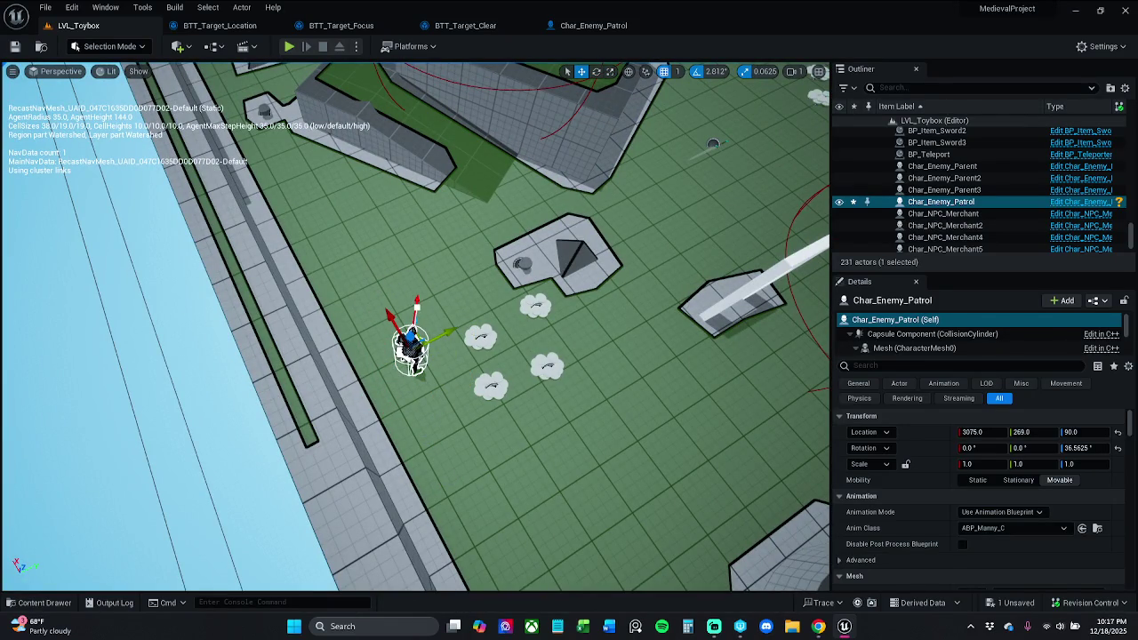
# Extend the patrol spline with a new point raised onto the platform, then save and play.
pyautogui.moveTo(405, 354)
pyautogui.mouseDown()
pyautogui.moveTo(407, 322)
pyautogui.moveTo(435, 306)
pyautogui.moveTo(484, 308)
pyautogui.mouseUp()
pyautogui.moveTo(372, 312)
pyautogui.mouseDown()
pyautogui.moveTo(360, 313)
pyautogui.moveTo(420, 299)
pyautogui.moveTo(424, 317)
pyautogui.moveTo(556, 338)
pyautogui.moveTo(565, 353)
pyautogui.moveTo(574, 191)
pyautogui.moveTo(592, 125)
pyautogui.mouseUp()
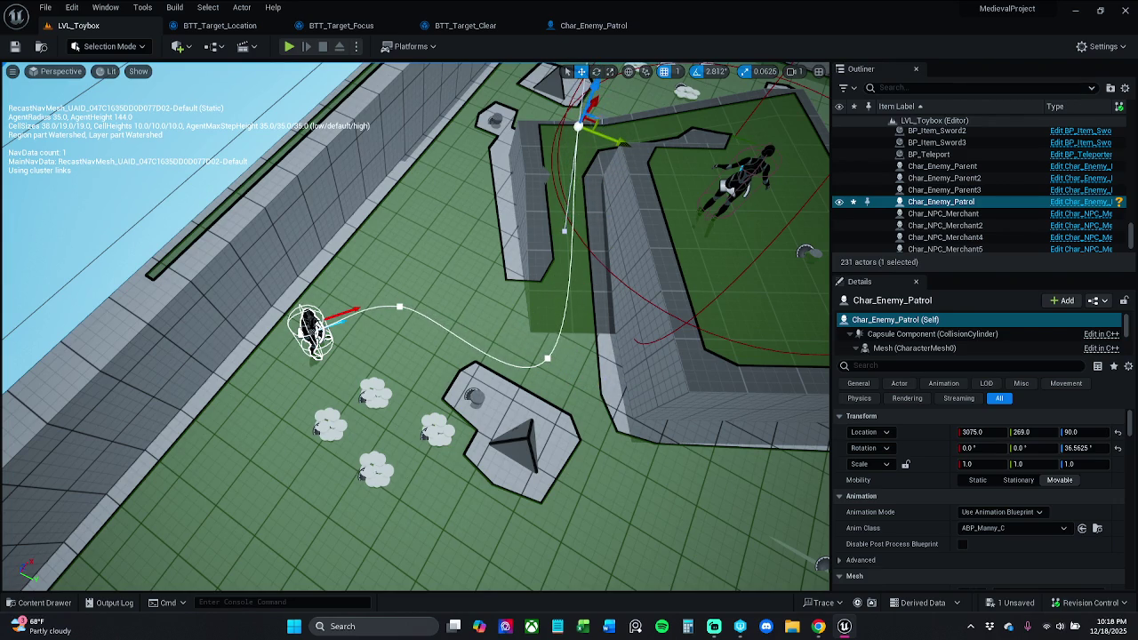
pyautogui.moveTo(591, 124)
pyautogui.mouseDown()
pyautogui.moveTo(774, 108)
pyautogui.moveTo(788, 123)
pyautogui.moveTo(775, 87)
pyautogui.mouseUp()
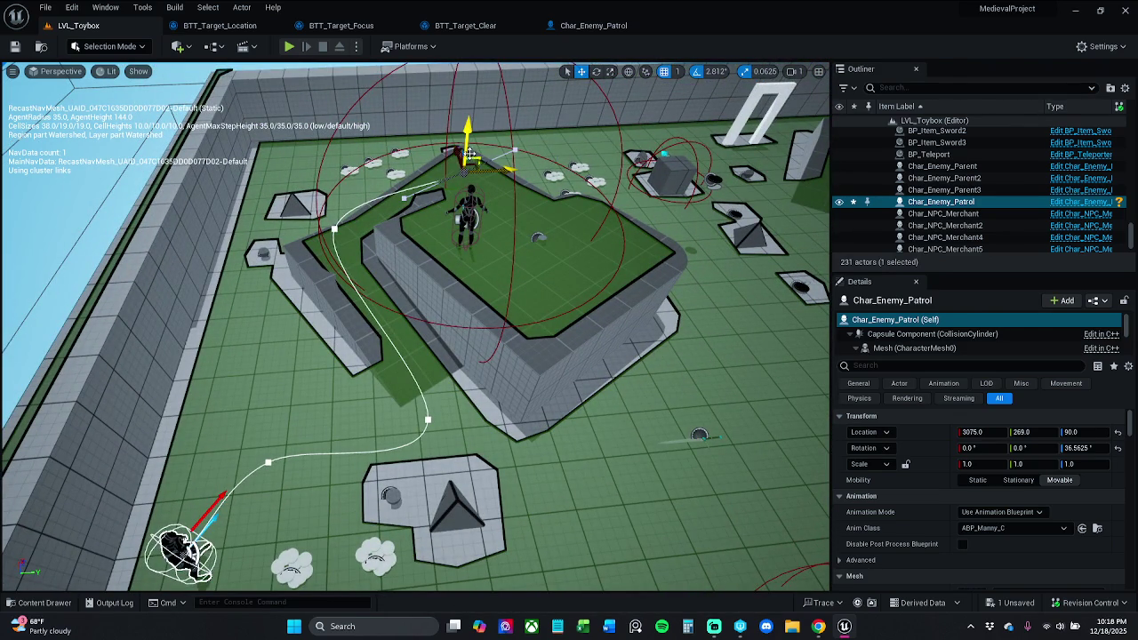
pyautogui.moveTo(471, 163)
pyautogui.mouseDown()
pyautogui.moveTo(479, 141)
pyautogui.moveTo(449, 143)
pyautogui.moveTo(564, 218)
pyautogui.moveTo(551, 228)
pyautogui.mouseUp()
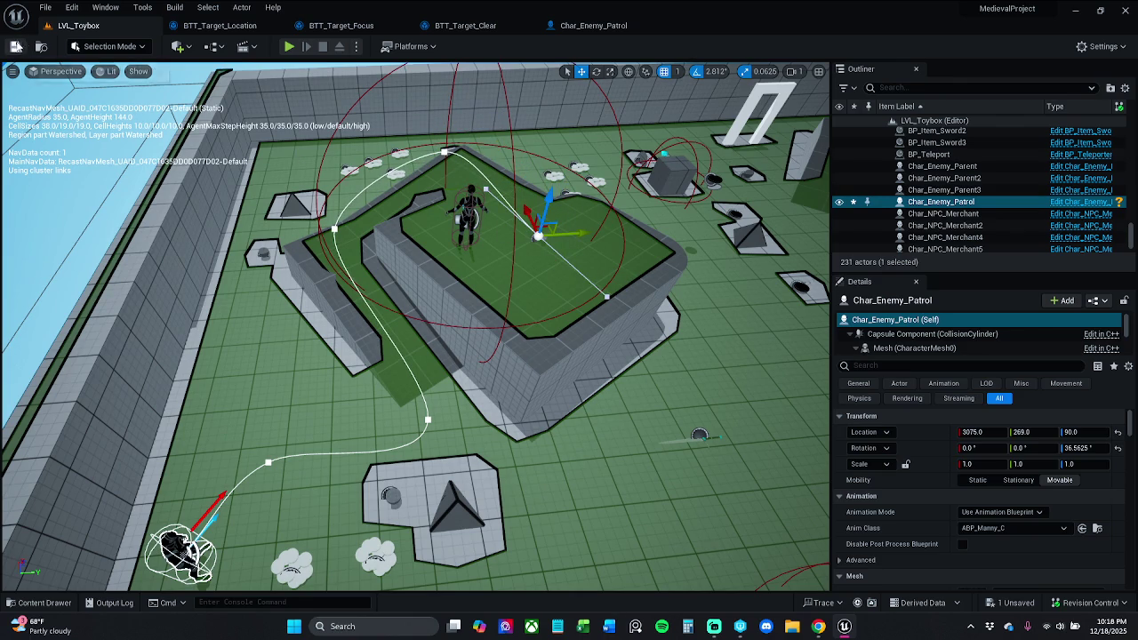
pyautogui.click(15, 47)
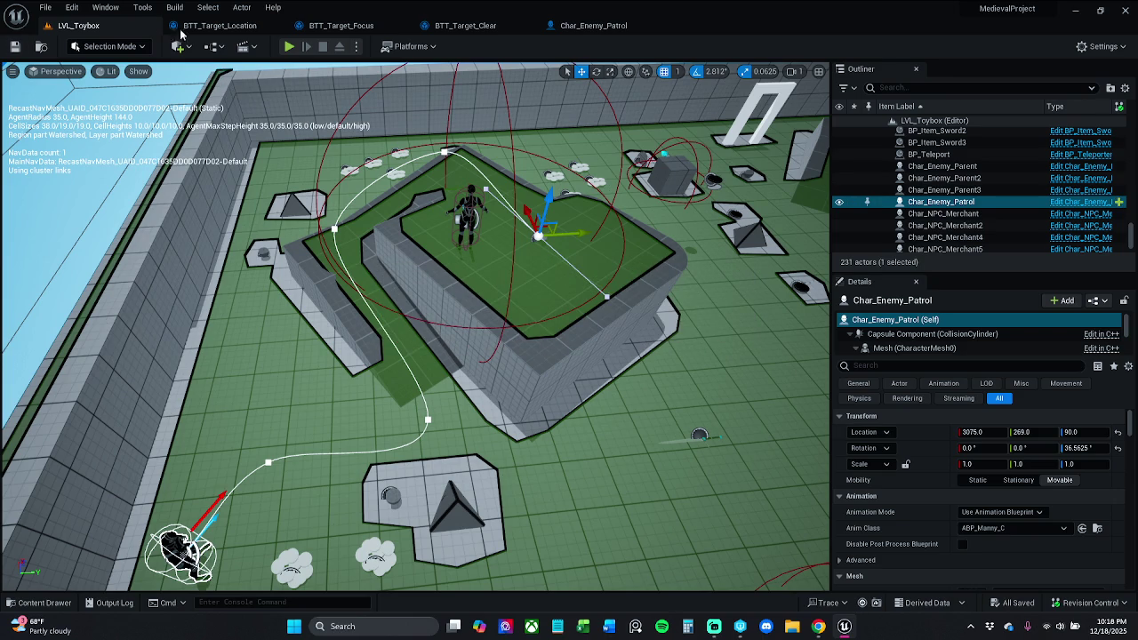
pyautogui.click(280, 49)
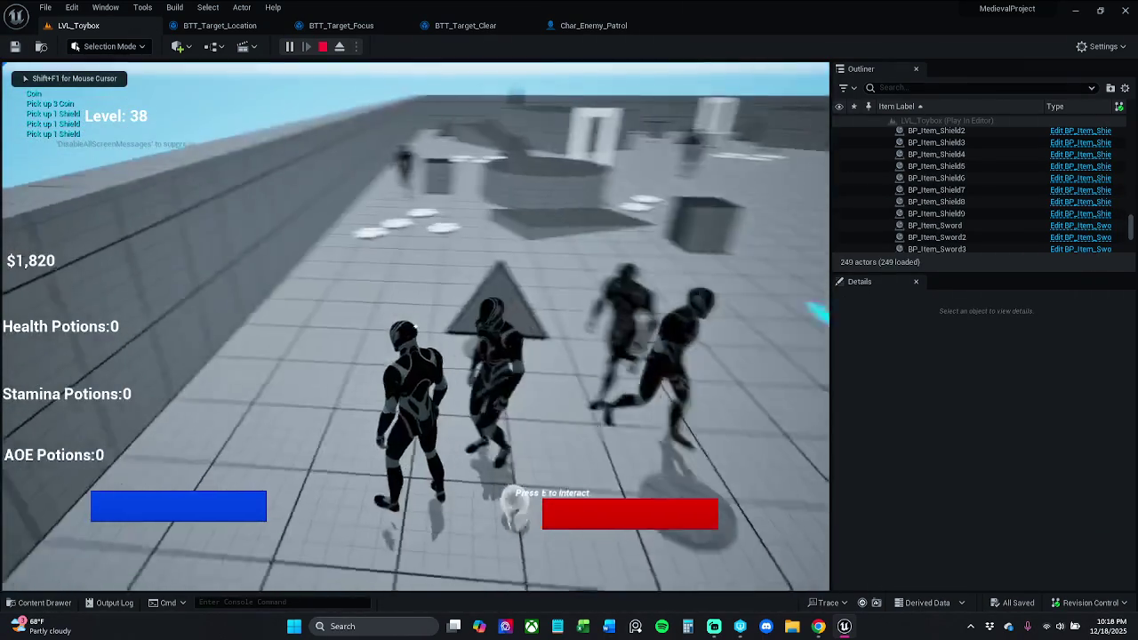
# Stop the play session and save the Char_Enemy_Patrol blueprint.
pyautogui.press('Escape')
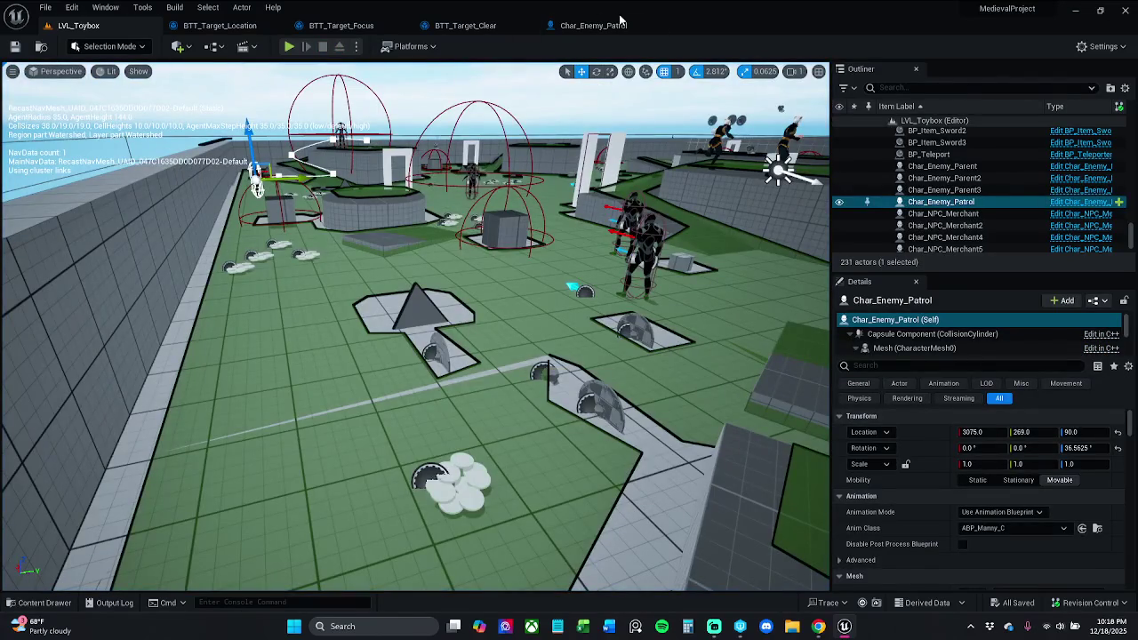
pyautogui.click(613, 24)
pyautogui.scroll(-3, 461, 238)
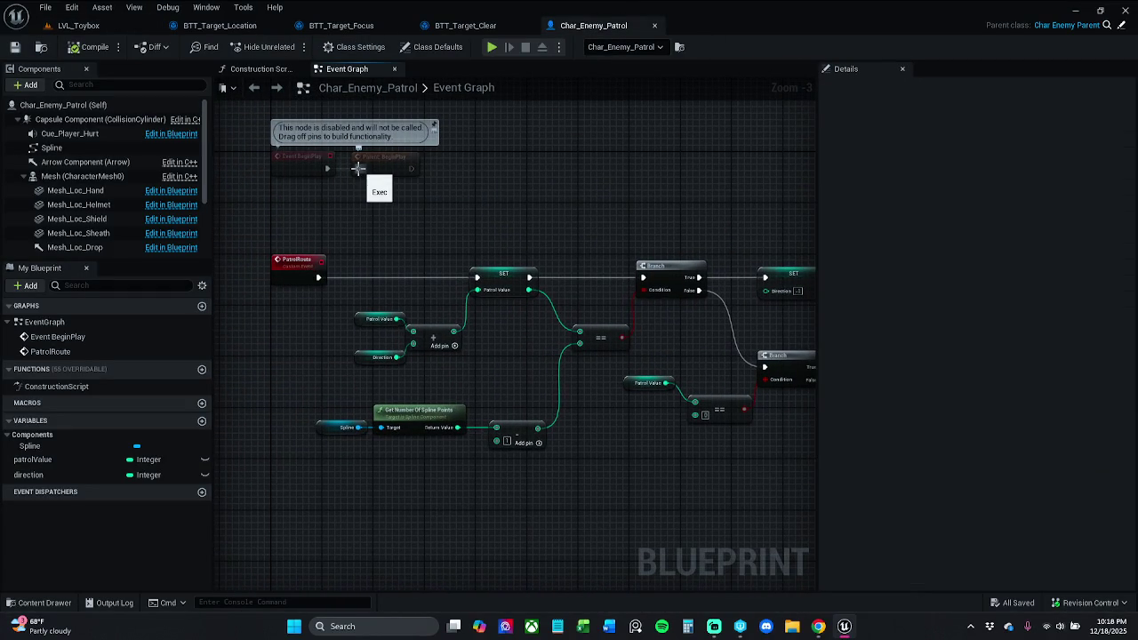
pyautogui.click(12, 49)
# Replay LVL_Toybox, end the test, and return to the Char_Enemy_Patrol event graph with content showing.
pyautogui.click(89, 30)
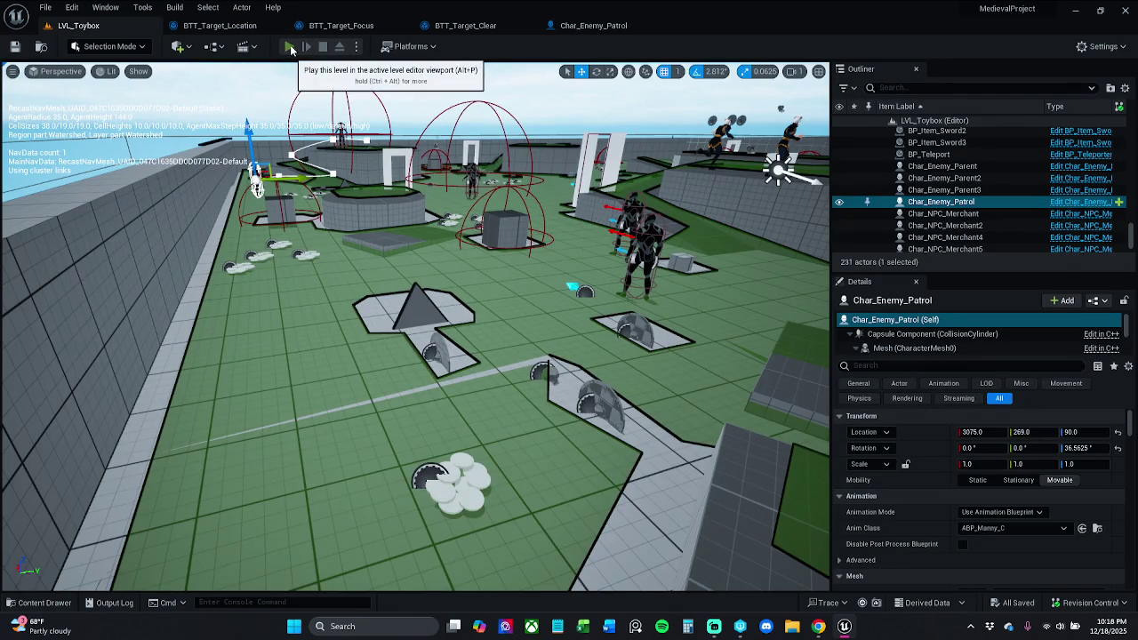
pyautogui.click(289, 46)
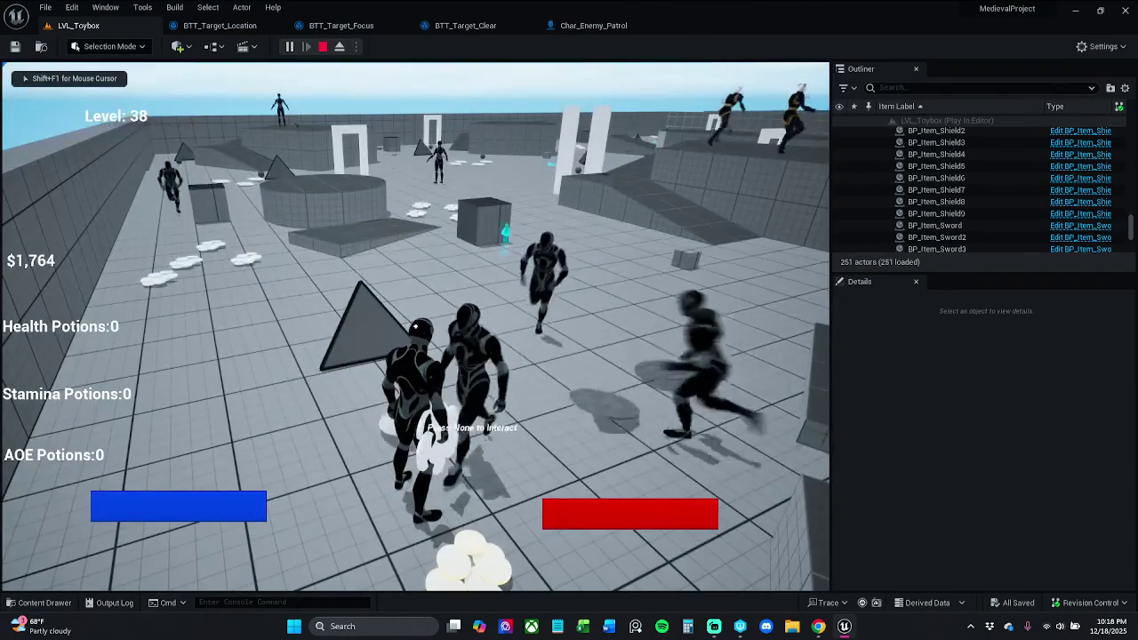
pyautogui.press('super')
pyautogui.press('Escape')
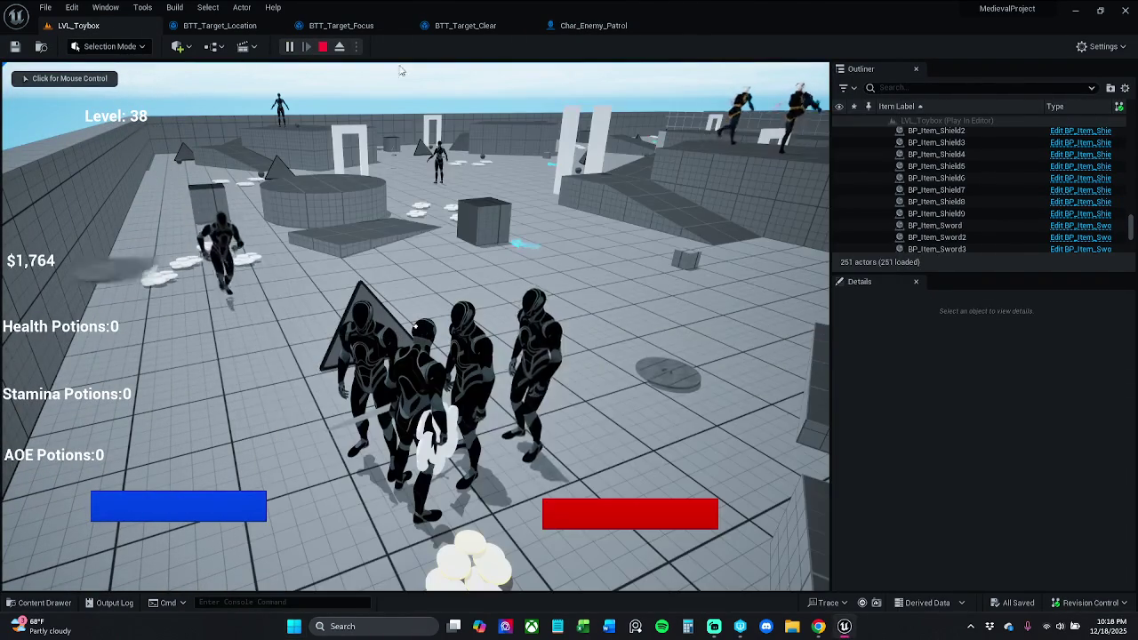
pyautogui.click(322, 46)
pyautogui.click(596, 27)
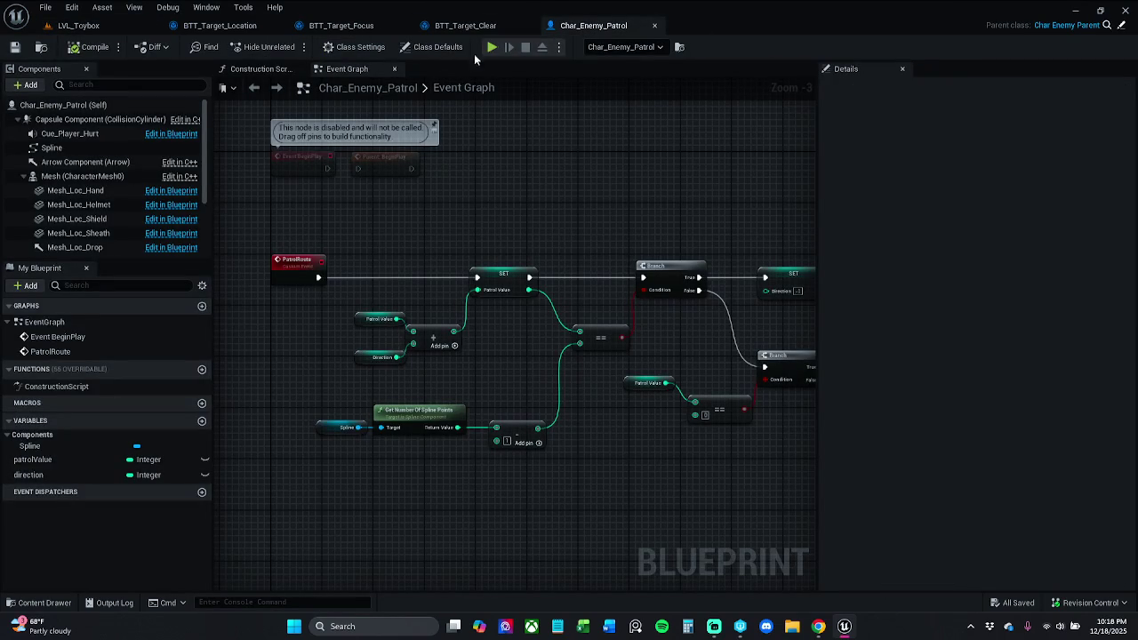
pyautogui.click(42, 599)
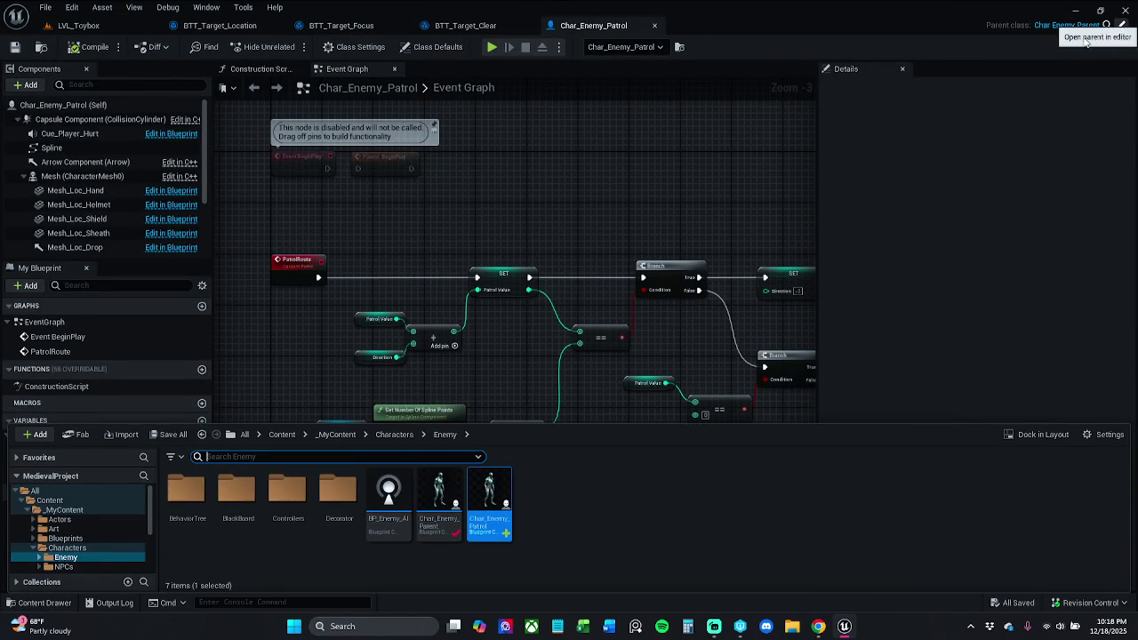
# Open parent class Char_Enemy_Parent's Event Graph and show the Enemy folder in the Content Drawer.
pyautogui.click(1119, 27)
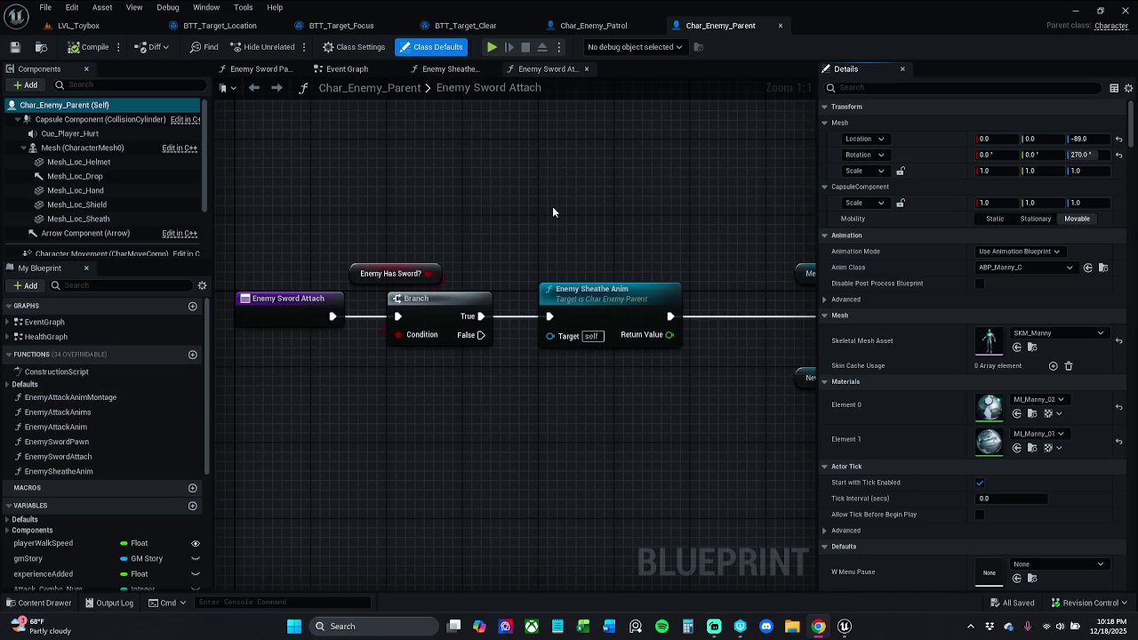
pyautogui.moveTo(555, 220); pyautogui.dragTo(549, 225)
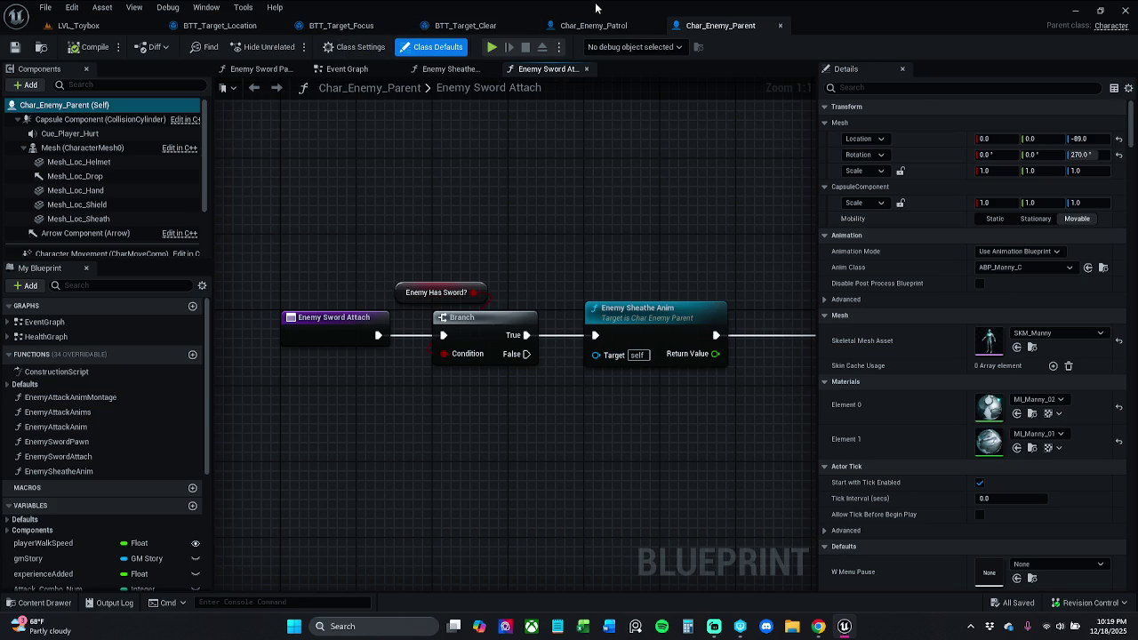
pyautogui.click(344, 69)
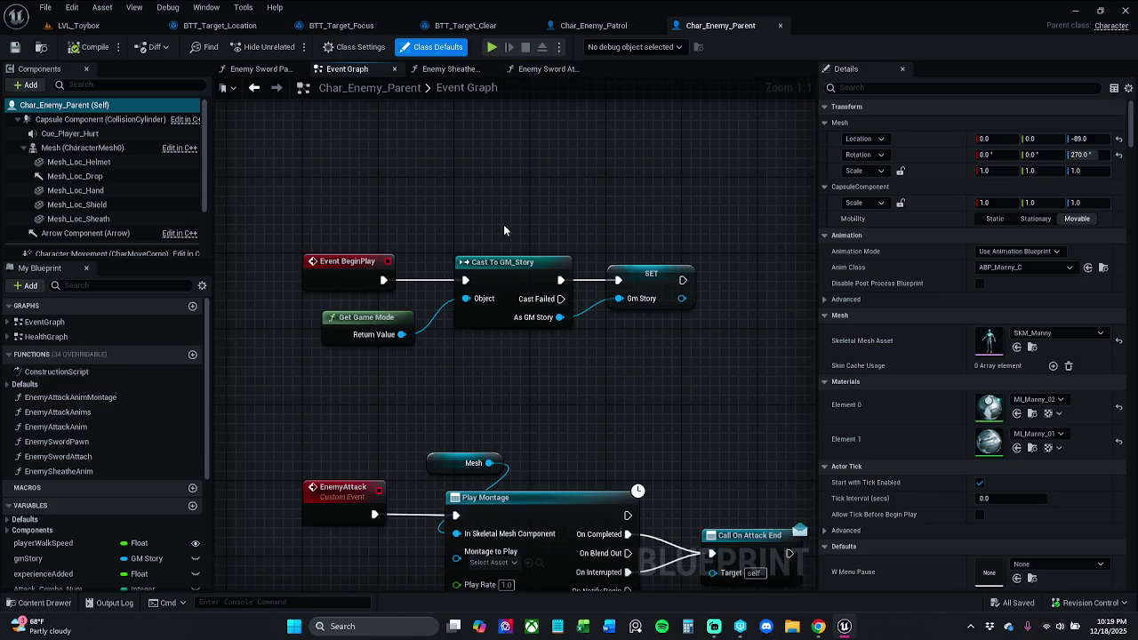
pyautogui.scroll(-5, 503, 230)
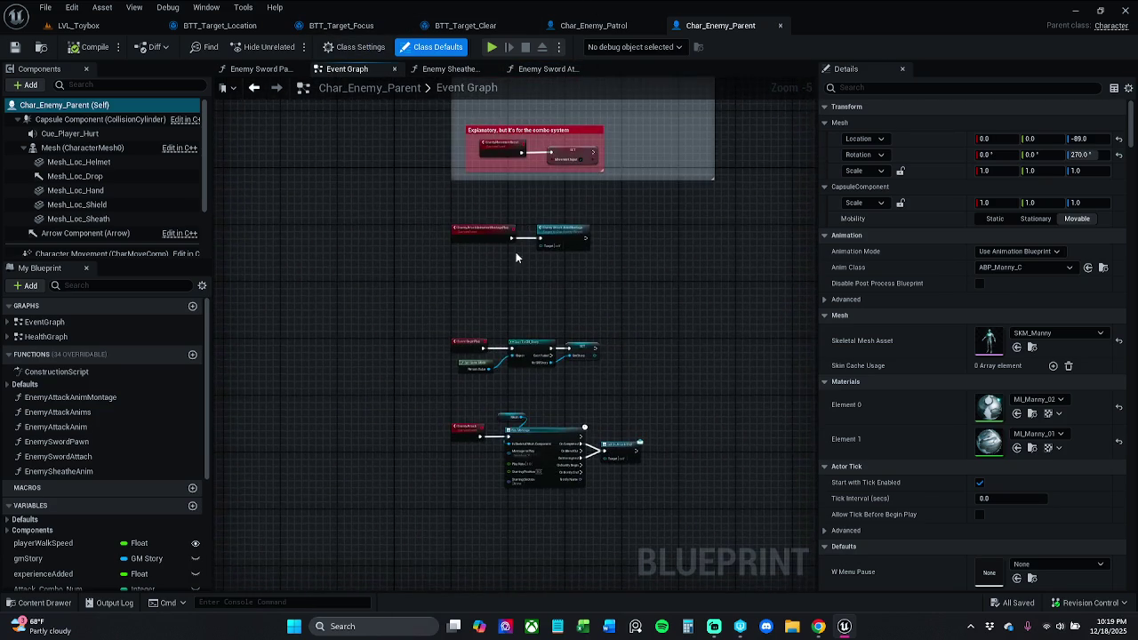
pyautogui.scroll(4, 517, 266)
pyautogui.scroll(-9, 521, 242)
pyautogui.scroll(5, 522, 240)
pyautogui.moveTo(525, 193)
pyautogui.mouseDown()
pyautogui.moveTo(513, 361)
pyautogui.moveTo(486, 126)
pyautogui.mouseUp()
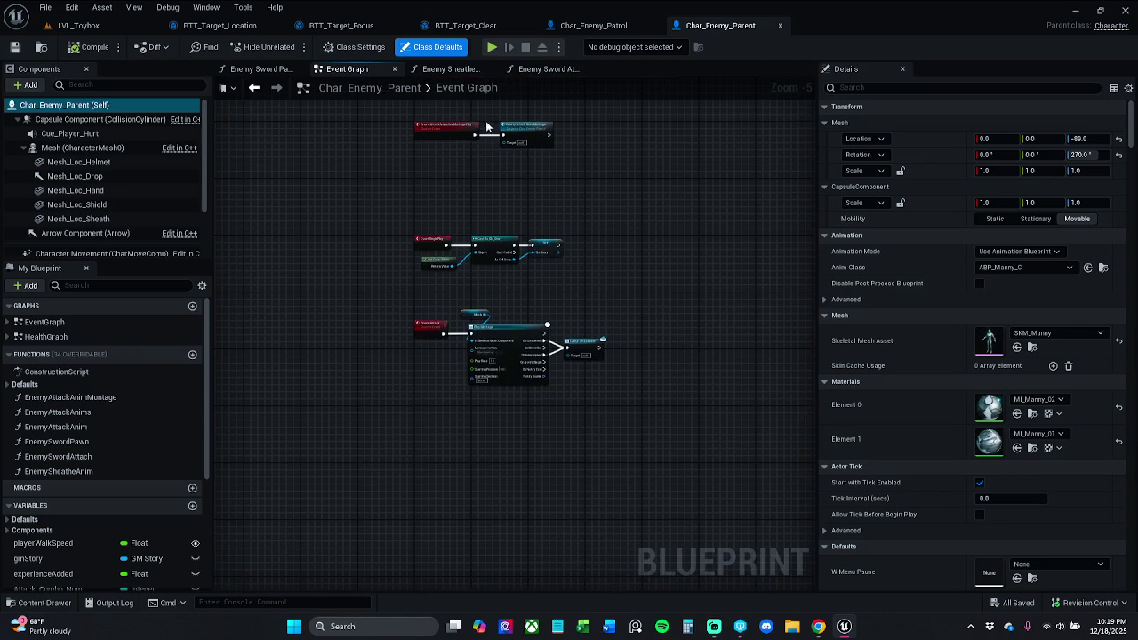
pyautogui.scroll(2, 489, 216)
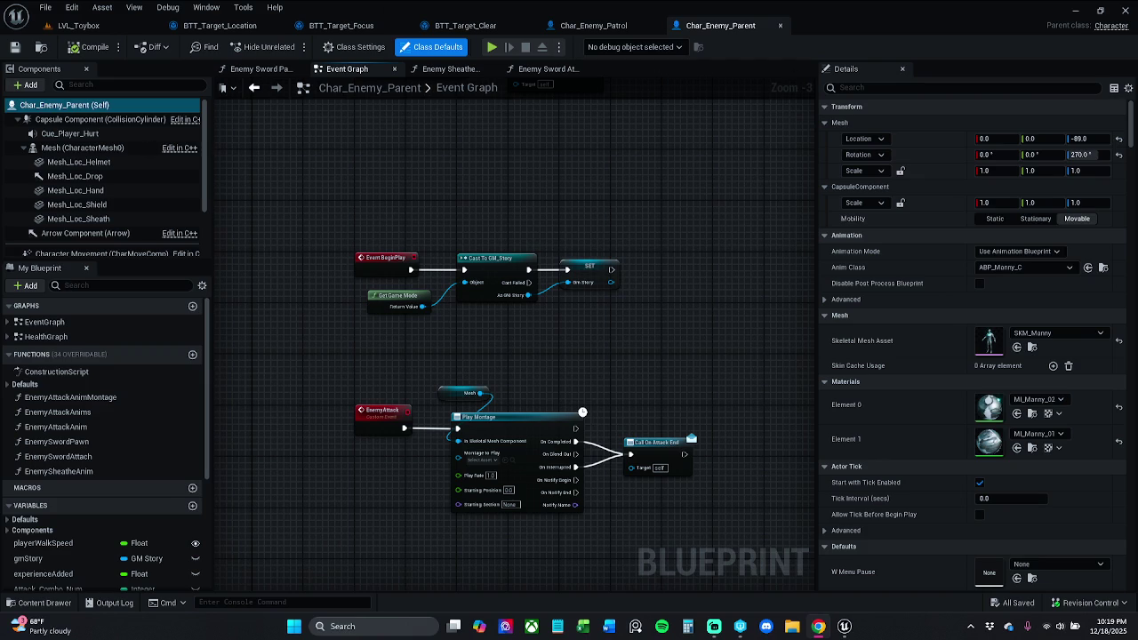
pyautogui.click(32, 602)
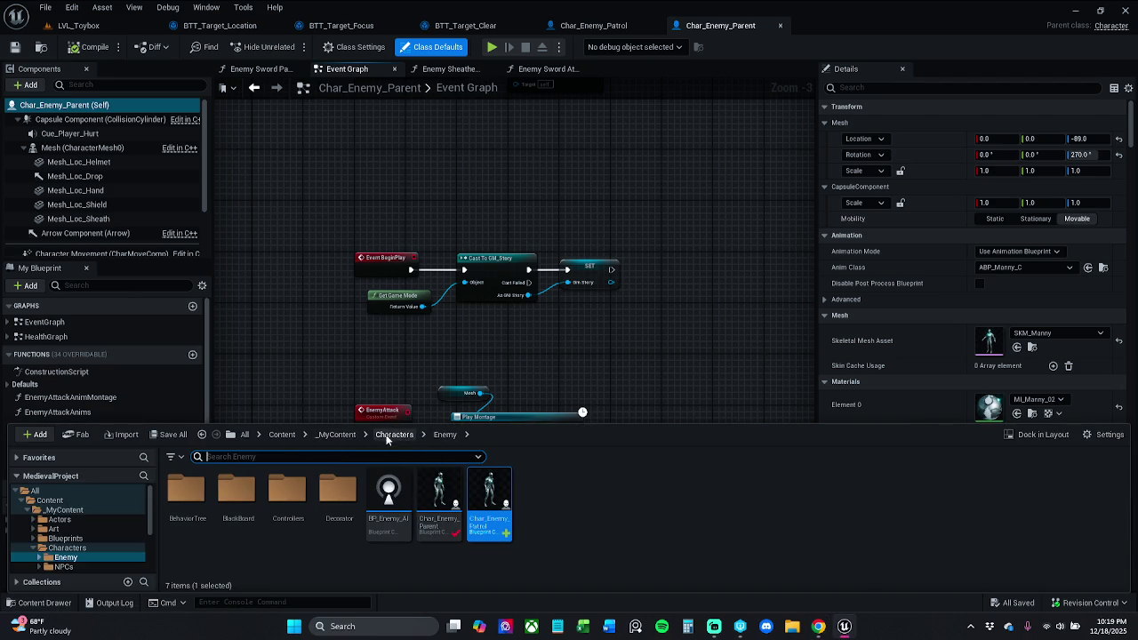
pyautogui.click(577, 504)
# Create and open a new folder named EnemySplines inside Enemy.
pyautogui.rightClick(533, 503)
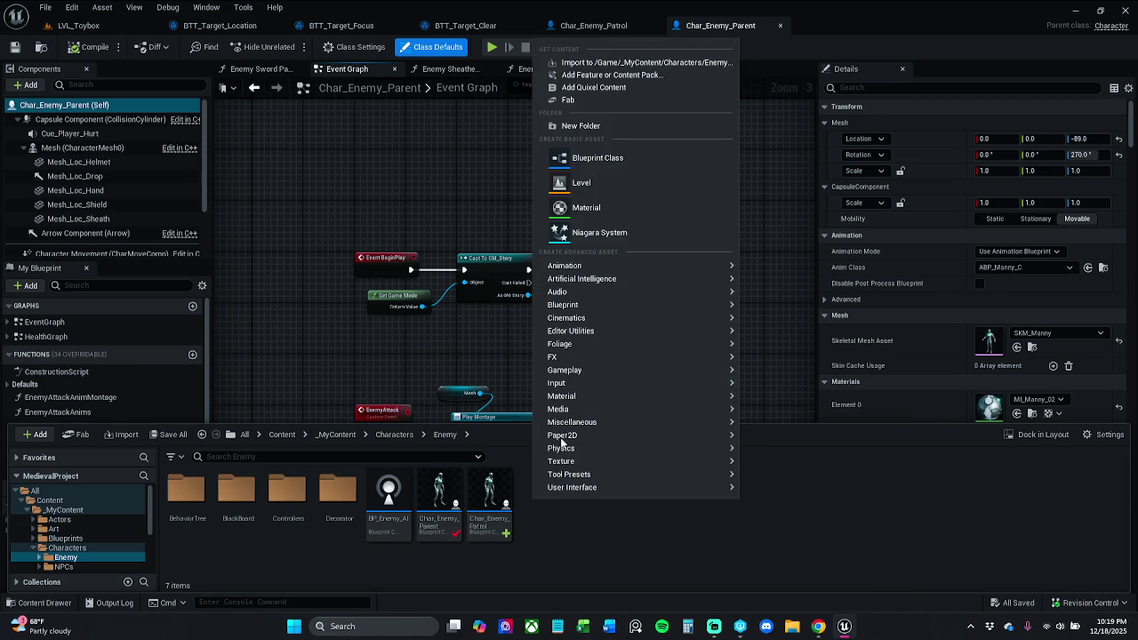
pyautogui.click(609, 126)
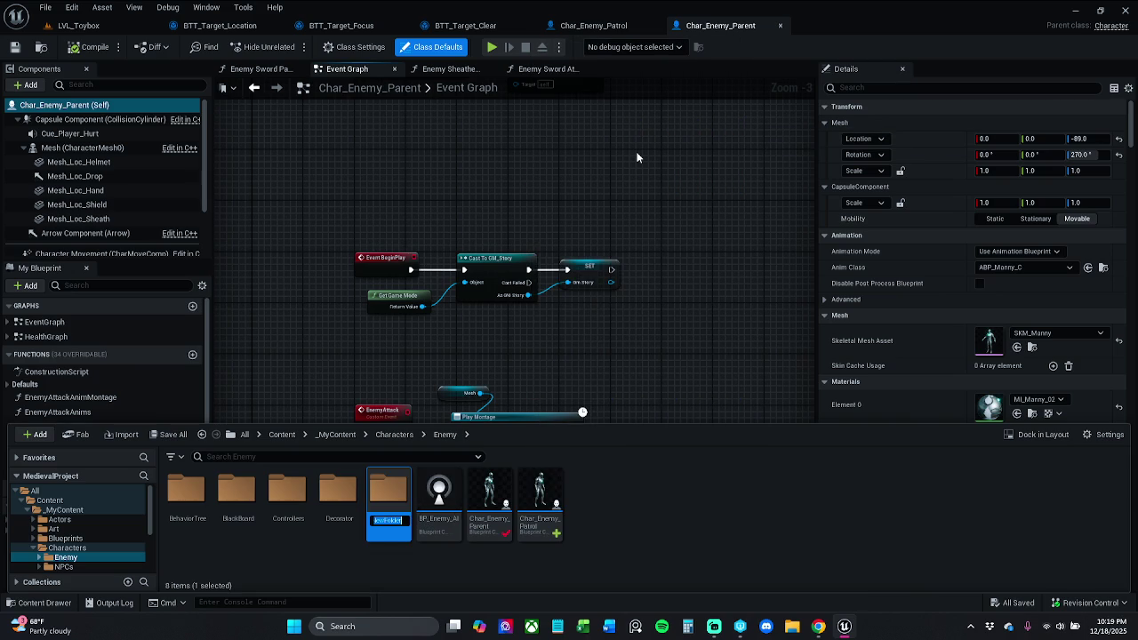
pyautogui.write('E')
pyautogui.write('s')
pyautogui.press('Return')
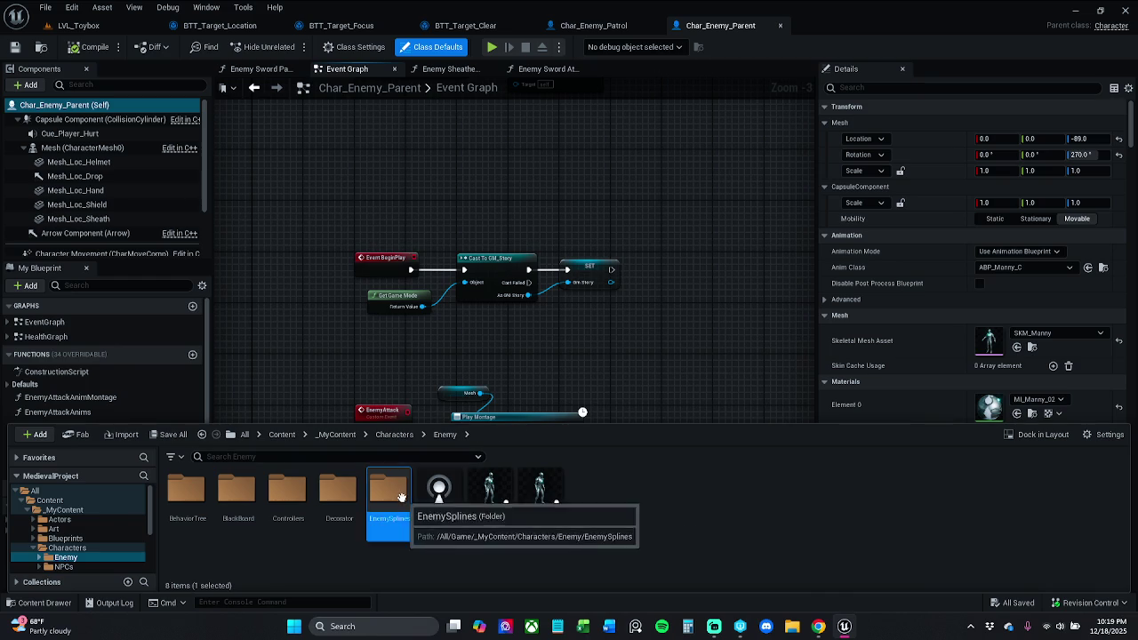
pyautogui.doubleClick(388, 494)
# Create an Actor Blueprint named BP_Patrol_Route there and open it.
pyautogui.rightClick(250, 511)
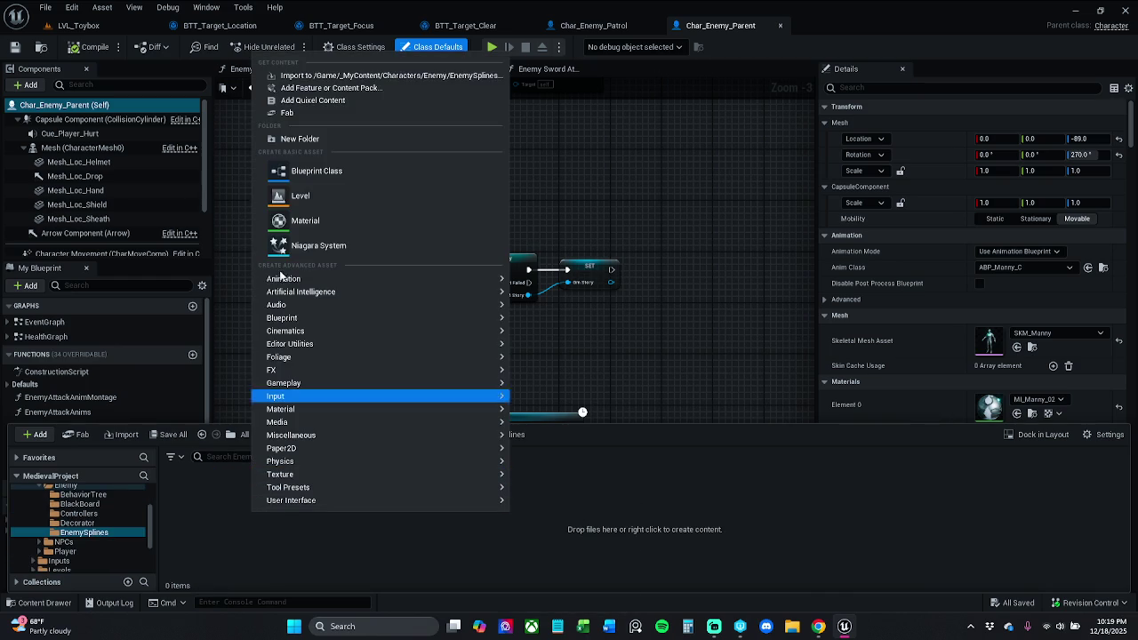
pyautogui.click(337, 171)
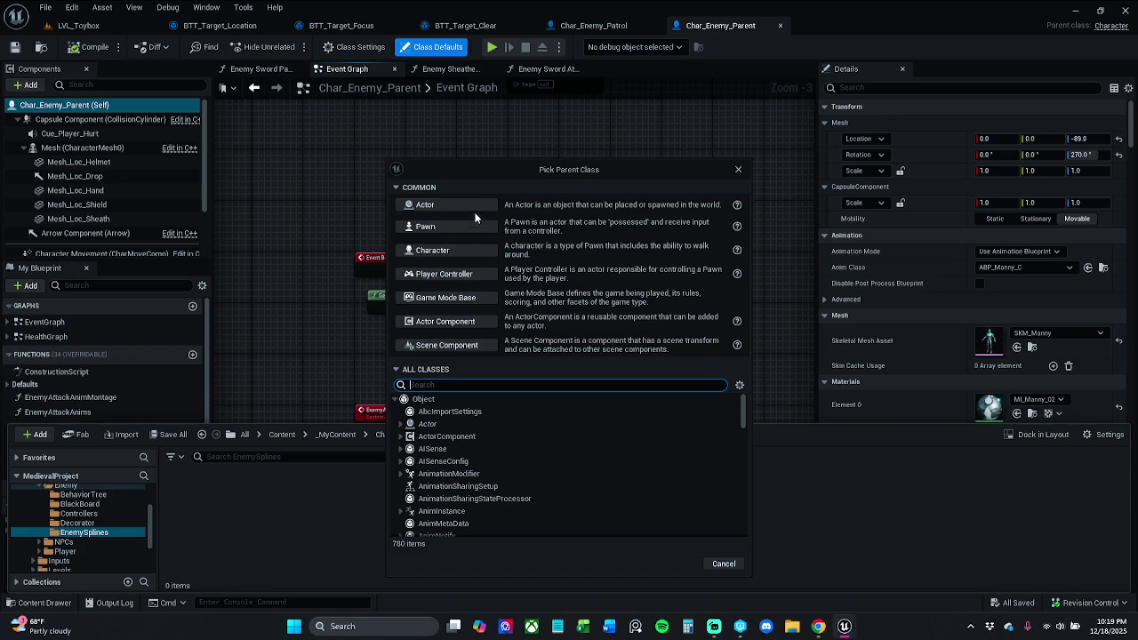
pyautogui.click(473, 206)
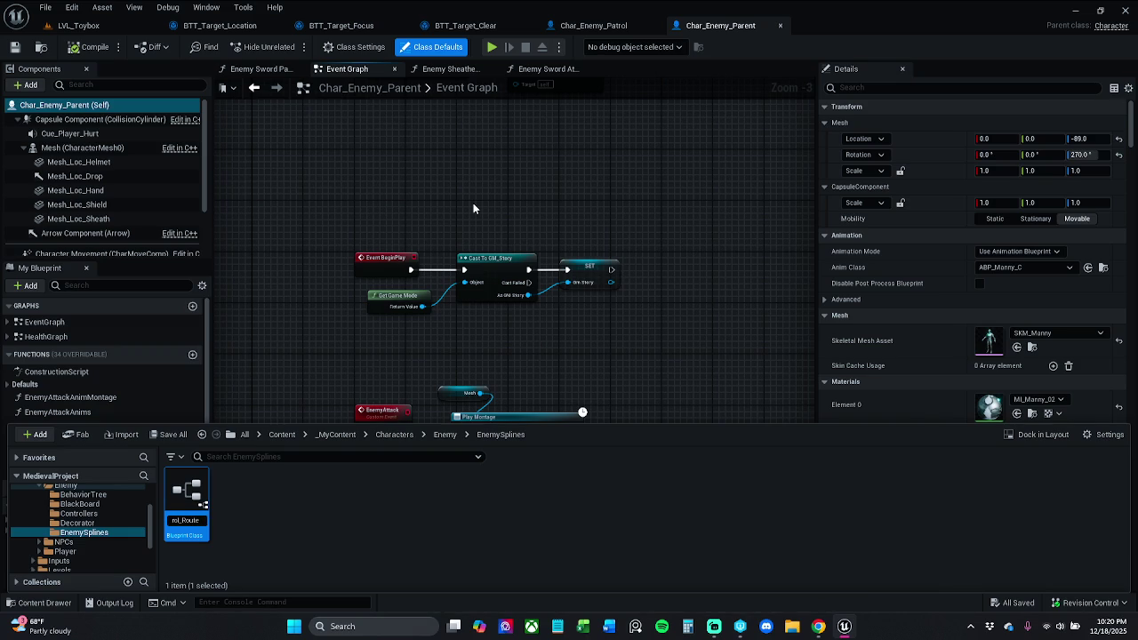
pyautogui.press('Return')
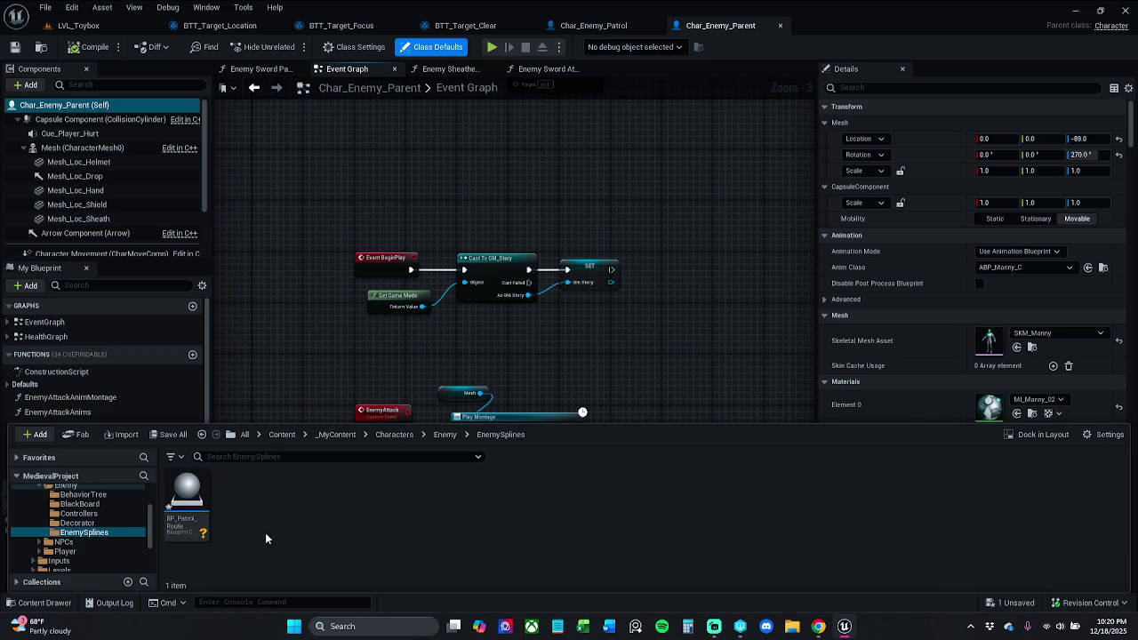
pyautogui.doubleClick(187, 504)
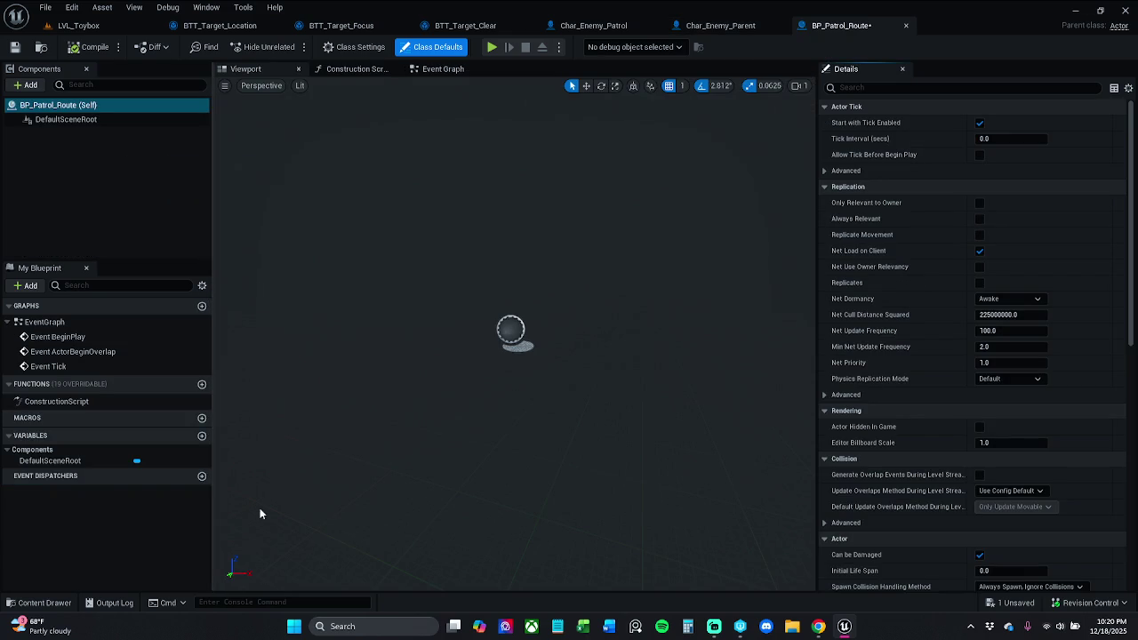
# Save the new patrol route asset from the EnemySplines content folder.
pyautogui.click(35, 602)
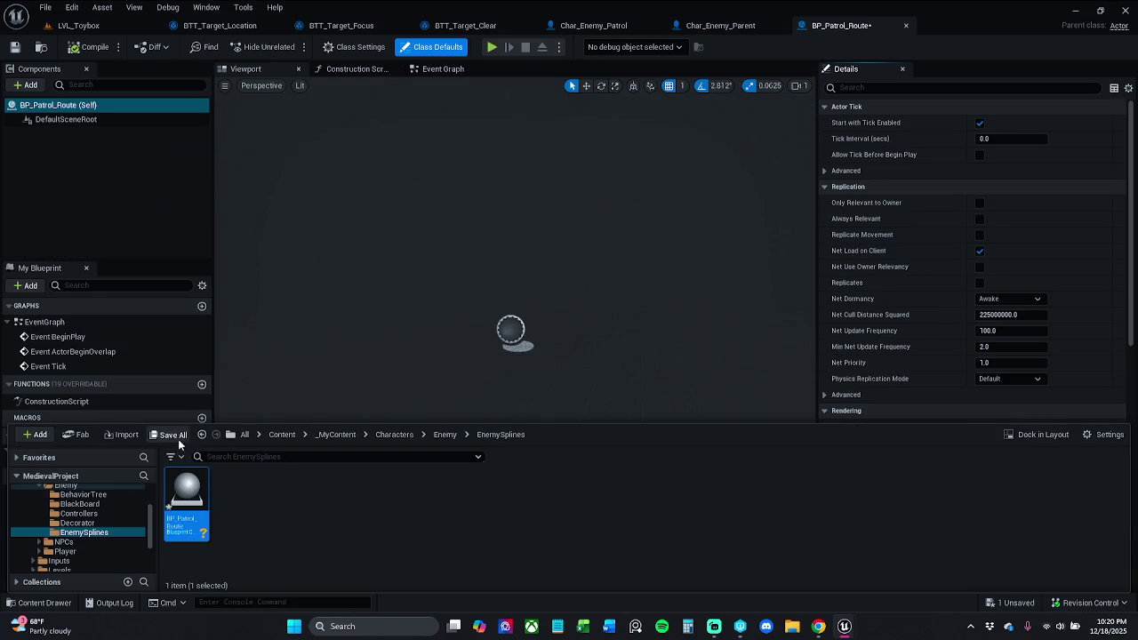
pyautogui.click(175, 435)
pyautogui.click(658, 447)
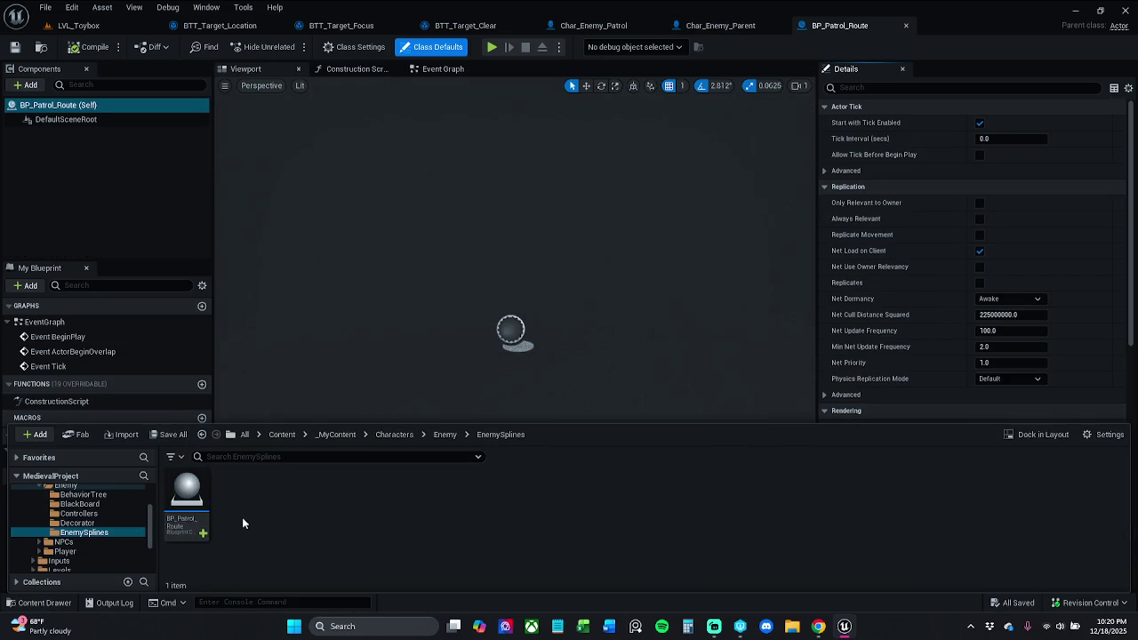
pyautogui.click(386, 338)
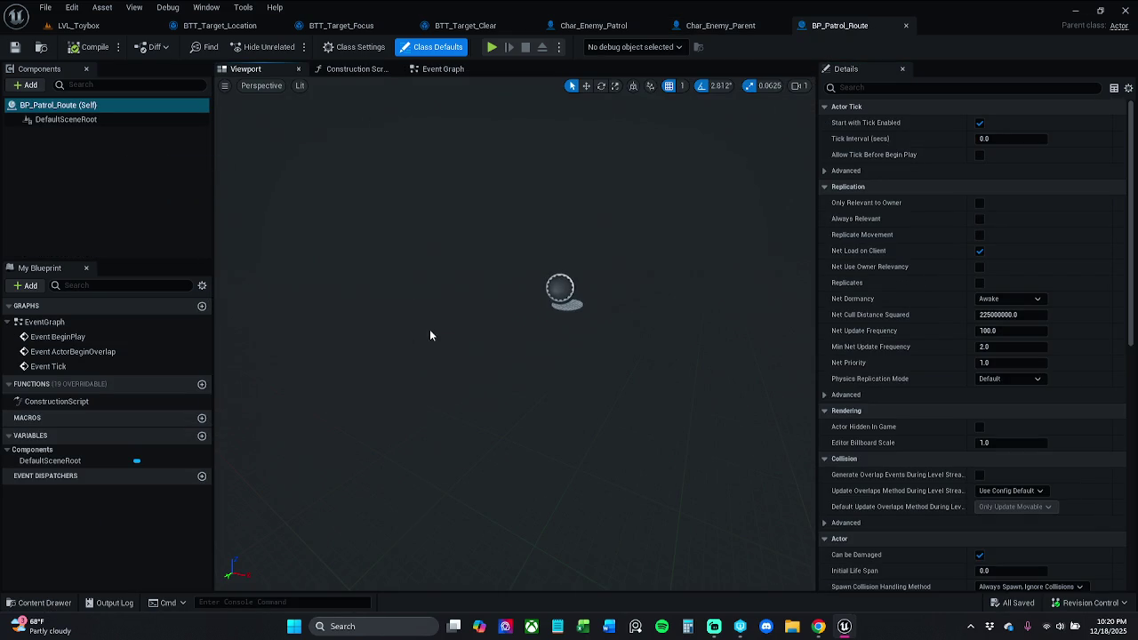
# Add a Spline component named Spline to BP_Patrol_Route and save the blueprint.
pyautogui.click(30, 86)
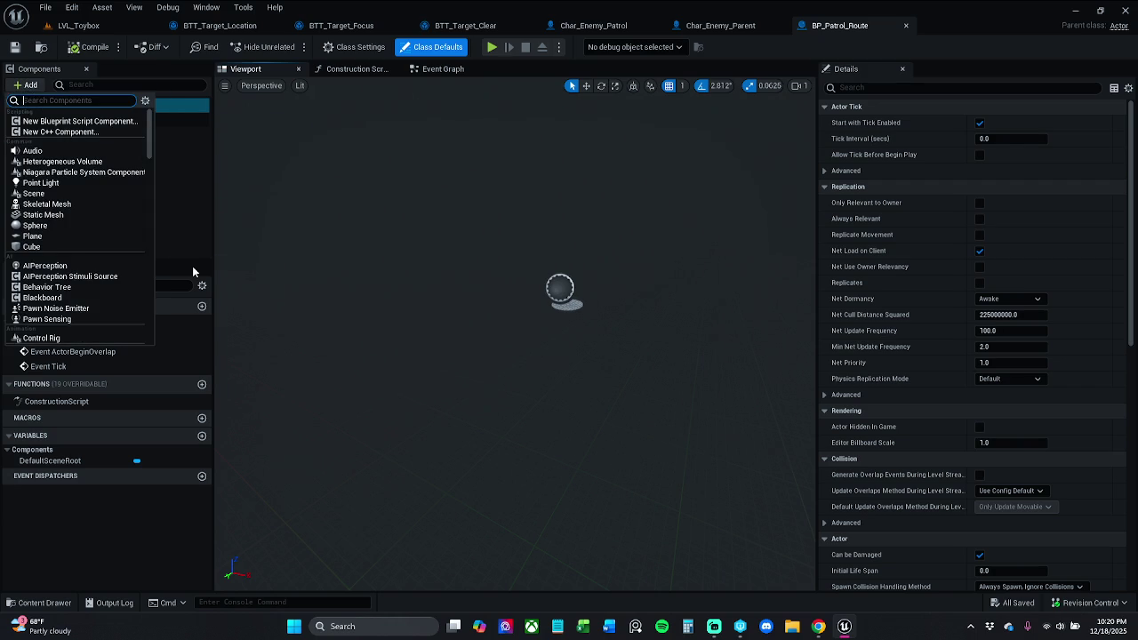
pyautogui.write('spline')
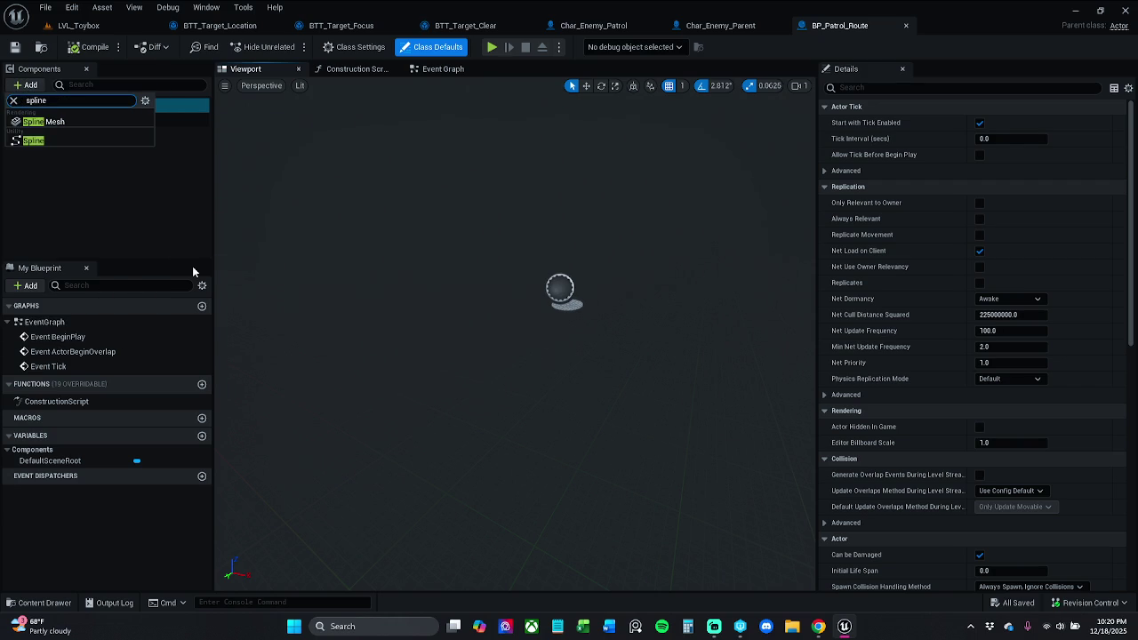
pyautogui.click(34, 140)
pyautogui.press('Return')
pyautogui.click(14, 46)
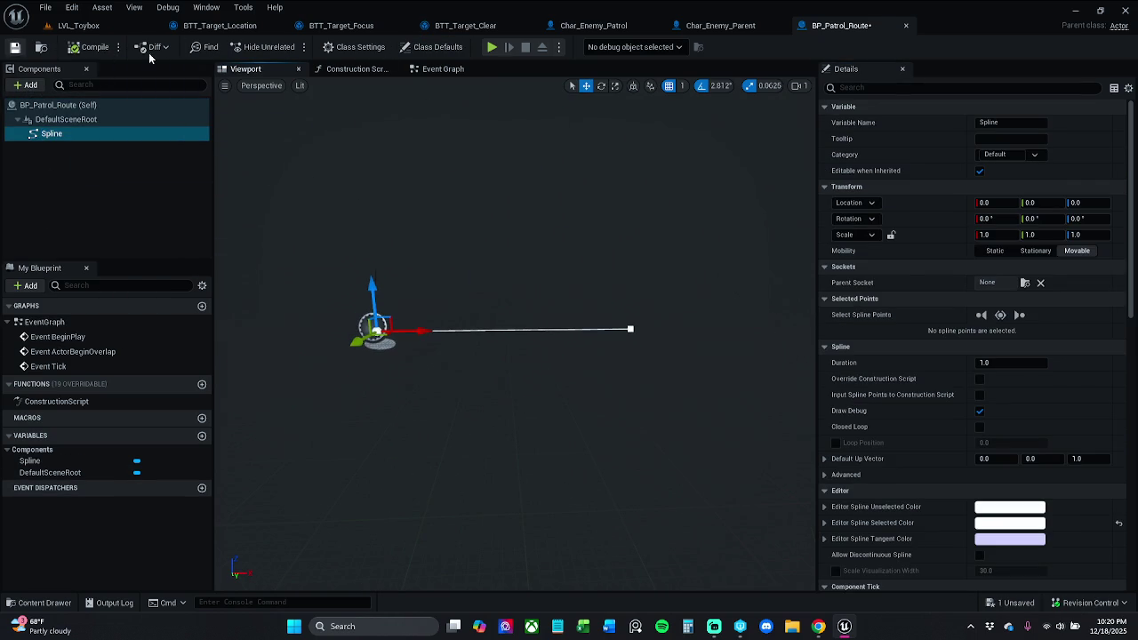
pyautogui.click(392, 70)
# Box-select all the patrol route logic nodes in Char_Enemy_Patrol's Event Graph.
pyautogui.click(711, 28)
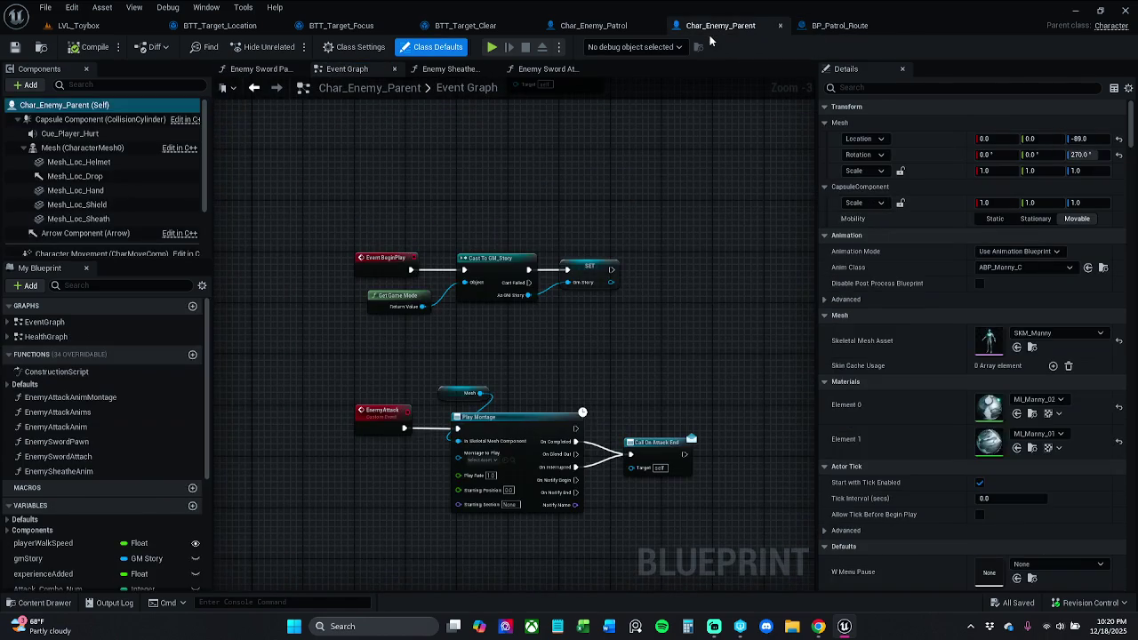
pyautogui.scroll(-6, 629, 304)
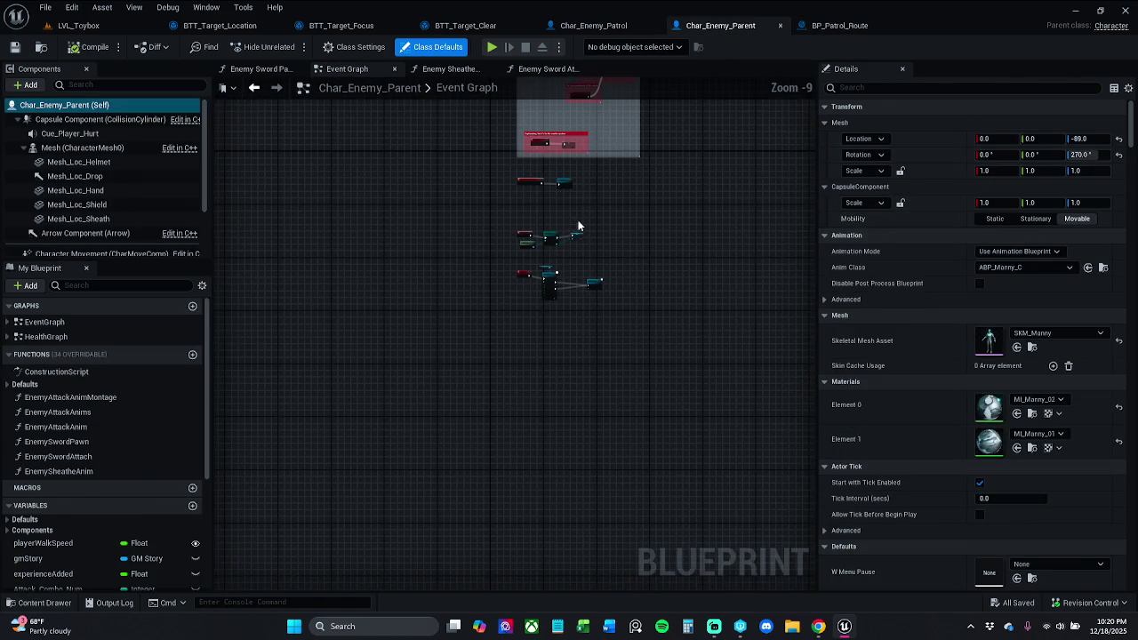
pyautogui.moveTo(558, 210); pyautogui.dragTo(488, 239)
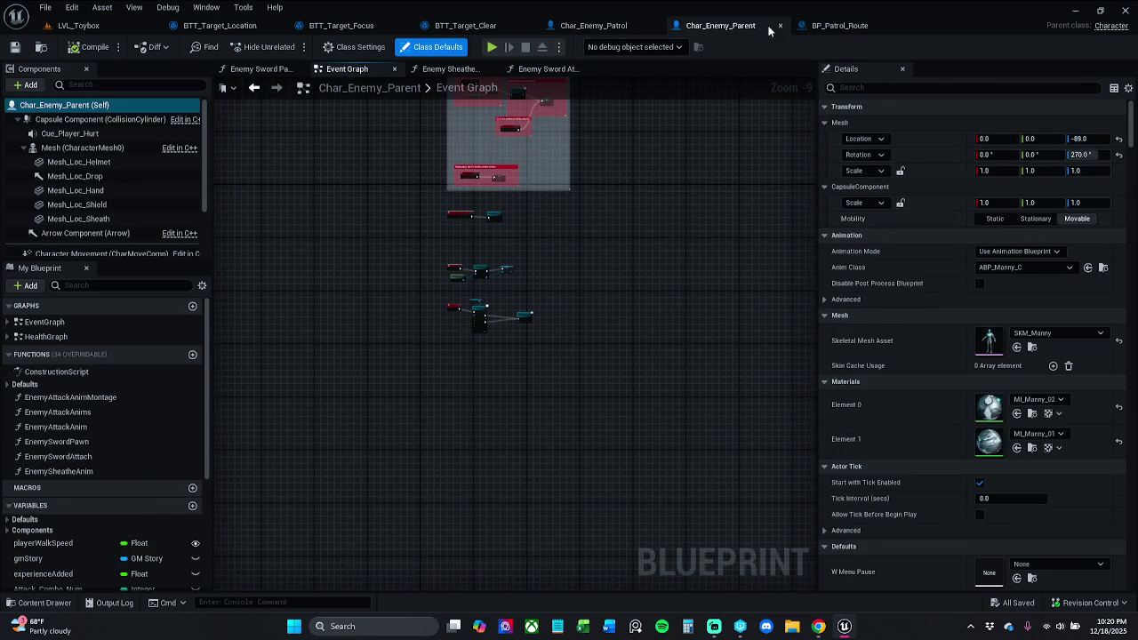
pyautogui.click(593, 24)
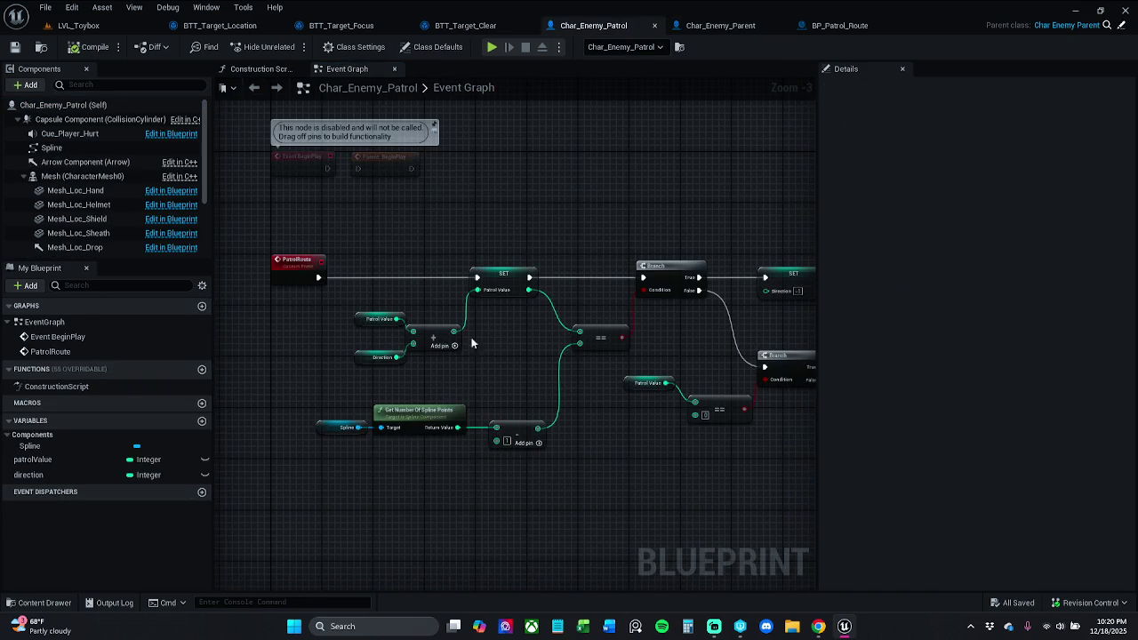
pyautogui.moveTo(286, 237)
pyautogui.mouseDown()
pyautogui.moveTo(603, 499)
pyautogui.moveTo(847, 531)
pyautogui.moveTo(635, 536)
pyautogui.mouseUp()
# Remove the patrol nodes from Char_Enemy_Patrol, then compile and save it.
pyautogui.press('Delete')
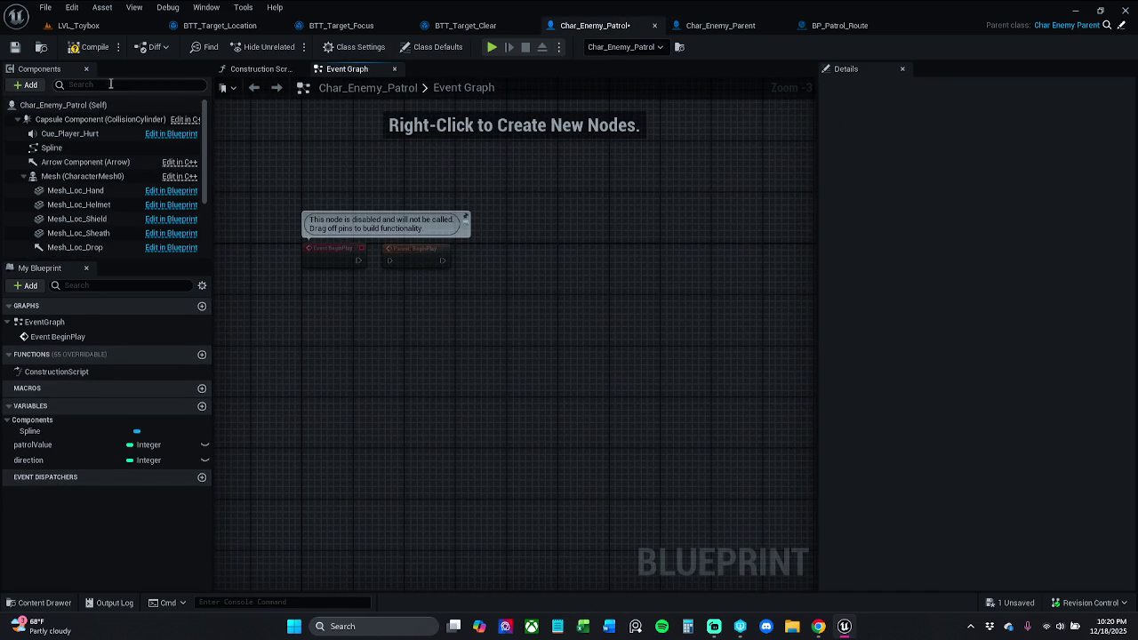
pyautogui.click(75, 47)
pyautogui.click(16, 47)
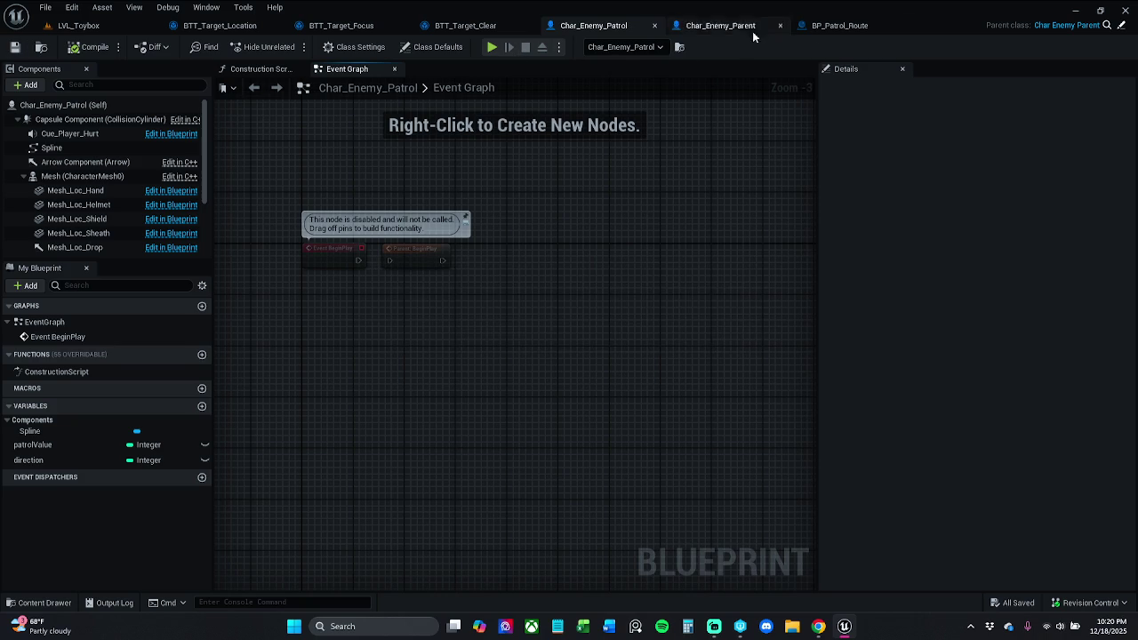
# Paste the patrol logic into BP_Patrol_Route's Event Graph and position it.
pyautogui.click(839, 25)
pyautogui.moveTo(550, 447)
pyautogui.mouseDown()
pyautogui.moveTo(548, 377)
pyautogui.moveTo(503, 430)
pyautogui.mouseUp()
pyautogui.hotkey('ctrl', 'v')
pyautogui.moveTo(492, 363)
pyautogui.mouseDown()
pyautogui.moveTo(934, 292)
pyautogui.moveTo(664, 279)
pyautogui.mouseUp()
pyautogui.moveTo(322, 275)
pyautogui.mouseDown()
pyautogui.moveTo(314, 237)
pyautogui.moveTo(265, 432)
pyautogui.moveTo(147, 546)
pyautogui.moveTo(312, 555)
pyautogui.moveTo(294, 412)
pyautogui.mouseUp()
pyautogui.moveTo(569, 410); pyautogui.dragTo(507, 374)
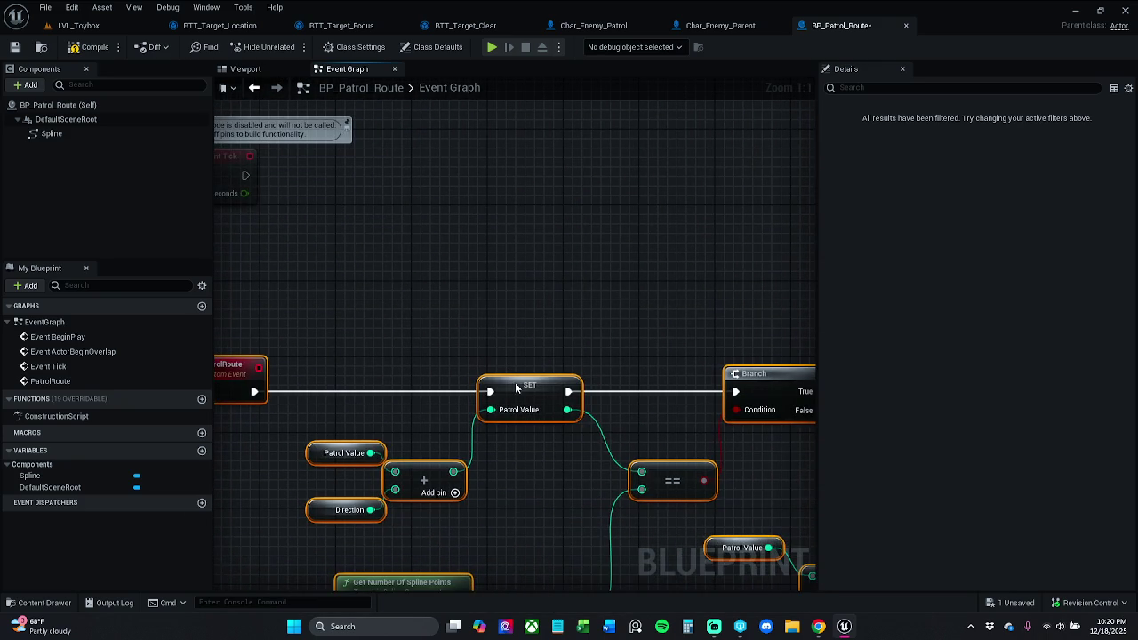
# Promote Patrol Value and Direction to patrolValue and direction variables, then compile and save.
pyautogui.rightClick(516, 389)
pyautogui.click(571, 370)
pyautogui.moveTo(498, 338)
pyautogui.mouseDown()
pyautogui.moveTo(538, 369)
pyautogui.moveTo(533, 379)
pyautogui.mouseUp()
pyautogui.rightClick(536, 382)
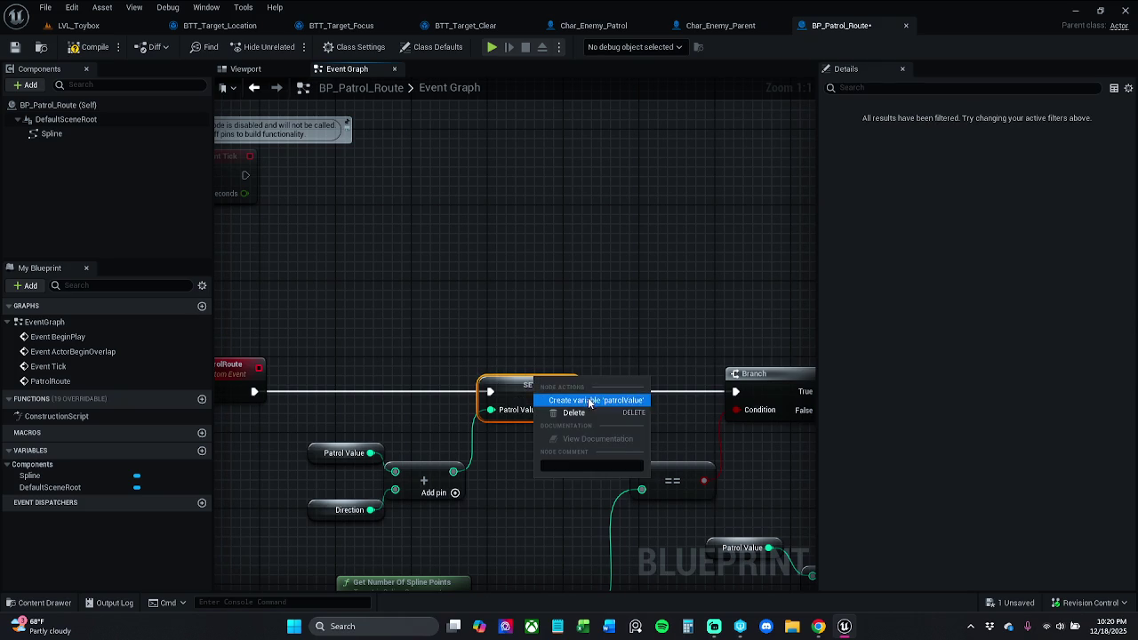
pyautogui.click(545, 399)
pyautogui.click(341, 434)
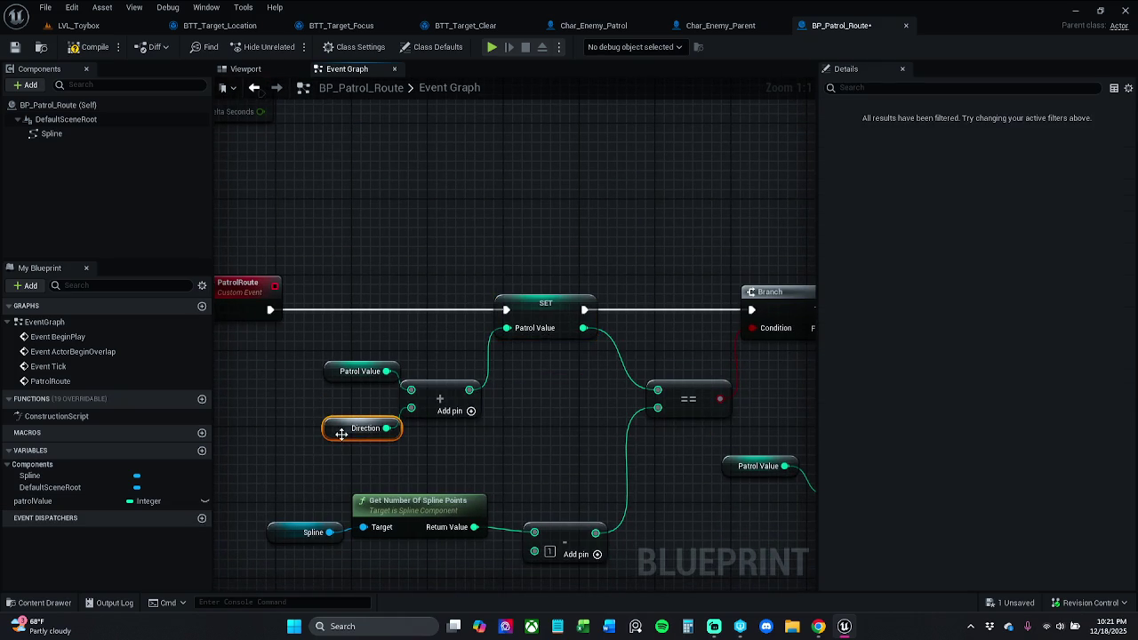
pyautogui.rightClick(340, 435)
pyautogui.click(405, 457)
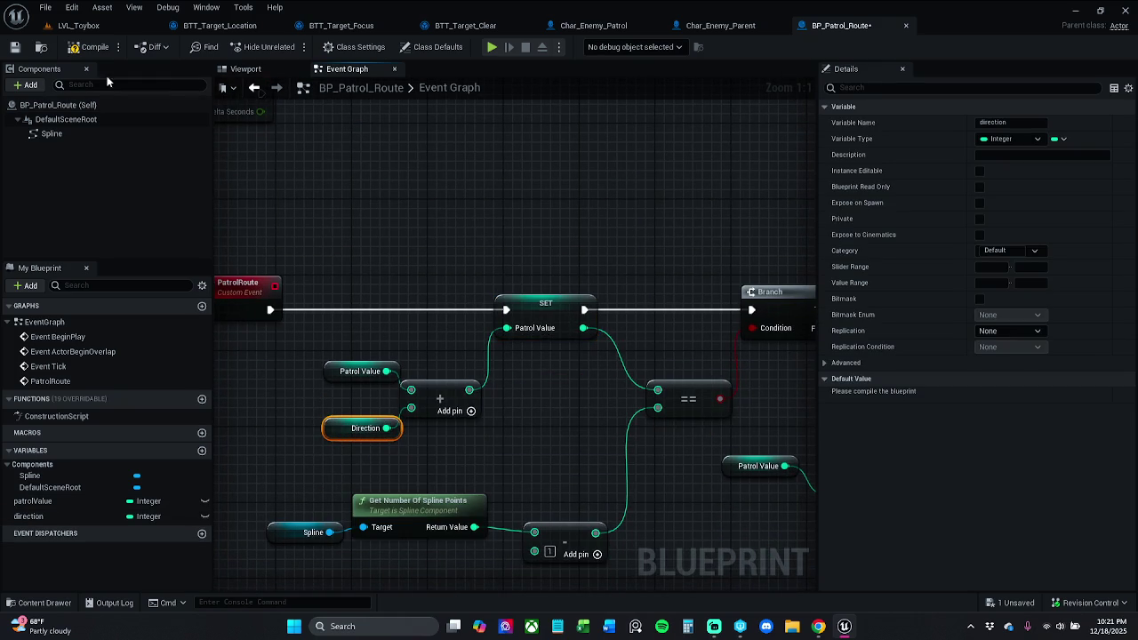
pyautogui.click(89, 46)
pyautogui.click(15, 46)
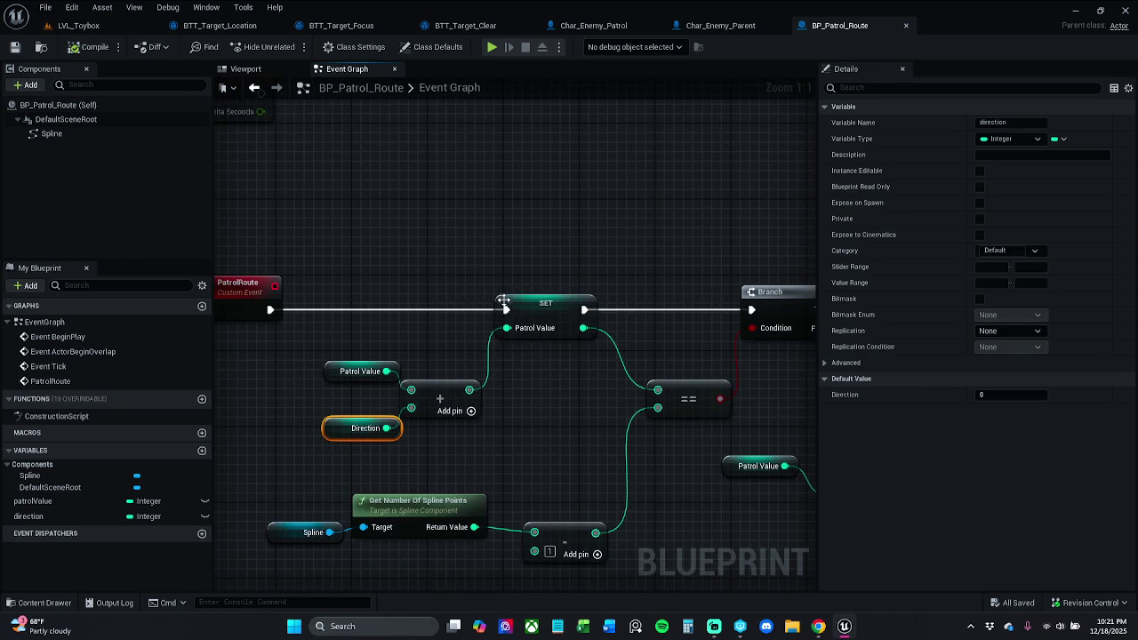
# Rearrange the Spline node and the spline-count and subtract nodes.
pyautogui.scroll(-5, 493, 324)
pyautogui.scroll(4, 480, 356)
pyautogui.moveTo(452, 363); pyautogui.dragTo(600, 362)
pyautogui.moveTo(296, 361); pyautogui.dragTo(555, 513)
pyautogui.click(517, 540)
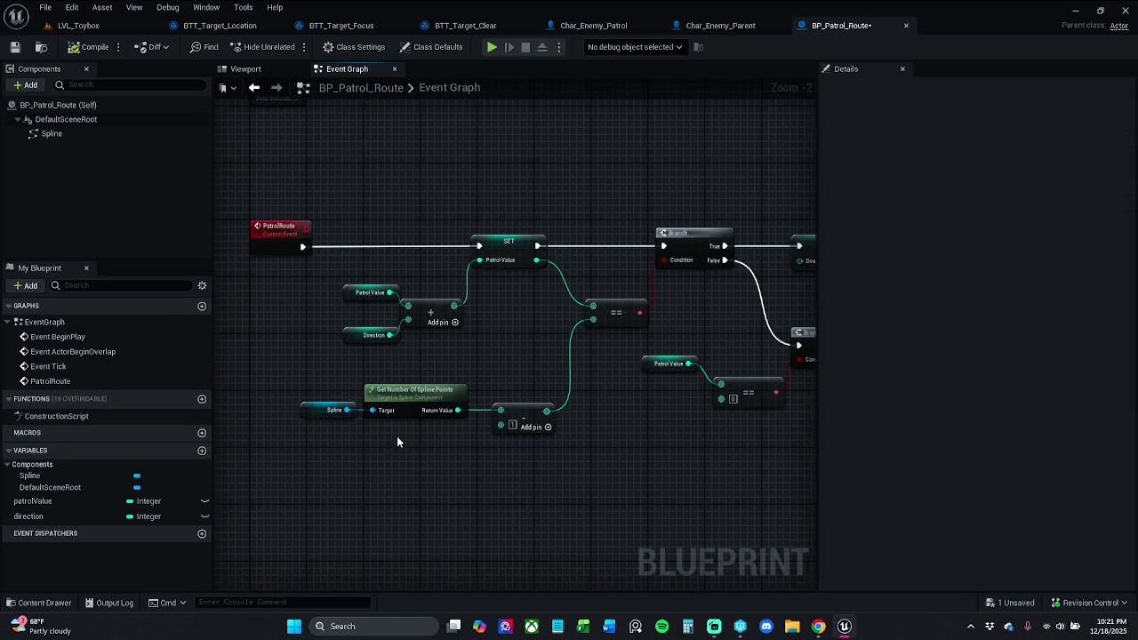
pyautogui.click(327, 409)
pyautogui.moveTo(327, 409)
pyautogui.mouseDown()
pyautogui.moveTo(313, 407)
pyautogui.moveTo(490, 478)
pyautogui.mouseUp()
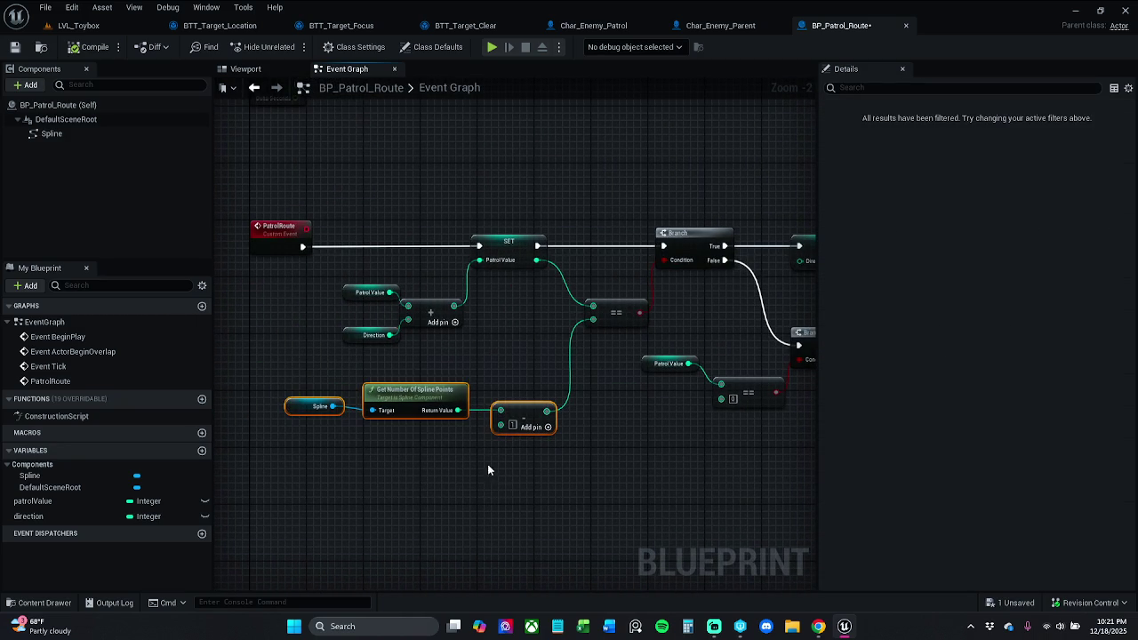
pyautogui.moveTo(412, 379); pyautogui.dragTo(558, 450)
pyautogui.moveTo(443, 378)
pyautogui.mouseDown()
pyautogui.moveTo(465, 399)
pyautogui.moveTo(445, 392)
pyautogui.mouseUp()
pyautogui.click(496, 363)
pyautogui.moveTo(507, 437); pyautogui.dragTo(515, 453)
# Fine-tune the positions of the Spline, spline-count and subtract nodes.
pyautogui.moveTo(248, 362); pyautogui.dragTo(545, 495)
pyautogui.moveTo(418, 409); pyautogui.dragTo(439, 402)
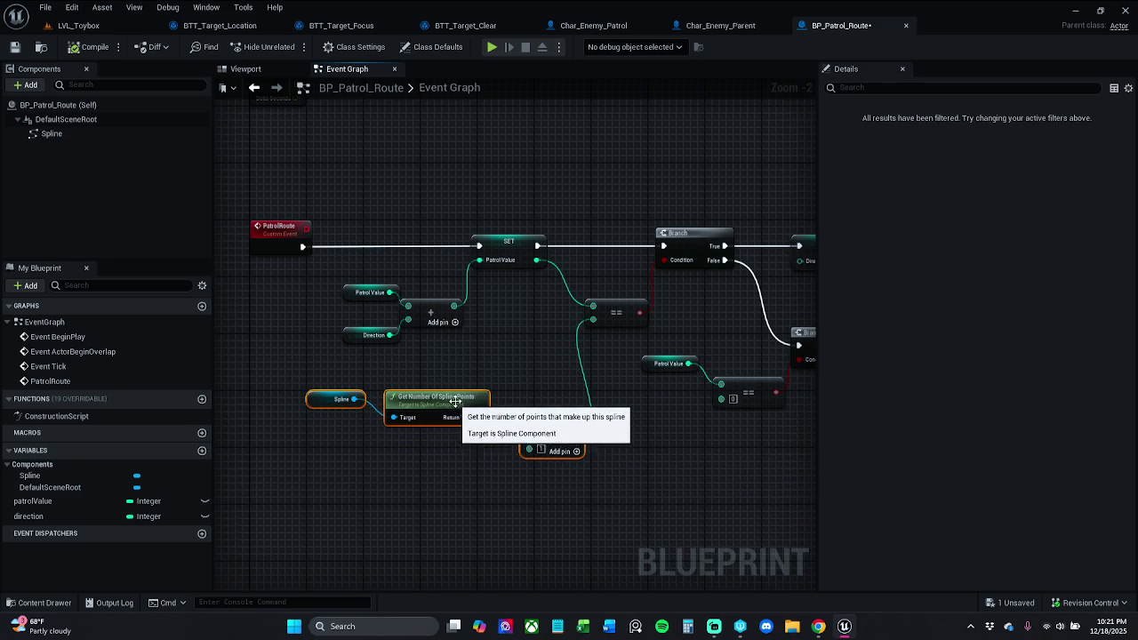
pyautogui.click(480, 354)
pyautogui.moveTo(552, 435); pyautogui.dragTo(543, 430)
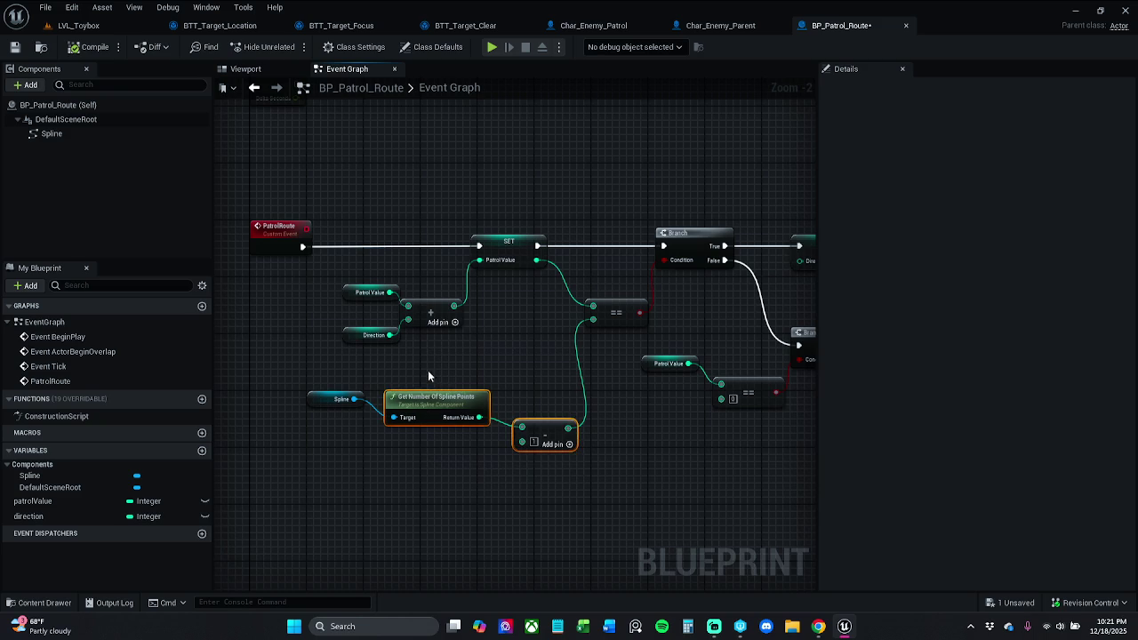
pyautogui.moveTo(465, 395); pyautogui.dragTo(458, 402)
pyautogui.moveTo(546, 441); pyautogui.dragTo(539, 449)
pyautogui.click(532, 371)
pyautogui.moveTo(334, 382); pyautogui.dragTo(511, 485)
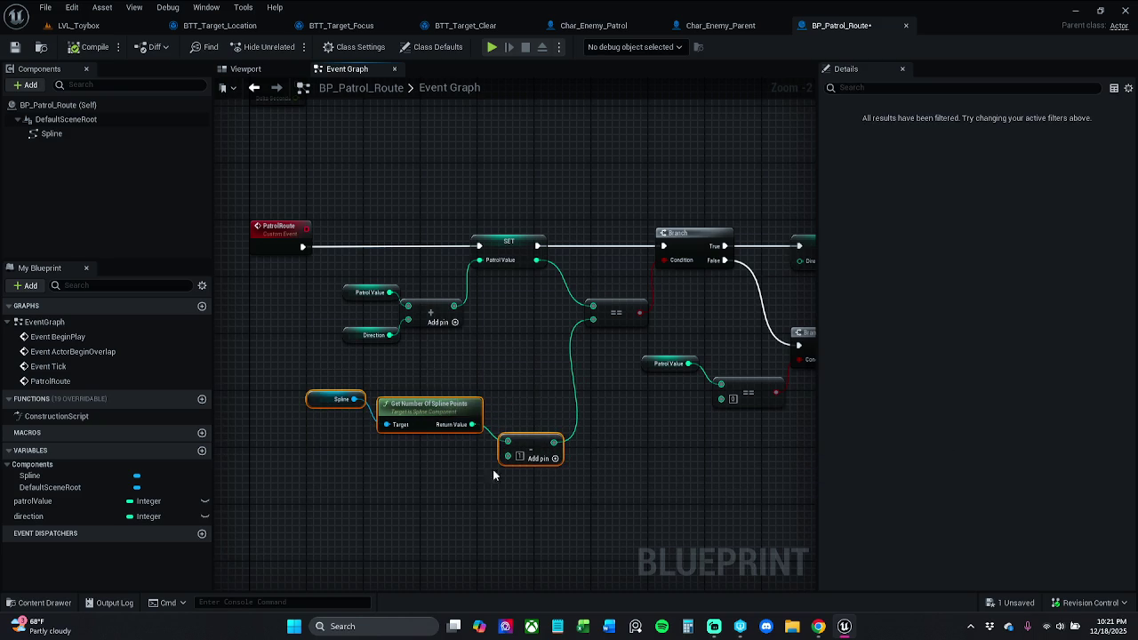
pyautogui.moveTo(466, 413)
pyautogui.mouseDown()
pyautogui.moveTo(472, 392)
pyautogui.moveTo(479, 400)
pyautogui.mouseUp()
pyautogui.click(374, 351)
# Line up the Patrol Value, Direction and Add nodes with the PatrolRoute event chain.
pyautogui.moveTo(353, 373)
pyautogui.mouseDown()
pyautogui.moveTo(452, 290)
pyautogui.moveTo(437, 309)
pyautogui.mouseUp()
pyautogui.moveTo(265, 233)
pyautogui.mouseDown()
pyautogui.moveTo(380, 248)
pyautogui.moveTo(367, 247)
pyautogui.mouseUp()
pyautogui.moveTo(272, 179)
pyautogui.mouseDown()
pyautogui.moveTo(694, 444)
pyautogui.moveTo(893, 545)
pyautogui.mouseUp()
pyautogui.moveTo(512, 271)
pyautogui.mouseDown()
pyautogui.moveTo(396, 263)
pyautogui.moveTo(399, 465)
pyautogui.mouseUp()
# Delete the disabled BeginPlay, ActorBeginOverlap and Tick event nodes.
pyautogui.moveTo(377, 417); pyautogui.dragTo(510, 151)
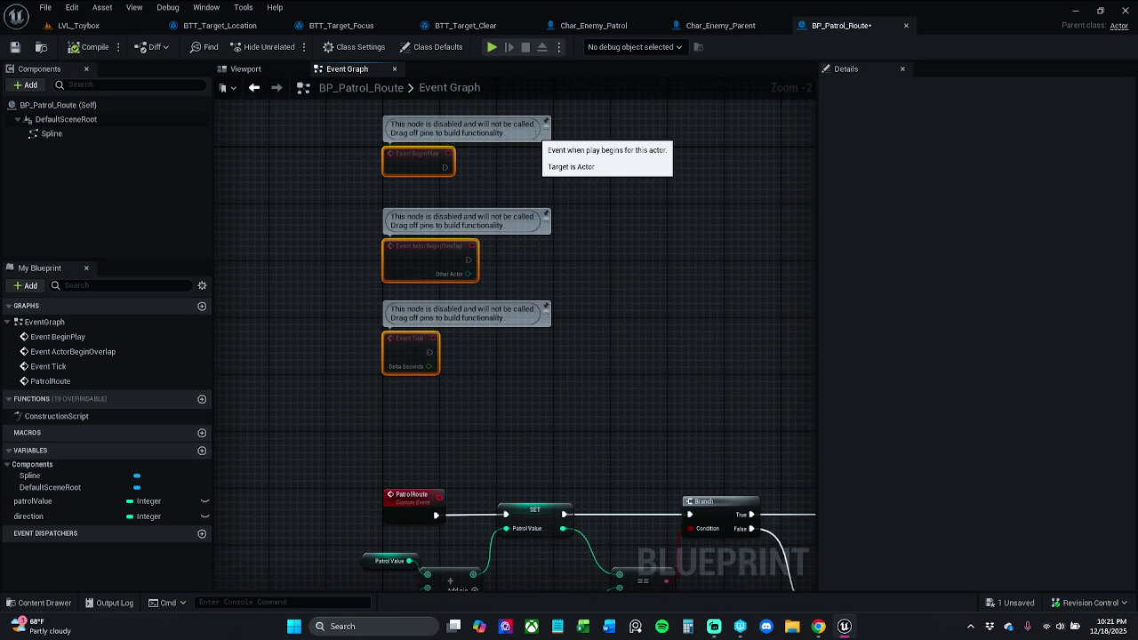
pyautogui.press('Delete')
pyautogui.moveTo(462, 451); pyautogui.dragTo(371, 289)
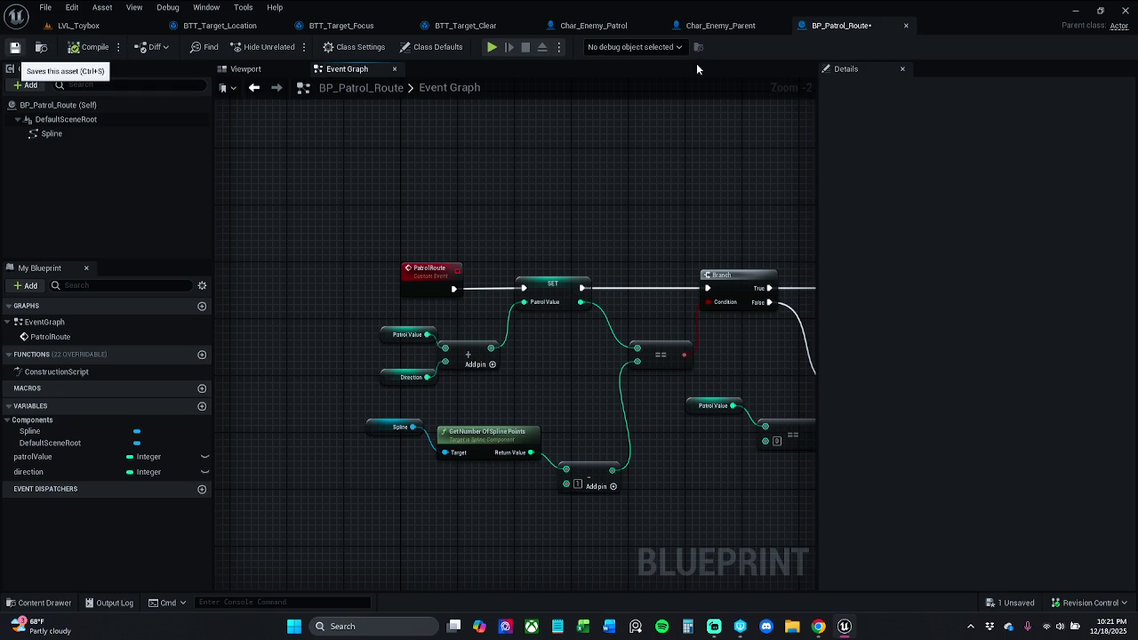
# Save BP_Patrol_Route and close the Char_Enemy_Patrol editor.
pyautogui.hotkey('ctrl', 's')
pyautogui.click(621, 26)
pyautogui.click(654, 25)
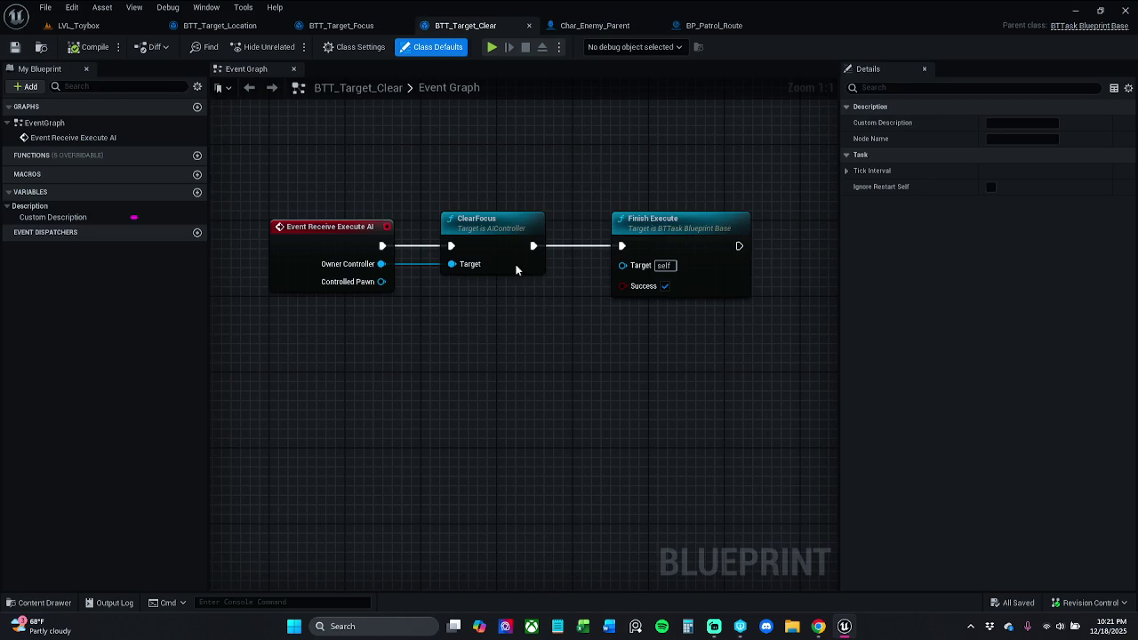
# Force-delete the Char_Enemy_Patrol asset from the Enemy folder despite its references.
pyautogui.click(40, 602)
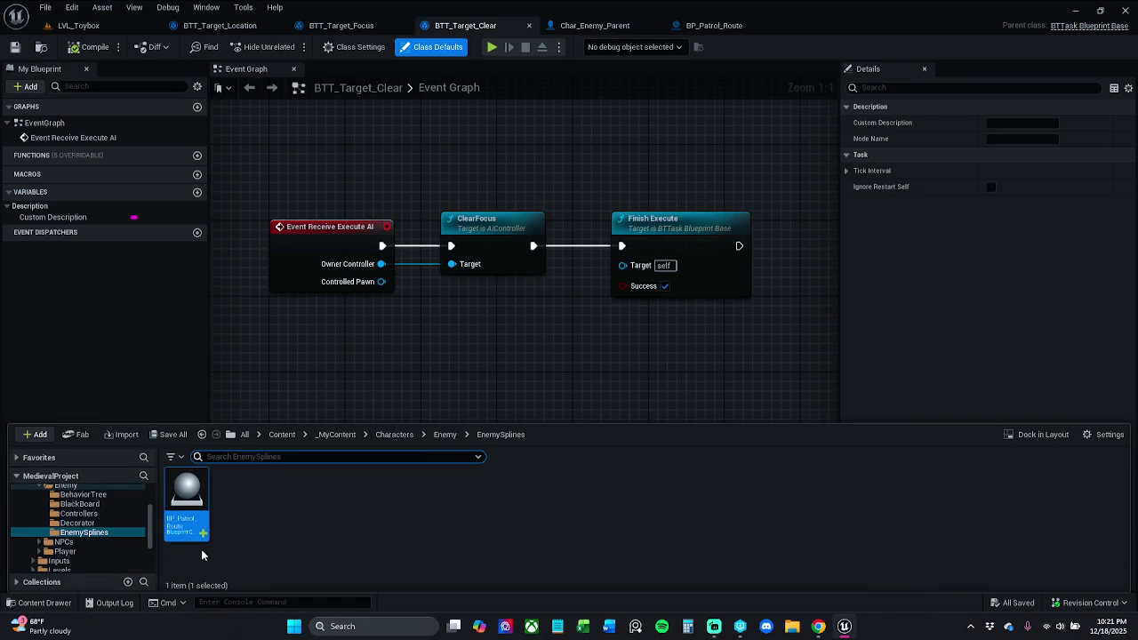
pyautogui.click(443, 435)
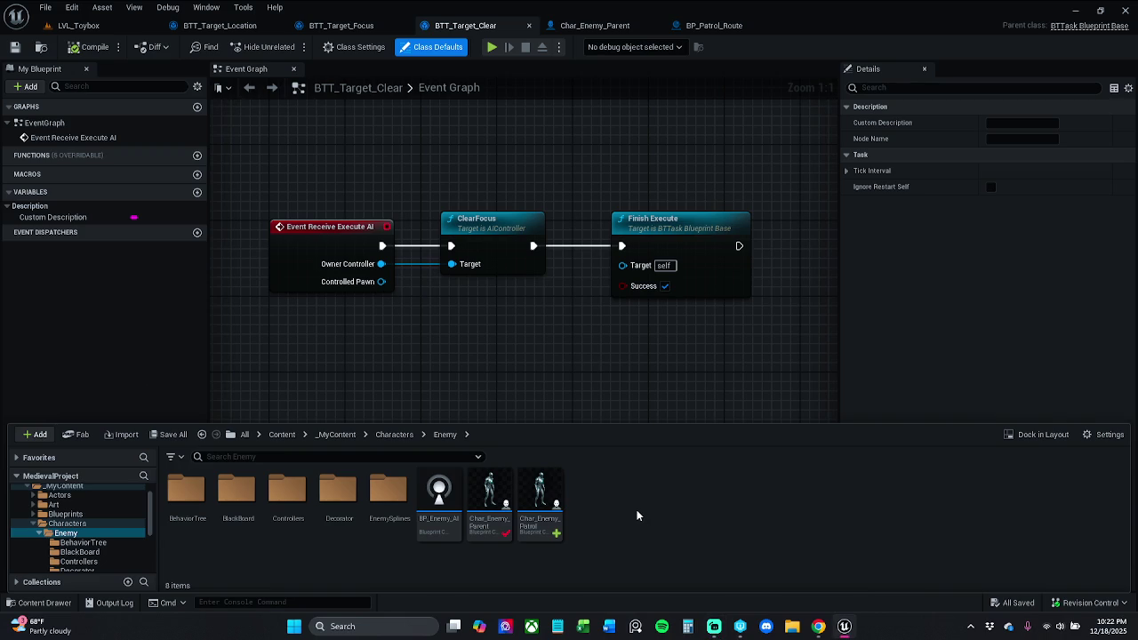
pyautogui.click(544, 497)
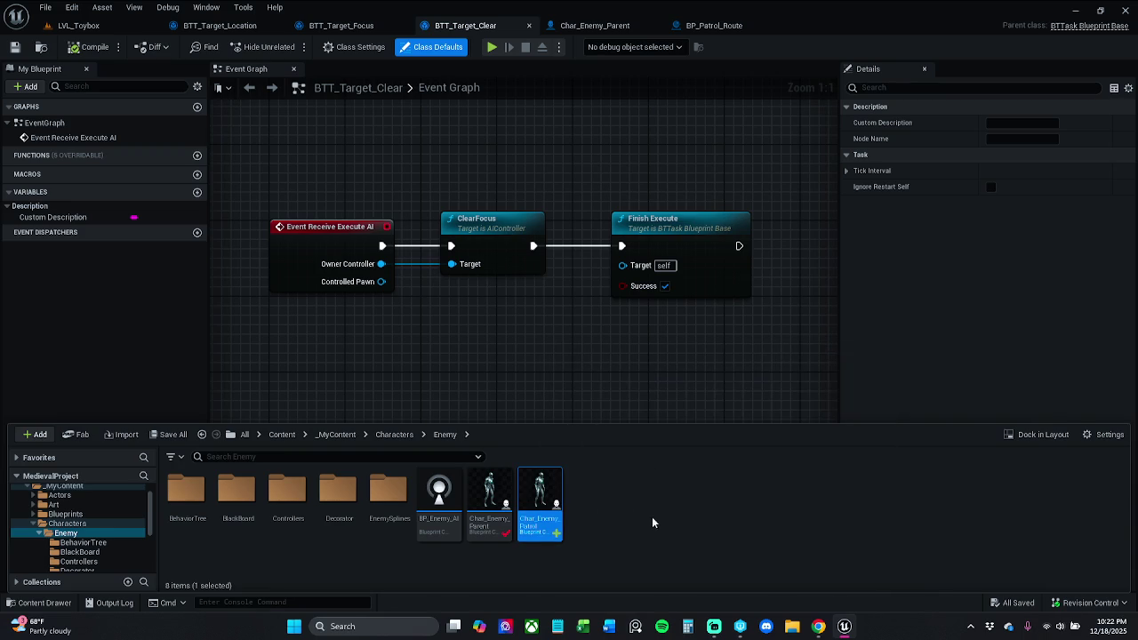
pyautogui.rightClick(556, 519)
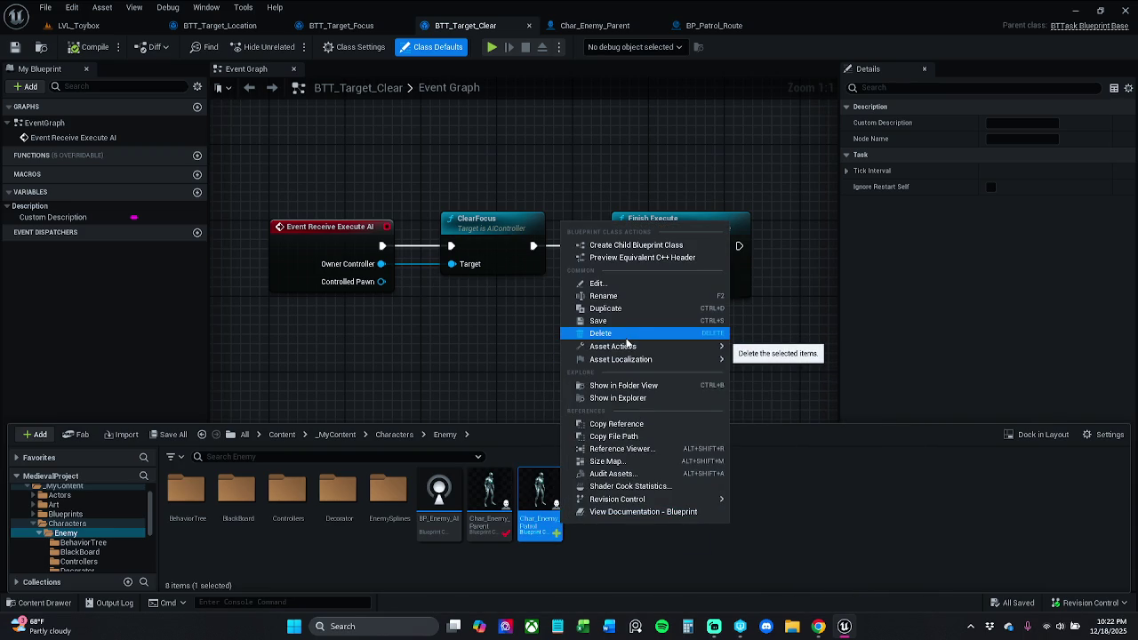
pyautogui.click(627, 340)
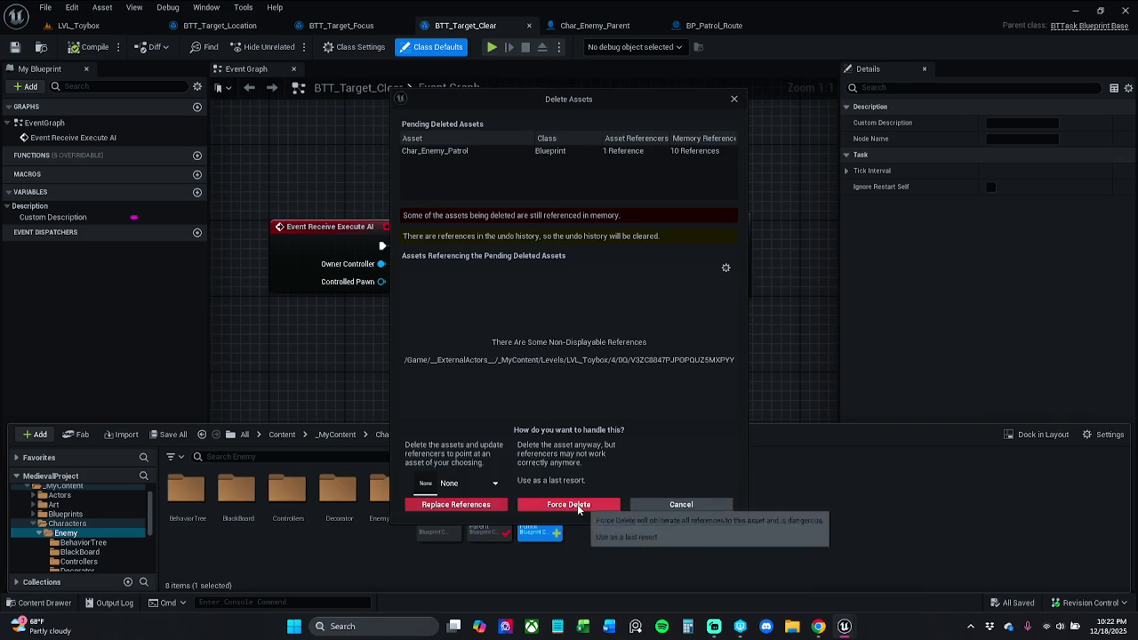
pyautogui.click(581, 504)
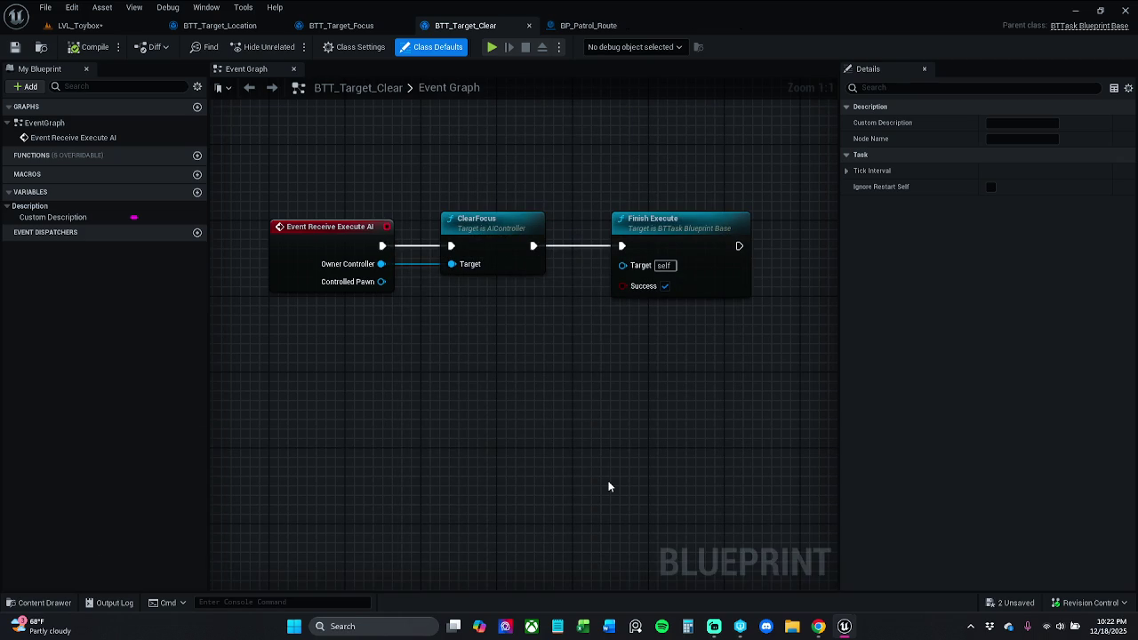
pyautogui.click(612, 25)
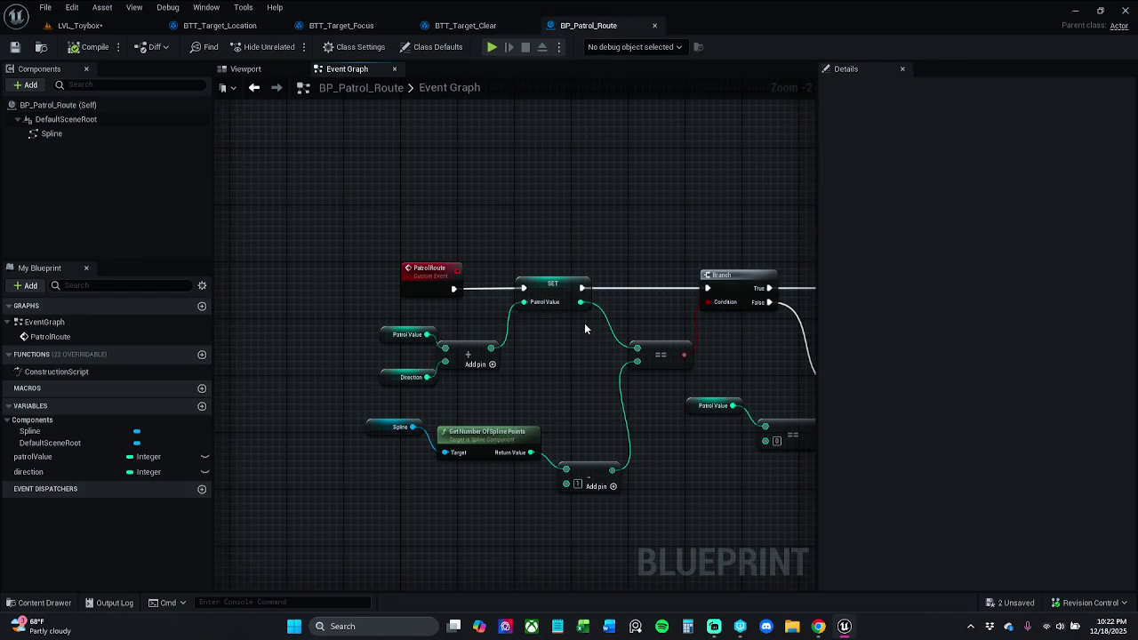
# Reposition the Patrol Value, Direction, Add and spline nodes in BP_Patrol_Route.
pyautogui.moveTo(585, 328); pyautogui.dragTo(520, 328)
pyautogui.scroll(-1, 514, 338)
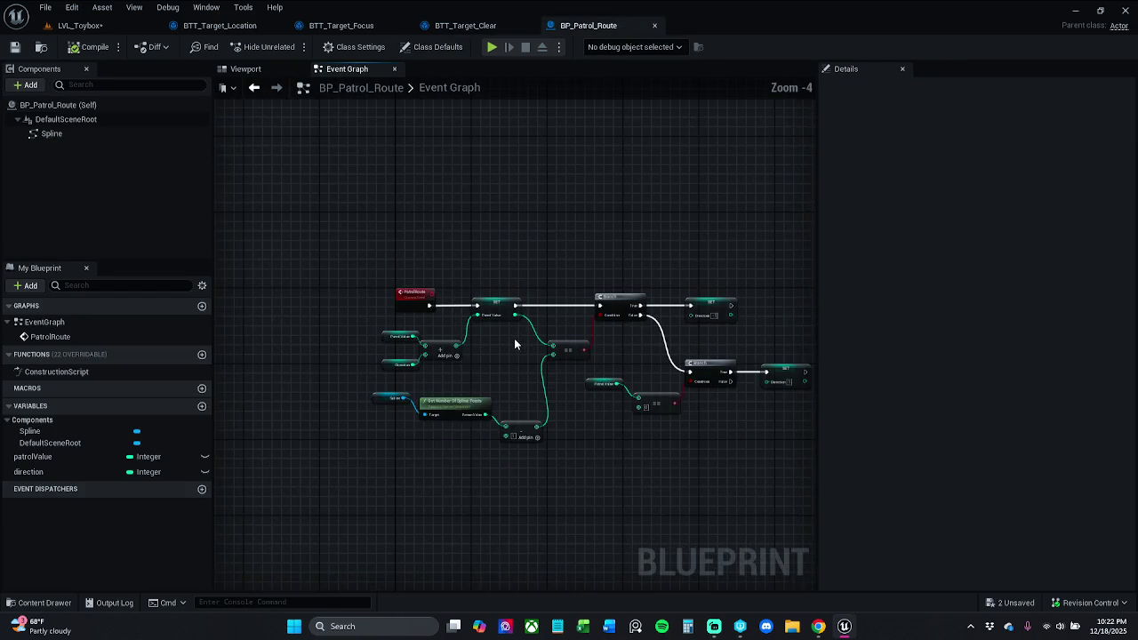
pyautogui.moveTo(441, 381)
pyautogui.mouseDown()
pyautogui.moveTo(441, 362)
pyautogui.moveTo(464, 362)
pyautogui.mouseUp()
pyautogui.moveTo(273, 310)
pyautogui.mouseDown()
pyautogui.moveTo(391, 385)
pyautogui.moveTo(366, 373)
pyautogui.mouseUp()
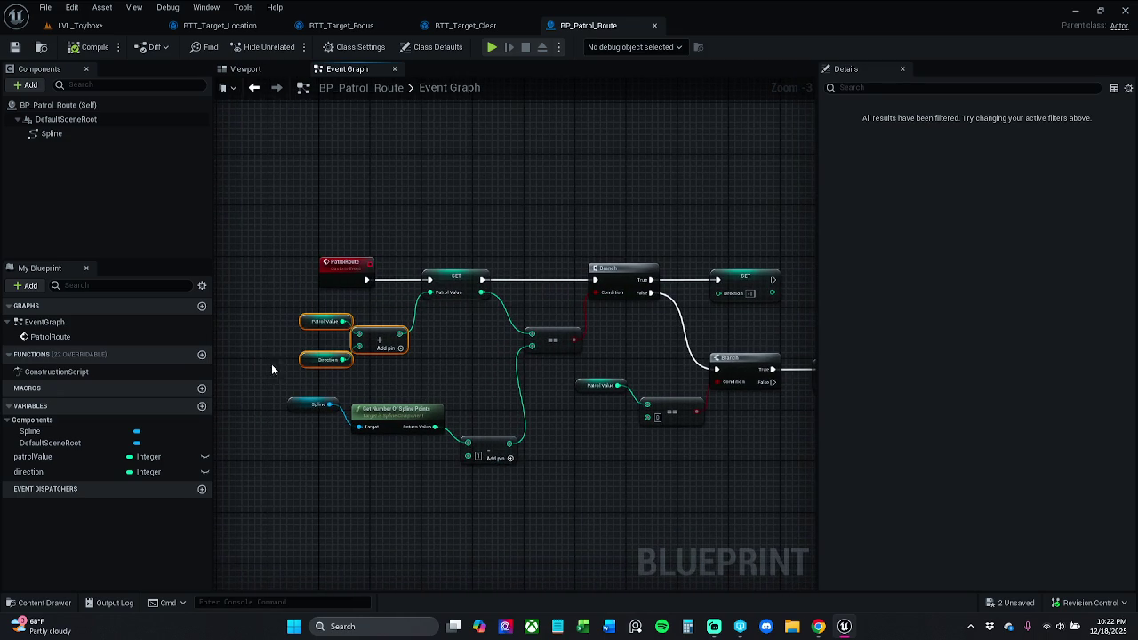
pyautogui.moveTo(272, 312)
pyautogui.mouseDown()
pyautogui.moveTo(496, 494)
pyautogui.moveTo(469, 513)
pyautogui.moveTo(496, 521)
pyautogui.mouseUp()
pyautogui.moveTo(483, 451)
pyautogui.mouseDown()
pyautogui.moveTo(476, 425)
pyautogui.moveTo(520, 423)
pyautogui.moveTo(481, 432)
pyautogui.moveTo(502, 439)
pyautogui.moveTo(488, 432)
pyautogui.mouseUp()
pyautogui.click(502, 439)
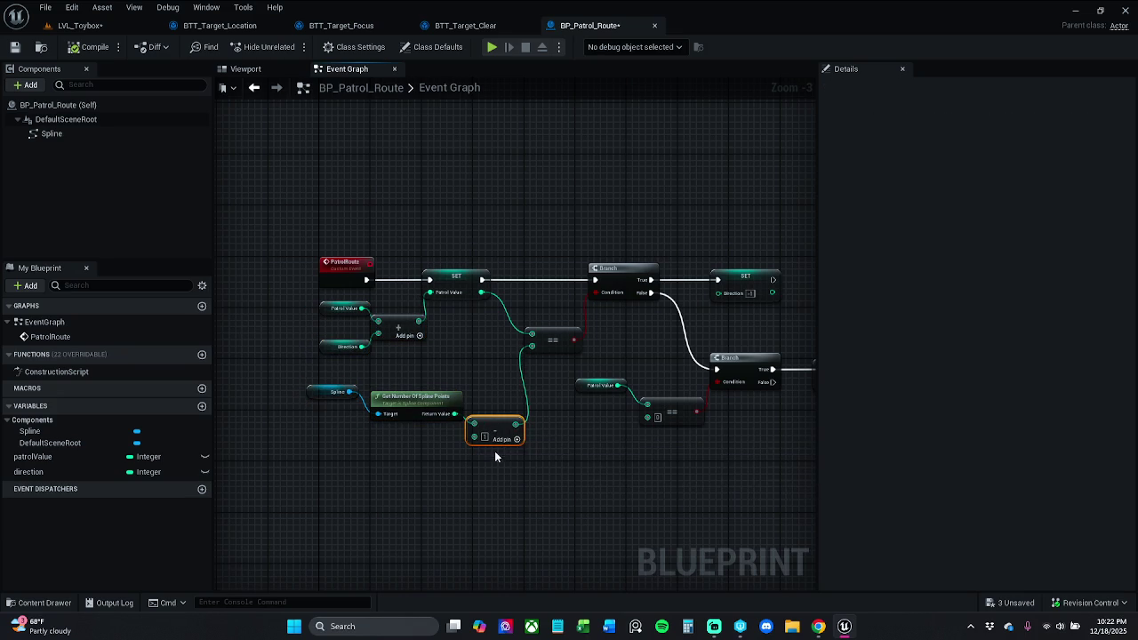
pyautogui.click(404, 402)
pyautogui.keyDown('ctrl'); pyautogui.click(330, 392); pyautogui.keyUp('ctrl')
pyautogui.moveTo(413, 399); pyautogui.dragTo(403, 389)
pyautogui.click(302, 394)
pyautogui.moveTo(302, 394); pyautogui.dragTo(302, 407)
# Settle the Spline, spline-count and subtract nodes into place and save the blueprint.
pyautogui.moveTo(305, 348); pyautogui.dragTo(435, 482)
pyautogui.moveTo(298, 376); pyautogui.dragTo(524, 448)
pyautogui.moveTo(314, 376)
pyautogui.mouseDown()
pyautogui.moveTo(364, 428)
pyautogui.moveTo(425, 409)
pyautogui.mouseUp()
pyautogui.click(464, 375)
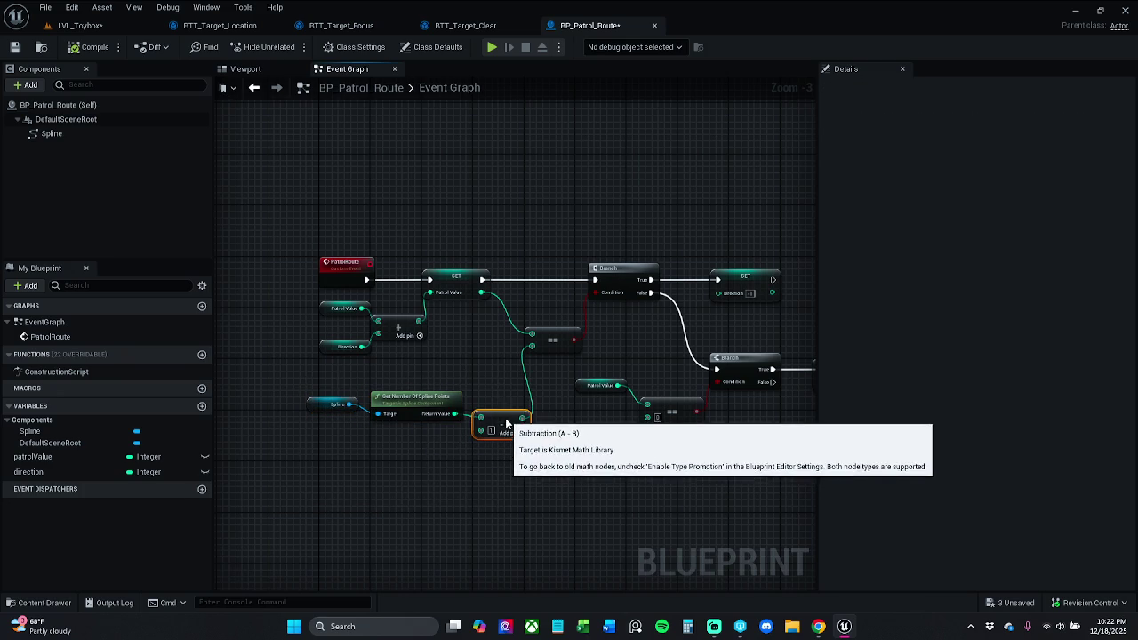
pyautogui.moveTo(361, 389); pyautogui.dragTo(532, 484)
pyautogui.moveTo(320, 379); pyautogui.dragTo(494, 479)
pyautogui.moveTo(480, 430)
pyautogui.mouseDown()
pyautogui.moveTo(511, 420)
pyautogui.moveTo(482, 391)
pyautogui.moveTo(495, 399)
pyautogui.mouseUp()
pyautogui.click(491, 412)
pyautogui.click(486, 375)
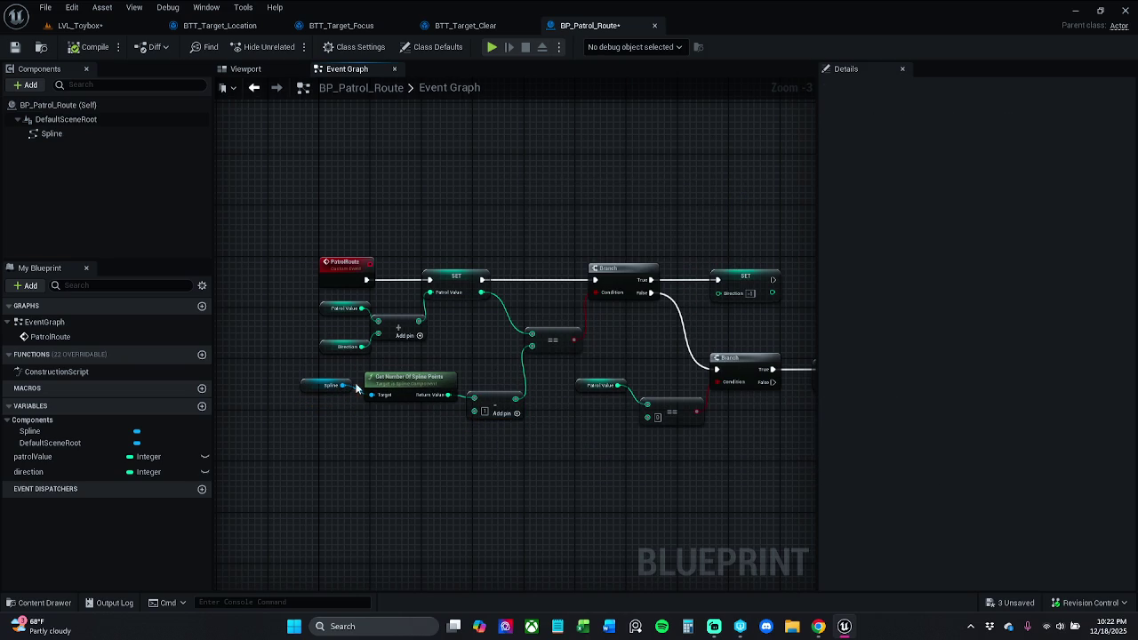
pyautogui.click(16, 47)
pyautogui.click(90, 31)
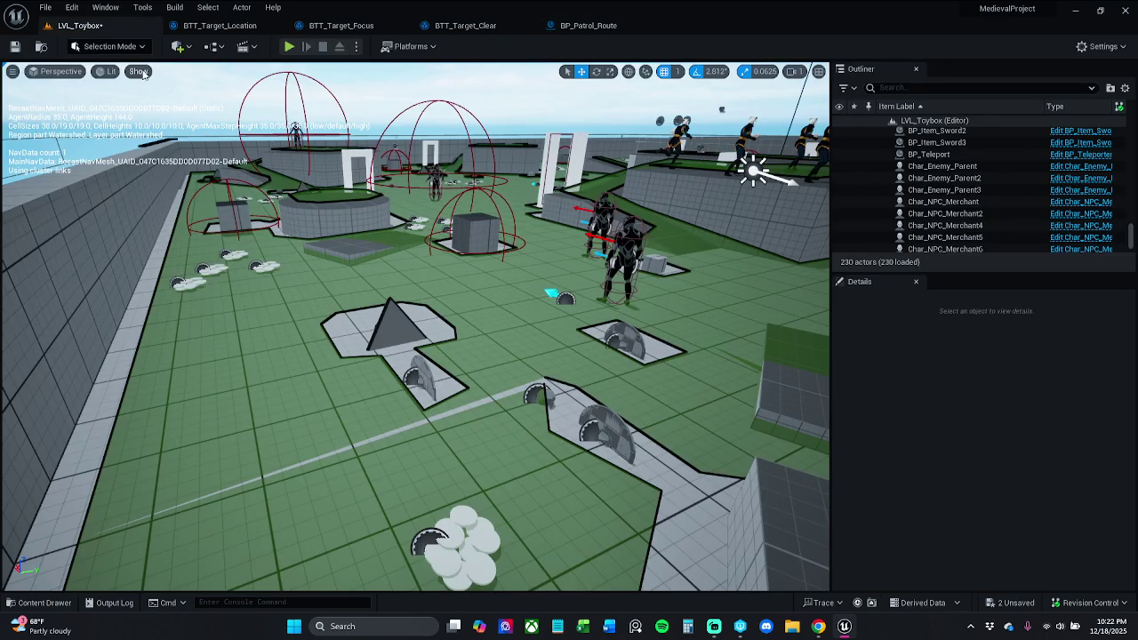
# Save LVL_Toybox, checking the level out, then return to BP_Patrol_Route.
pyautogui.hotkey('ctrl', 's')
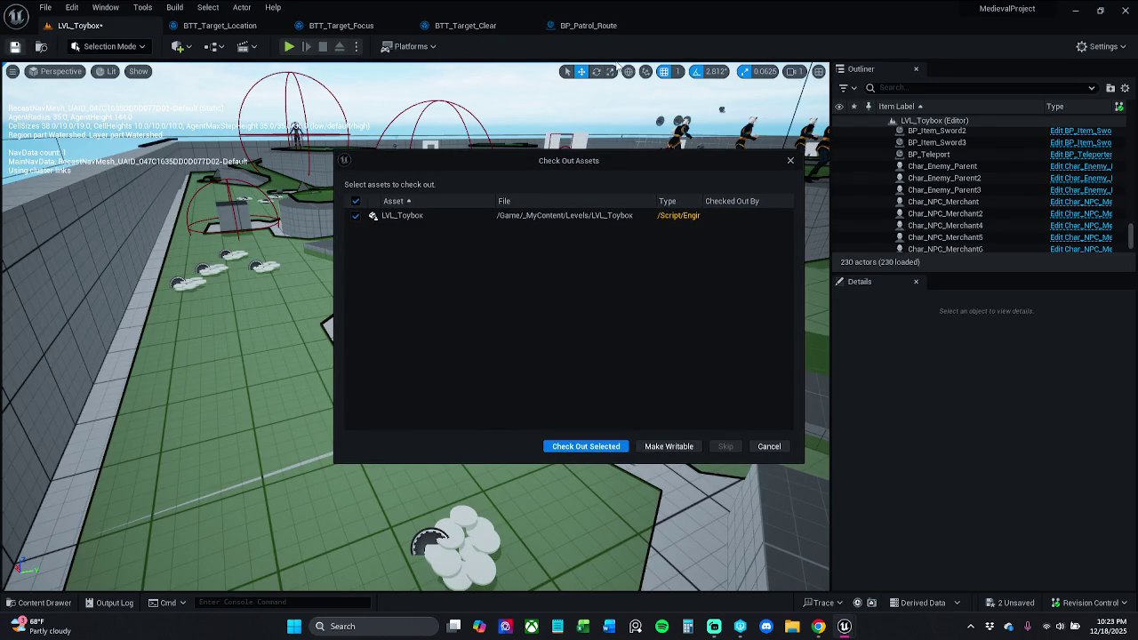
pyautogui.click(614, 447)
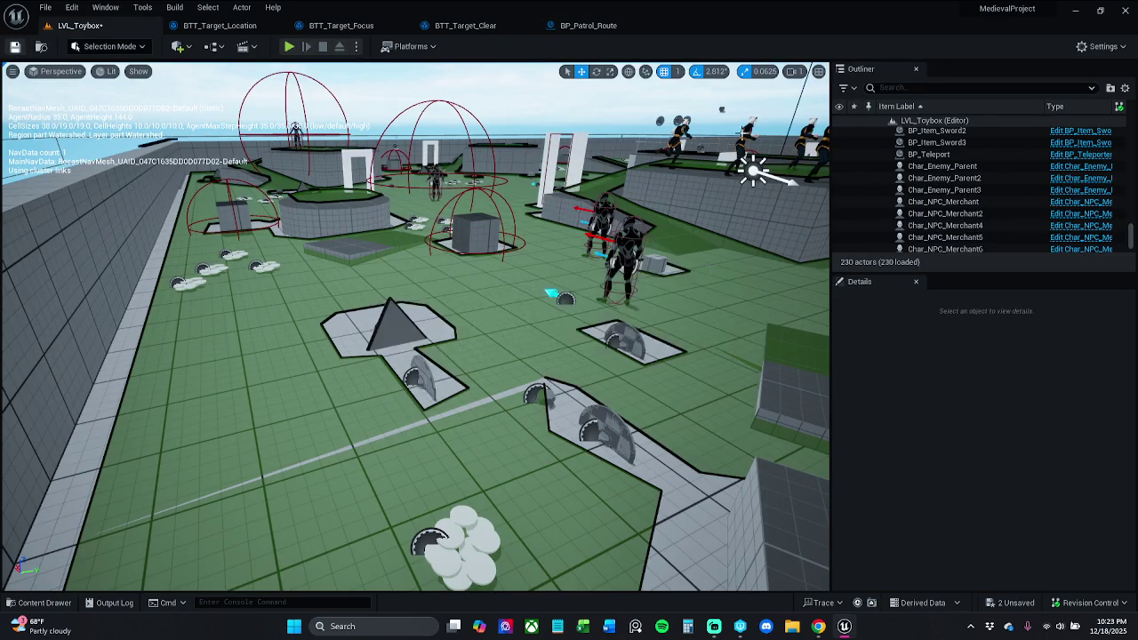
pyautogui.click(598, 25)
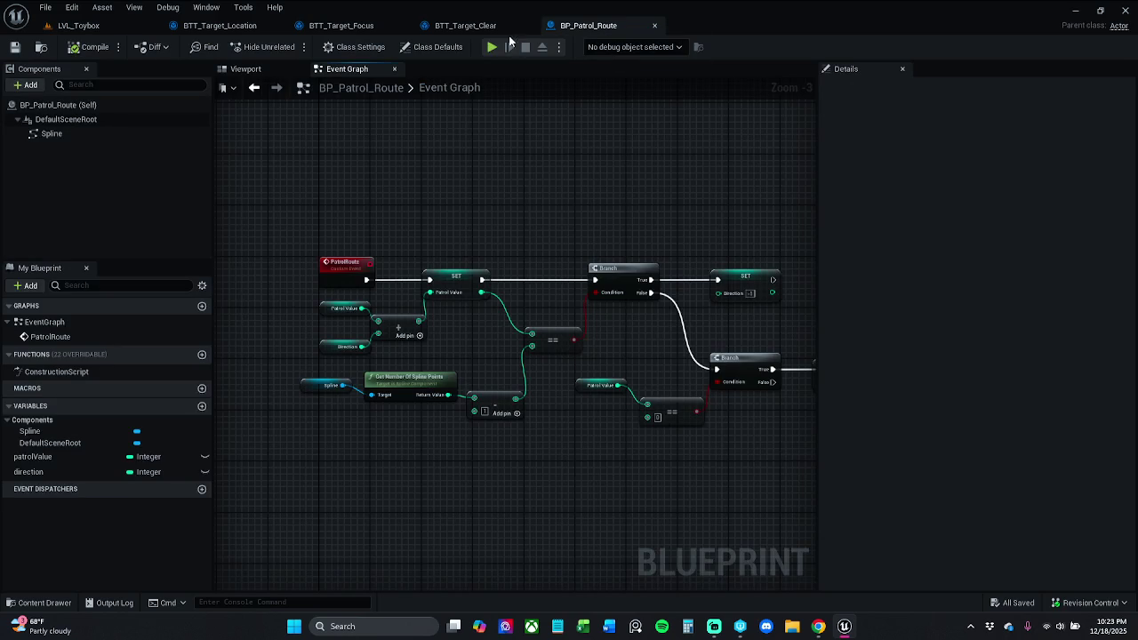
pyautogui.click(40, 602)
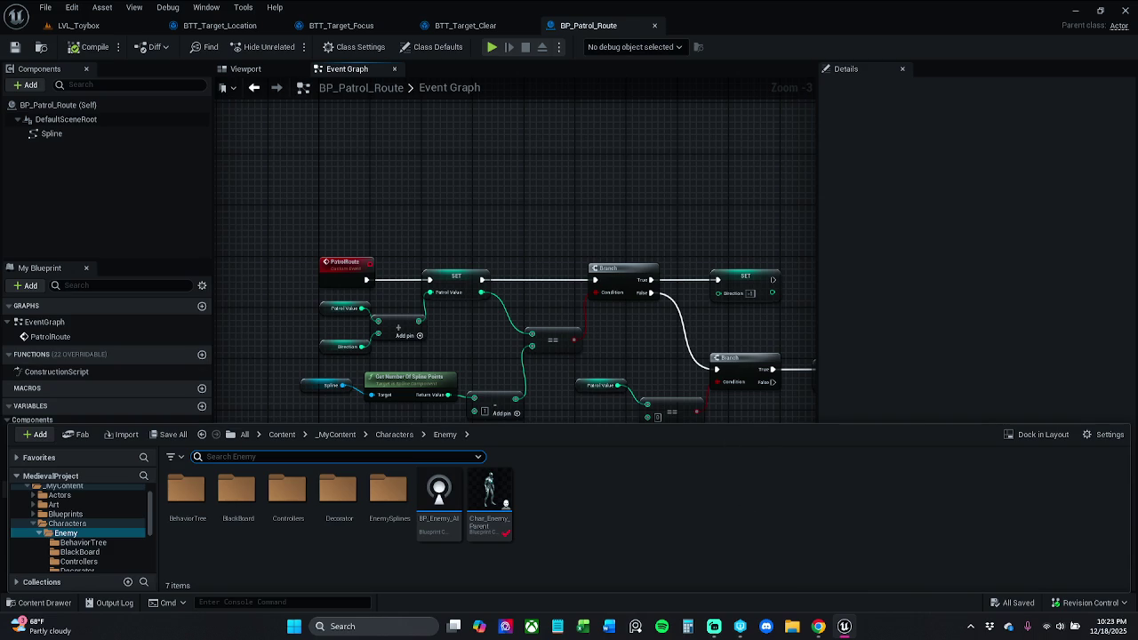
# Select the Patrol Value getter to show the Integer patrolValue variable, default 0.
pyautogui.moveTo(655, 347); pyautogui.dragTo(520, 325)
pyautogui.scroll(3, 523, 320)
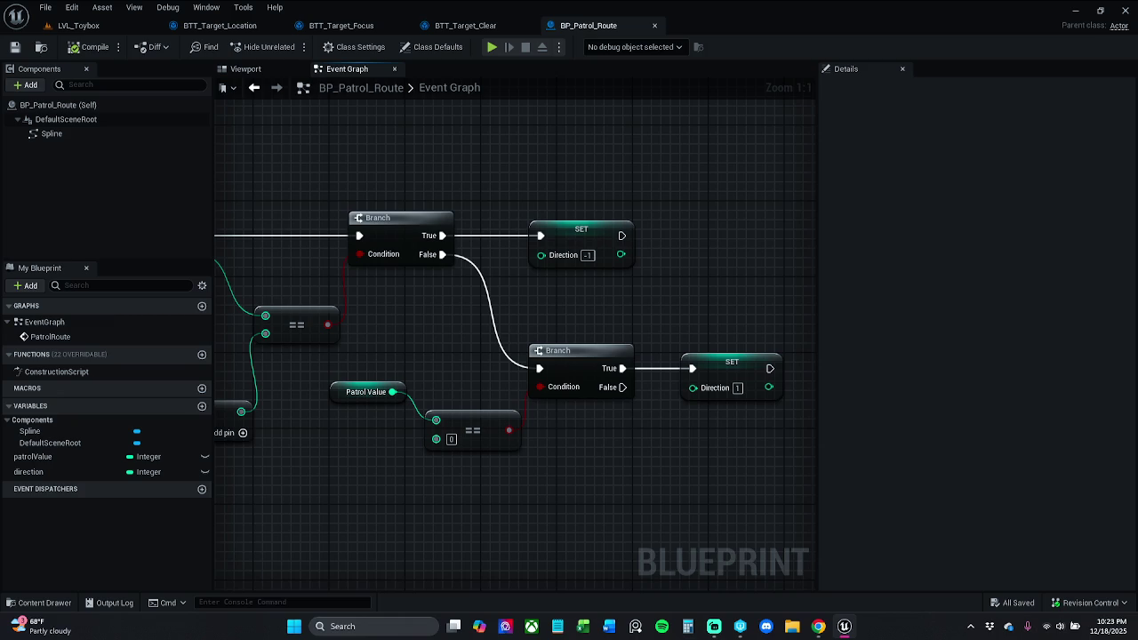
pyautogui.moveTo(457, 339); pyautogui.dragTo(602, 326)
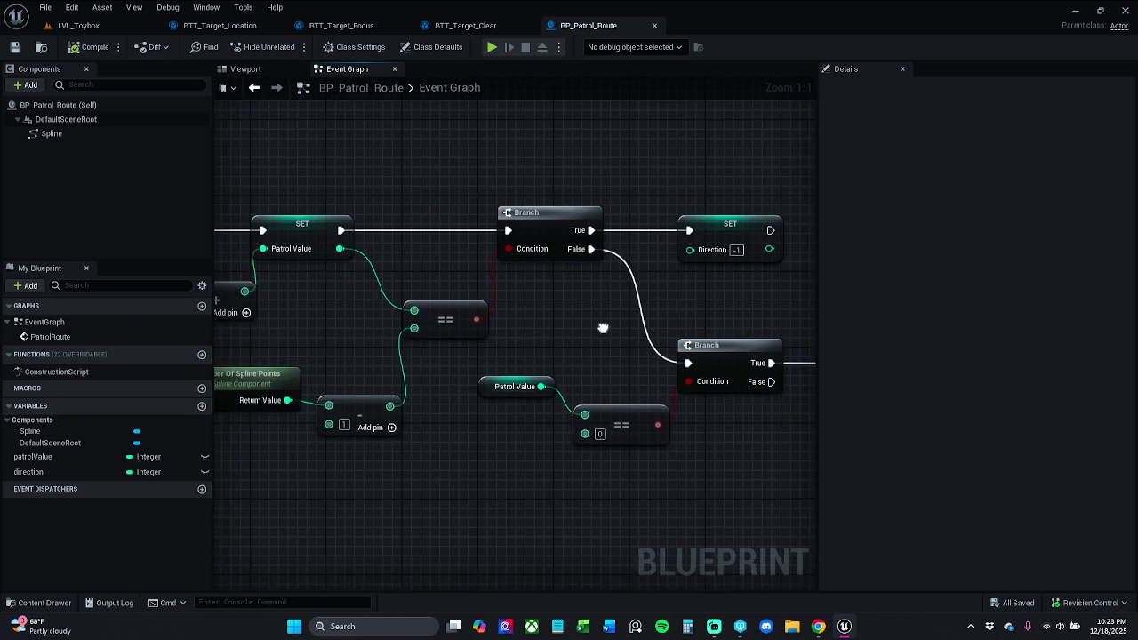
pyautogui.click(511, 379)
pyautogui.moveTo(438, 398); pyautogui.dragTo(594, 402)
pyautogui.moveTo(237, 289); pyautogui.dragTo(294, 334)
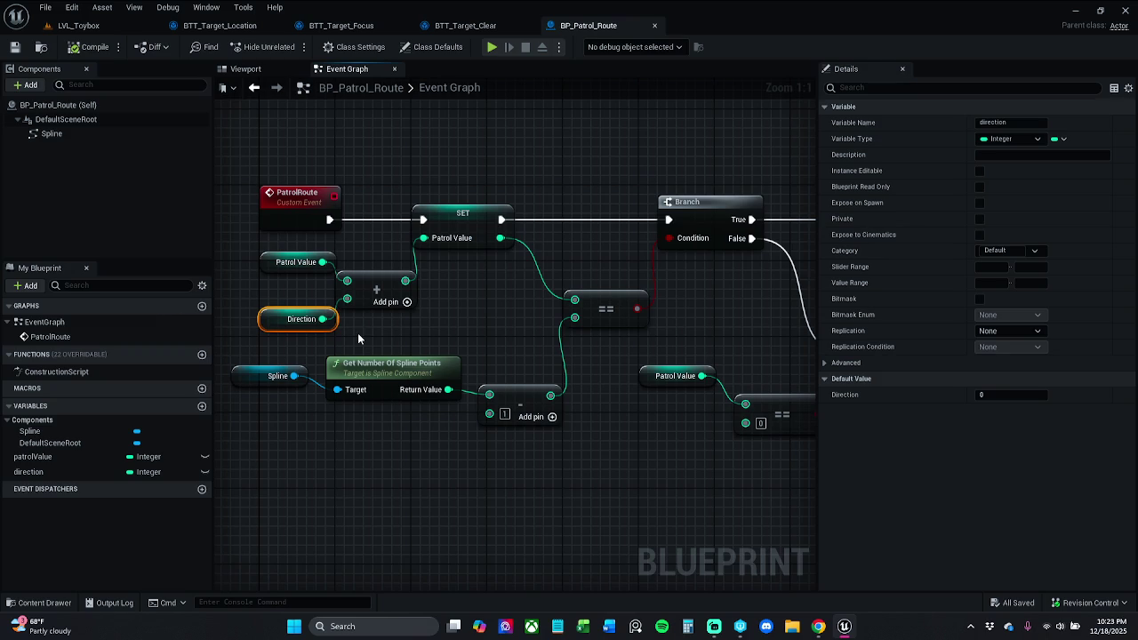
pyautogui.moveTo(247, 286); pyautogui.dragTo(338, 250)
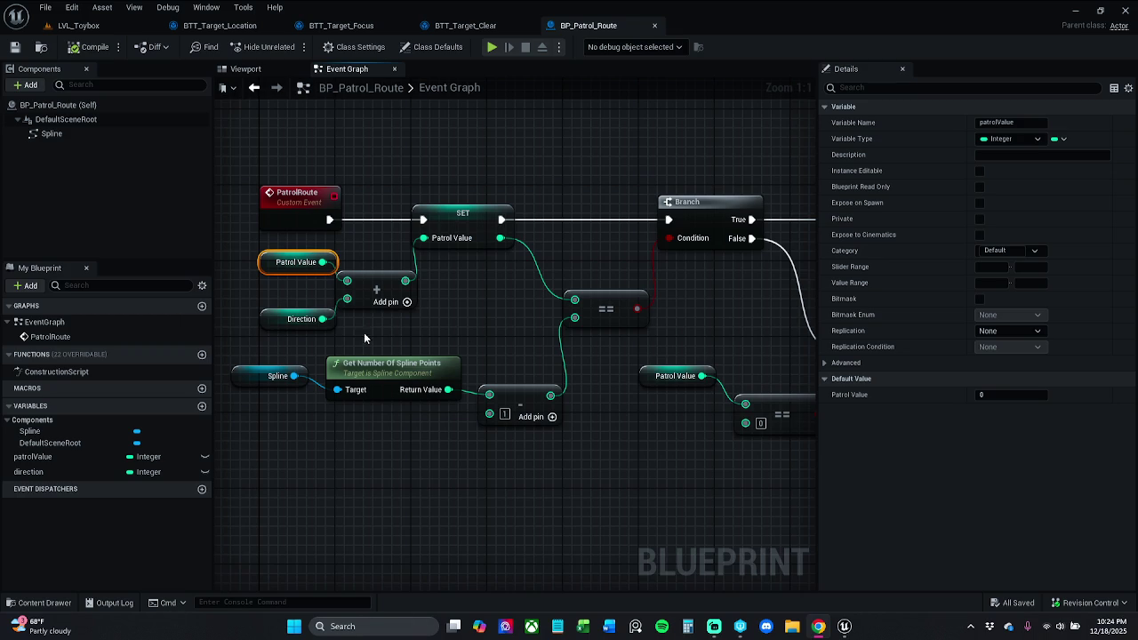
# Review BP_Patrol_Route's Branch and SET Direction logic, save it, and switch to LVL_Toybox.
pyautogui.click(300, 303)
pyautogui.moveTo(614, 322); pyautogui.dragTo(497, 293)
pyautogui.moveTo(533, 353)
pyautogui.mouseDown()
pyautogui.moveTo(484, 360)
pyautogui.moveTo(505, 371)
pyautogui.mouseUp()
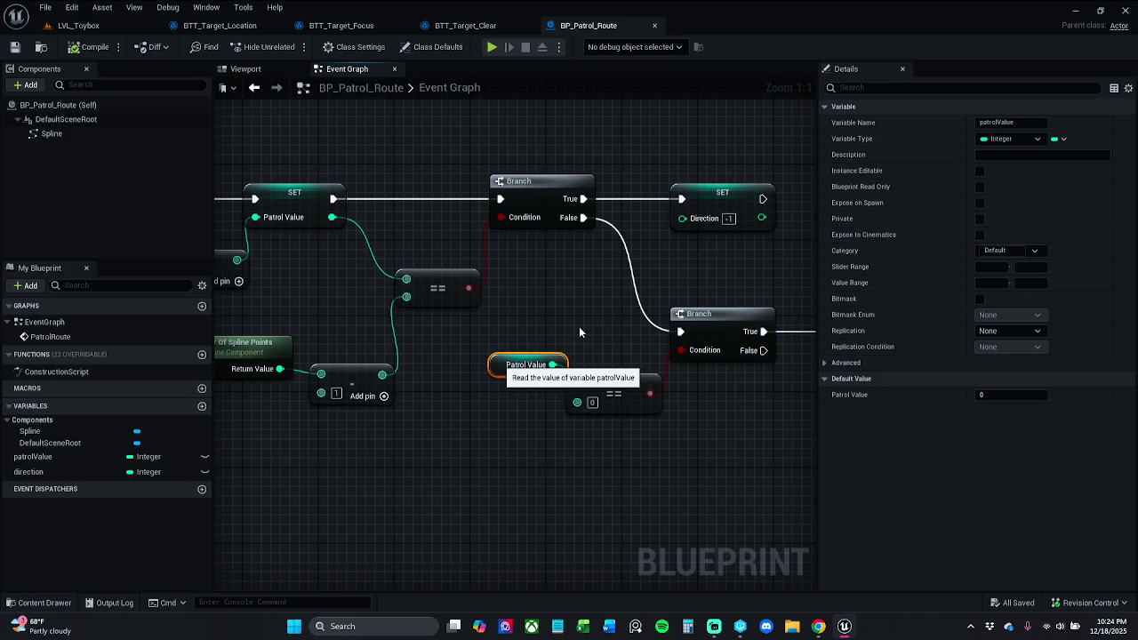
pyautogui.click(579, 328)
pyautogui.moveTo(577, 324); pyautogui.dragTo(670, 320)
pyautogui.moveTo(479, 295); pyautogui.dragTo(574, 282)
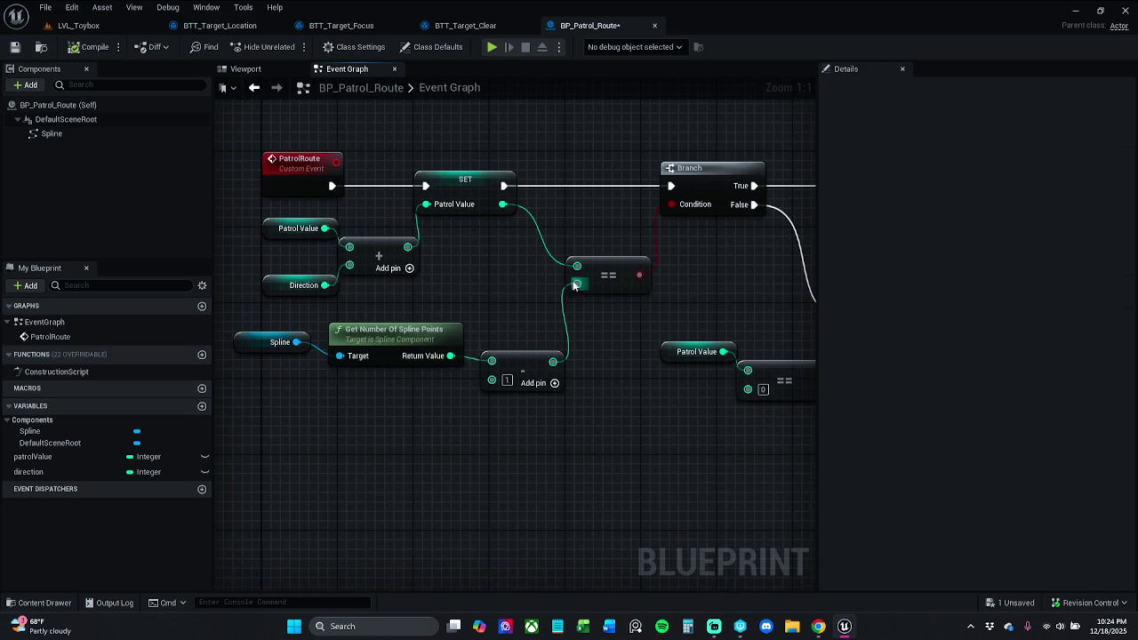
pyautogui.click(15, 47)
pyautogui.click(115, 25)
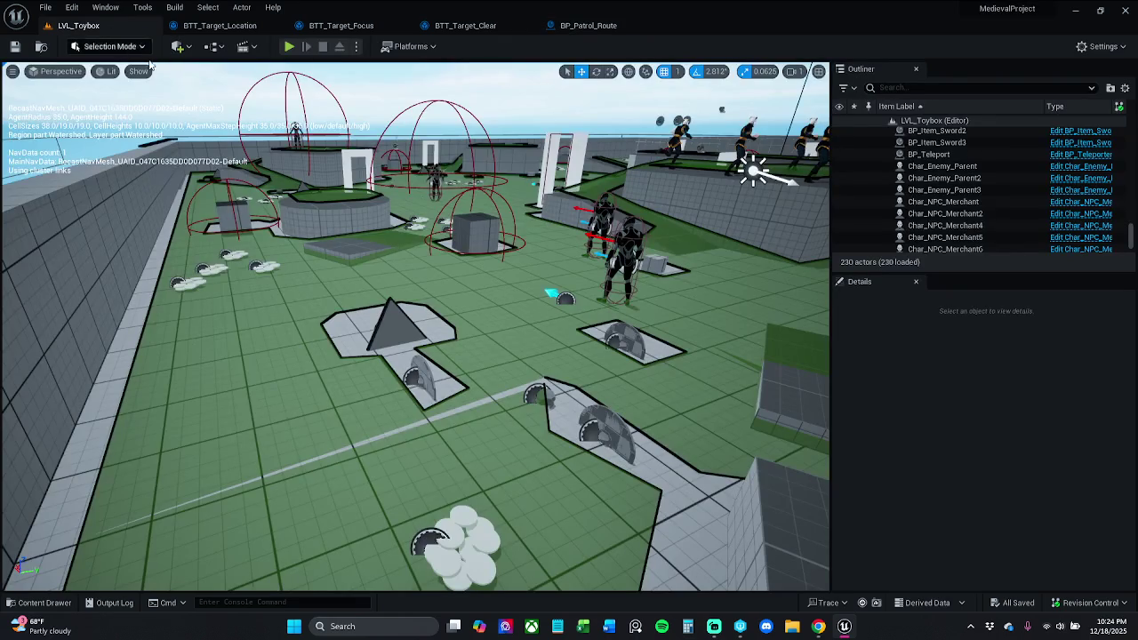
# Playtest LVL_Toybox briefly, then rename the enemy spline folder to EnemySplines.
pyautogui.click(288, 46)
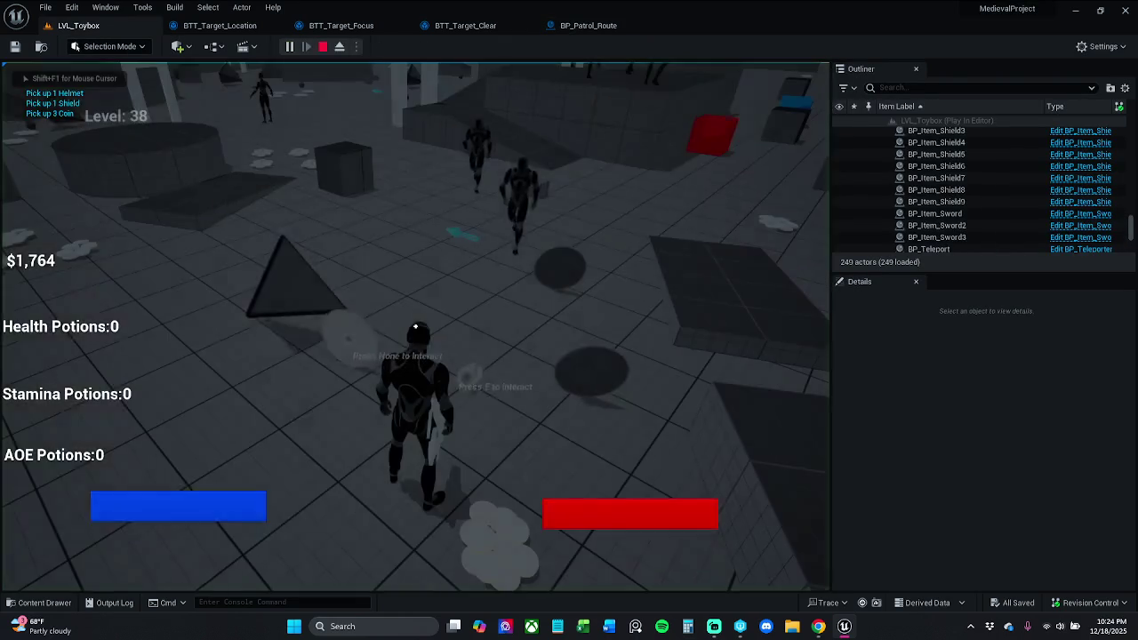
pyautogui.press('Escape')
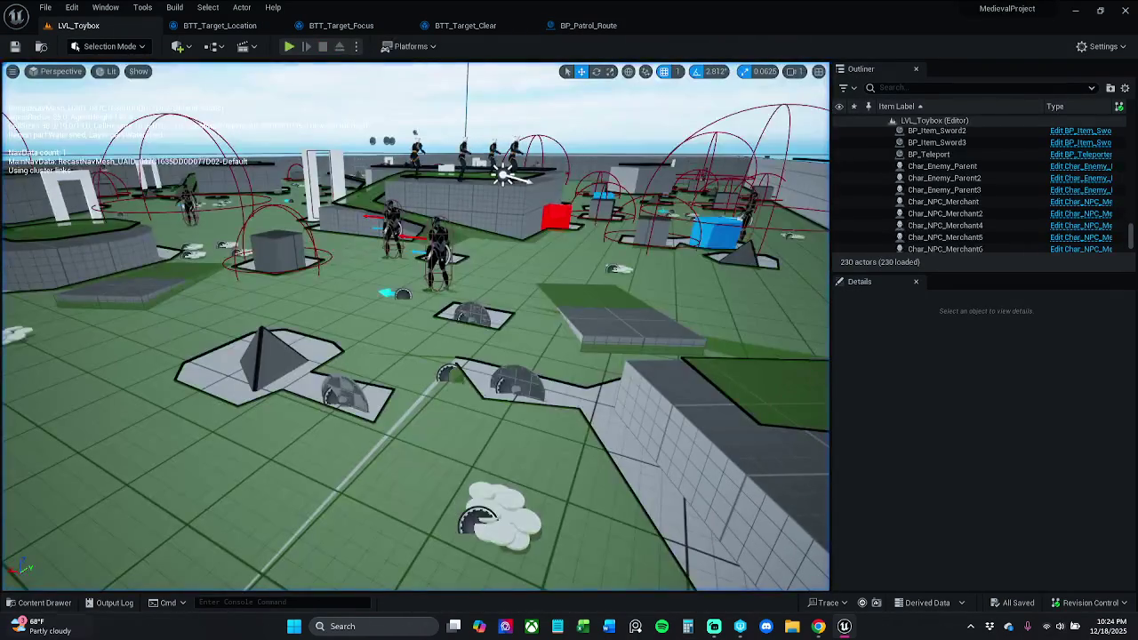
pyautogui.click(40, 602)
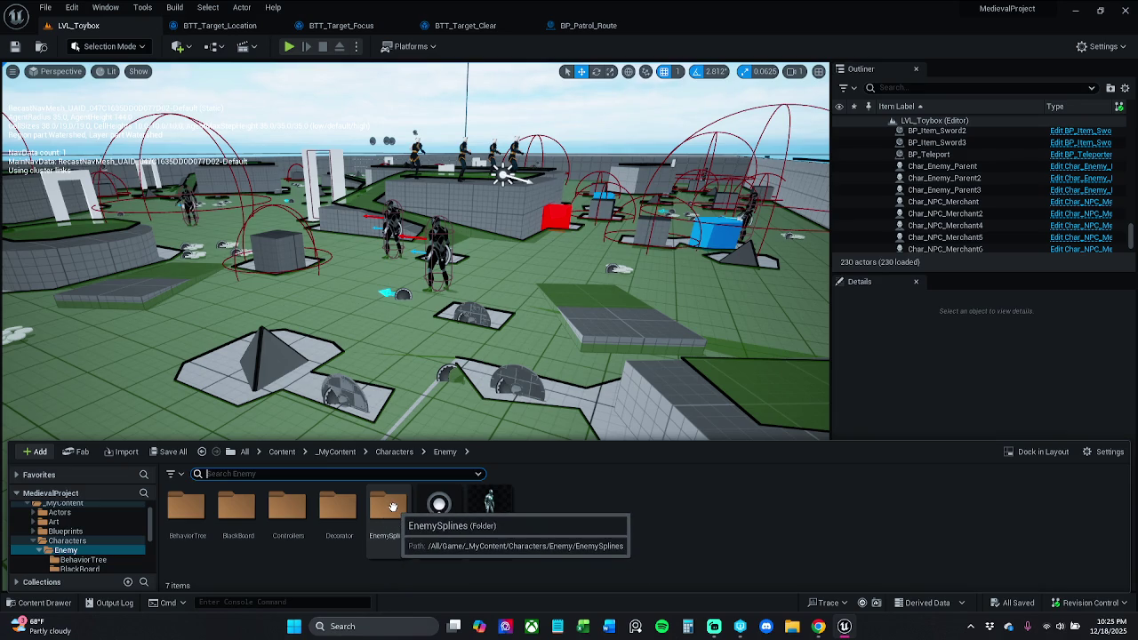
pyautogui.click(407, 519)
pyautogui.press('F2')
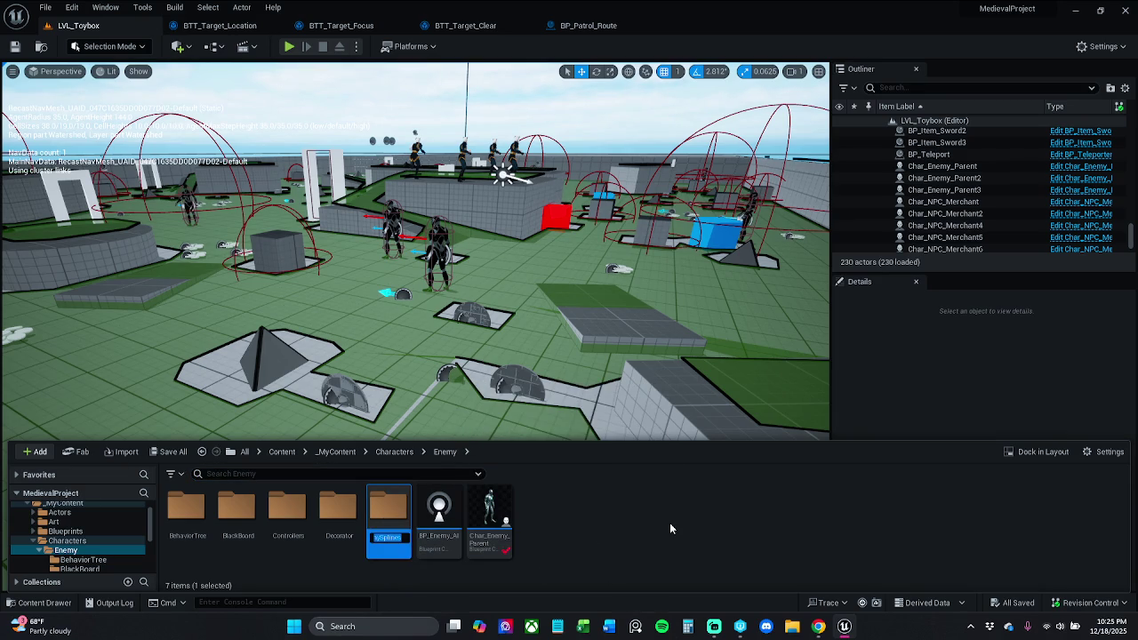
pyautogui.write('EnemySp')
pyautogui.write('lines')
pyautogui.click(669, 523)
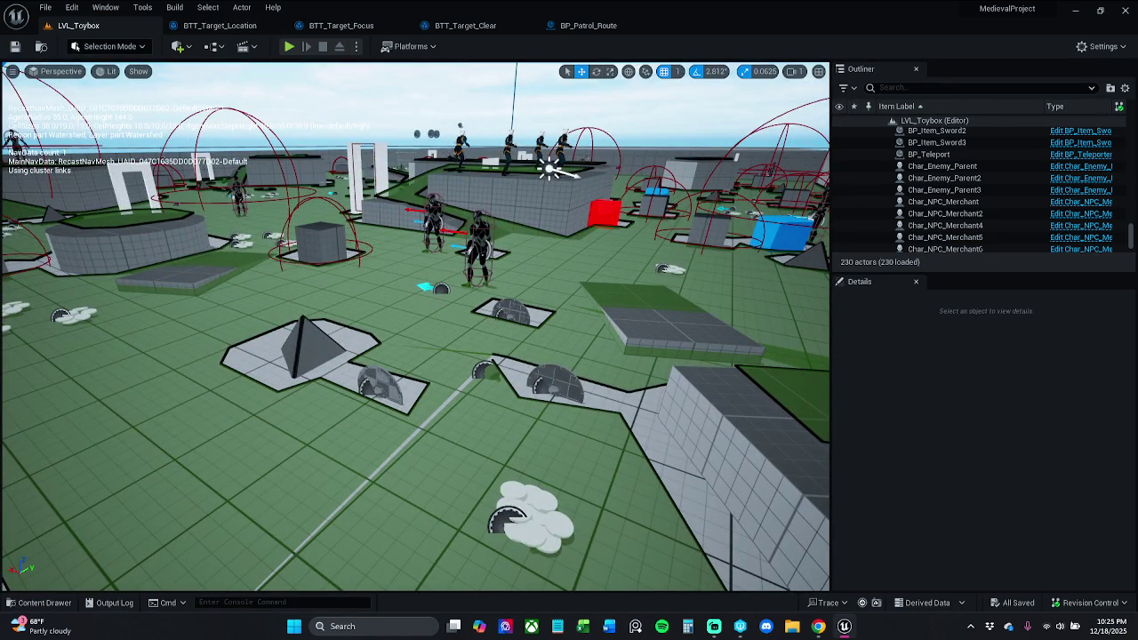
pyautogui.click(587, 27)
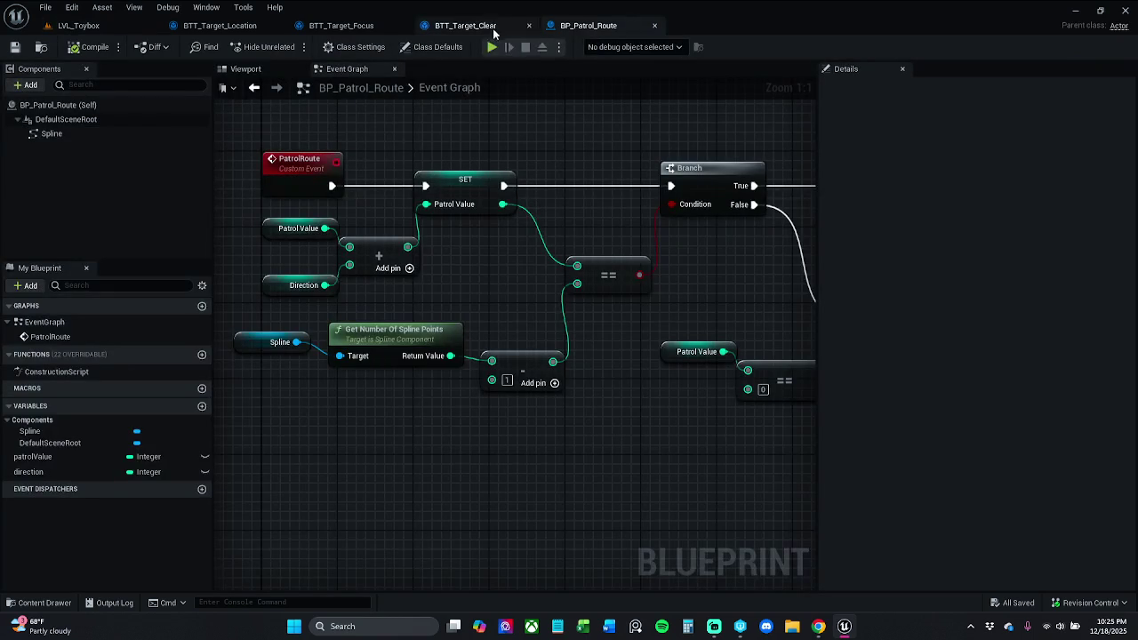
# Review the comparison and SET Direction nodes, then add NewFunction to BP_Patrol_Route.
pyautogui.moveTo(699, 216); pyautogui.dragTo(477, 205)
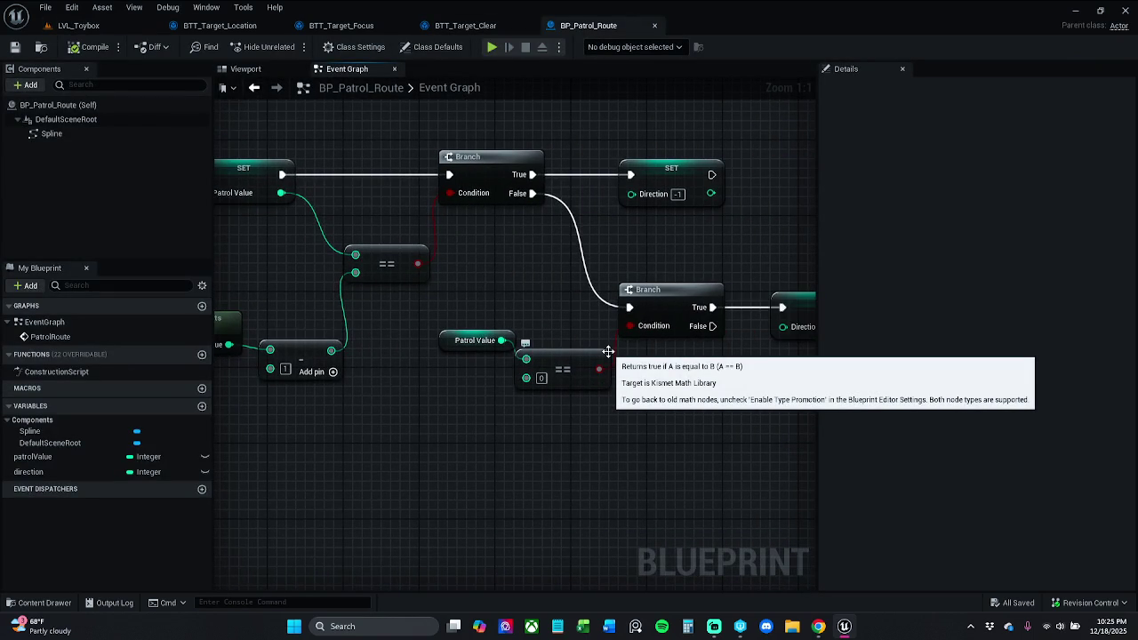
pyautogui.moveTo(702, 266); pyautogui.dragTo(589, 275)
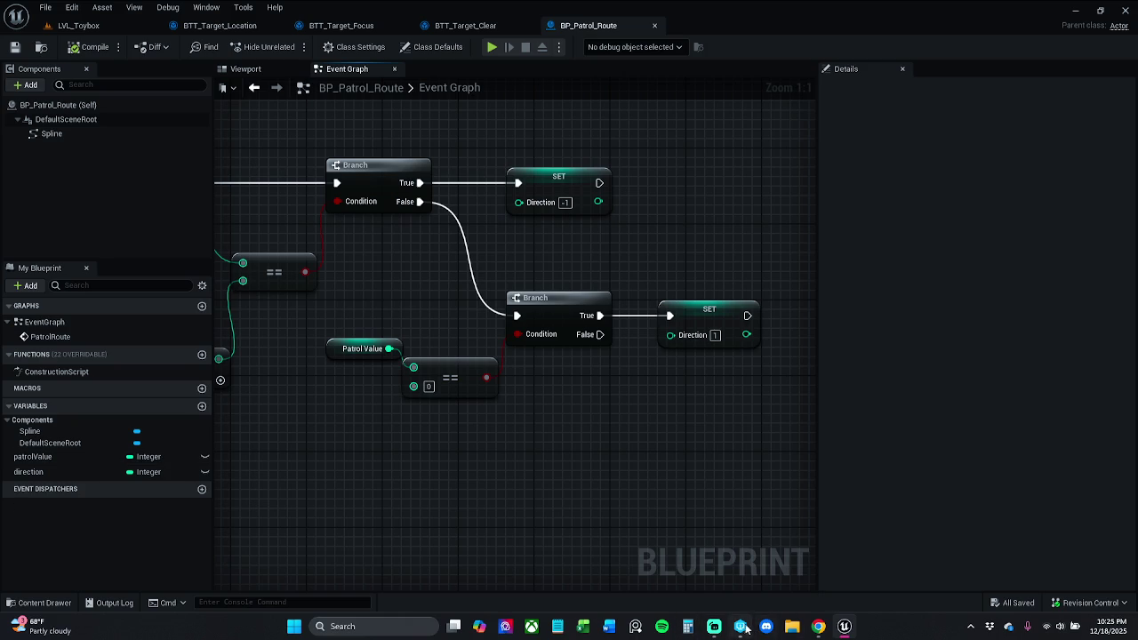
pyautogui.click(714, 625)
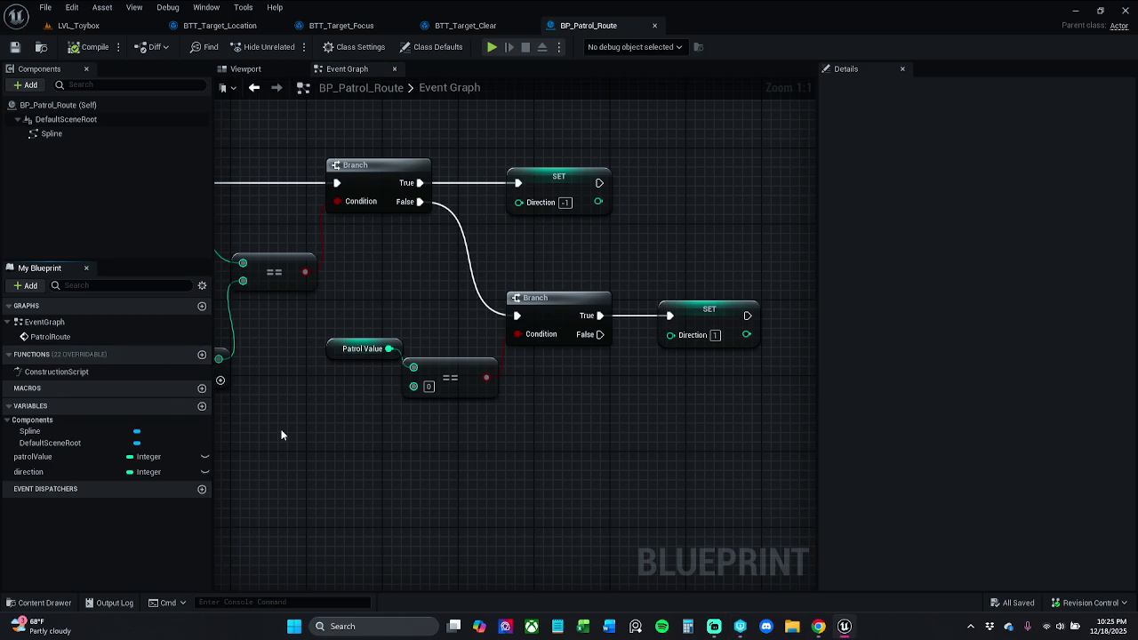
pyautogui.click(202, 355)
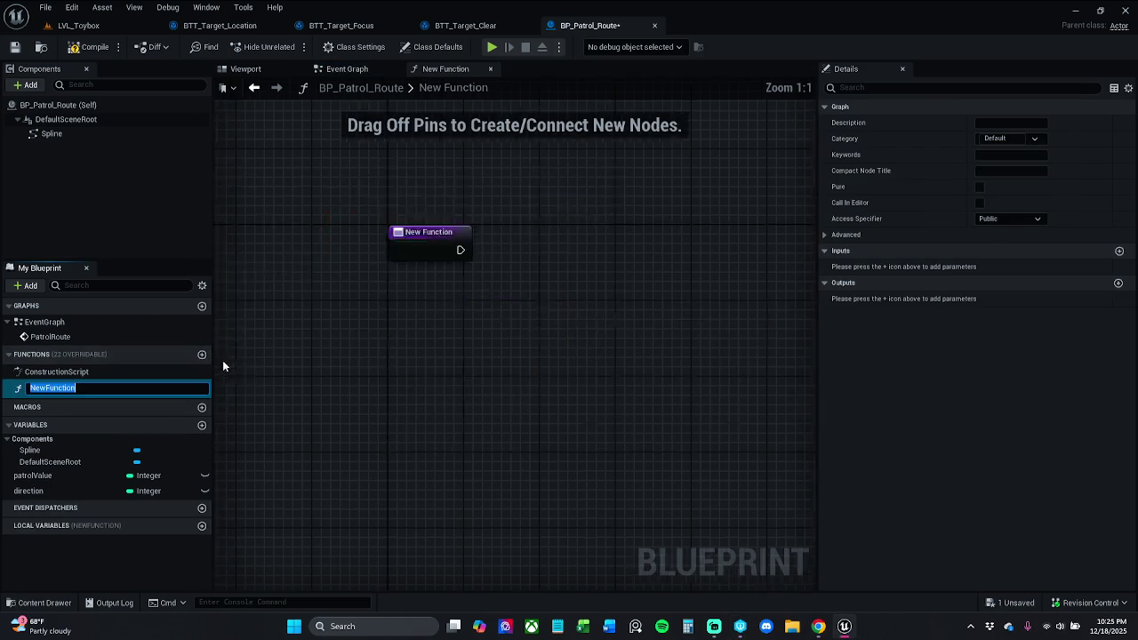
# Name the new function GetSplinePointAtWorldPotion.
pyautogui.write('G')
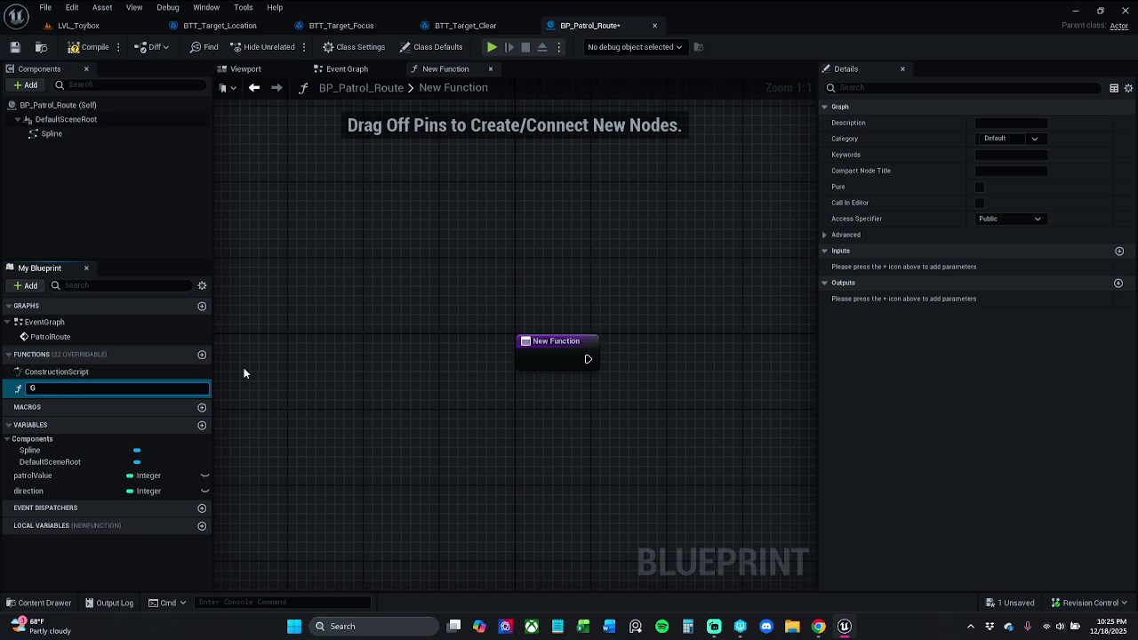
pyautogui.write('etSpline')
pyautogui.write('PointAt')
pyautogui.write('World')
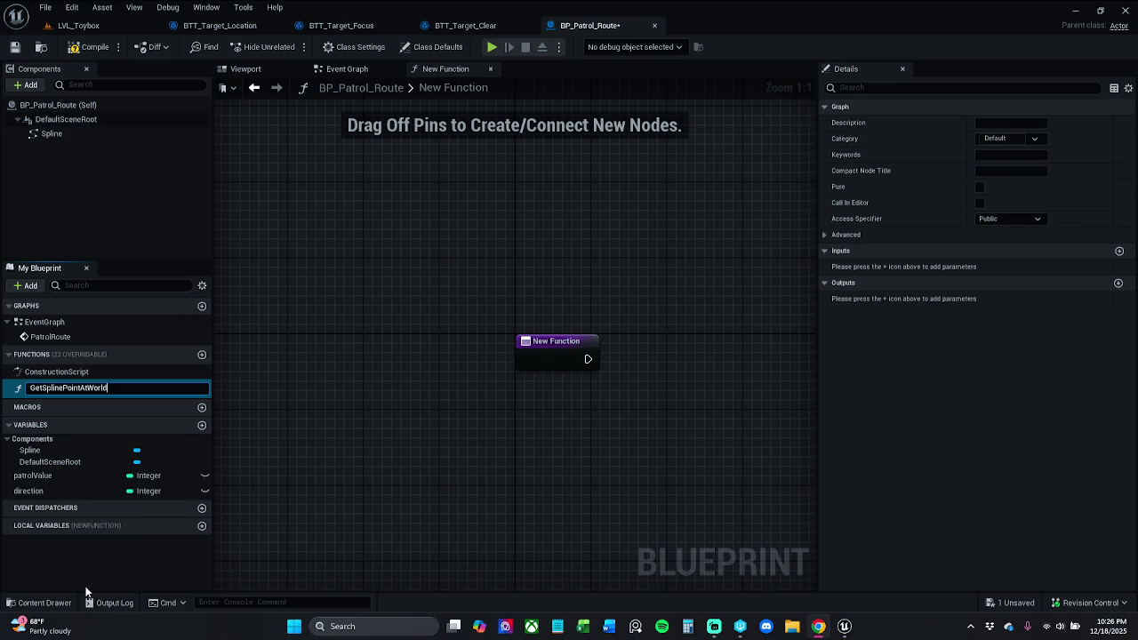
pyautogui.press('Return')
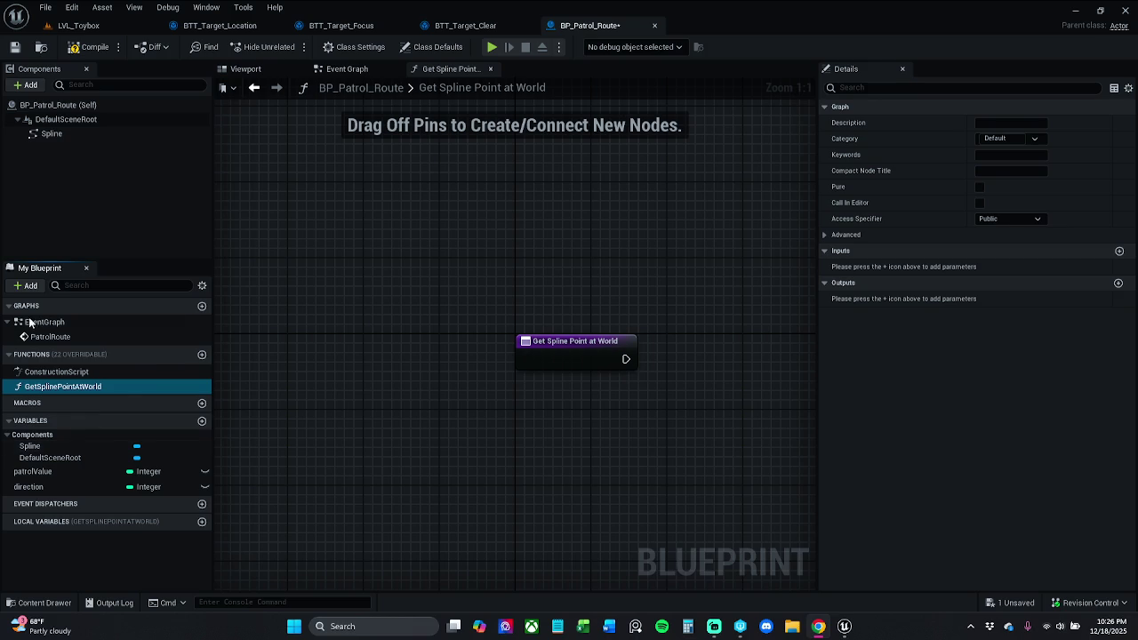
pyautogui.click(138, 387)
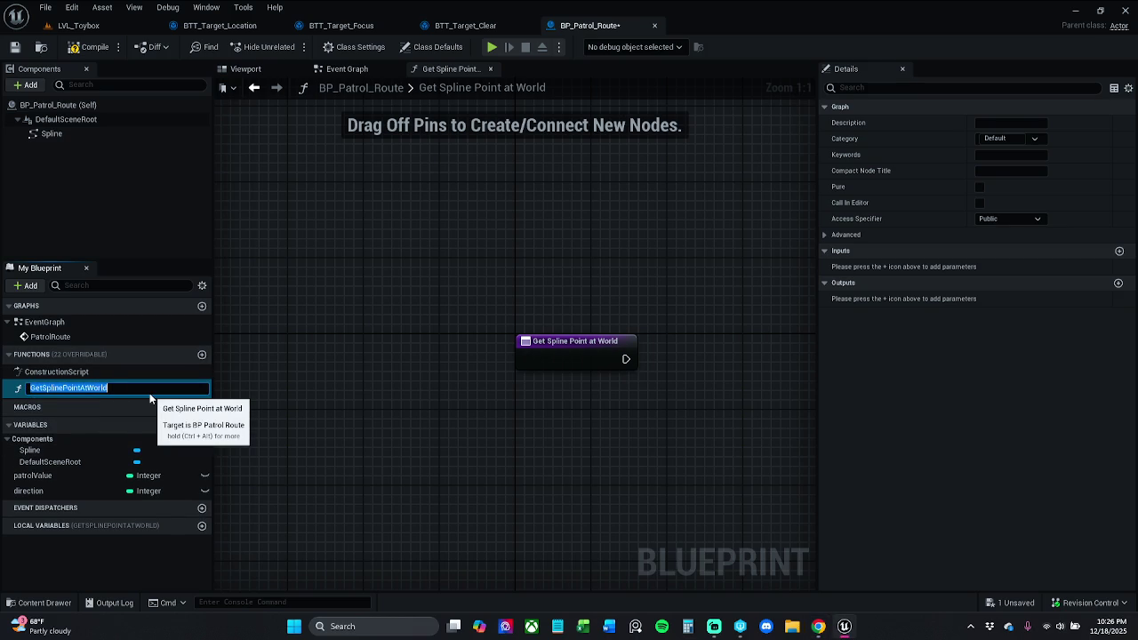
pyautogui.press('End')
pyautogui.write('Potion')
pyautogui.press('Return')
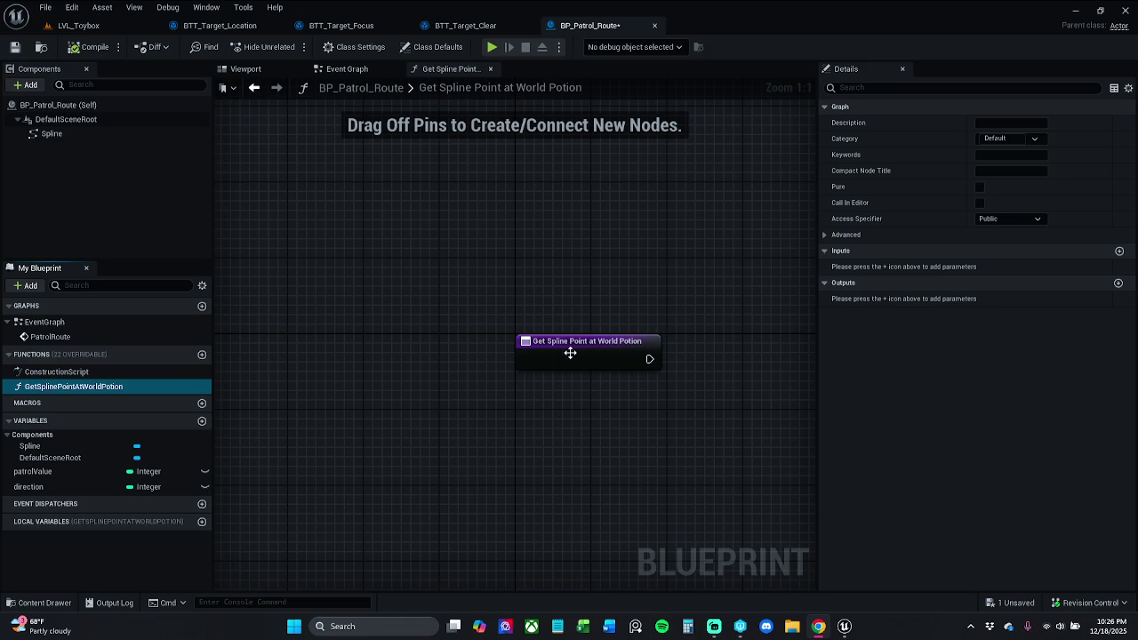
# Give the function a Vector output on its Return Node and move the node right.
pyautogui.click(632, 353)
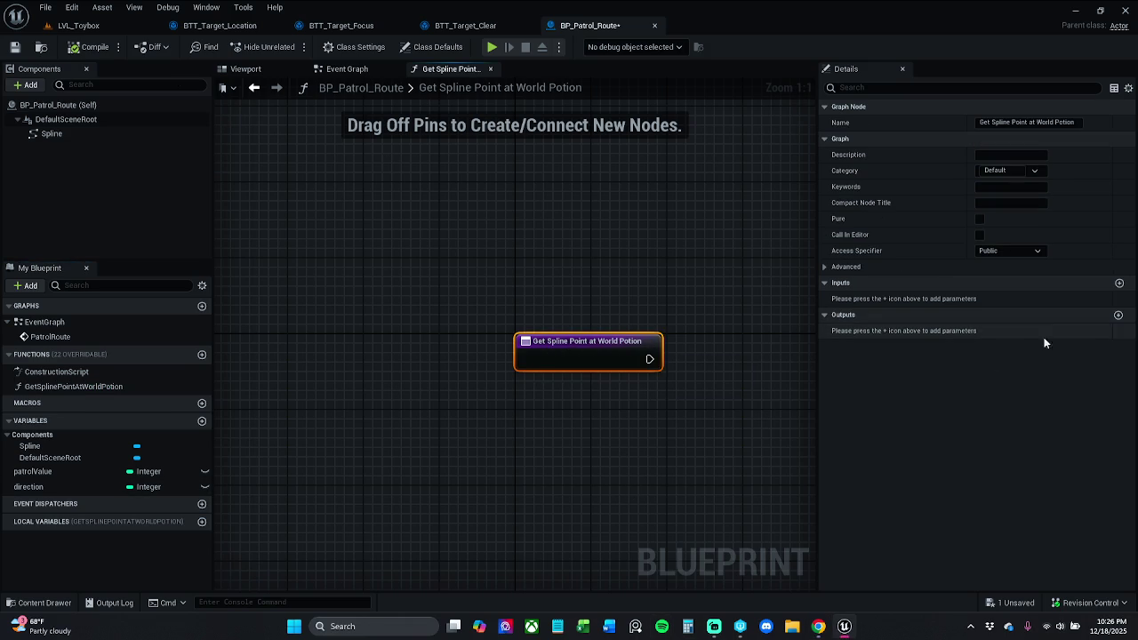
pyautogui.click(1118, 315)
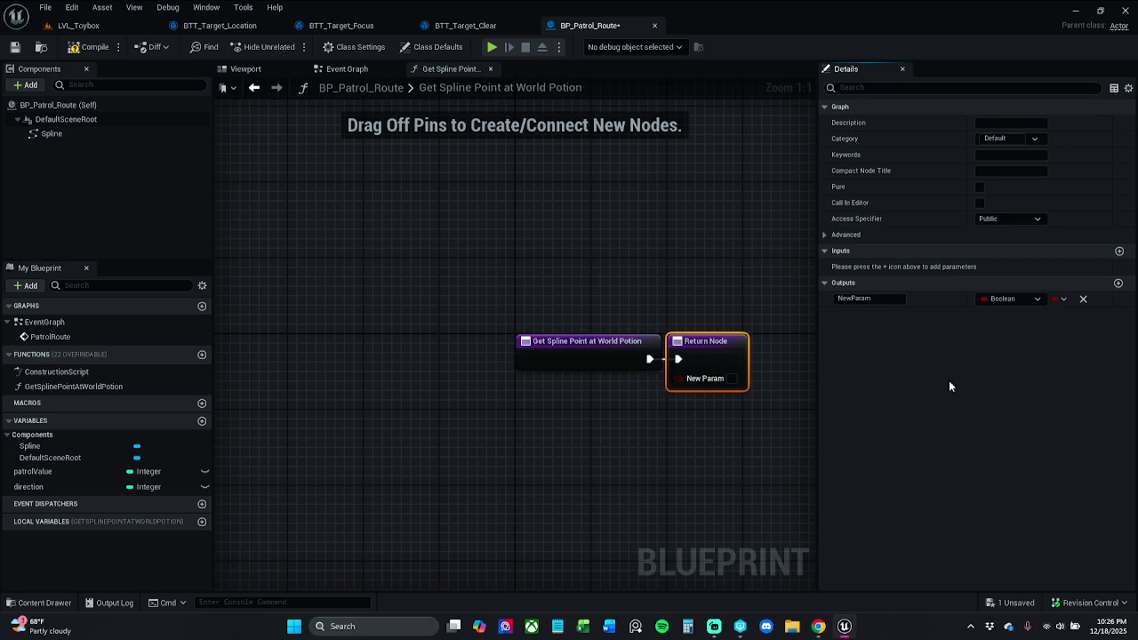
pyautogui.click(1008, 300)
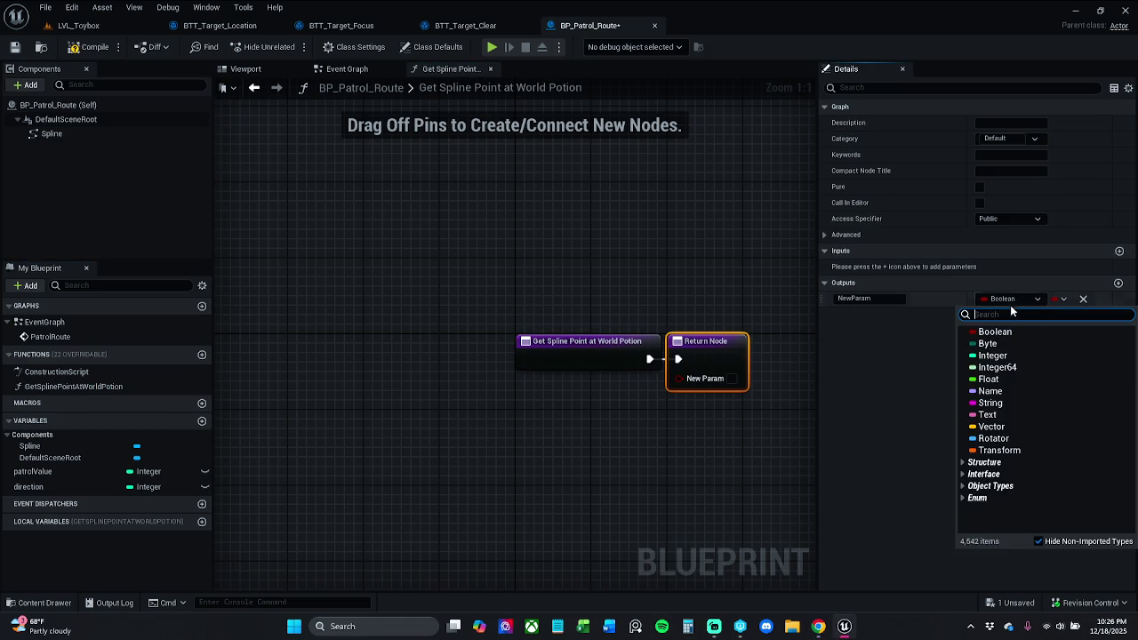
pyautogui.click(1022, 426)
pyautogui.moveTo(475, 358)
pyautogui.mouseDown()
pyautogui.moveTo(711, 365)
pyautogui.moveTo(823, 349)
pyautogui.moveTo(706, 342)
pyautogui.moveTo(680, 314)
pyautogui.mouseUp()
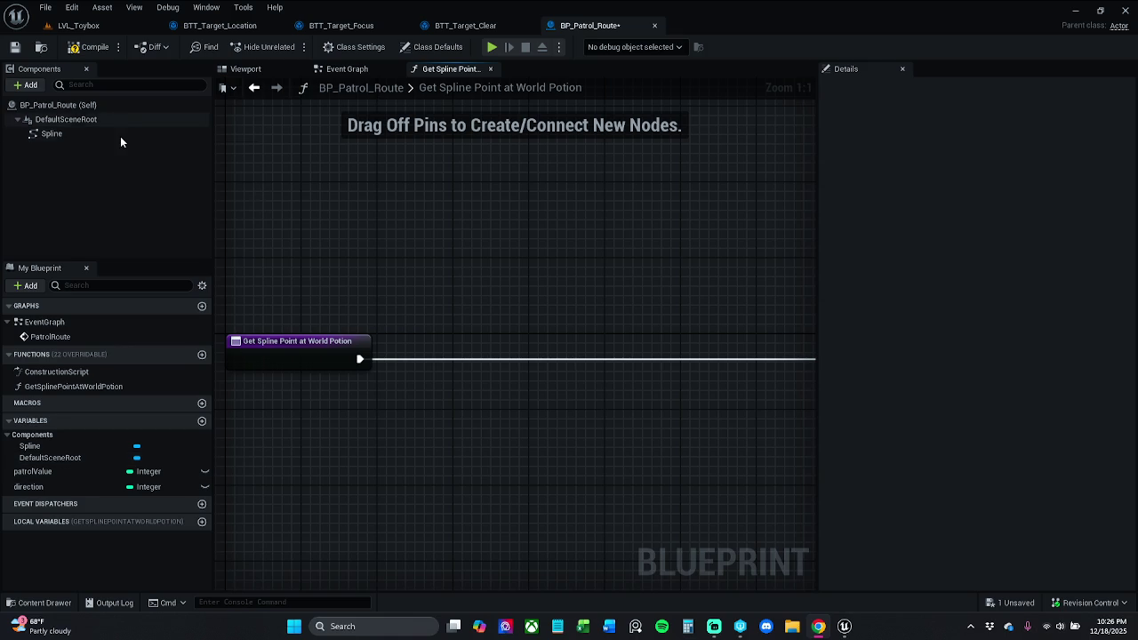
# Try renaming the Spline component to paroRoute, leaving it named Spline.
pyautogui.click(51, 133)
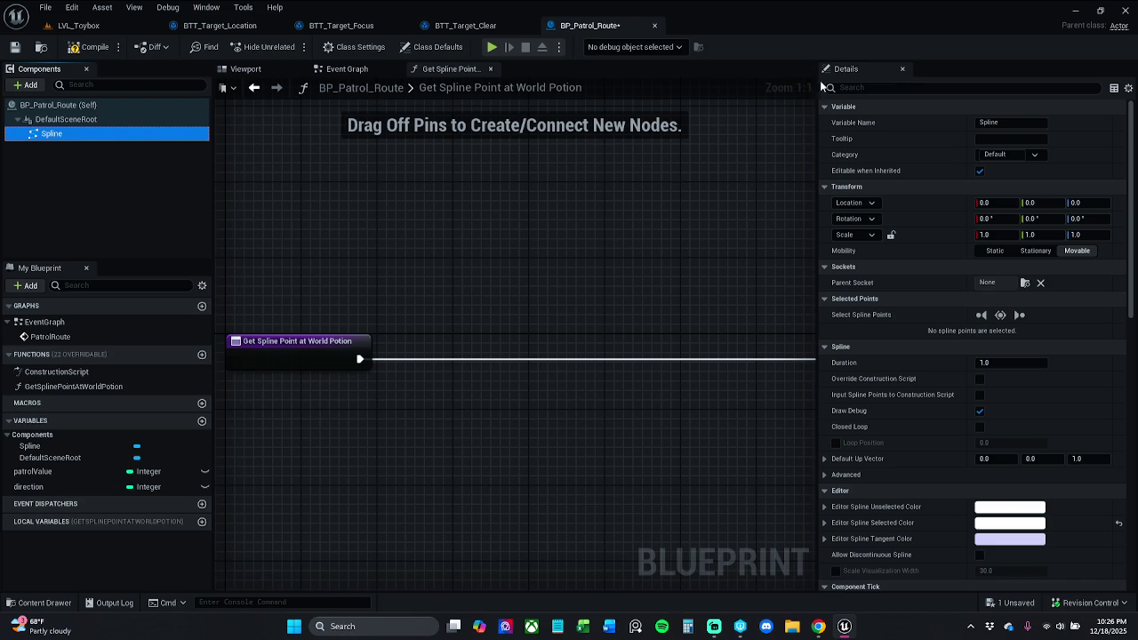
pyautogui.press('F2')
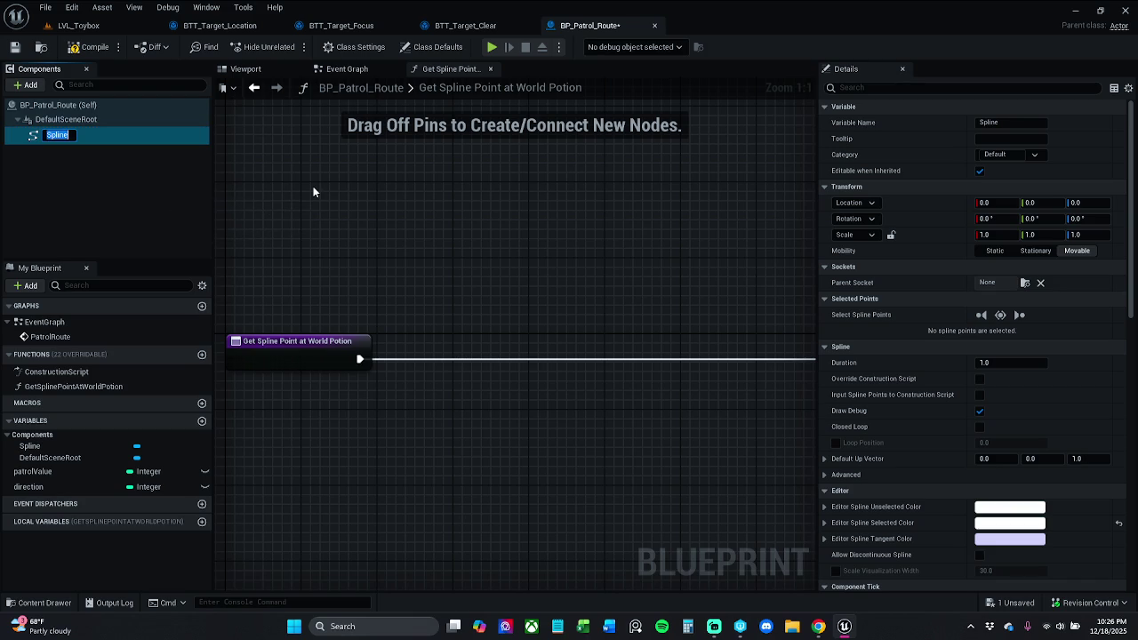
pyautogui.write('paroRoute')
pyautogui.press('Return')
pyautogui.press('F2')
# Rename the PatrolRoute custom event to SplineRoute and reopen the GetSplinePointAtWorldPotion graph.
pyautogui.doubleClick(81, 335)
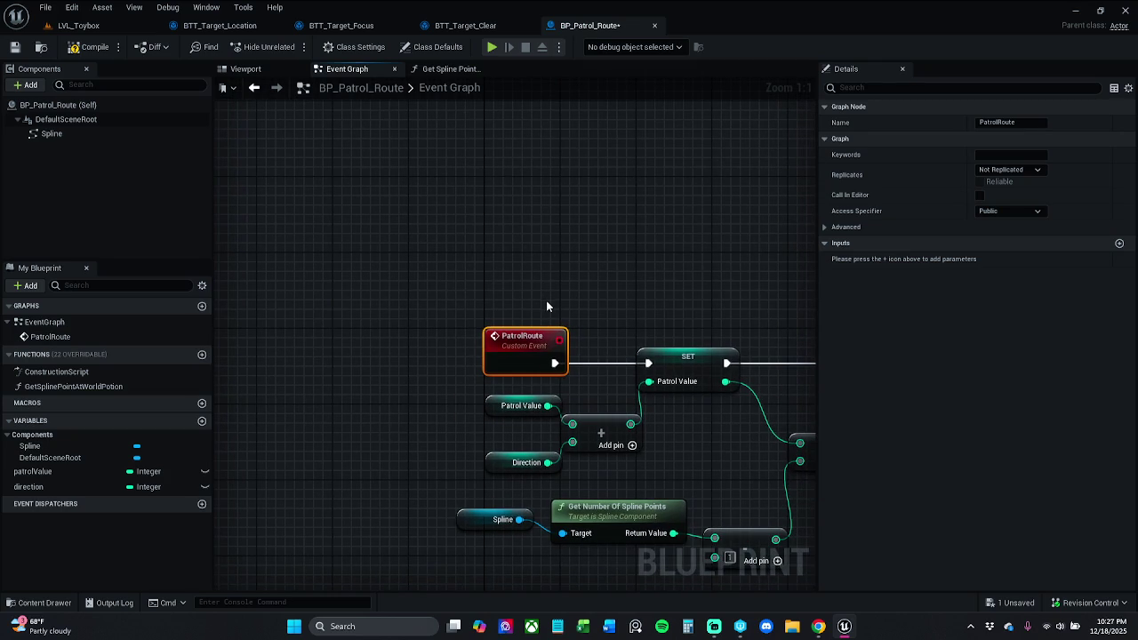
pyautogui.press('F2')
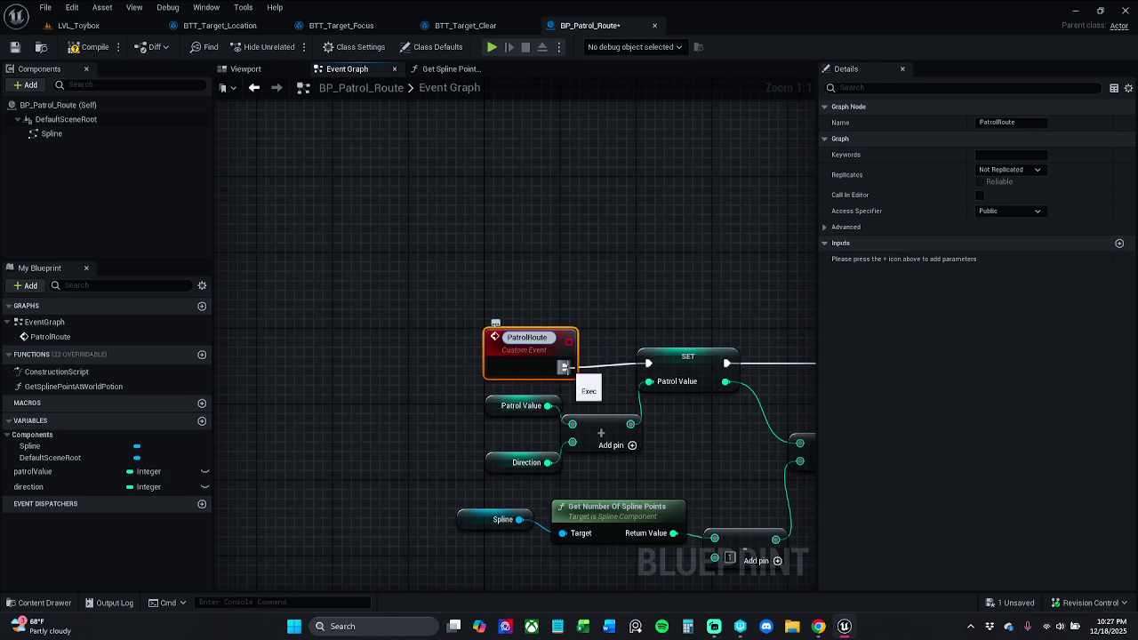
pyautogui.press('BackSpace')
pyautogui.press('BackSpace')
pyautogui.press('BackSpace')
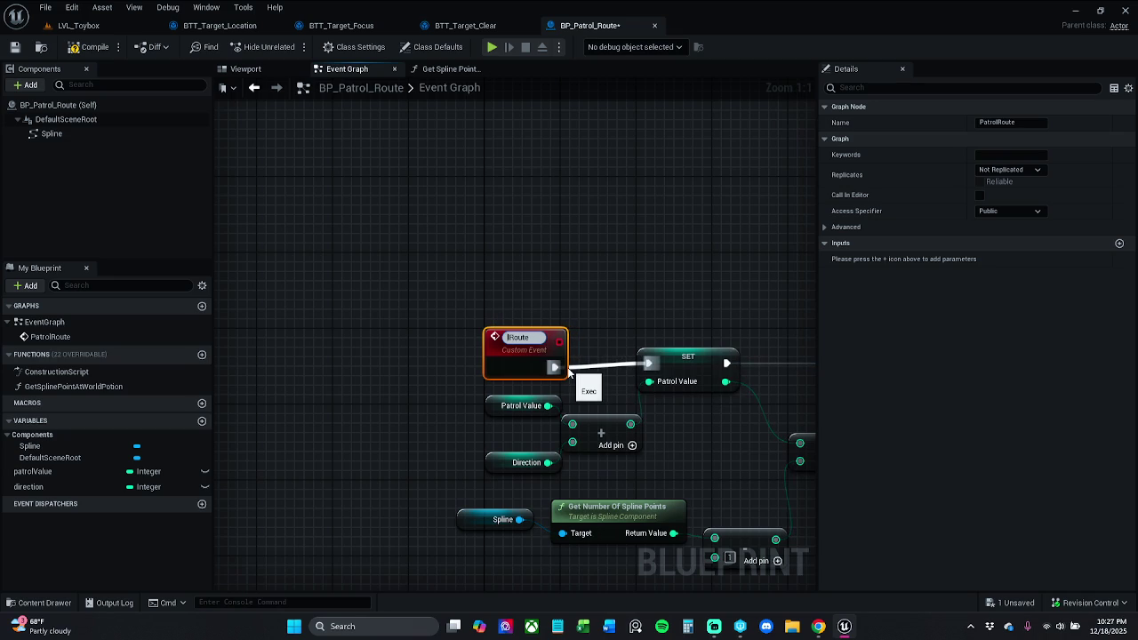
pyautogui.write('P')
pyautogui.press('BackSpace')
pyautogui.write('S')
pyautogui.write('pl')
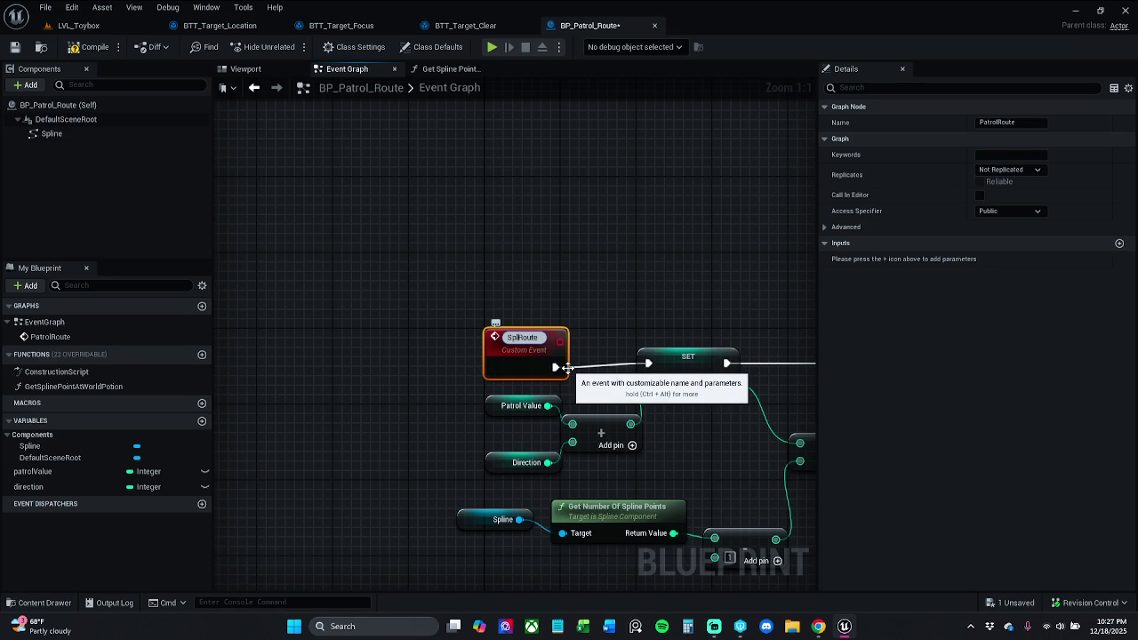
pyautogui.write('ine')
pyautogui.press('Return')
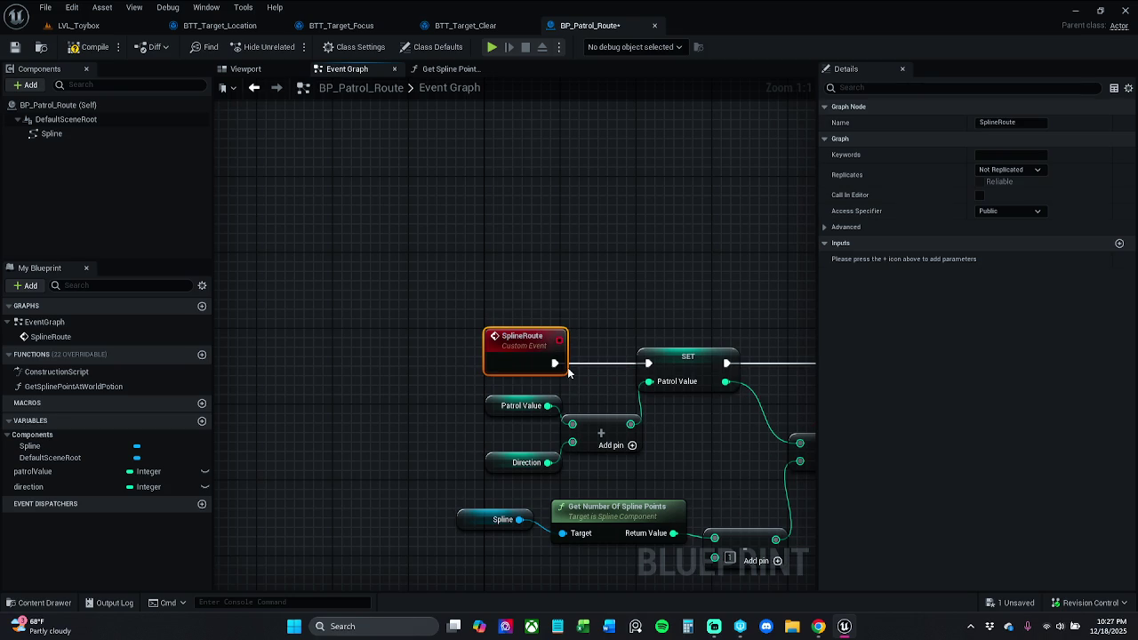
pyautogui.click(341, 283)
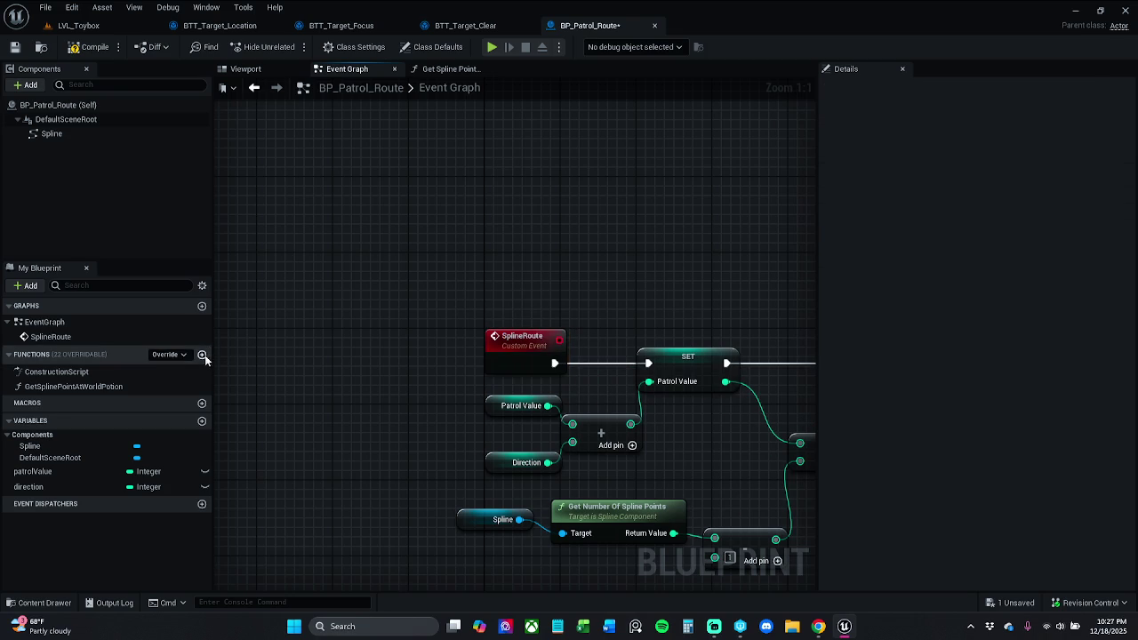
pyautogui.doubleClick(93, 386)
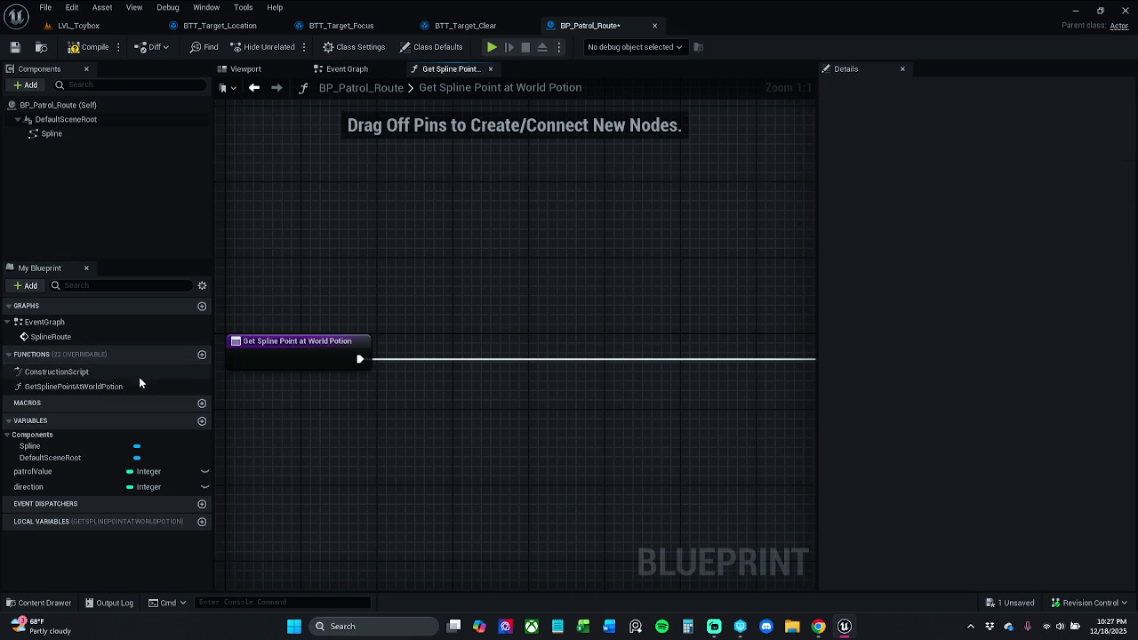
# Rename the Spline component to PatrolRoute1.
pyautogui.click(256, 89)
pyautogui.click(256, 90)
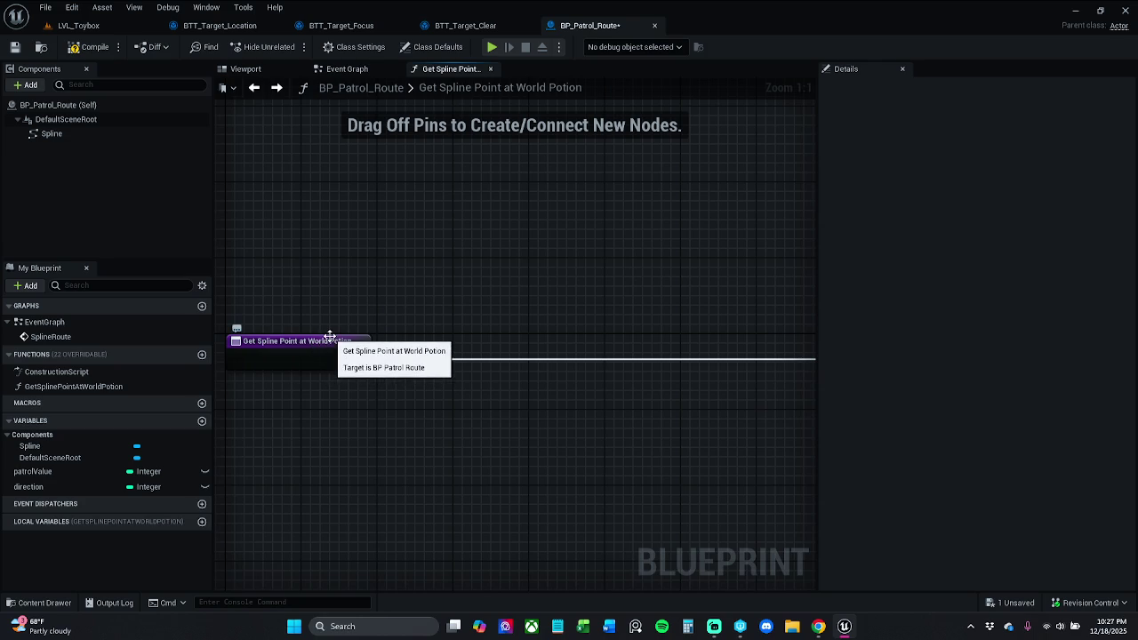
pyautogui.click(115, 135)
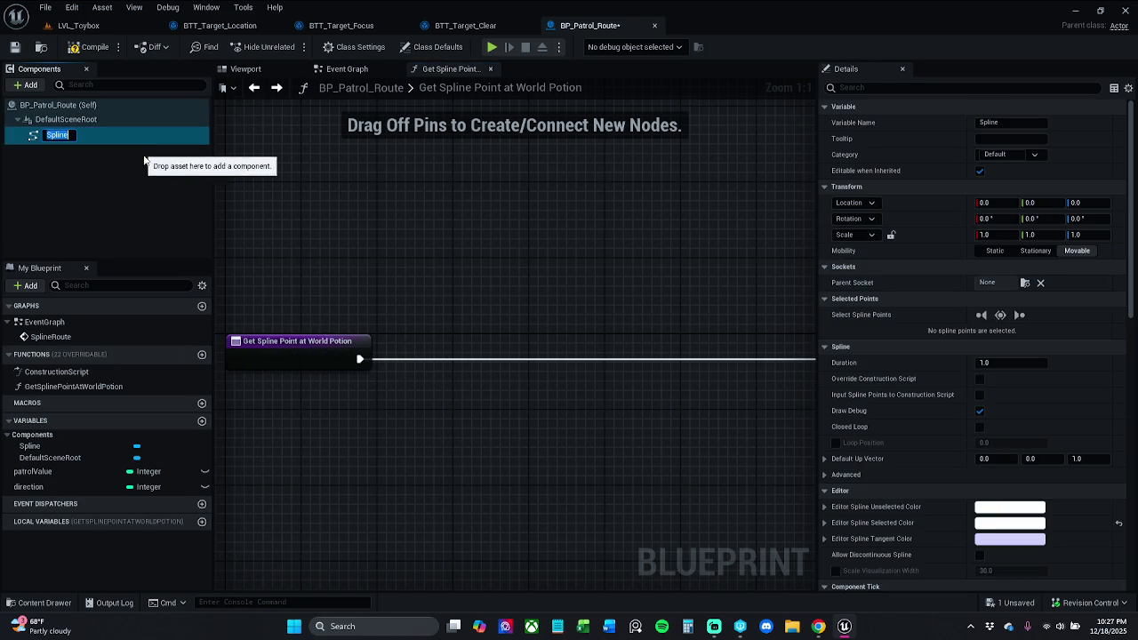
pyautogui.write('PatrolRoute')
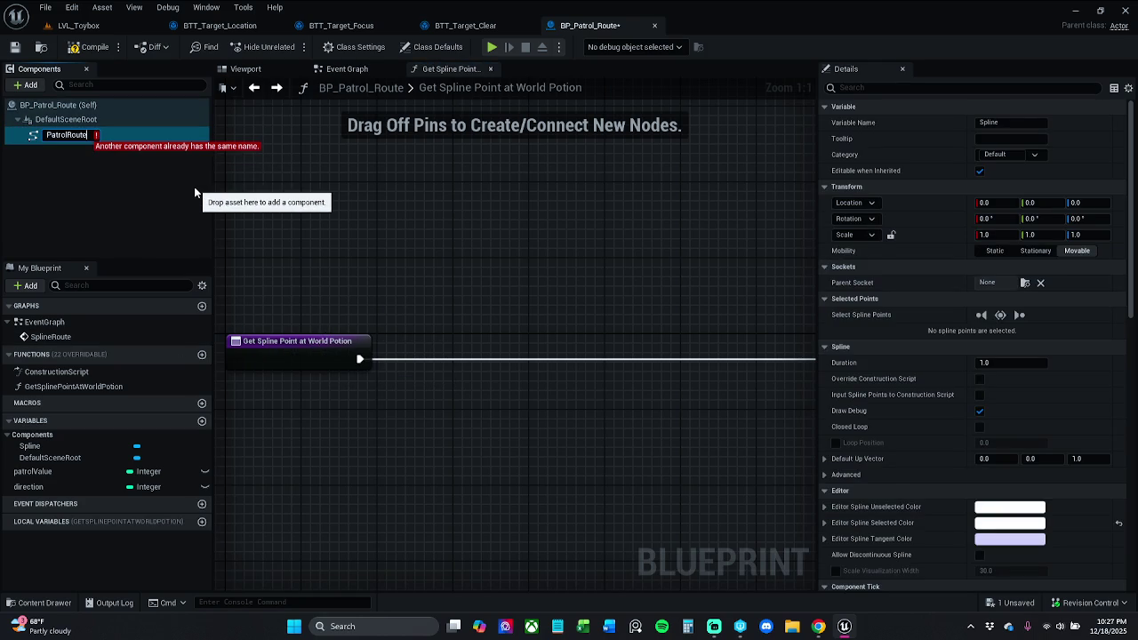
pyautogui.write('1')
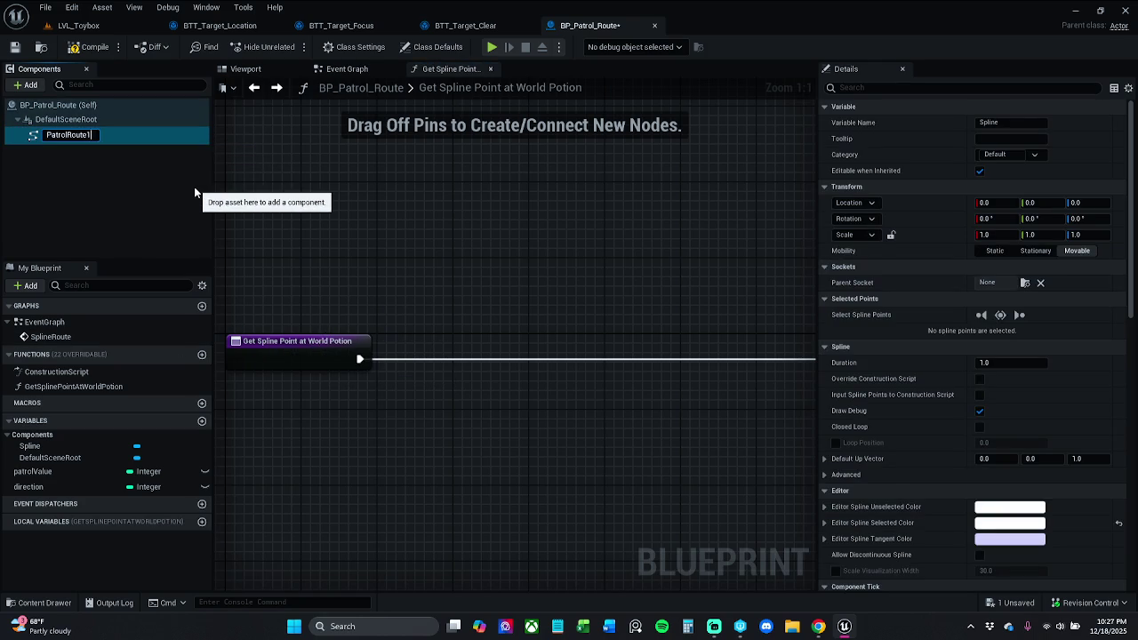
pyautogui.press('Return')
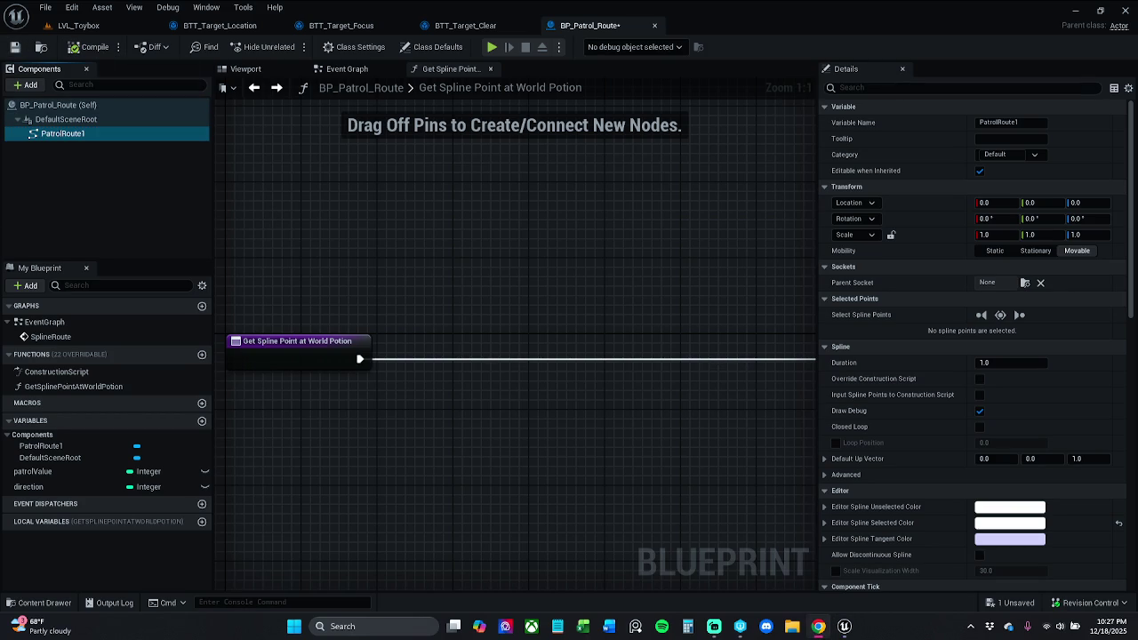
# Add Get Location at Spline Point on PatrolRoute1, indexed by patrolValue, wired to the Return Node.
pyautogui.moveTo(63, 133); pyautogui.dragTo(327, 426)
pyautogui.moveTo(393, 439); pyautogui.dragTo(359, 454)
pyautogui.write('get lo')
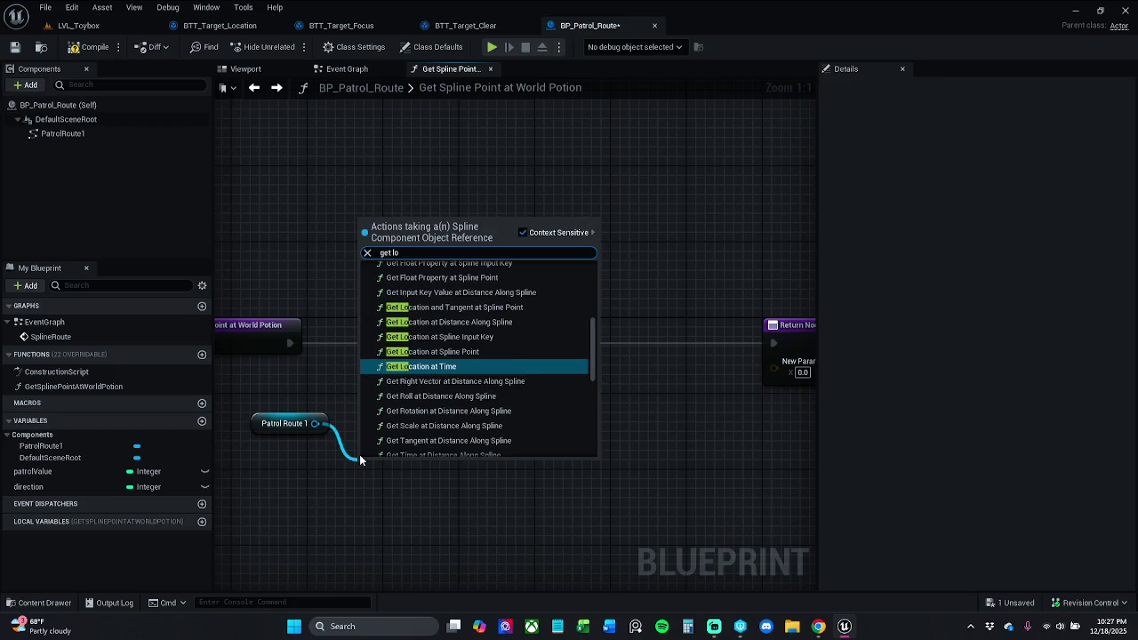
pyautogui.write('cat')
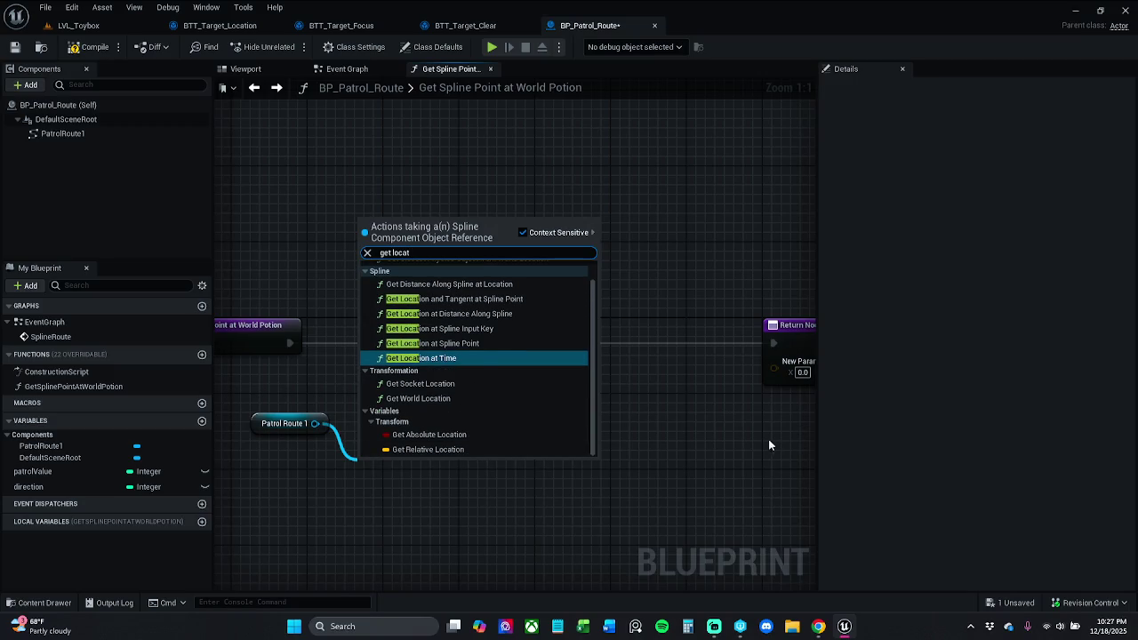
pyautogui.click(462, 343)
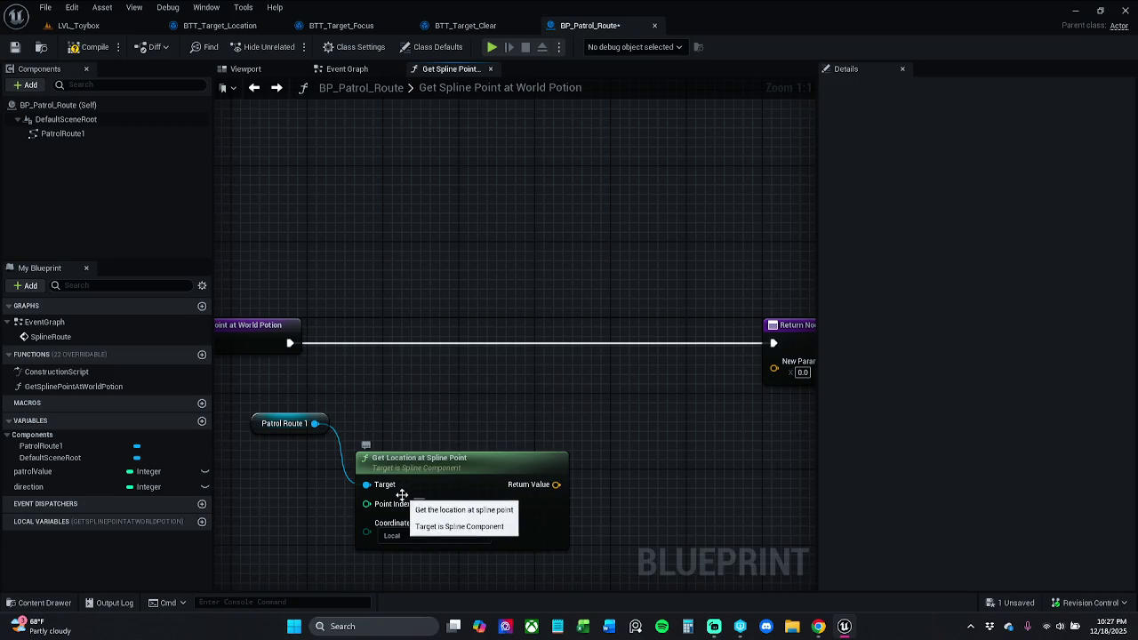
pyautogui.moveTo(49, 471)
pyautogui.mouseDown()
pyautogui.moveTo(373, 493)
pyautogui.moveTo(366, 503)
pyautogui.mouseUp()
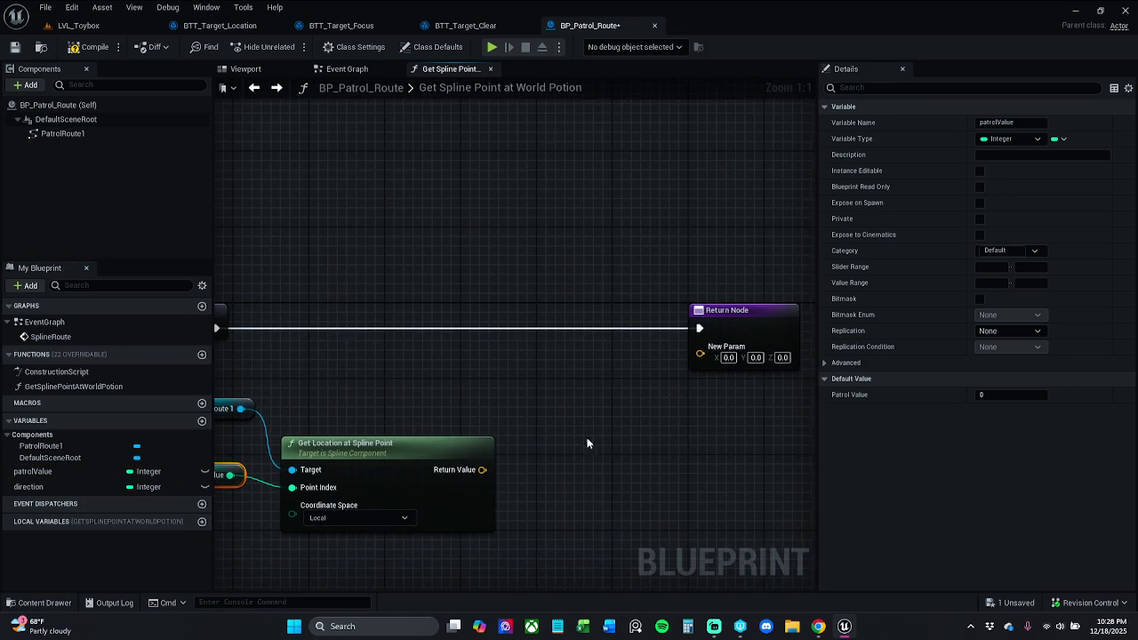
pyautogui.moveTo(481, 470)
pyautogui.mouseDown()
pyautogui.moveTo(699, 354)
pyautogui.moveTo(588, 329)
pyautogui.mouseUp()
pyautogui.click(710, 329)
# Arrange the three nodes and set Get Location's Coordinate Space to World.
pyautogui.moveTo(380, 445); pyautogui.dragTo(508, 394)
pyautogui.moveTo(445, 330); pyautogui.dragTo(364, 418)
pyautogui.moveTo(502, 400)
pyautogui.mouseDown()
pyautogui.moveTo(492, 362)
pyautogui.moveTo(511, 352)
pyautogui.moveTo(503, 361)
pyautogui.mouseUp()
pyautogui.click(298, 480)
pyautogui.moveTo(392, 411); pyautogui.dragTo(388, 461)
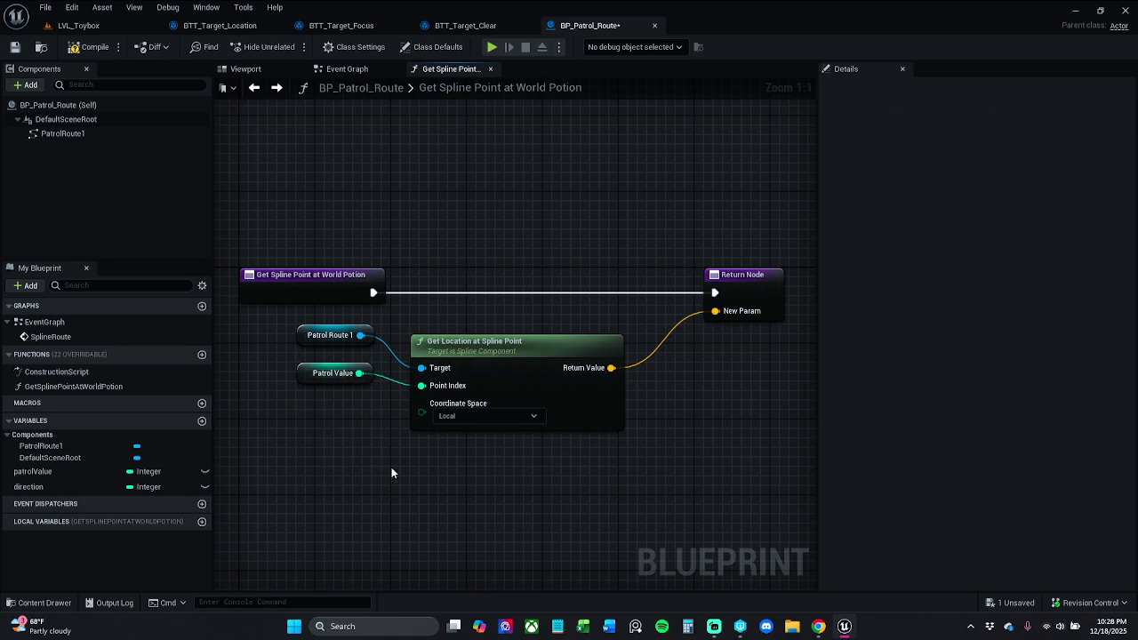
pyautogui.moveTo(506, 391); pyautogui.dragTo(502, 370)
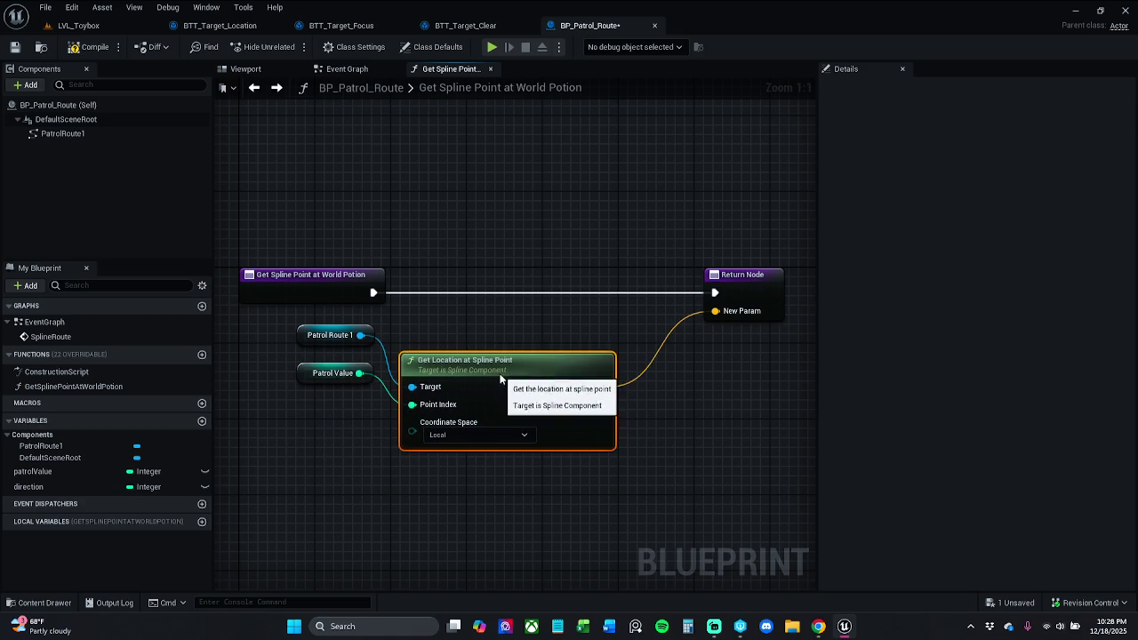
pyautogui.click(504, 332)
pyautogui.click(472, 436)
pyautogui.click(448, 453)
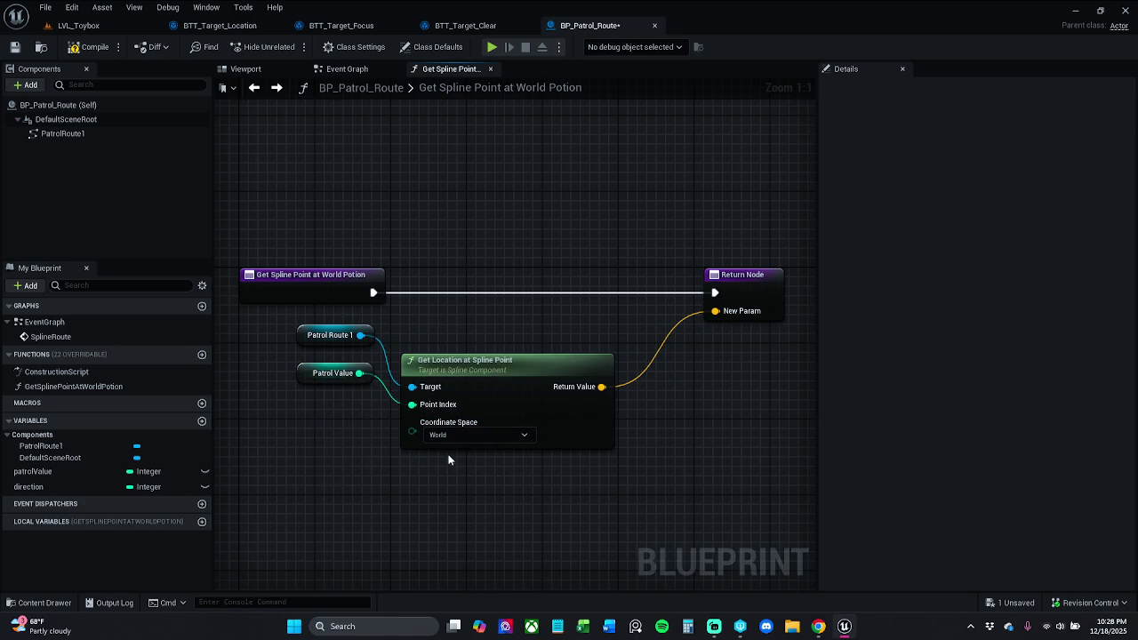
# Line up the PatrolRoute1, patrolValue and Get Location nodes, then save BP_Patrol_Route.
pyautogui.moveTo(337, 472); pyautogui.dragTo(369, 360)
pyautogui.moveTo(330, 450); pyautogui.dragTo(418, 342)
pyautogui.moveTo(495, 379); pyautogui.dragTo(513, 346)
pyautogui.click(515, 356)
pyautogui.click(512, 336)
pyautogui.hotkey('ctrl', 'z')
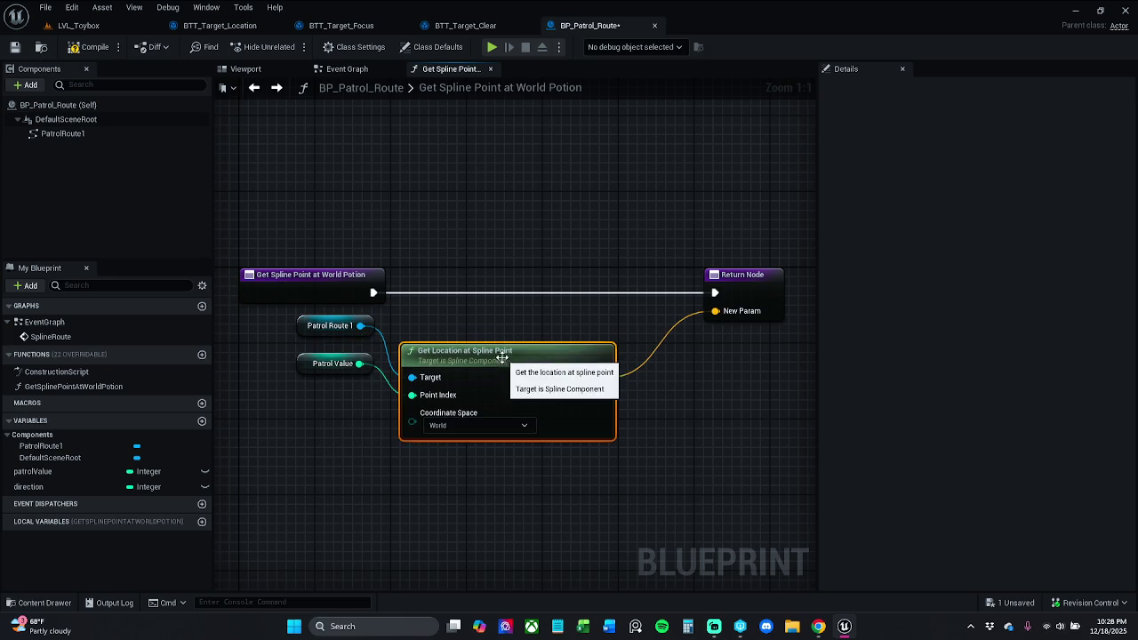
pyautogui.click(15, 47)
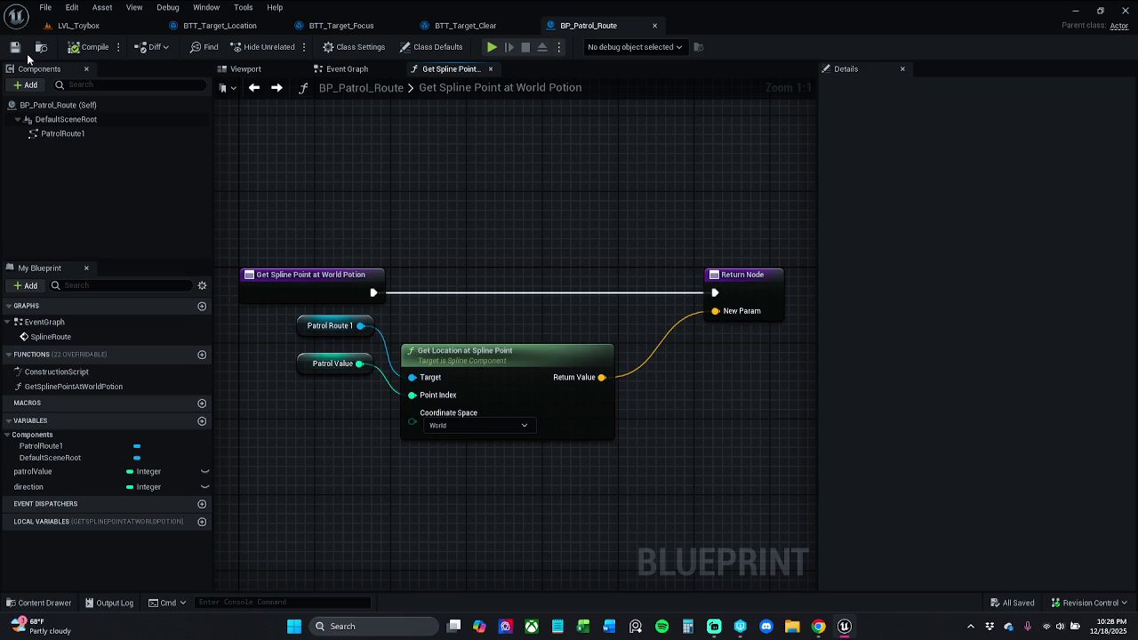
# Close BP_Patrol_Route's Viewport tab, keep the Event Graph, and open the Content Drawer.
pyautogui.click(8, 435)
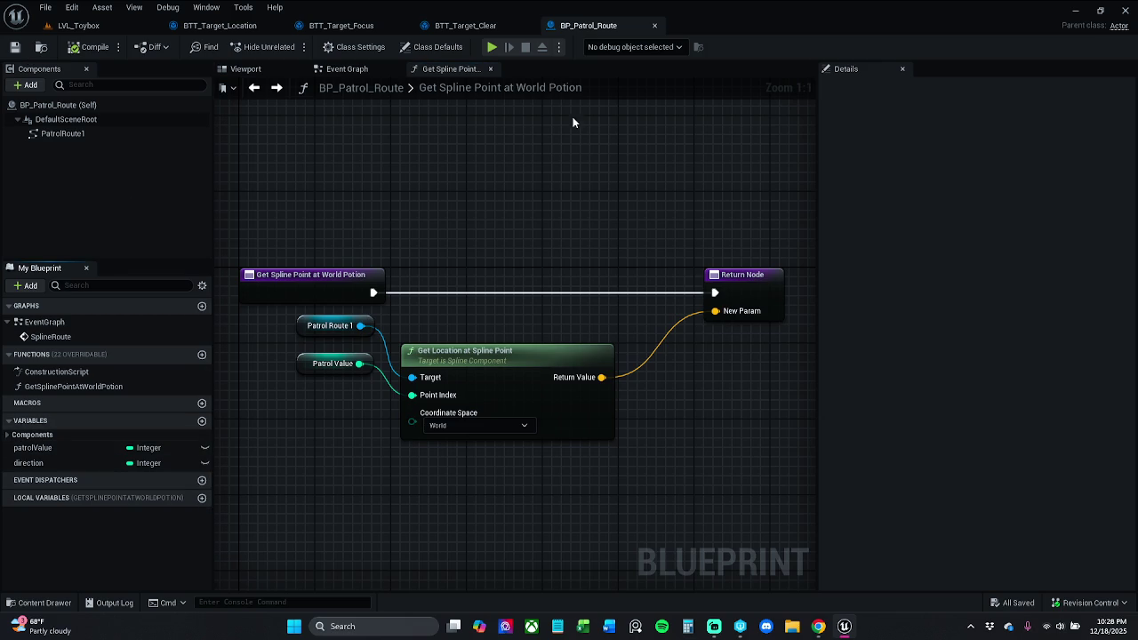
pyautogui.click(334, 70)
pyautogui.click(246, 69)
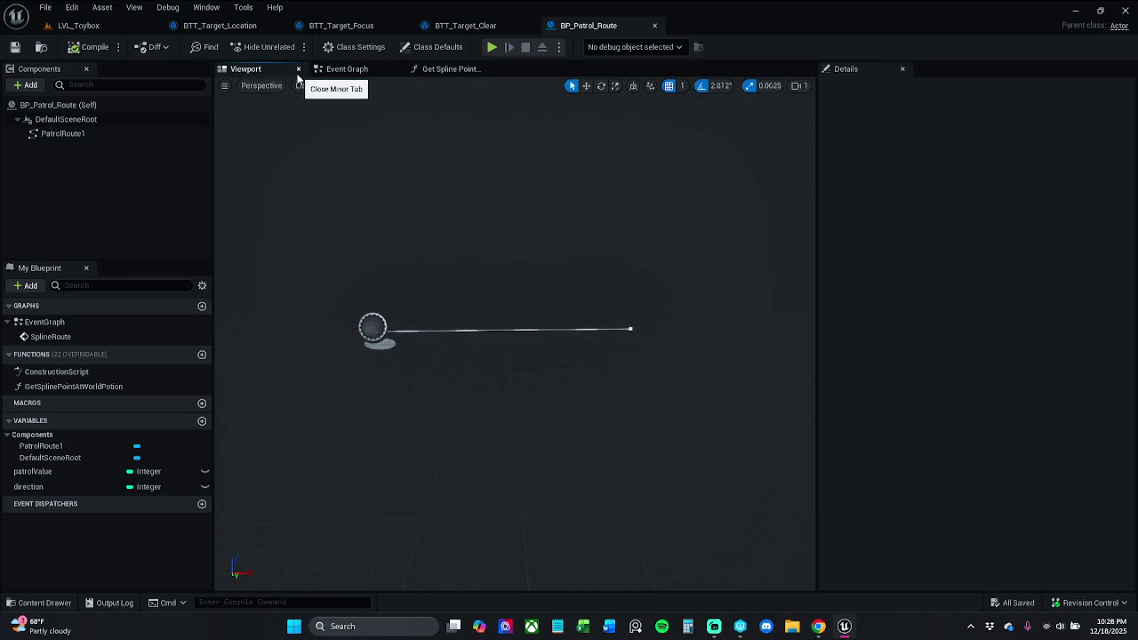
pyautogui.click(299, 70)
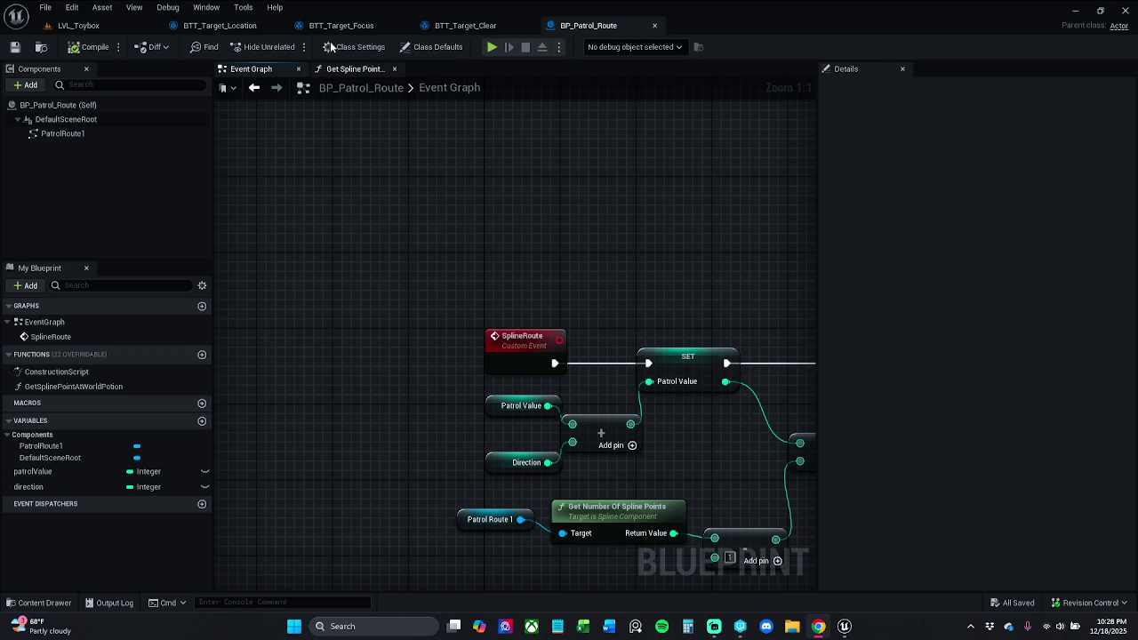
pyautogui.click(45, 603)
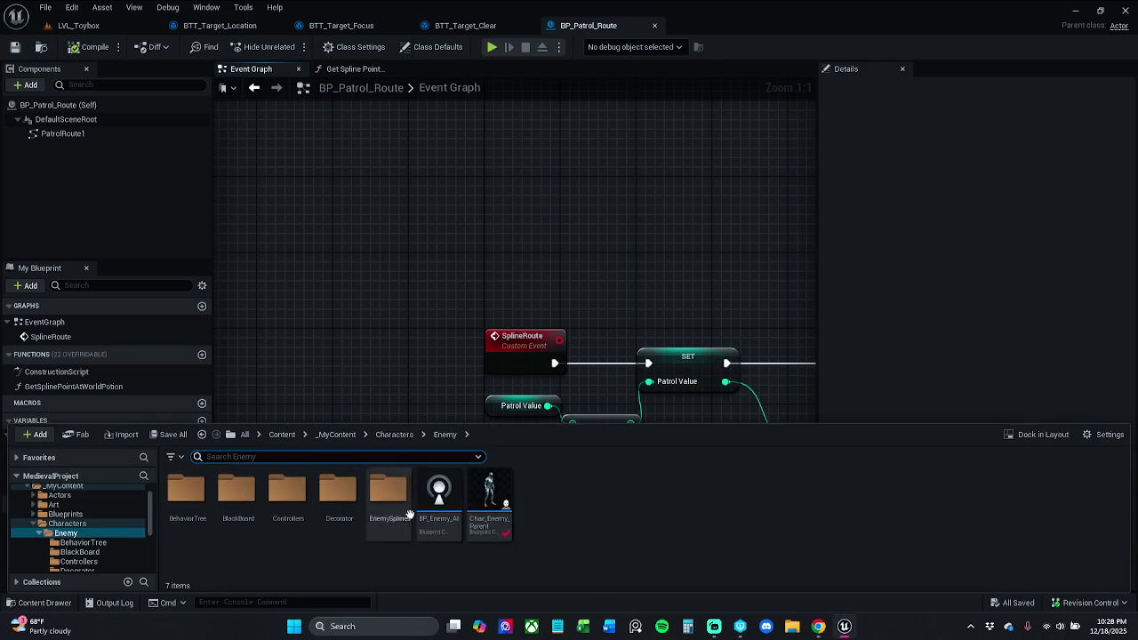
# Open Char_Enemy_Parent and add a new variable named patrolRoute.
pyautogui.doubleClick(493, 520)
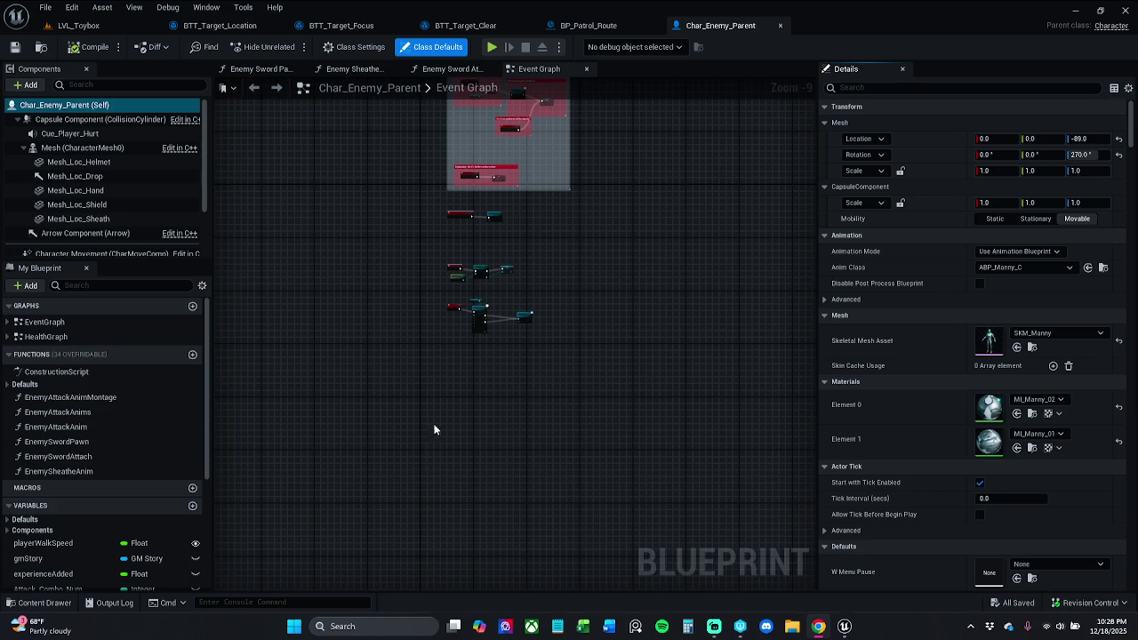
pyautogui.scroll(6, 419, 371)
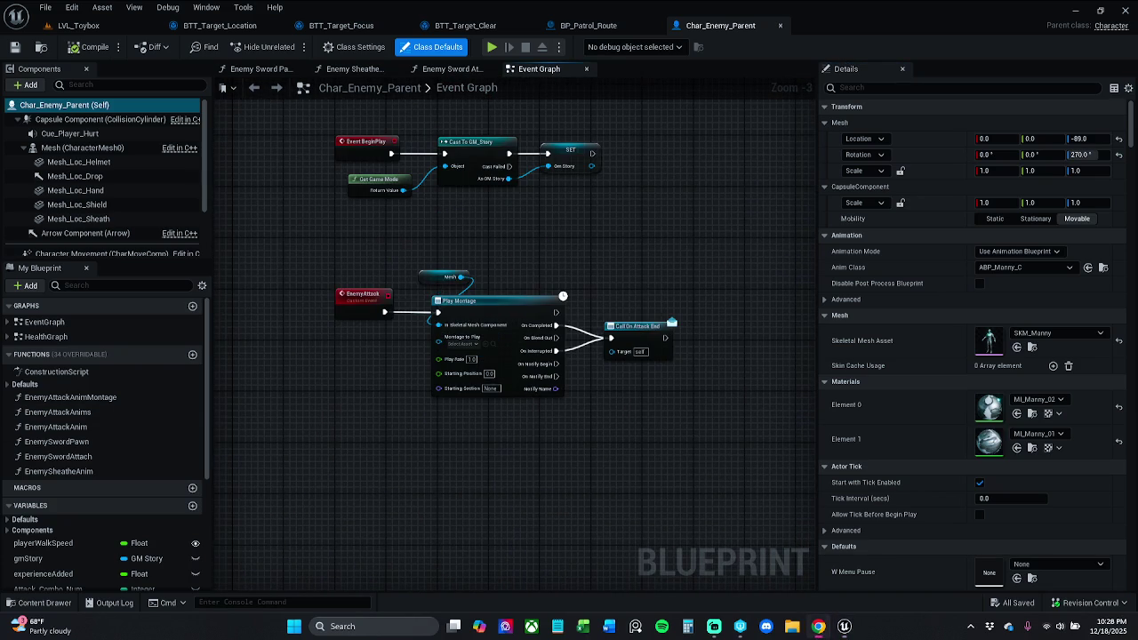
pyautogui.click(194, 506)
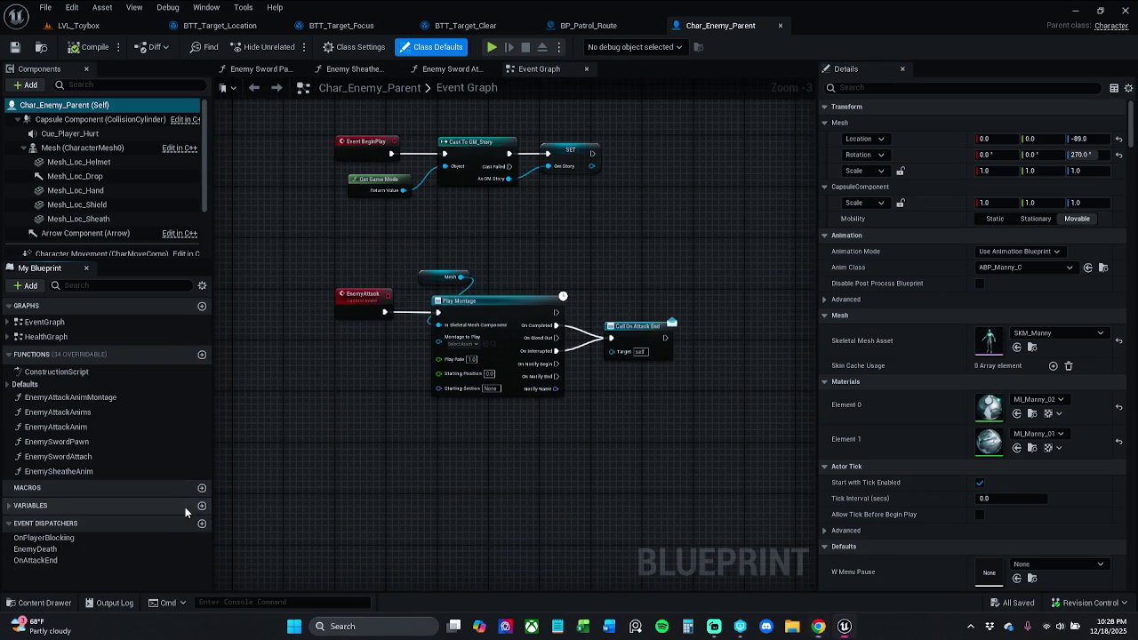
pyautogui.click(202, 505)
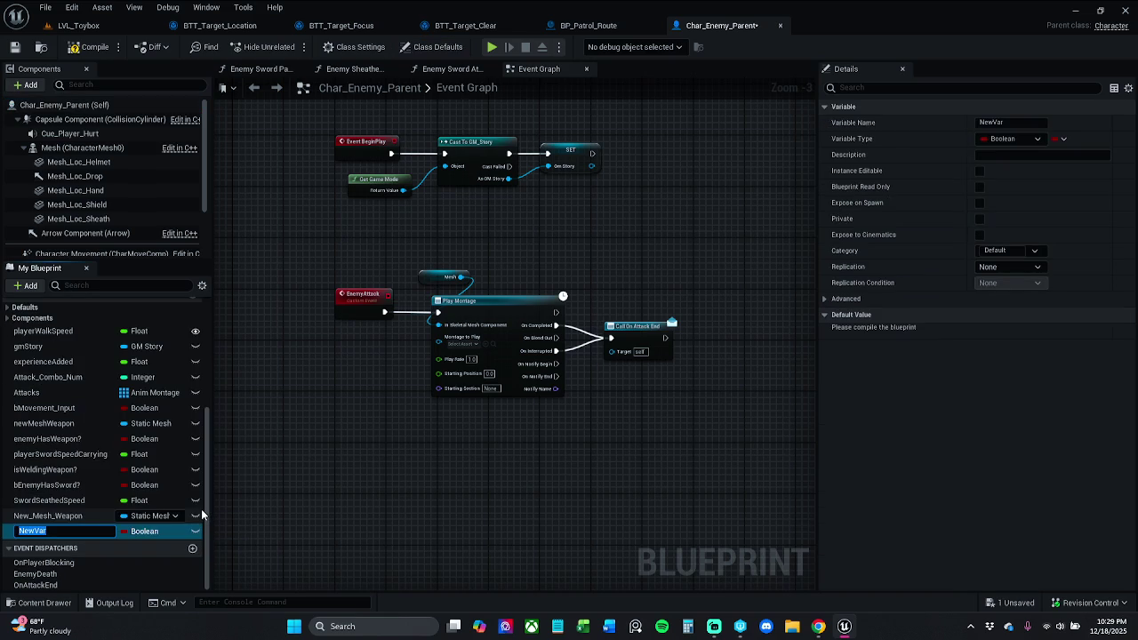
pyautogui.write('patrol')
pyautogui.write('Route')
pyautogui.press('Return')
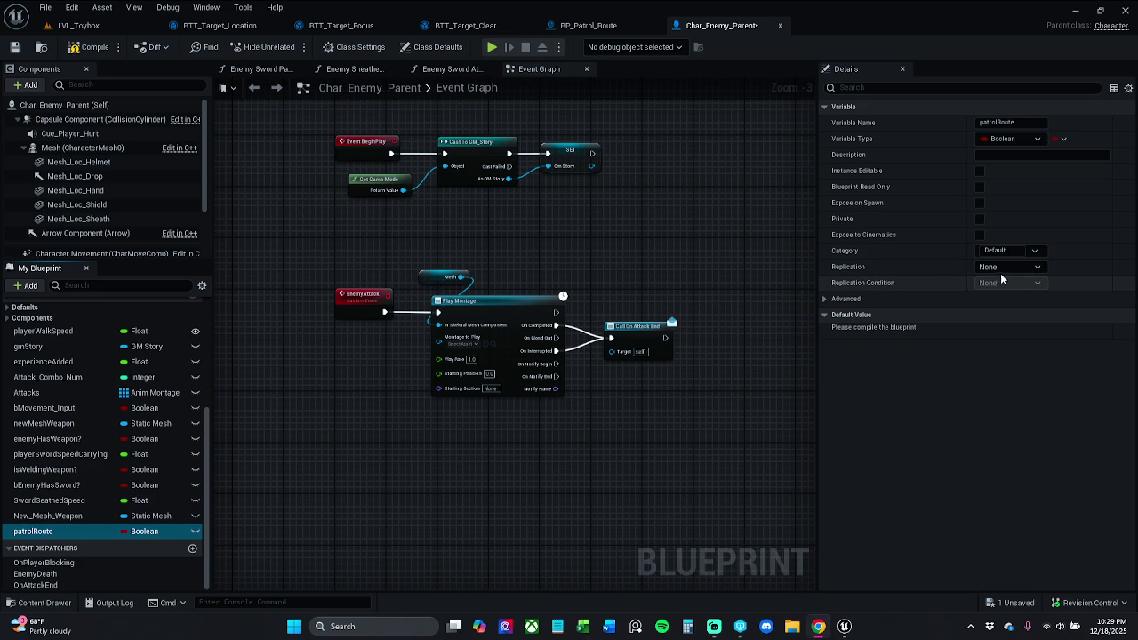
# Put patrolRoute in a new AI category and compile the blueprint.
pyautogui.click(1013, 250)
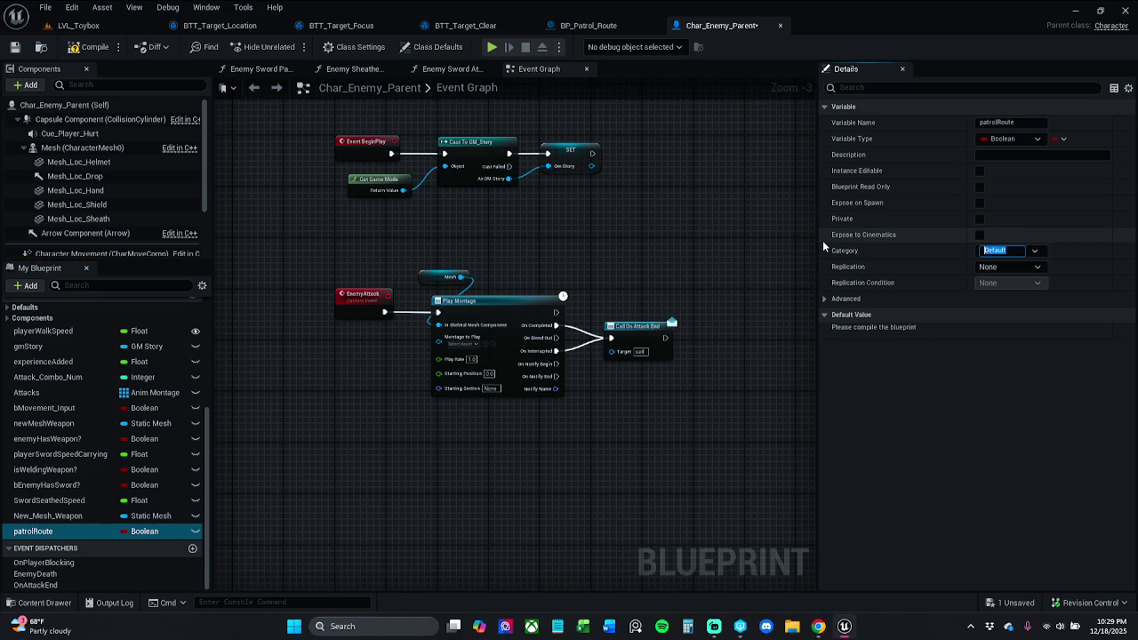
pyautogui.write('AI')
pyautogui.press('Return')
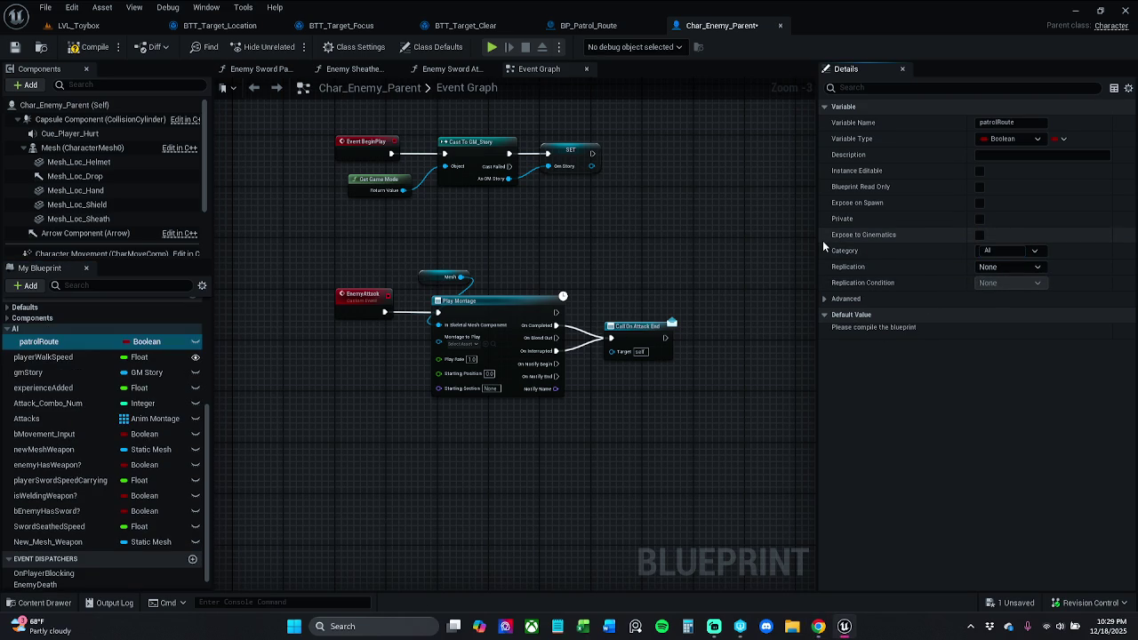
pyautogui.click(89, 46)
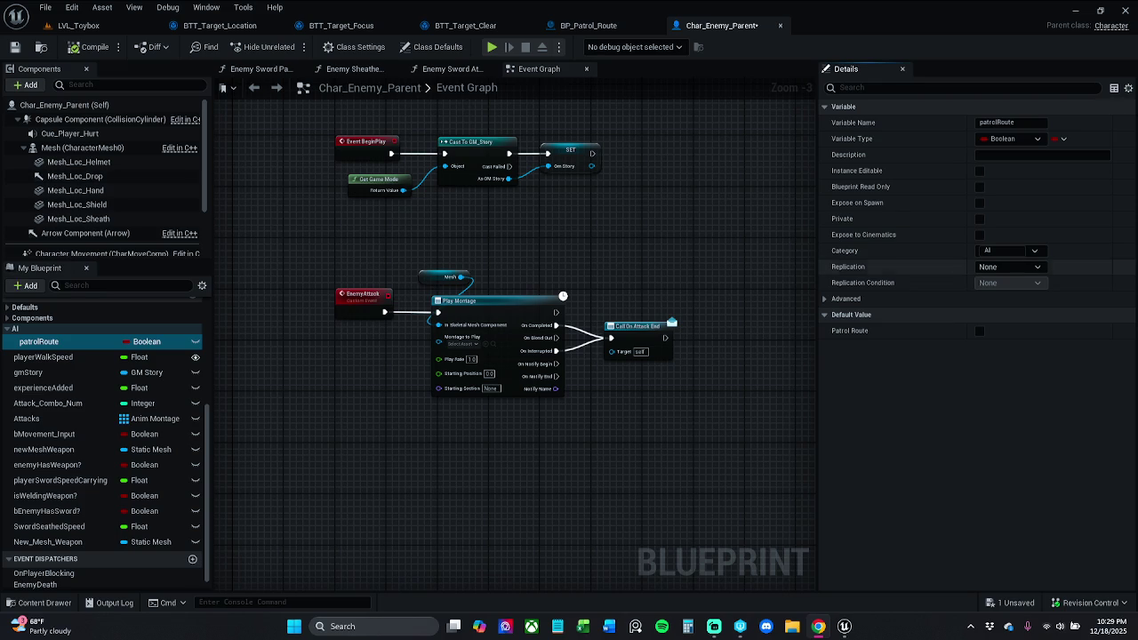
pyautogui.click(1022, 139)
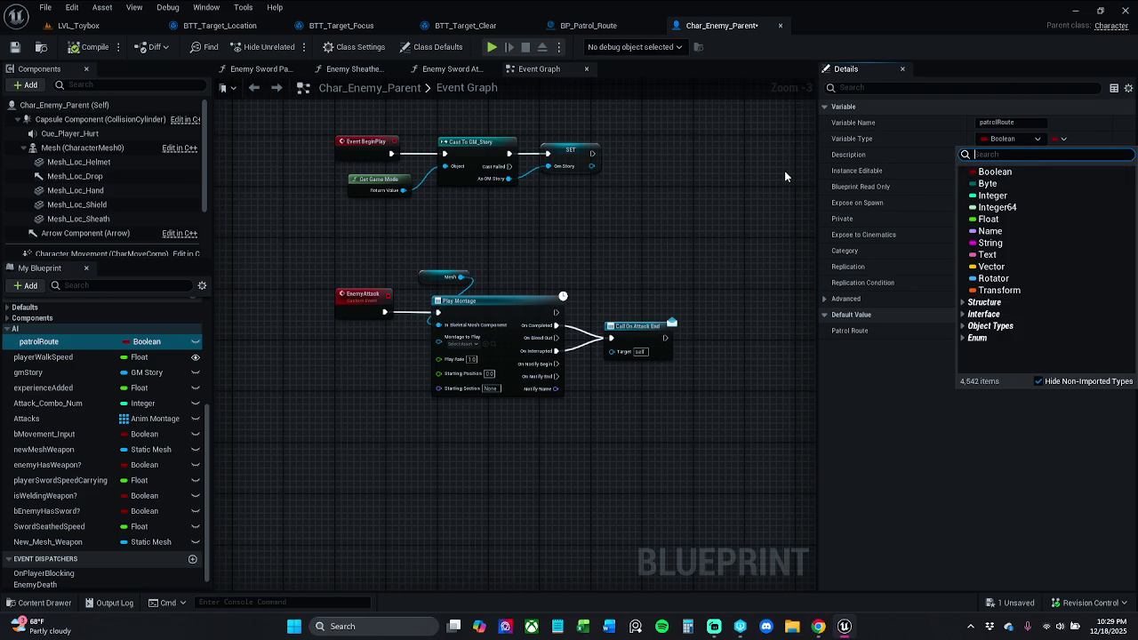
# Change patrolRoute's type to BP Patrol Route object reference and compile.
pyautogui.write('bp p')
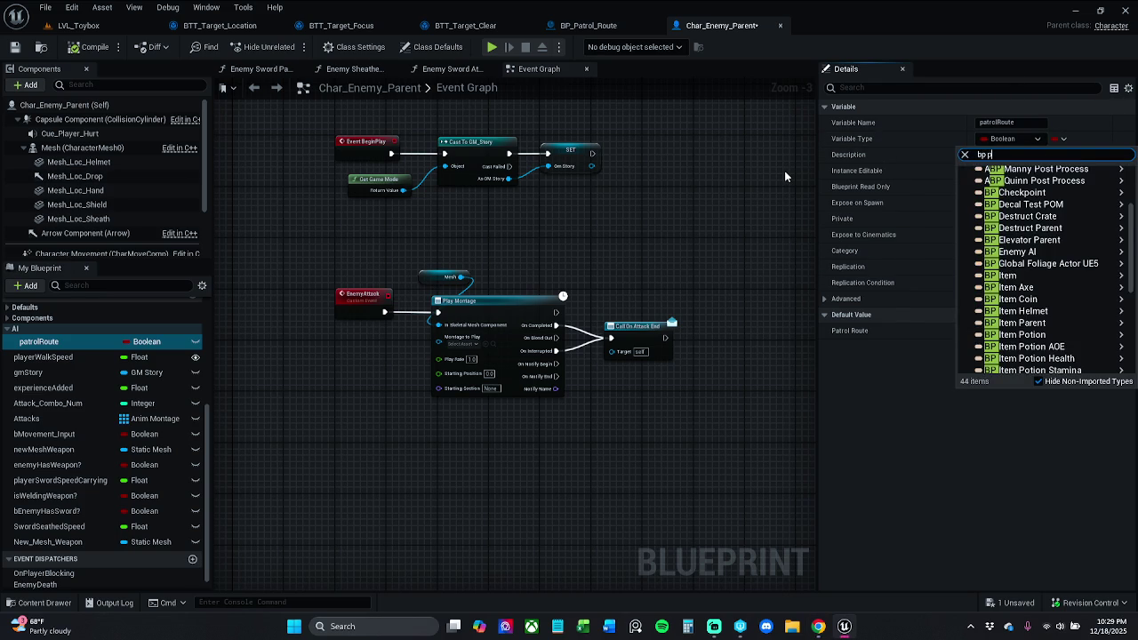
pyautogui.write('atrol')
pyautogui.press('Down')
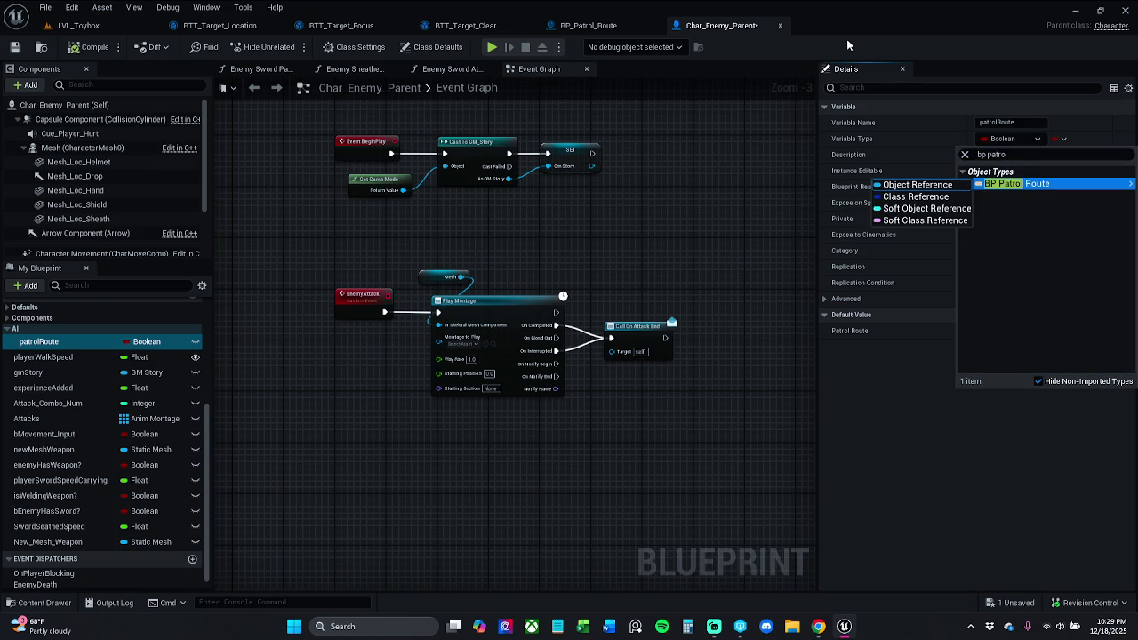
pyautogui.press('Return')
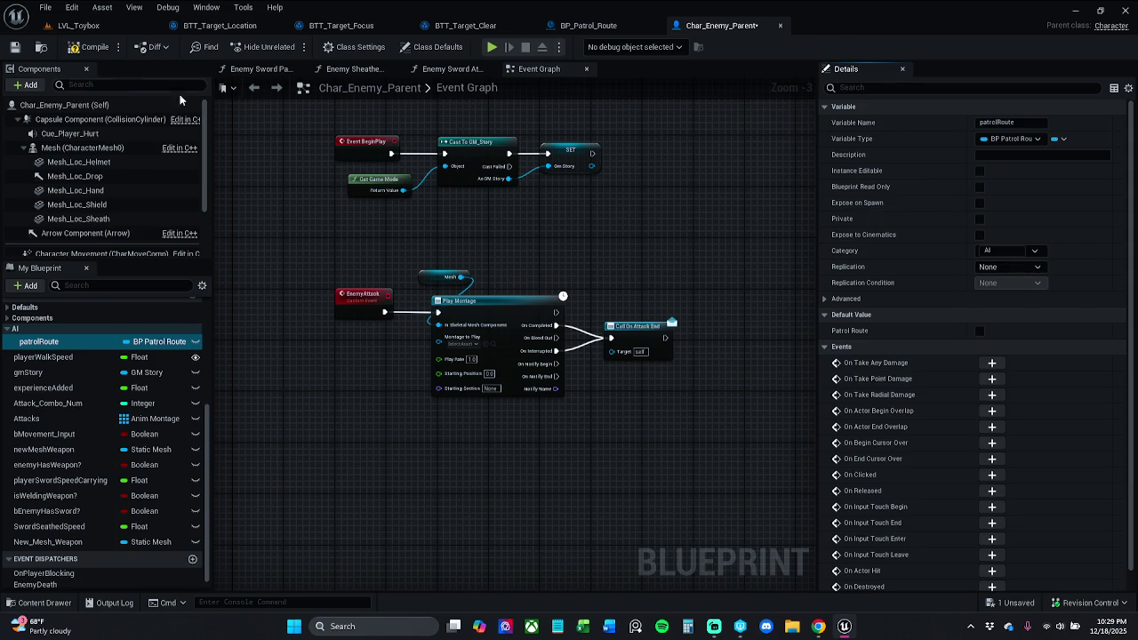
pyautogui.click(88, 47)
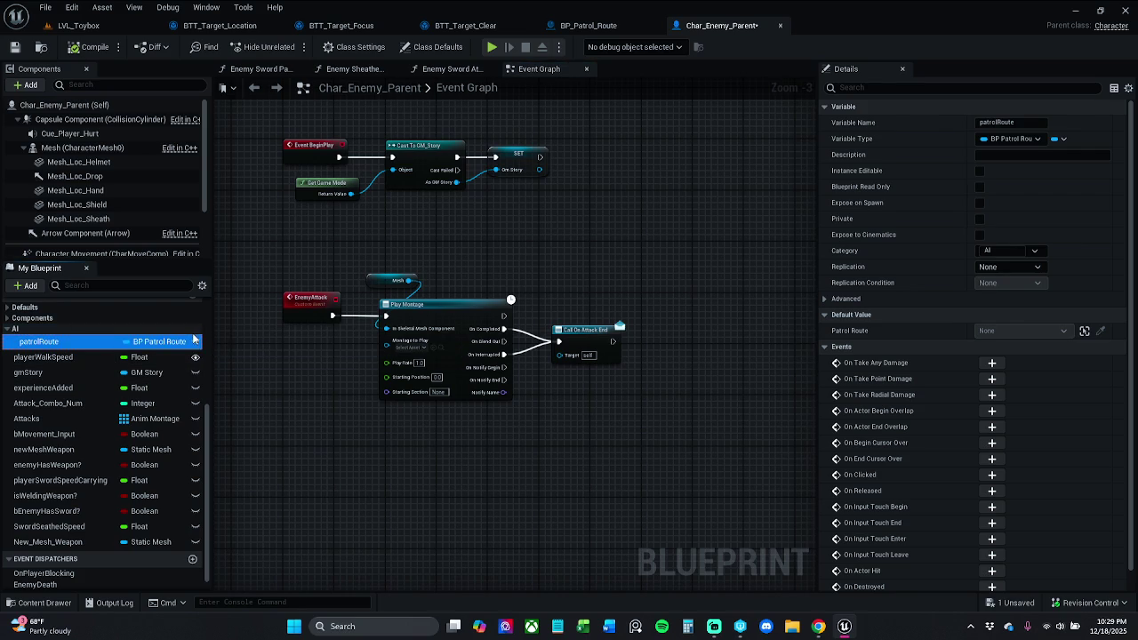
# Make patrolRoute Instance Editable, save Char_Enemy_Parent, and return to LVL_Toybox.
pyautogui.click(196, 341)
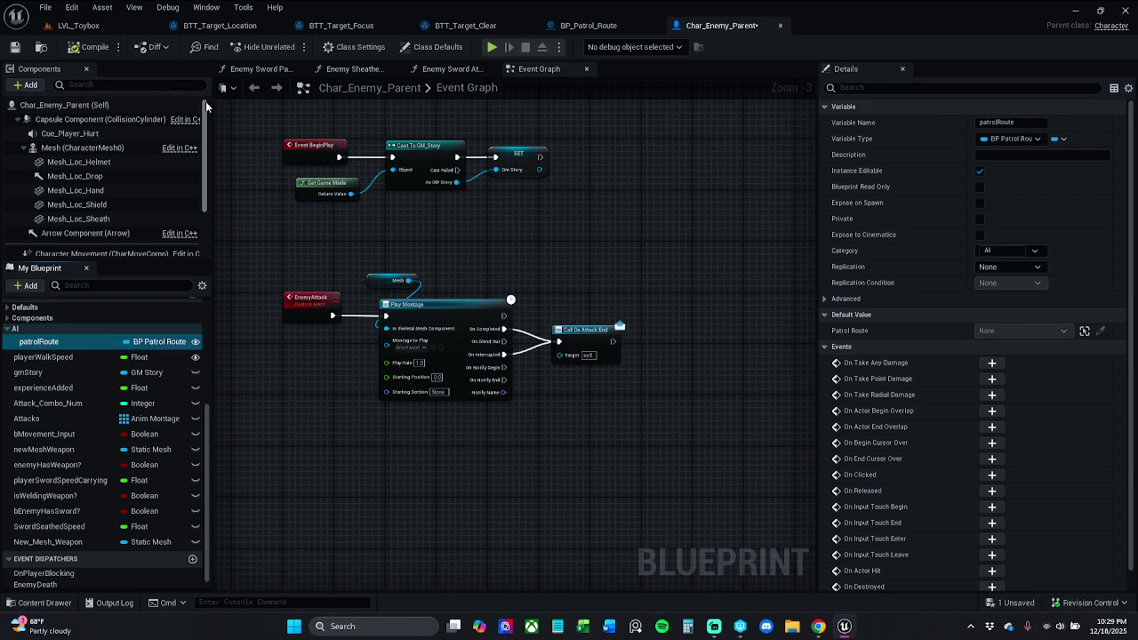
pyautogui.click(14, 46)
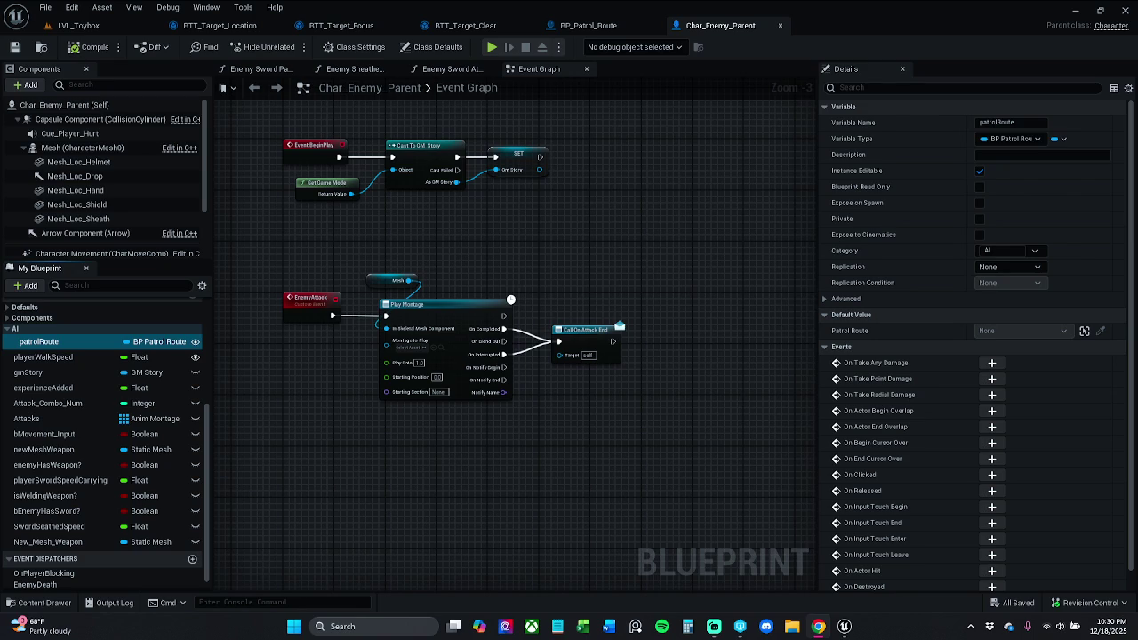
pyautogui.moveTo(471, 238)
pyautogui.mouseDown()
pyautogui.moveTo(511, 250)
pyautogui.moveTo(499, 253)
pyautogui.mouseUp()
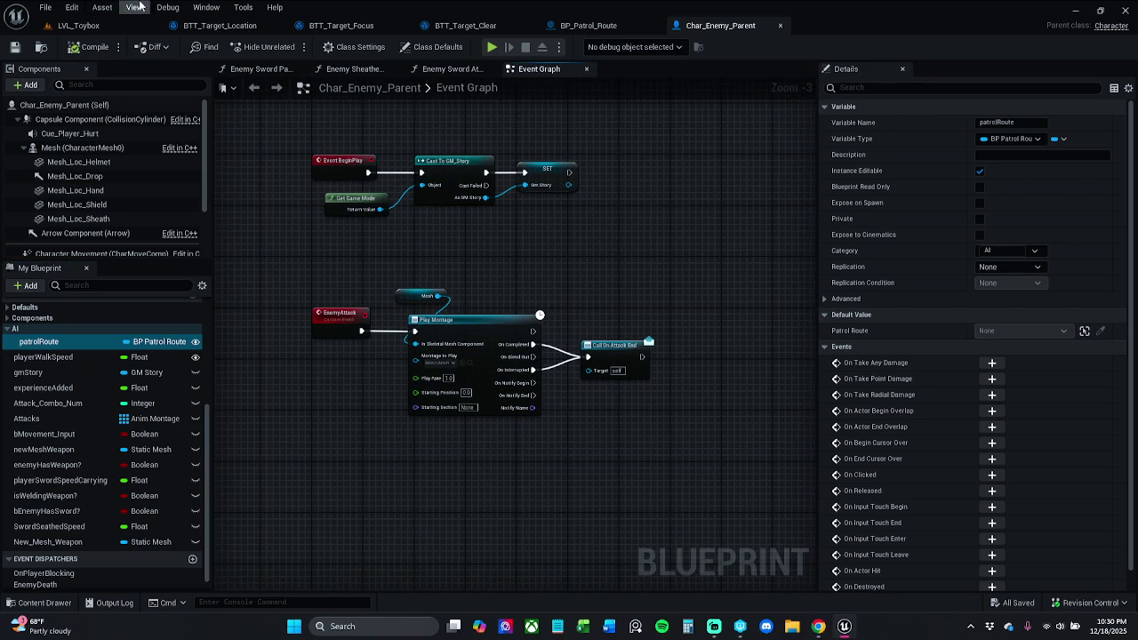
pyautogui.click(125, 32)
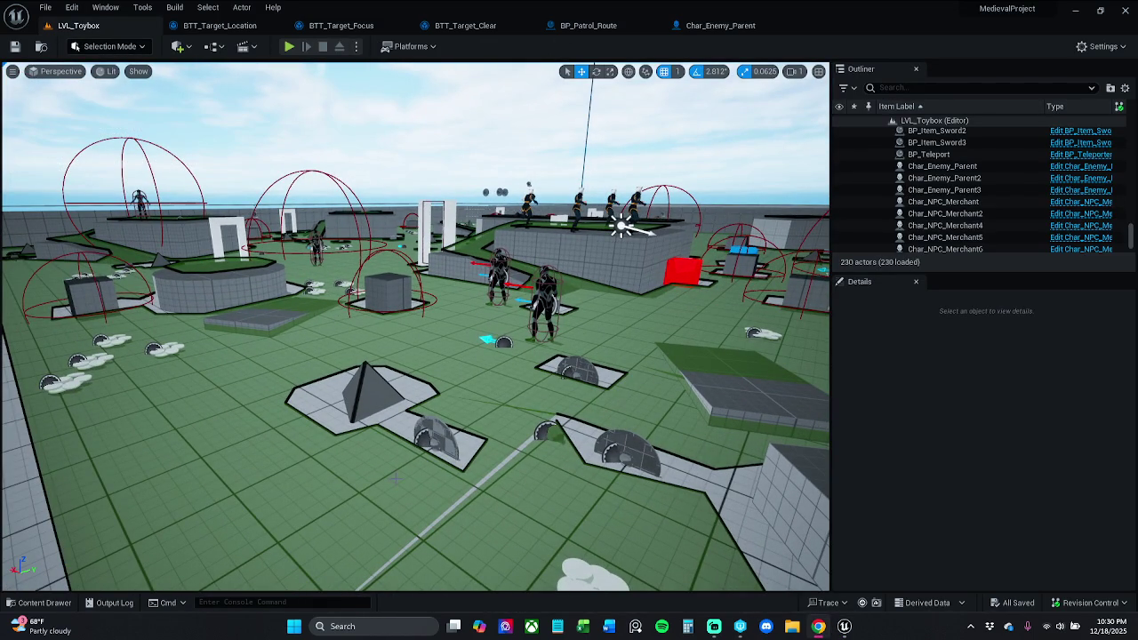
# Select a Char_Enemy_Parent enemy in the level and check its Patrol Route options.
pyautogui.click(549, 285)
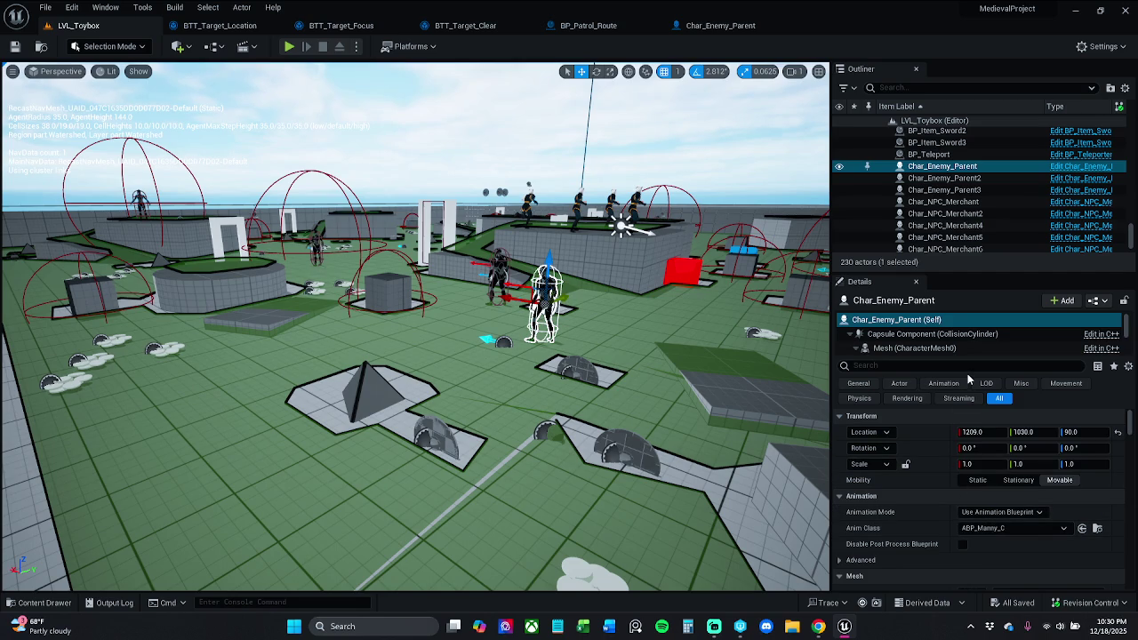
pyautogui.write('patrol')
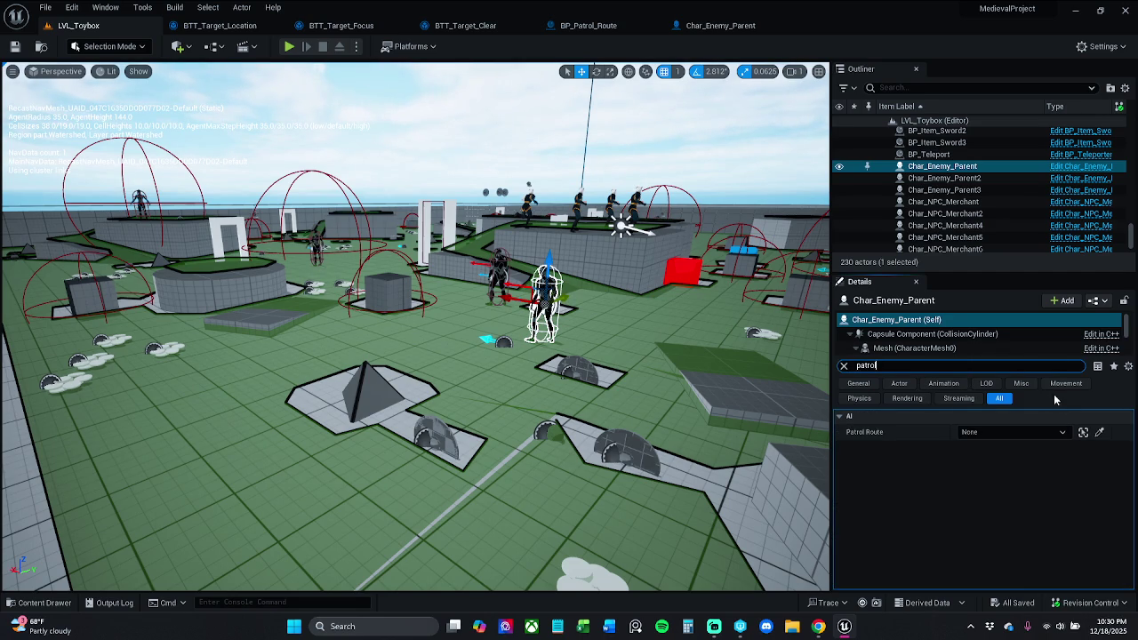
pyautogui.click(1060, 432)
pyautogui.click(1059, 432)
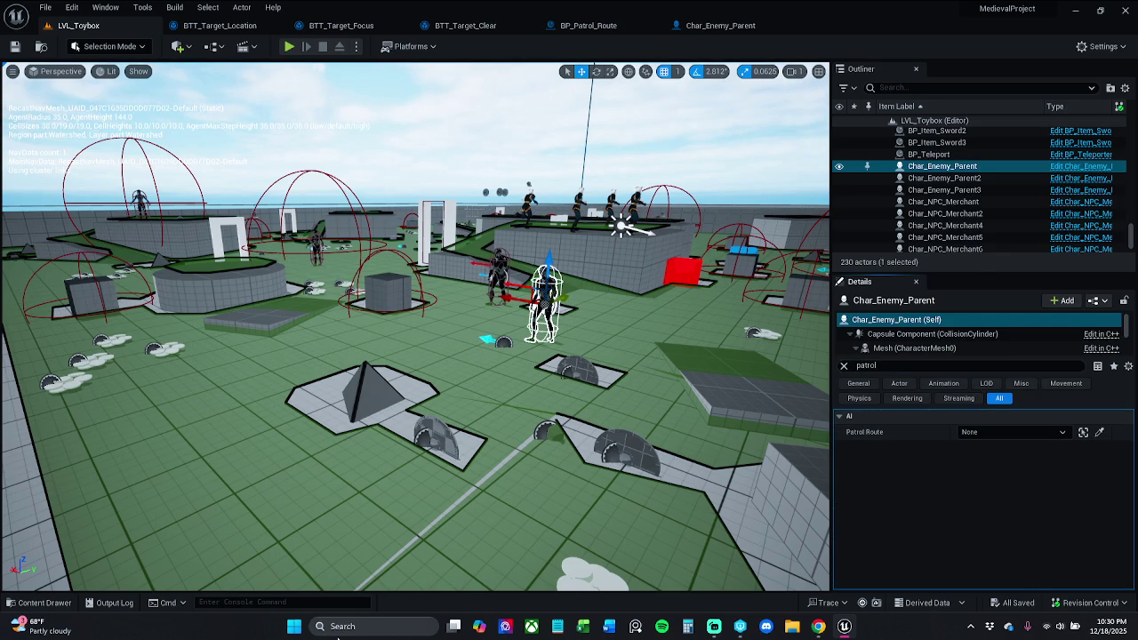
# Place a BP_Patrol_Route from EnemySplines and drag its spline points into a curved route.
pyautogui.click(40, 602)
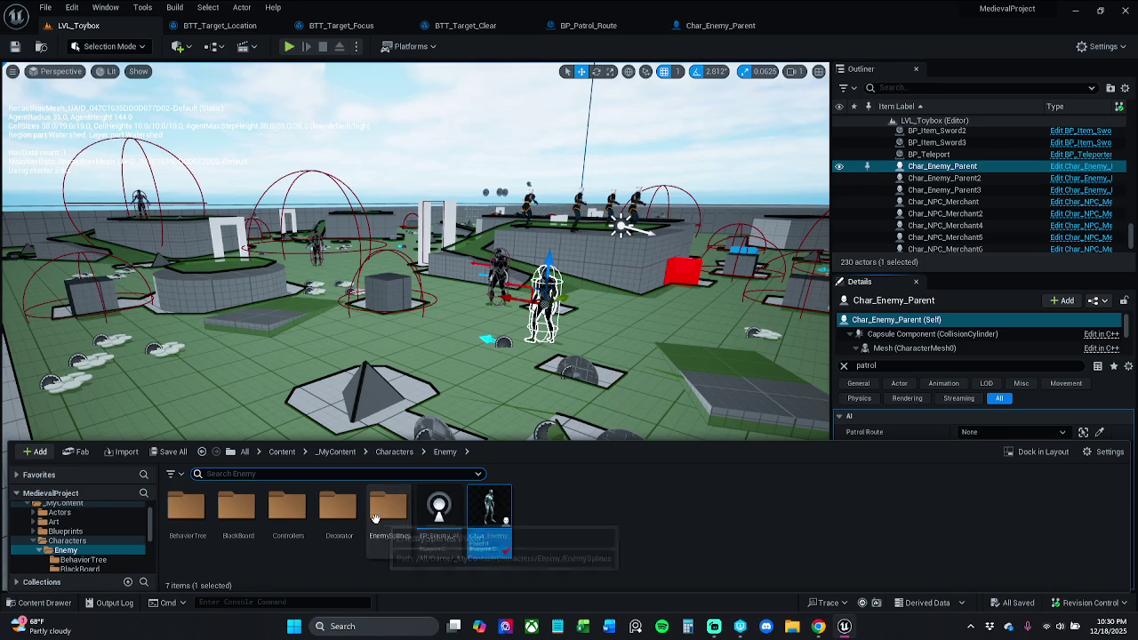
pyautogui.doubleClick(386, 515)
pyautogui.moveTo(247, 419)
pyautogui.mouseDown()
pyautogui.moveTo(256, 398)
pyautogui.moveTo(207, 353)
pyautogui.moveTo(208, 337)
pyautogui.mouseUp()
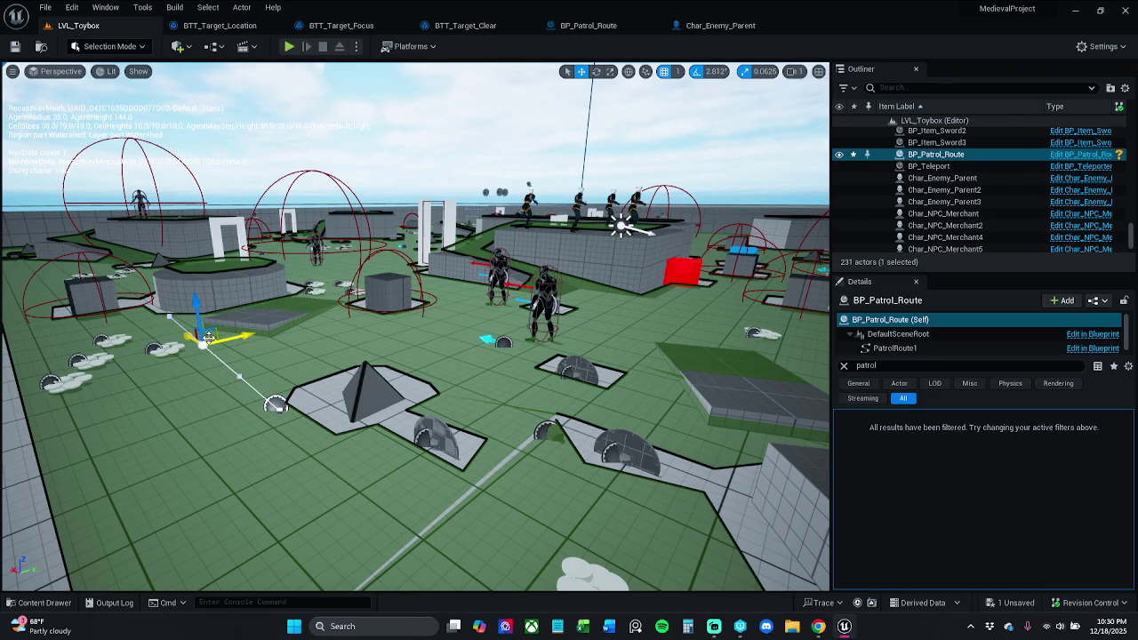
pyautogui.moveTo(209, 341); pyautogui.dragTo(360, 331)
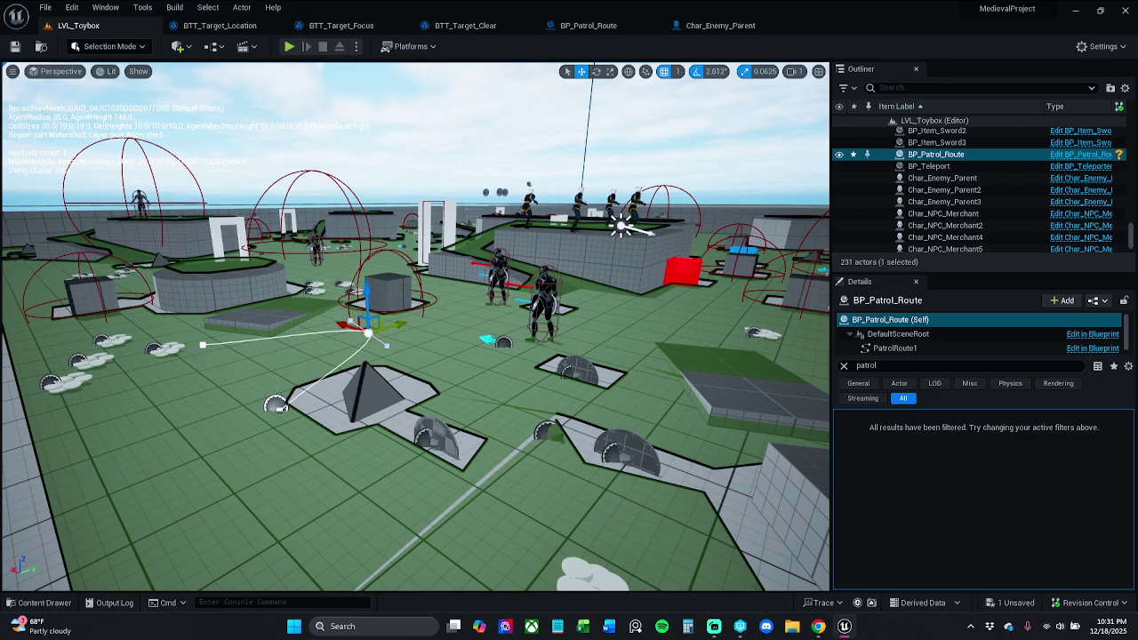
pyautogui.click(202, 343)
pyautogui.moveTo(203, 342); pyautogui.dragTo(351, 264)
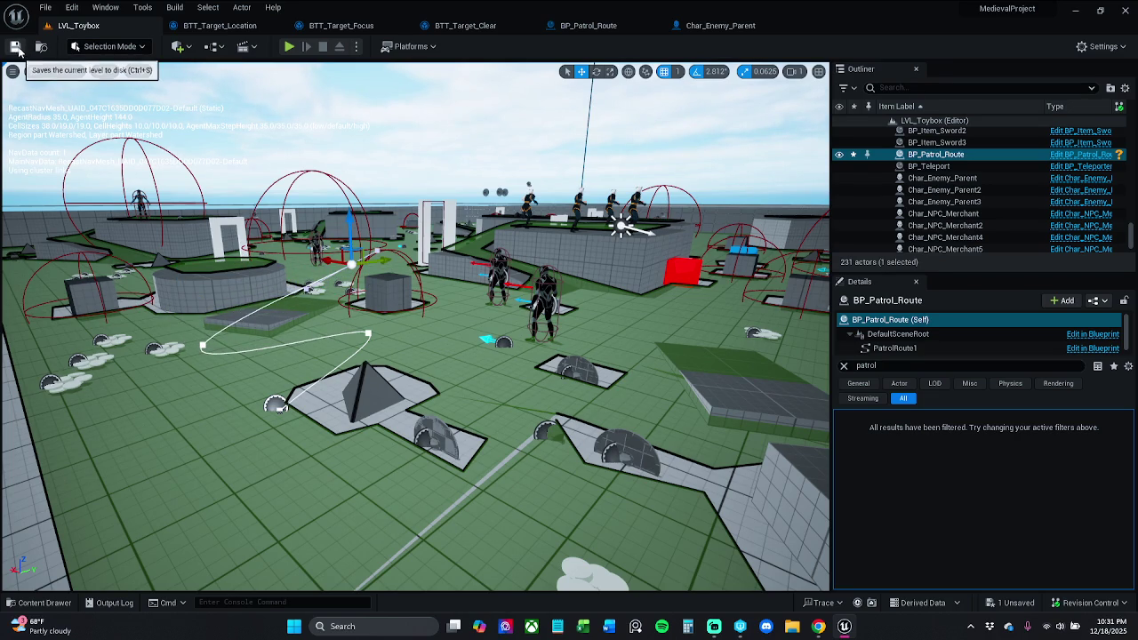
pyautogui.click(844, 365)
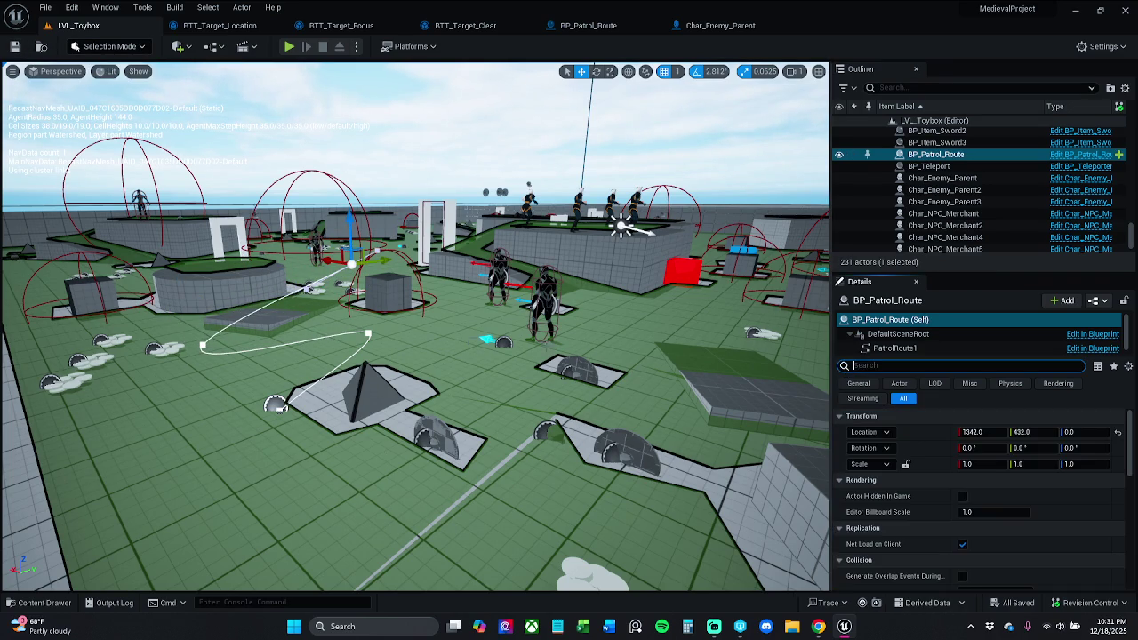
# Select Char_Enemy_Parent 1–3 and set their Patrol Route to BP_Patrol_Route.
pyautogui.click(942, 178)
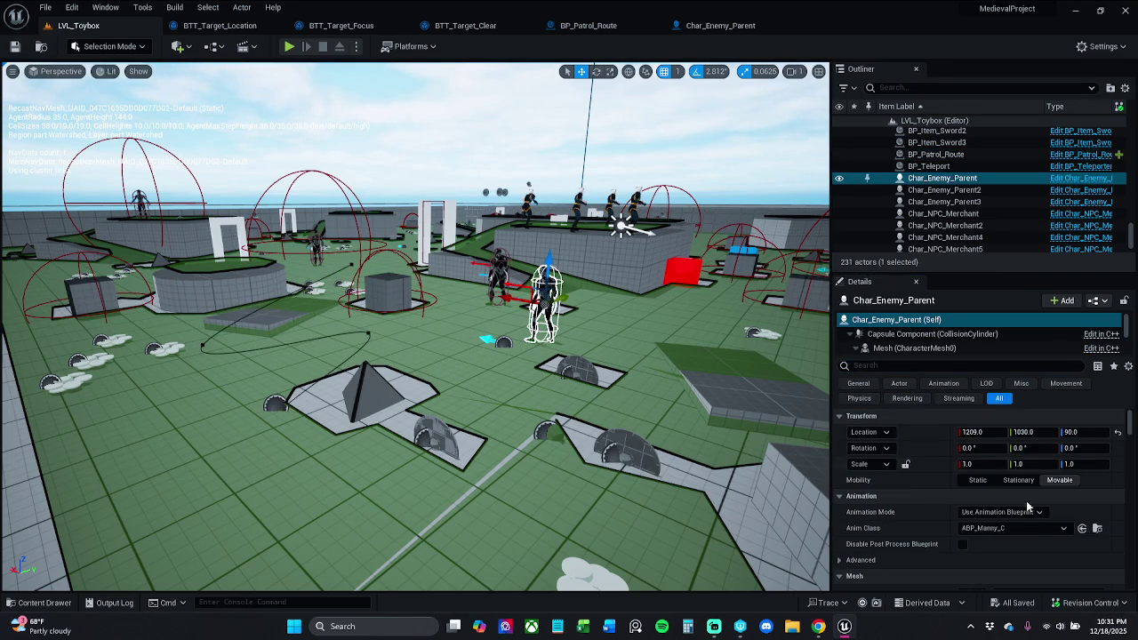
pyautogui.scroll(-2, 1018, 531)
pyautogui.scroll(-2, 1018, 527)
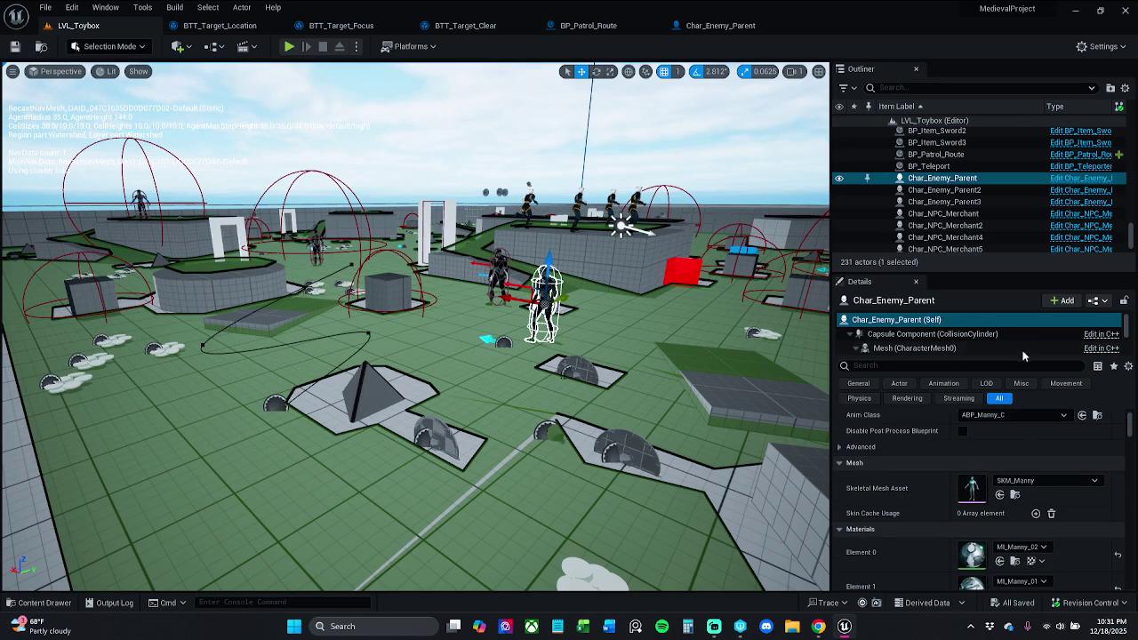
pyautogui.keyDown('shift'); pyautogui.click(987, 198); pyautogui.keyUp('shift')
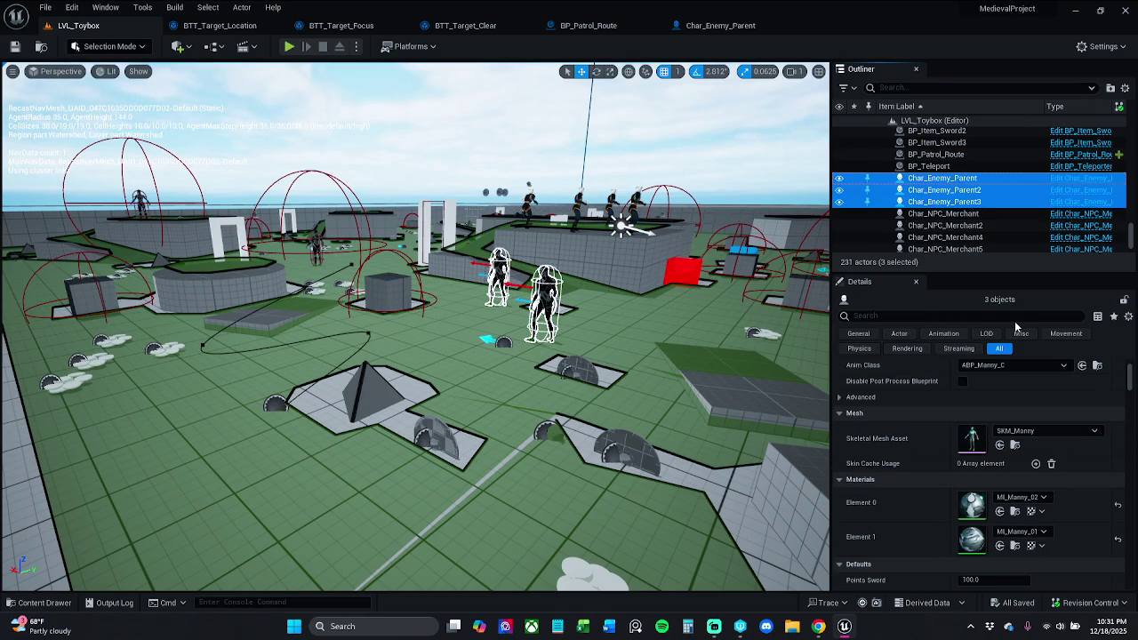
pyautogui.click(1013, 315)
pyautogui.write('patrol')
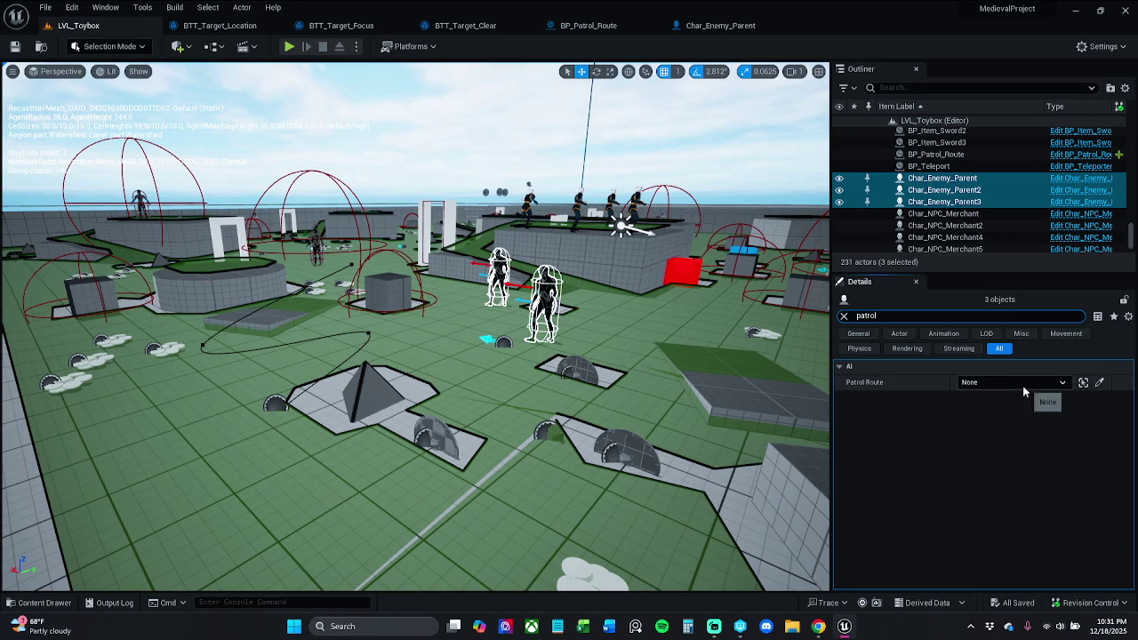
pyautogui.click(1022, 384)
pyautogui.click(994, 244)
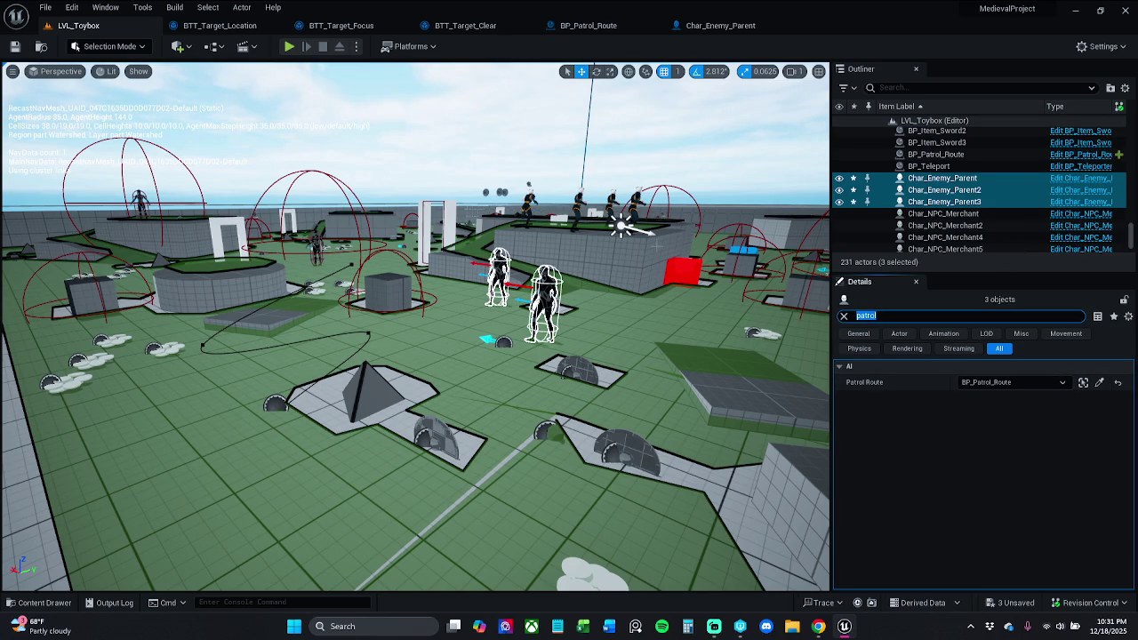
# Save and check out the level changes, then start Play-in-Editor.
pyautogui.click(40, 47)
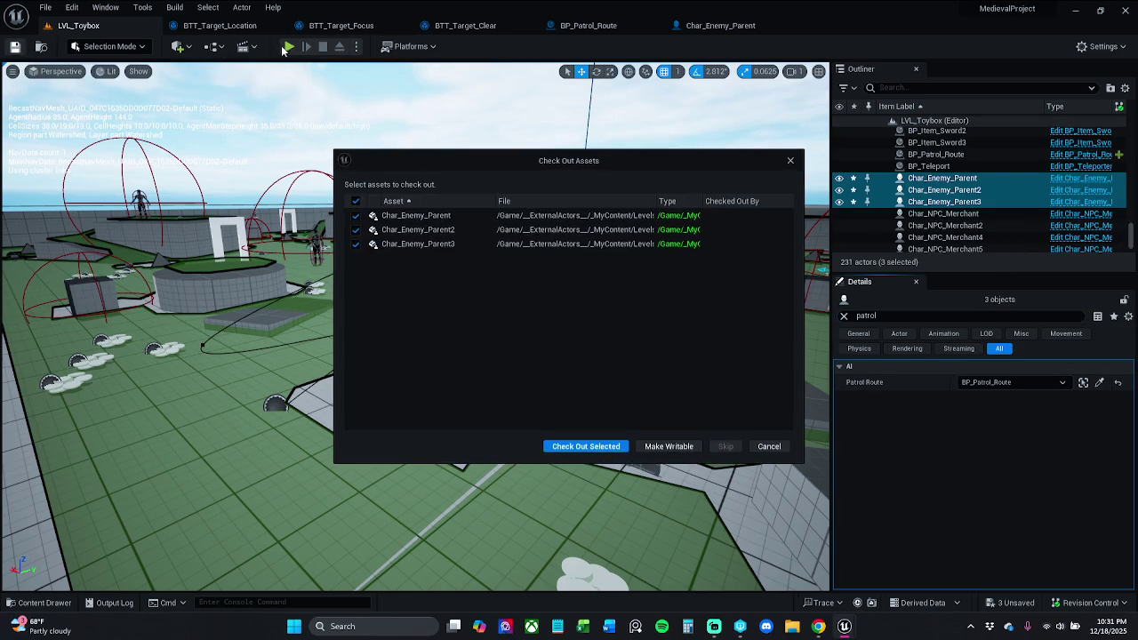
pyautogui.click(587, 443)
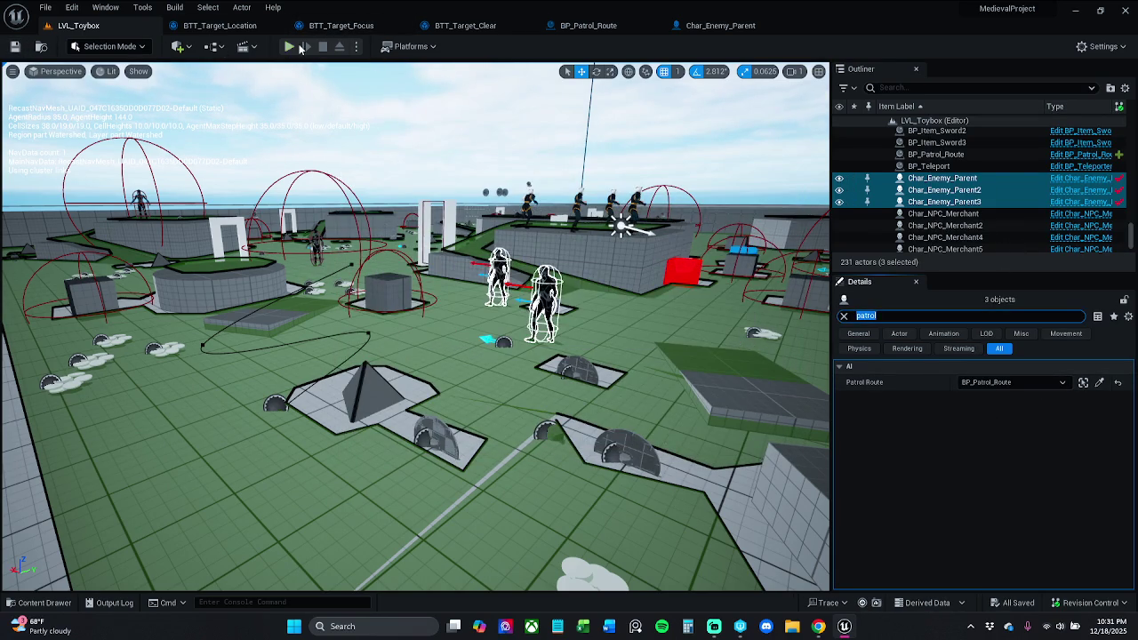
pyautogui.click(289, 47)
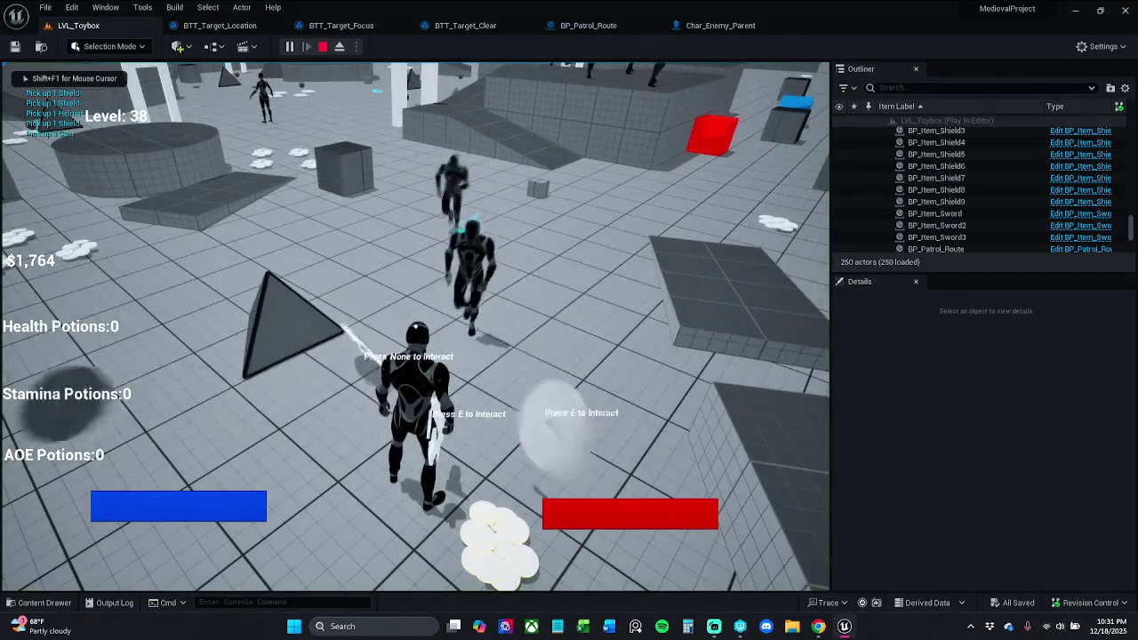
# Press Esc to stop the Play-in-Editor session in LVL_Toybox.
pyautogui.press('Escape')
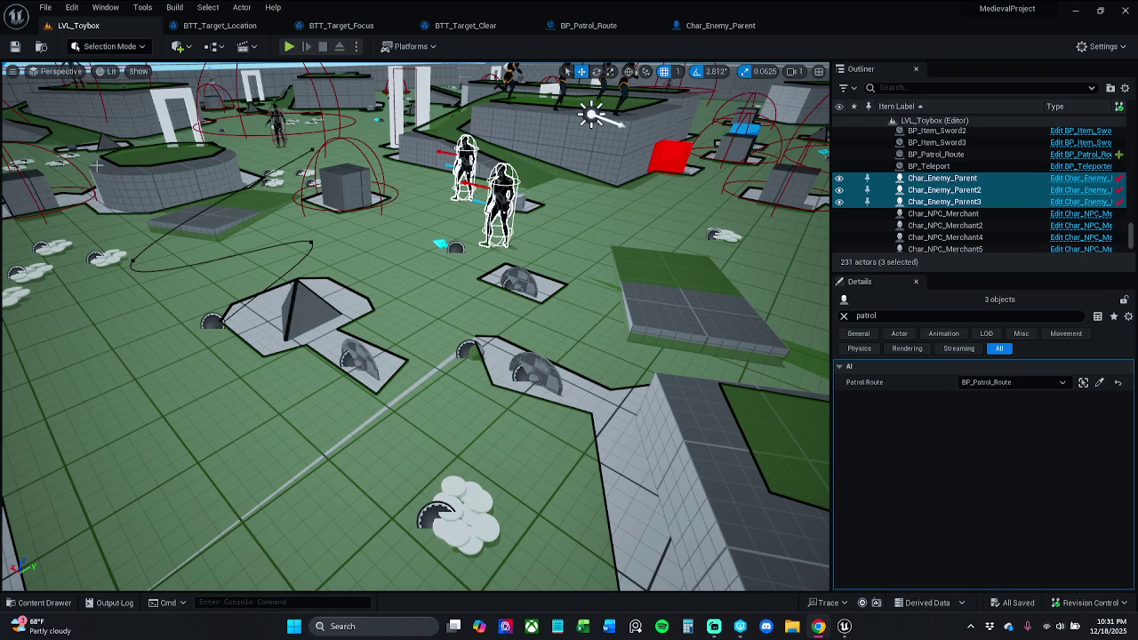
# Open the BT_Enemy behavior tree from the Enemy/BehaviorTree folder.
pyautogui.click(37, 602)
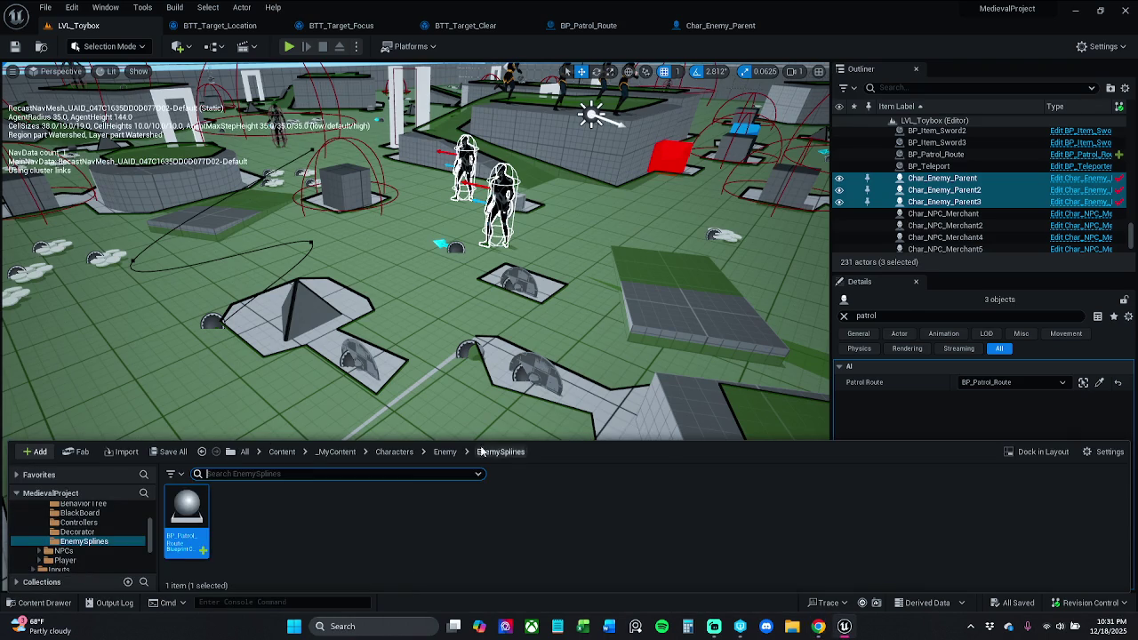
pyautogui.click(444, 451)
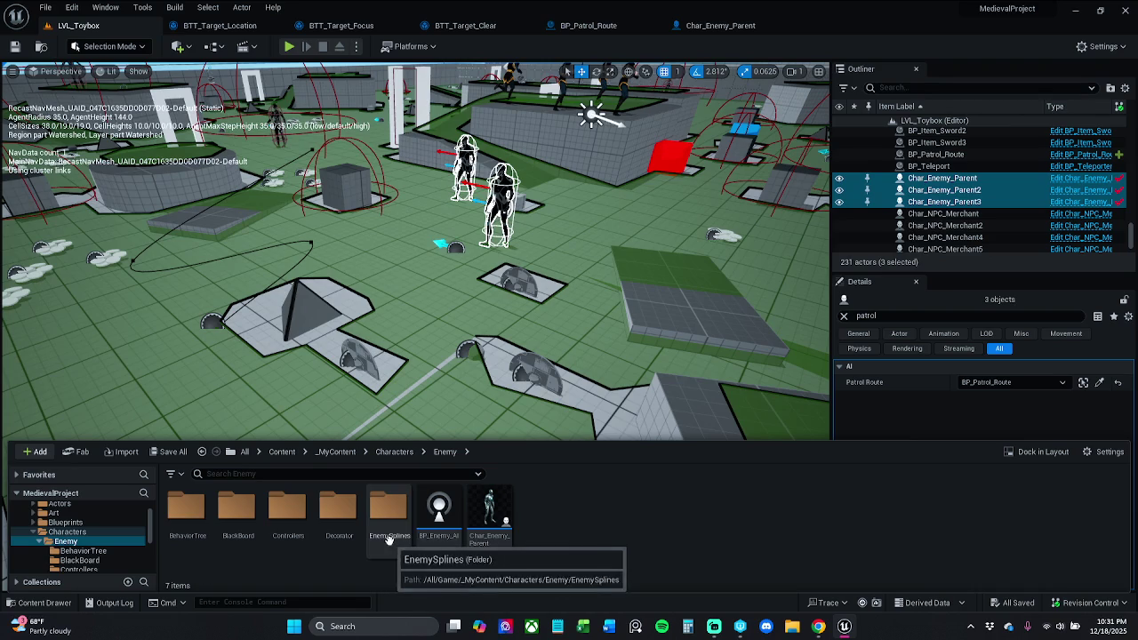
pyautogui.doubleClick(201, 534)
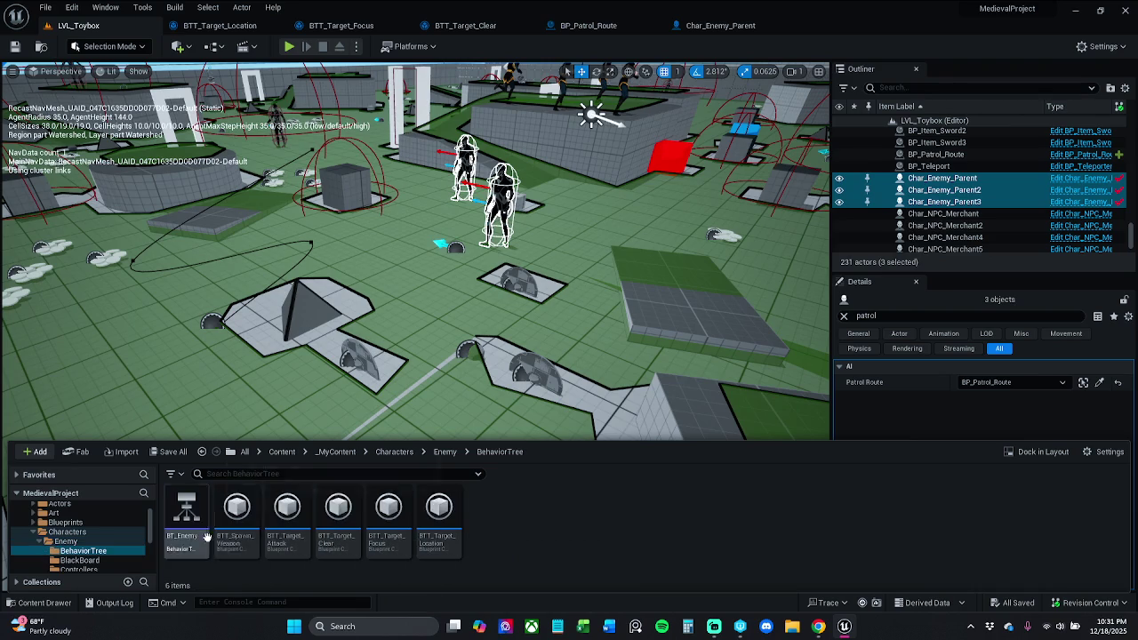
pyautogui.doubleClick(195, 511)
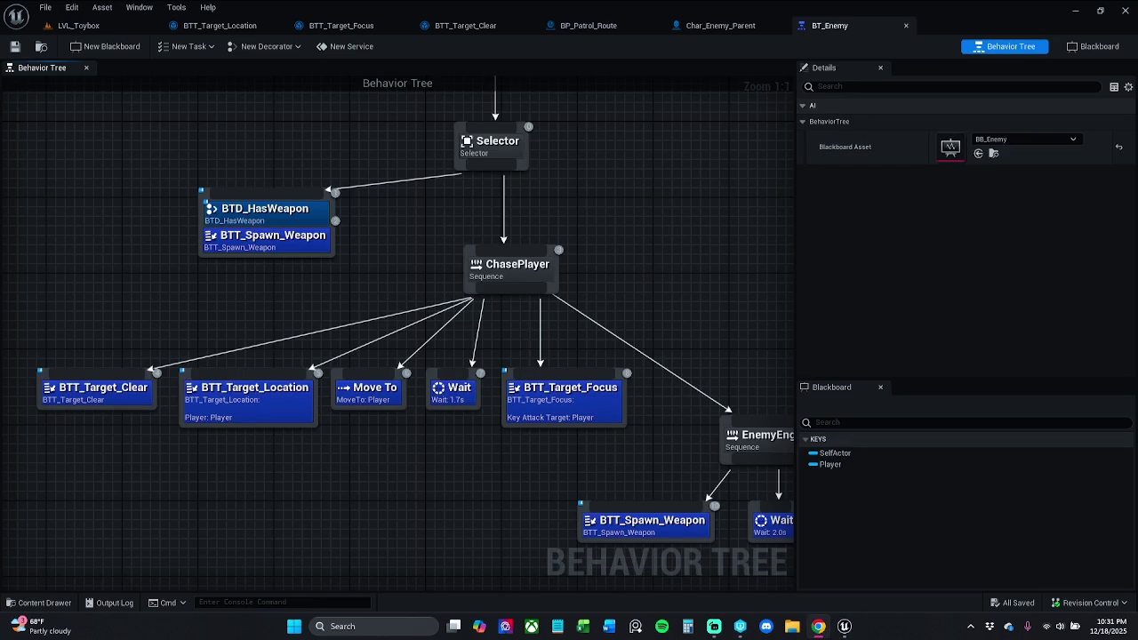
pyautogui.scroll(-2, 218, 473)
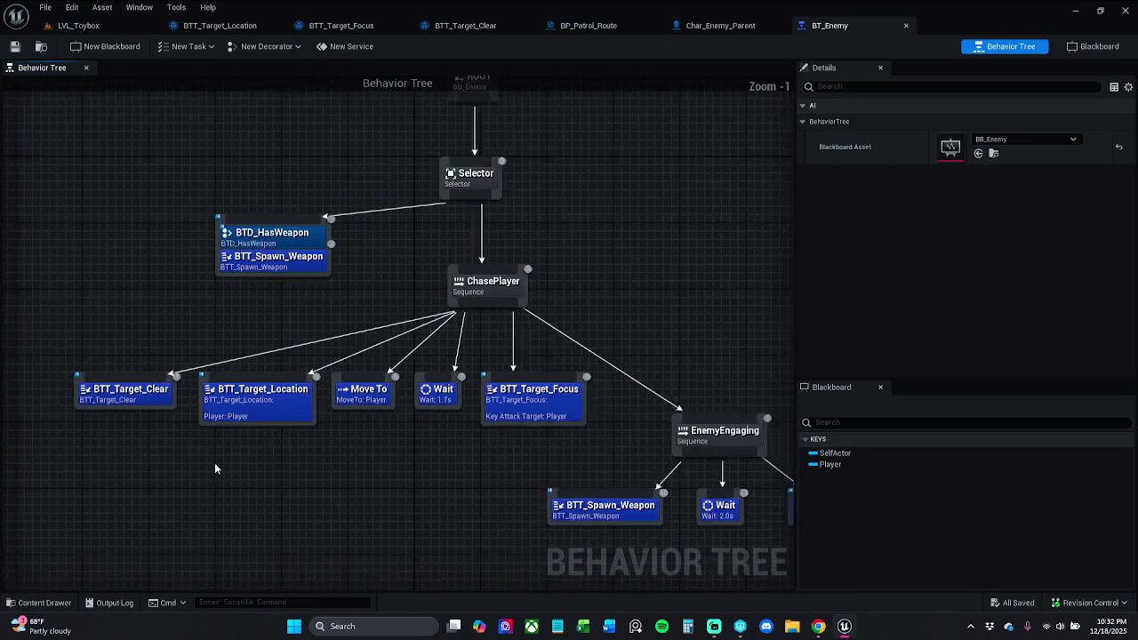
pyautogui.moveTo(222, 493); pyautogui.dragTo(228, 511)
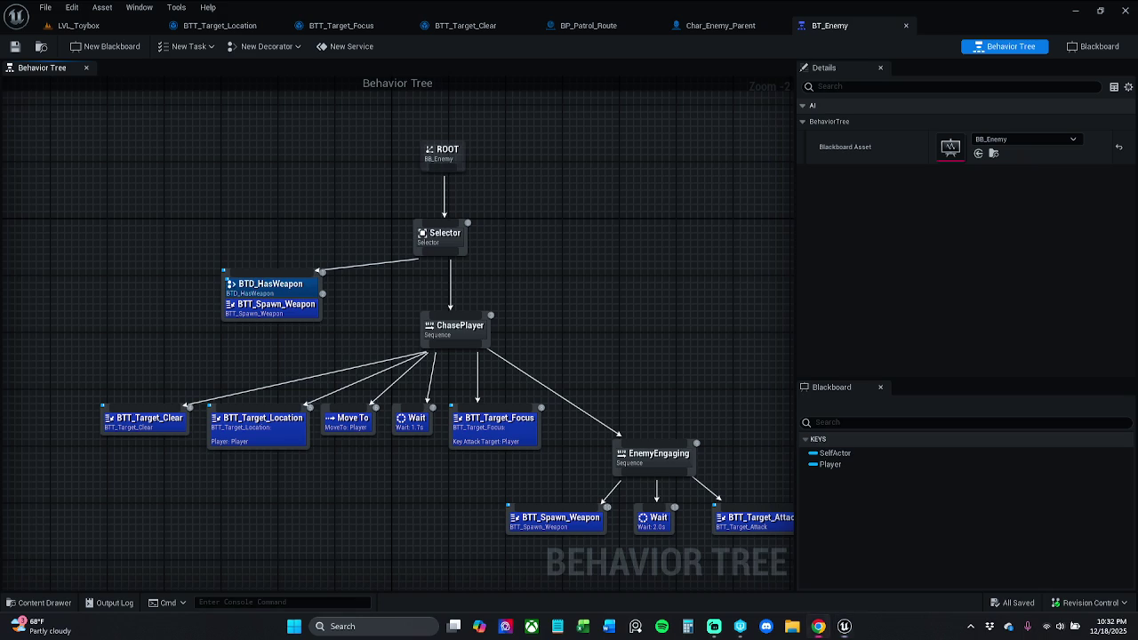
pyautogui.scroll(1, 316, 311)
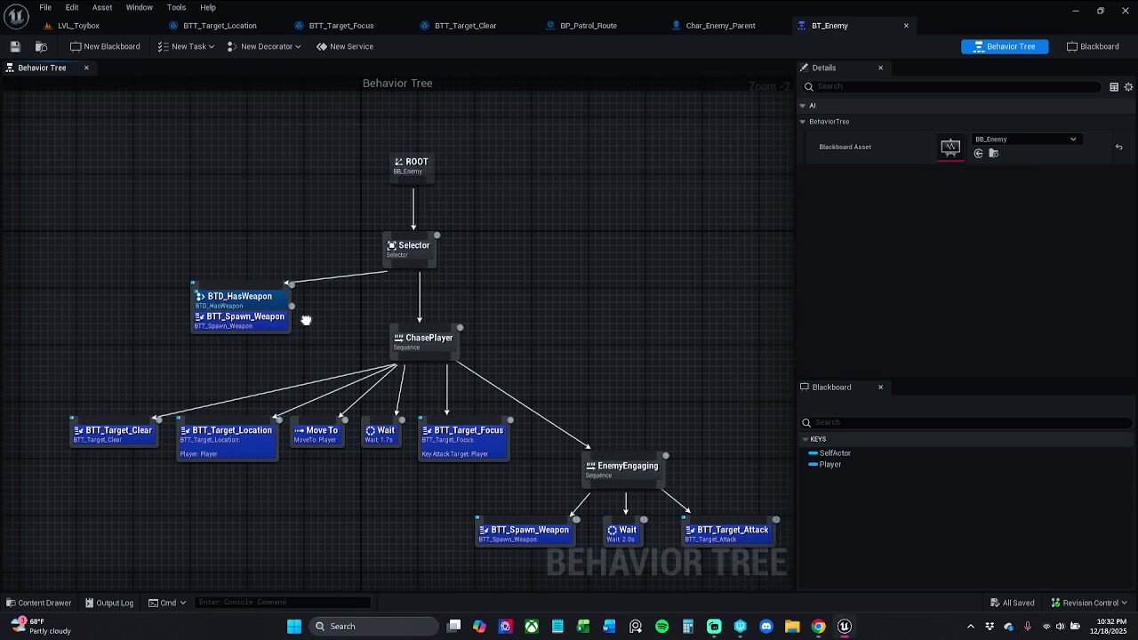
pyautogui.scroll(1, 322, 282)
# Rename the Selector node to EnemyHasWeapon.
pyautogui.click(414, 236)
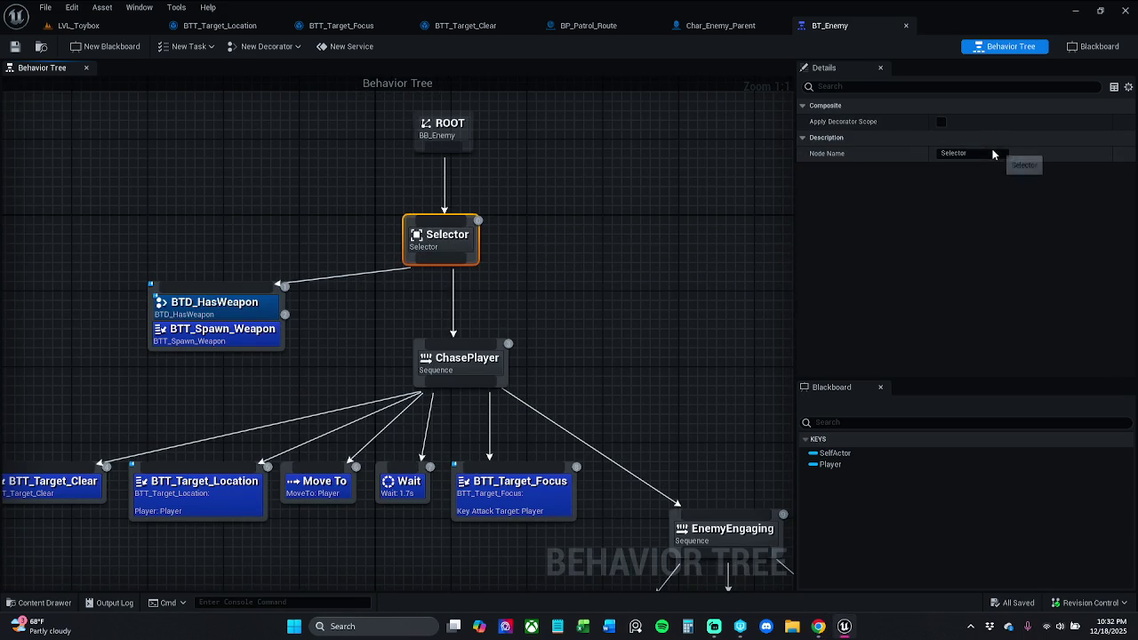
pyautogui.click(985, 153)
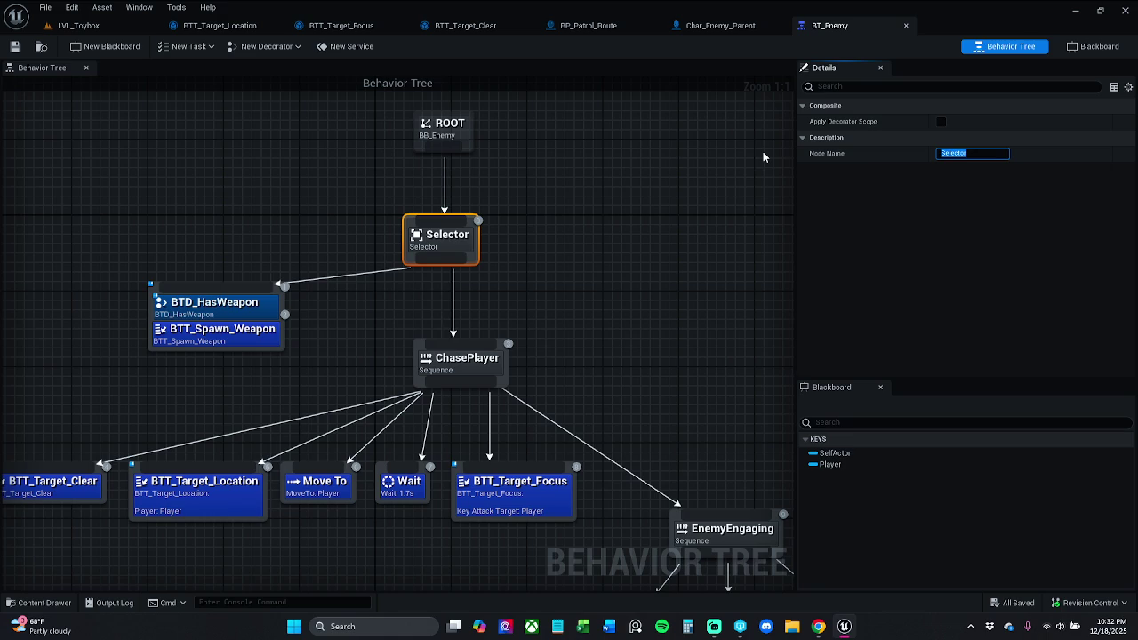
pyautogui.write('Does')
pyautogui.write('E')
pyautogui.write('ne')
pyautogui.press('BackSpace')
pyautogui.press('BackSpace')
pyautogui.press('BackSpace')
pyautogui.write('EnemyHasWe')
pyautogui.write('ap')
pyautogui.press('Return')
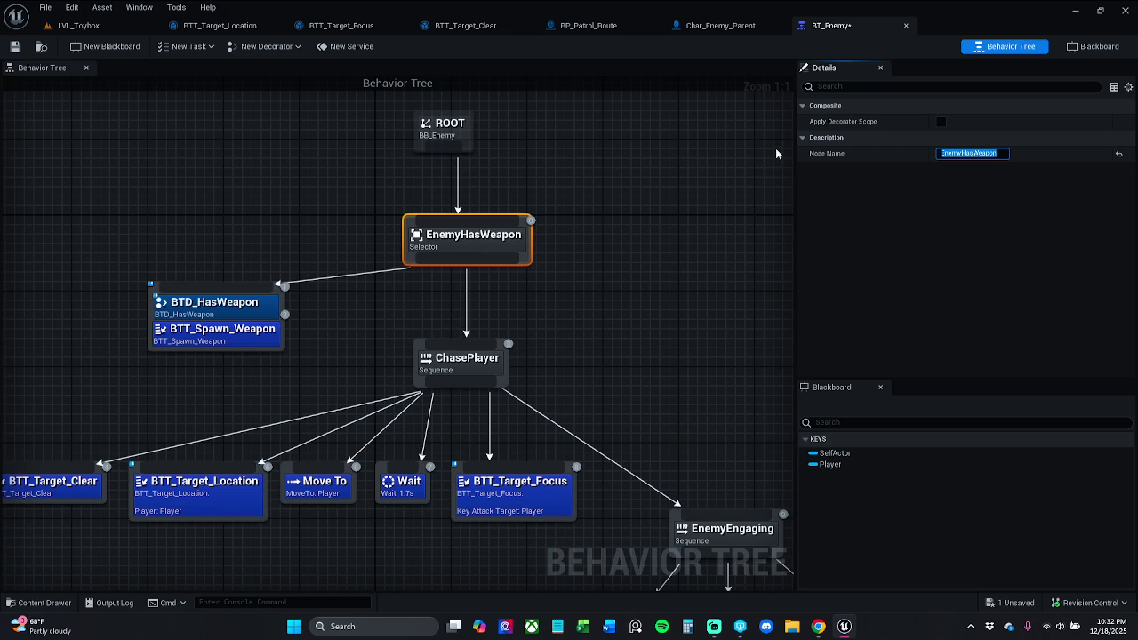
# Save BT_Enemy, reposition ROOT, recentre the tree, and list the task classes.
pyautogui.click(14, 46)
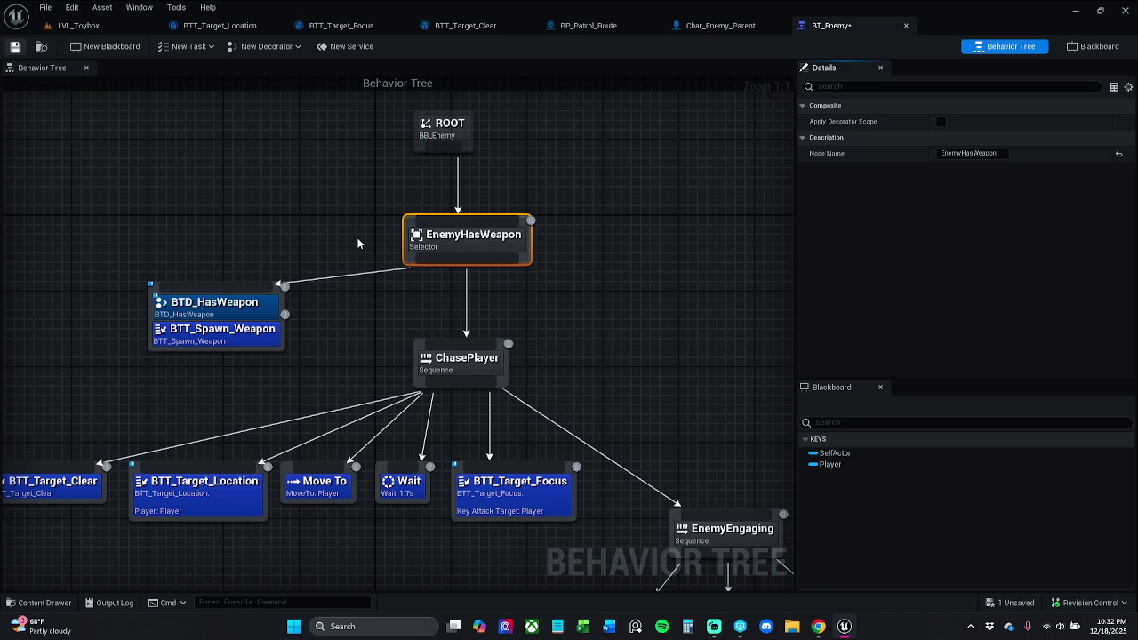
pyautogui.click(376, 171)
pyautogui.moveTo(446, 133); pyautogui.dragTo(487, 127)
pyautogui.click(648, 180)
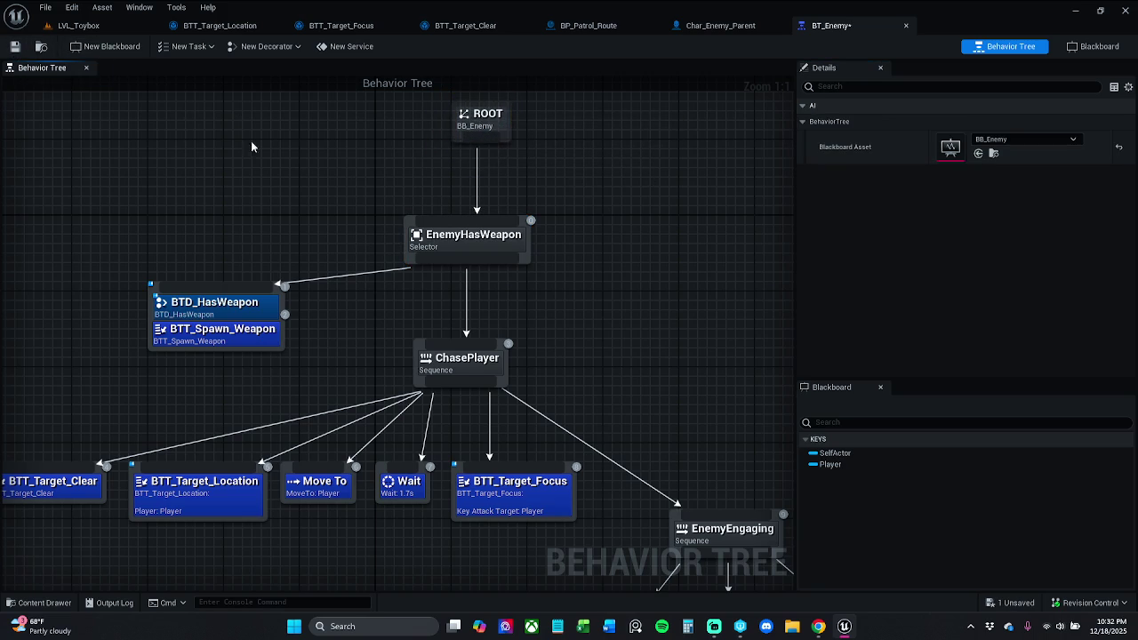
pyautogui.click(15, 47)
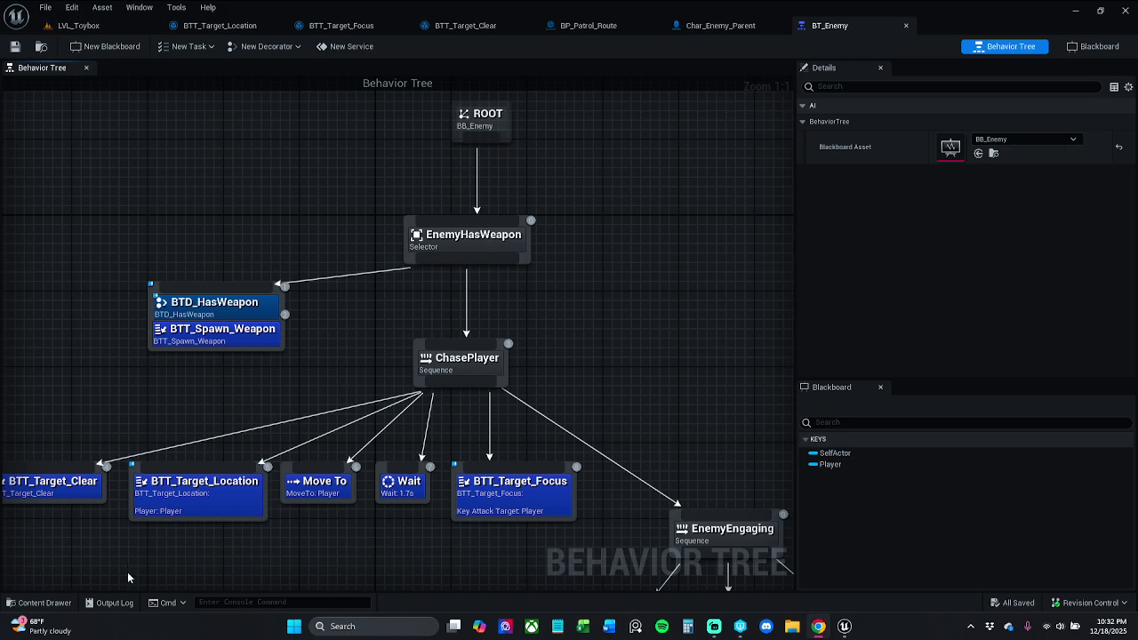
pyautogui.moveTo(145, 556); pyautogui.dragTo(228, 511)
pyautogui.scroll(-2, 269, 472)
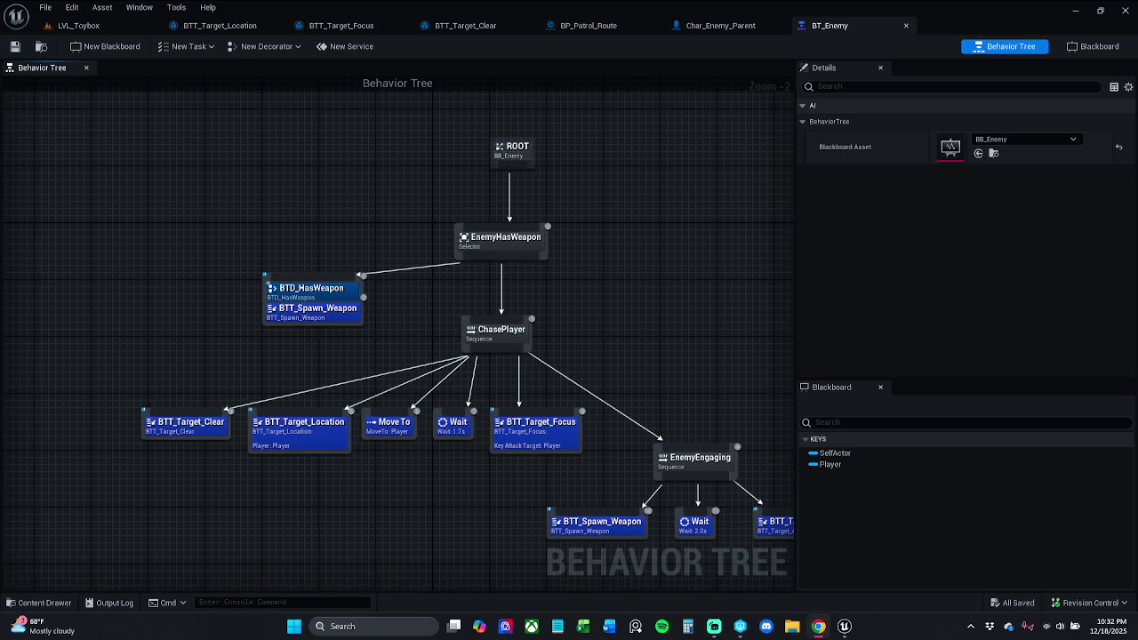
pyautogui.moveTo(286, 555)
pyautogui.mouseDown()
pyautogui.moveTo(306, 570)
pyautogui.moveTo(311, 458)
pyautogui.moveTo(427, 483)
pyautogui.moveTo(546, 356)
pyautogui.mouseUp()
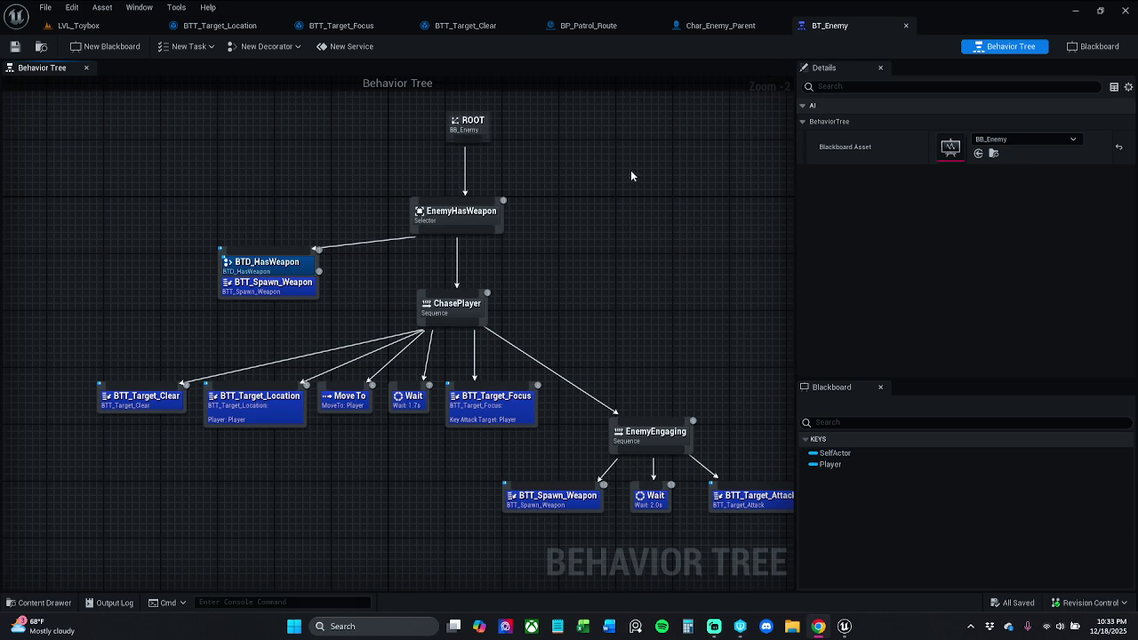
pyautogui.click(186, 46)
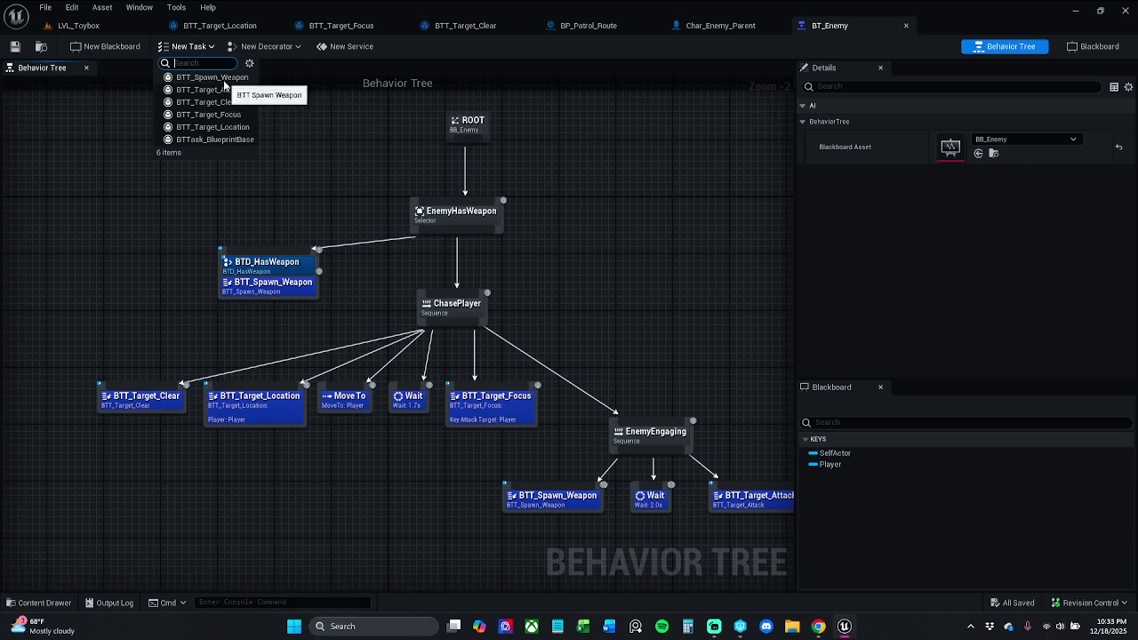
# Create a task based on BTTask_BlueprintBase named BTT_Patrol_Route.
pyautogui.click(244, 141)
pyautogui.click(331, 492)
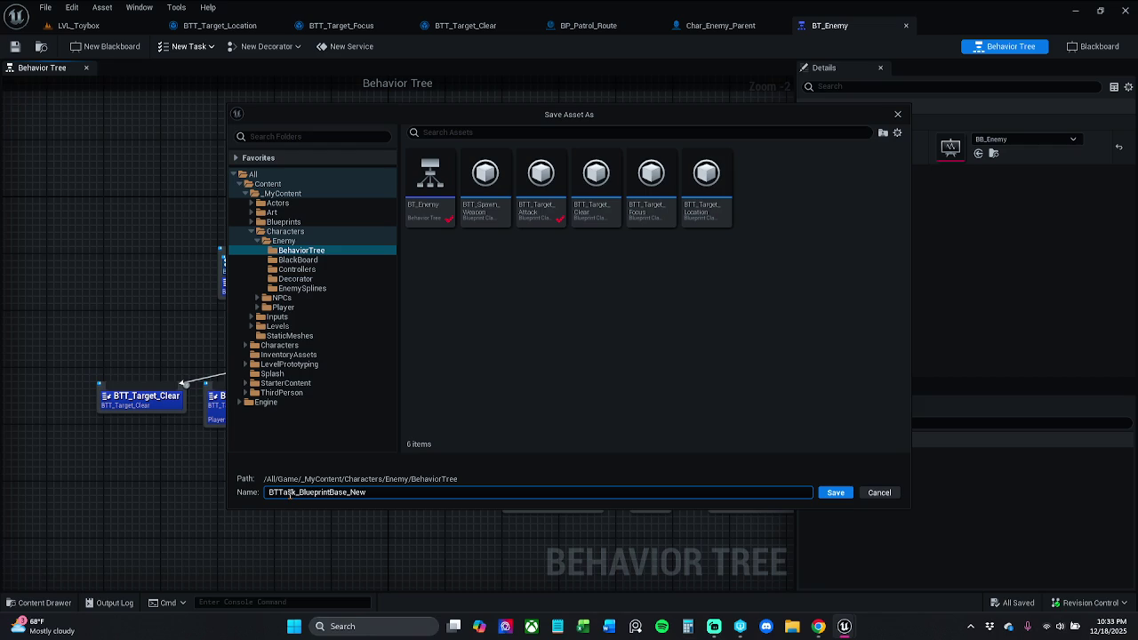
pyautogui.moveTo(283, 492); pyautogui.dragTo(438, 487)
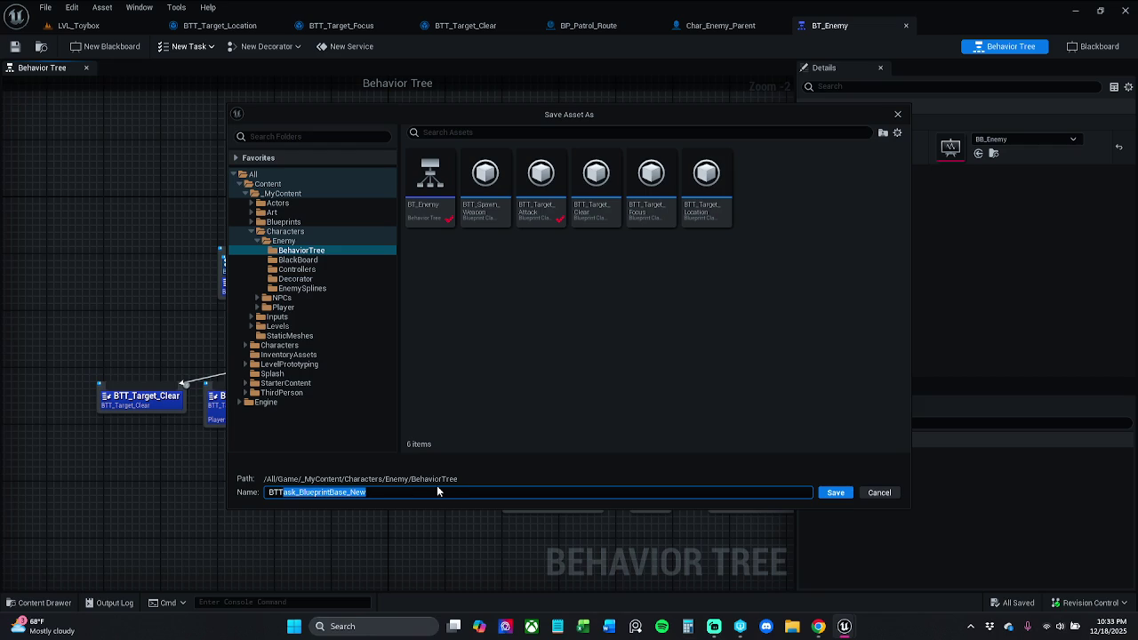
pyautogui.write('_M')
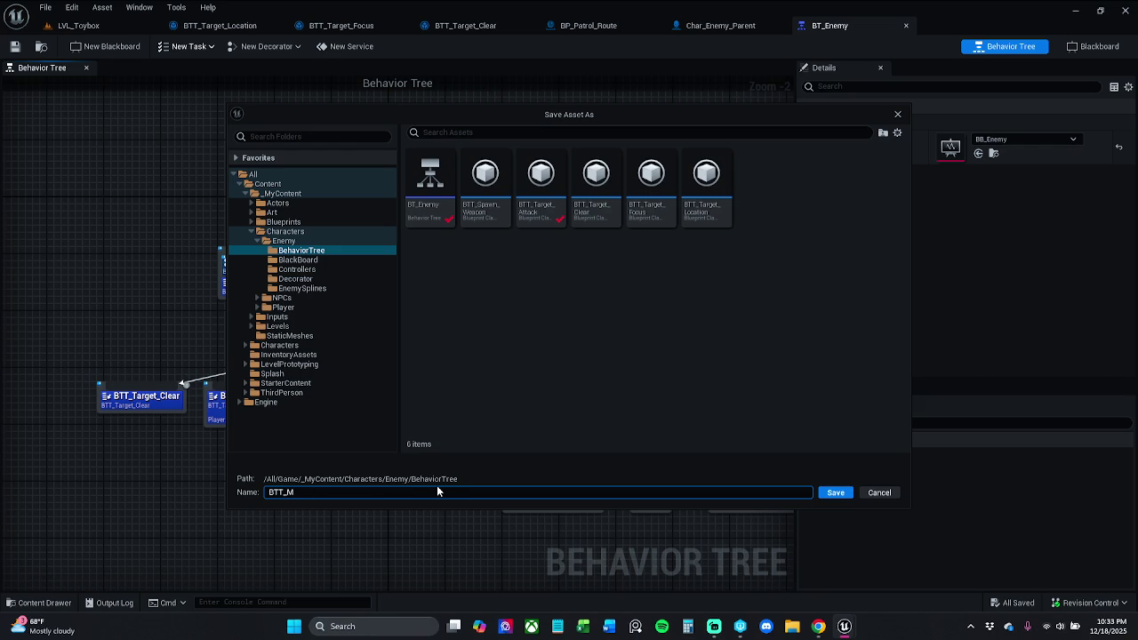
pyautogui.press('BackSpace')
pyautogui.write('Pat')
pyautogui.write('rol_Rout')
pyautogui.write('e')
pyautogui.press('Return')
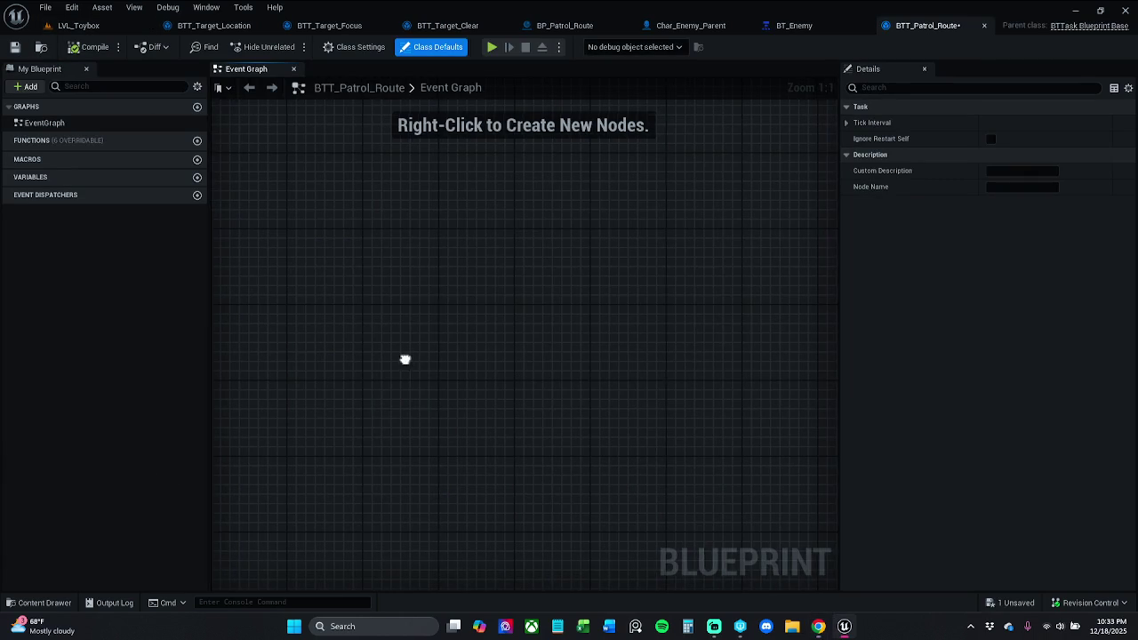
# Save the new BTT_Patrol_Route task blueprint.
pyautogui.moveTo(142, 140)
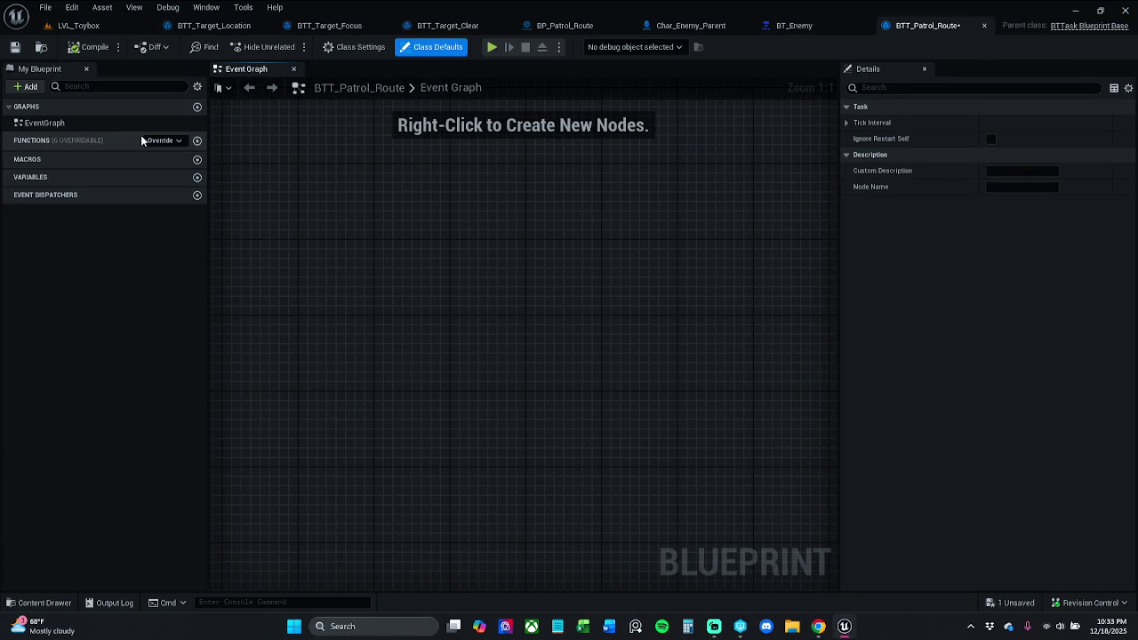
pyautogui.click(15, 46)
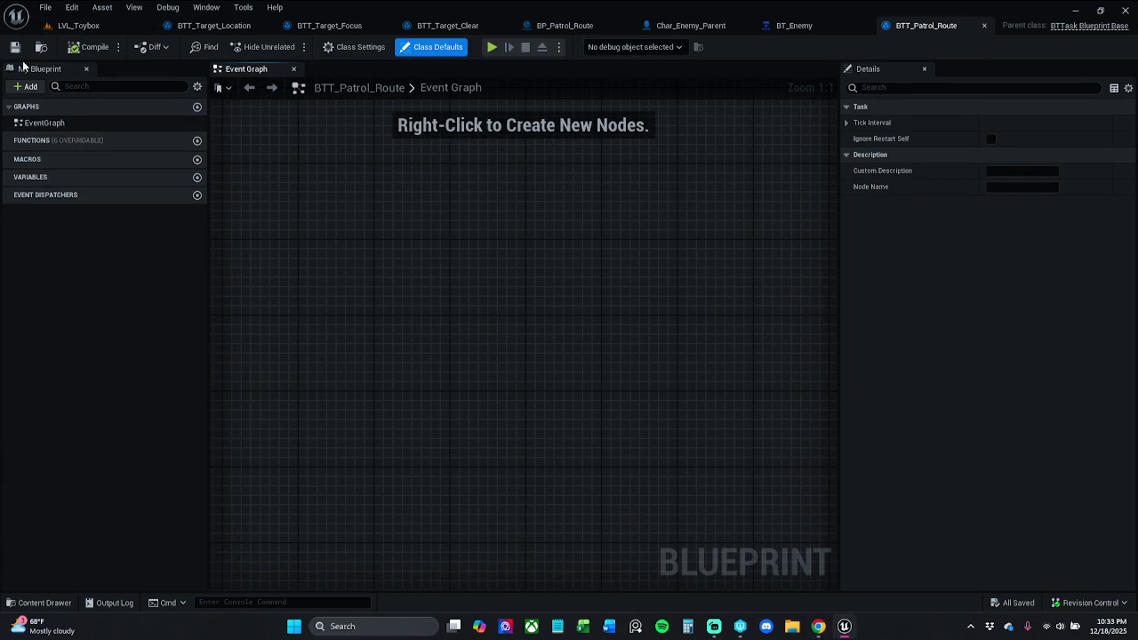
pyautogui.click(818, 626)
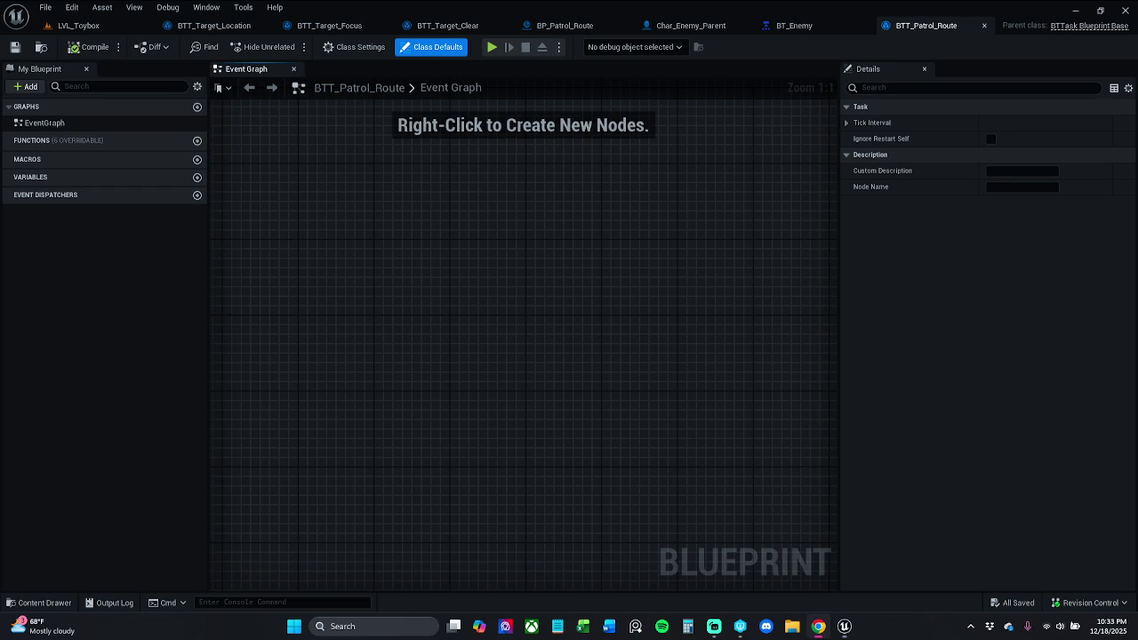
# Add an Event Receive Execute AI node to the Event Graph and position it.
pyautogui.rightClick(418, 296)
pyautogui.write('execute')
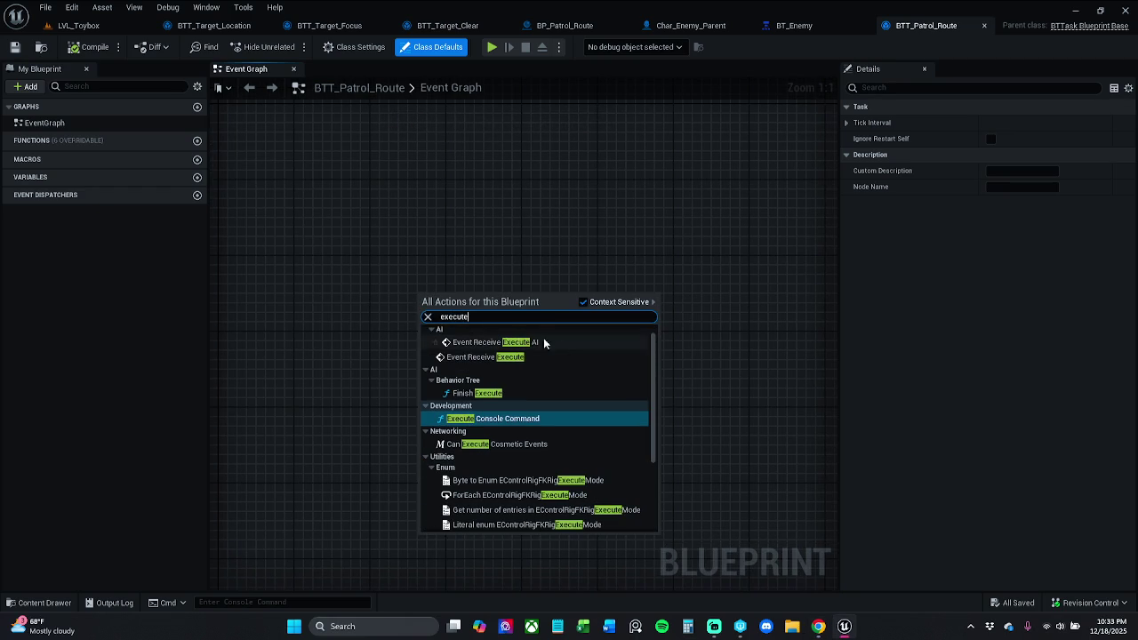
pyautogui.click(565, 342)
pyautogui.moveTo(477, 311)
pyautogui.mouseDown()
pyautogui.moveTo(509, 295)
pyautogui.moveTo(516, 283)
pyautogui.moveTo(504, 281)
pyautogui.mouseUp()
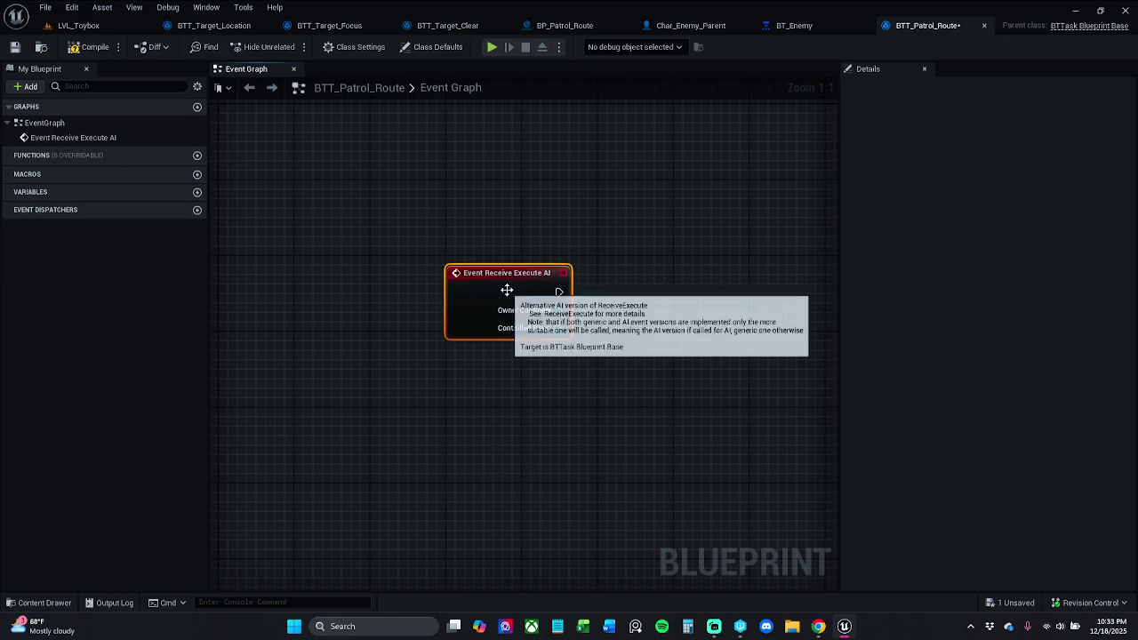
pyautogui.click(599, 266)
pyautogui.moveTo(599, 266); pyautogui.dragTo(566, 279)
# Add a Finish Execute node with Success ticked beside the event, then save.
pyautogui.rightClick(600, 279)
pyautogui.write('finish')
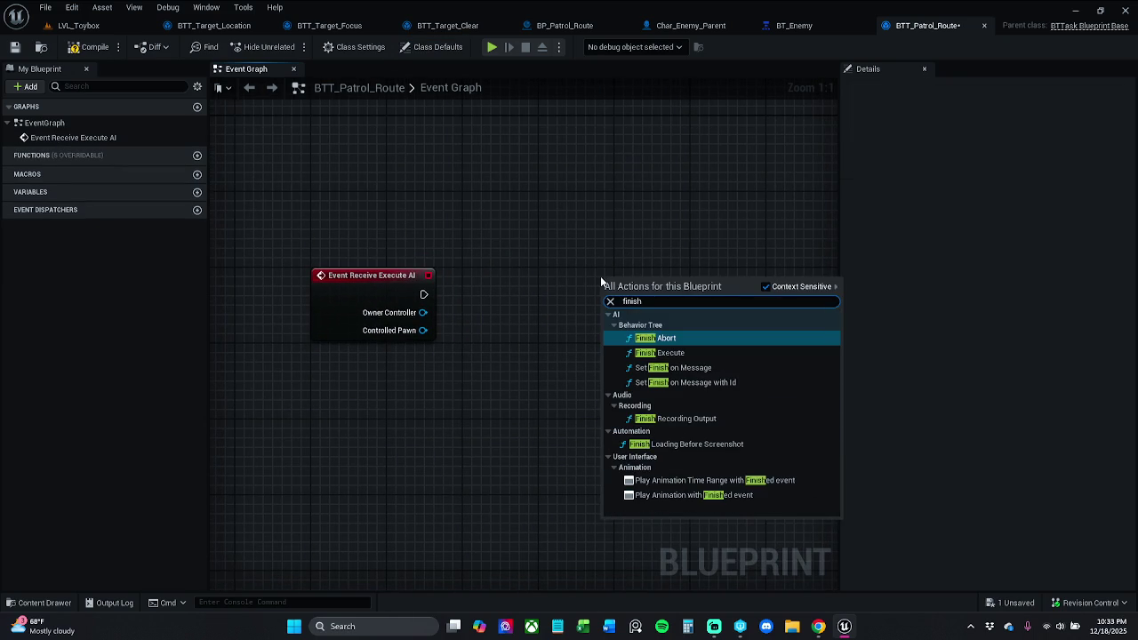
pyautogui.press('Down')
pyautogui.press('Return')
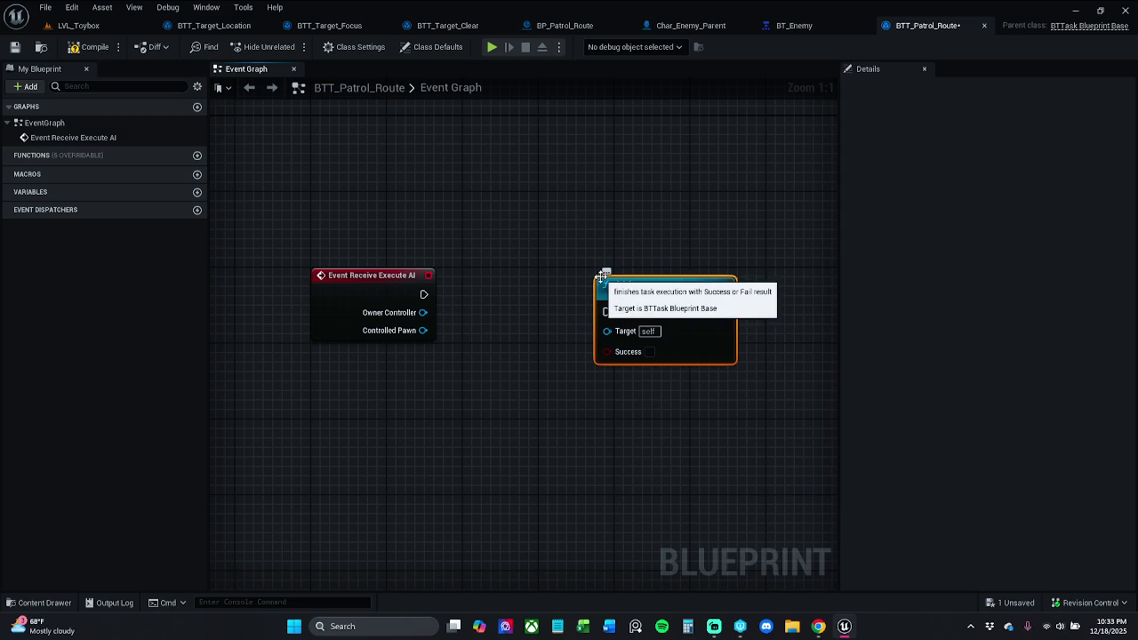
pyautogui.click(649, 351)
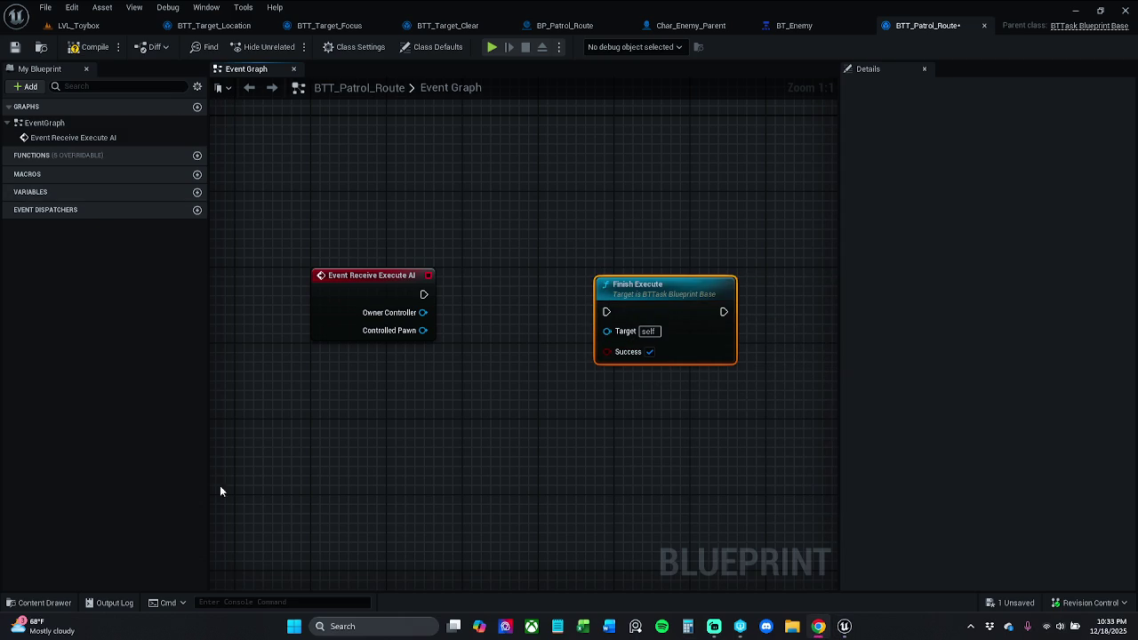
pyautogui.moveTo(645, 297)
pyautogui.mouseDown()
pyautogui.moveTo(703, 280)
pyautogui.moveTo(548, 300)
pyautogui.moveTo(424, 294)
pyautogui.mouseUp()
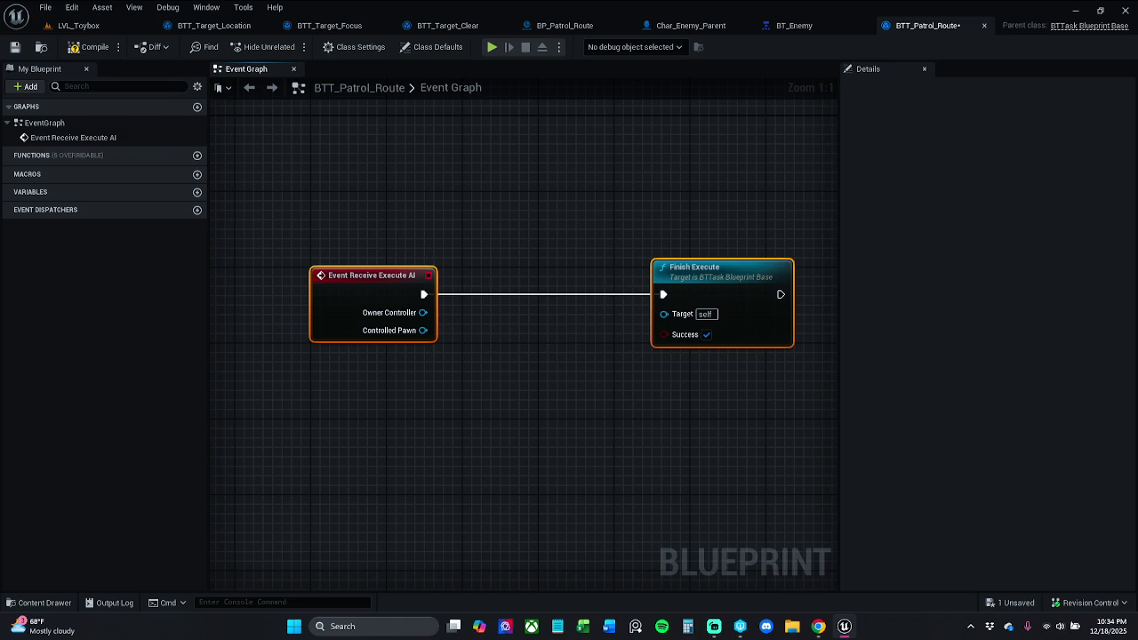
pyautogui.click(14, 47)
# Move Finish Execute further right of the event node and save the task again.
pyautogui.click(520, 204)
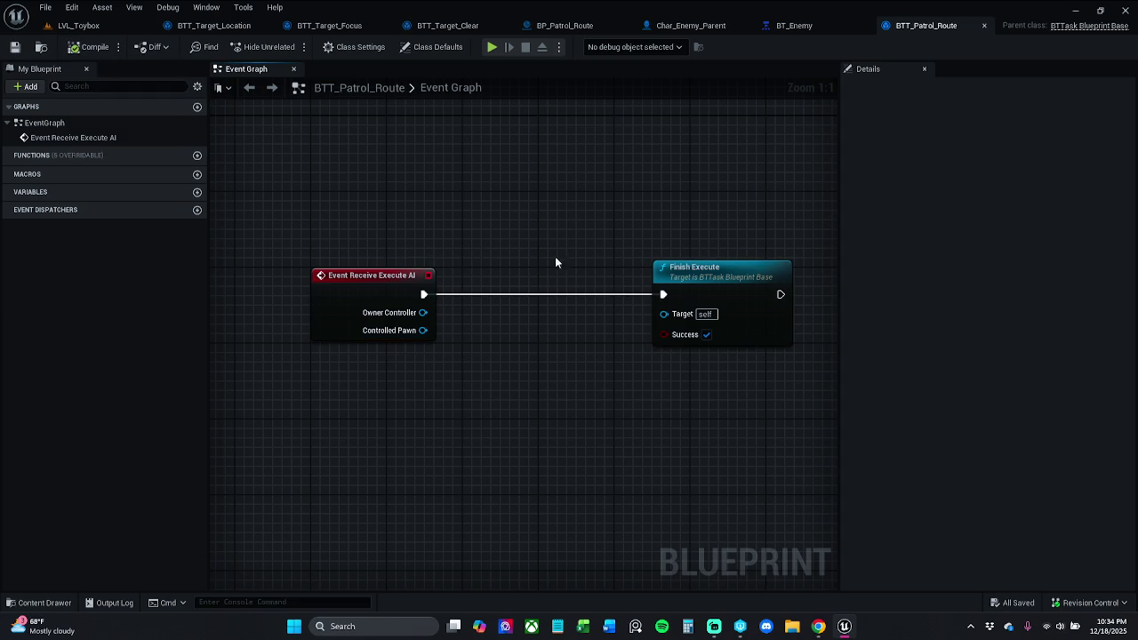
pyautogui.moveTo(668, 290)
pyautogui.mouseDown()
pyautogui.moveTo(779, 278)
pyautogui.moveTo(803, 294)
pyautogui.moveTo(784, 282)
pyautogui.mouseUp()
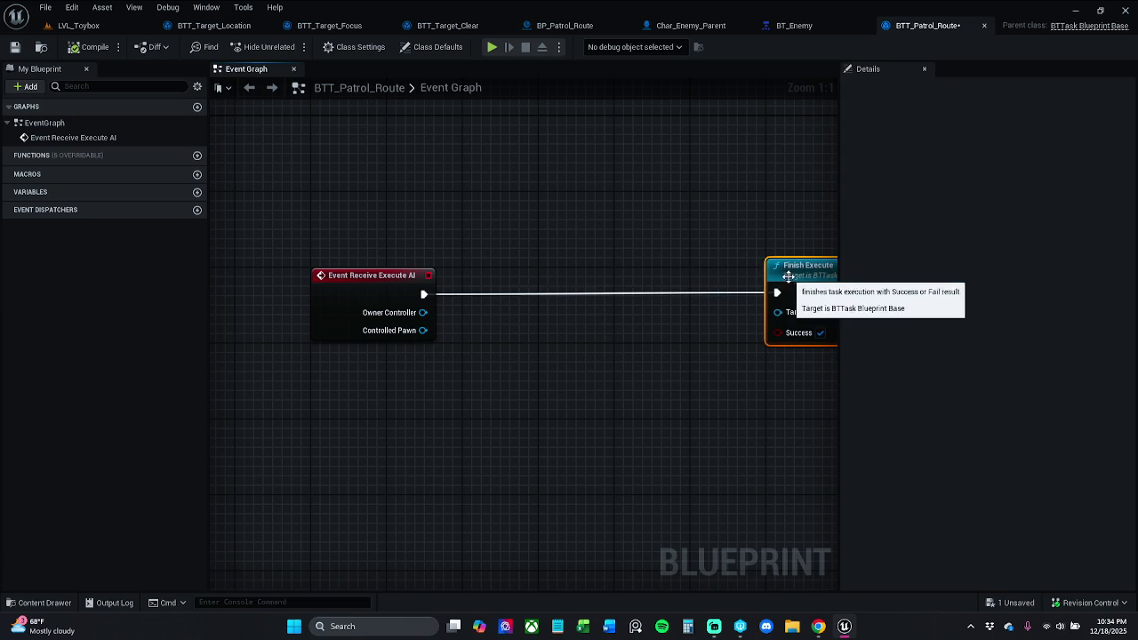
pyautogui.click(365, 295)
pyautogui.click(449, 255)
pyautogui.click(15, 48)
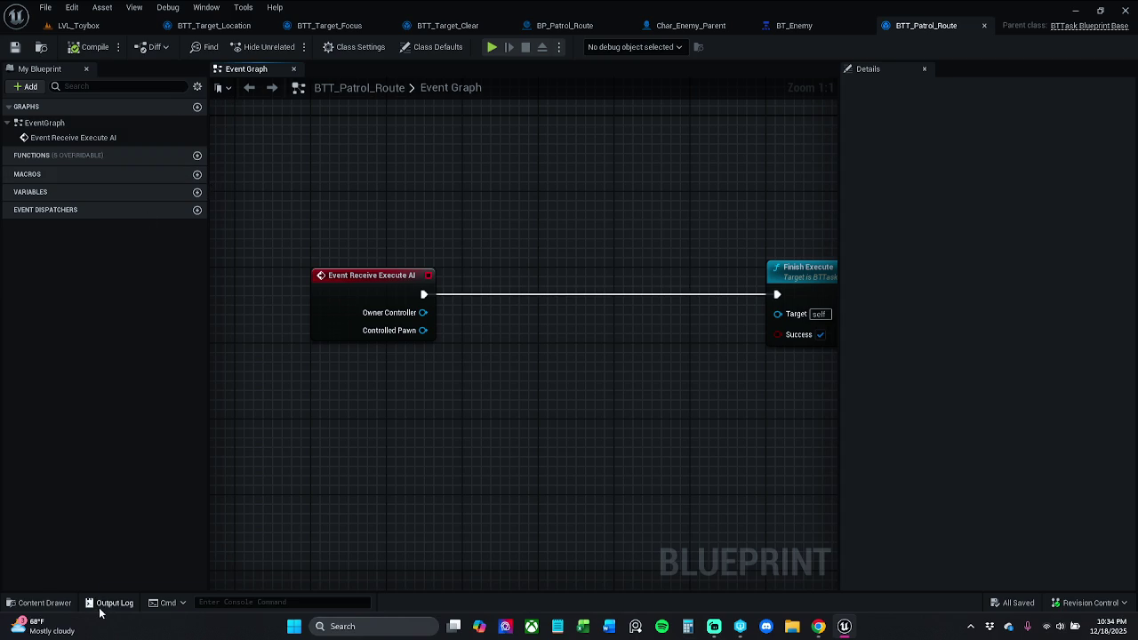
# Navigate the Content Browser to _MyContent > Blueprints > Interfaces.
pyautogui.click(42, 603)
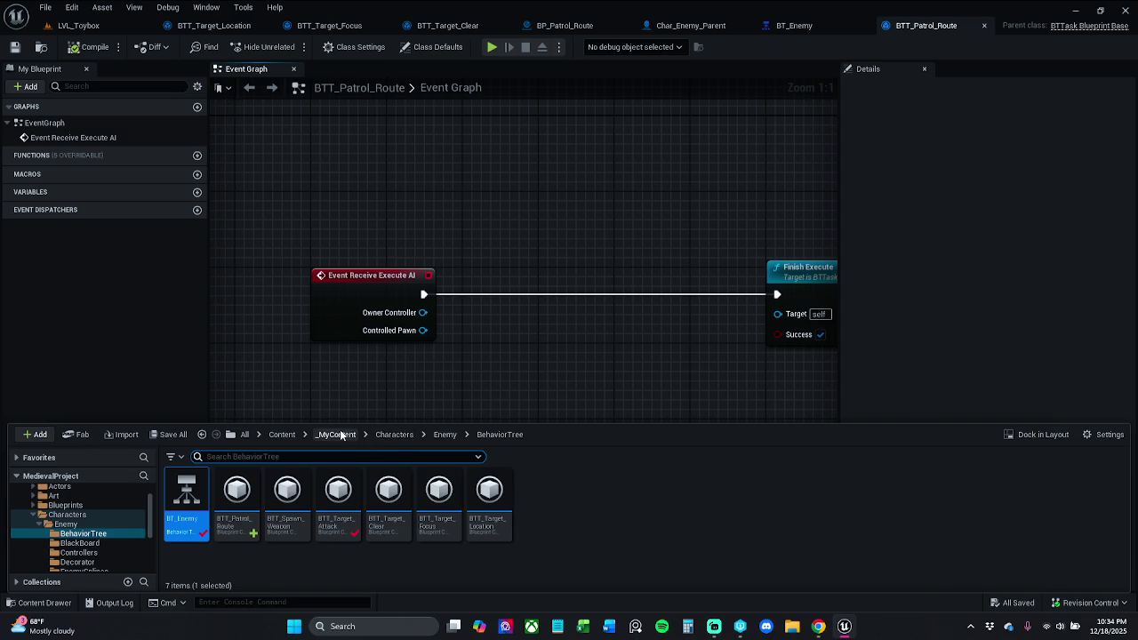
pyautogui.click(336, 434)
pyautogui.doubleClick(289, 493)
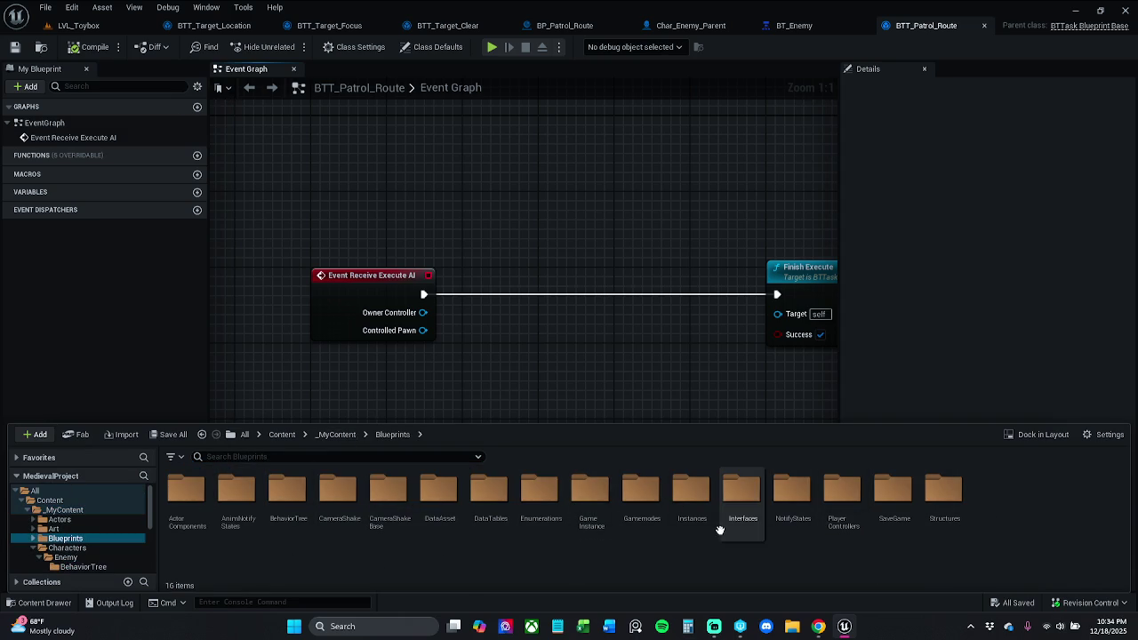
pyautogui.doubleClick(740, 507)
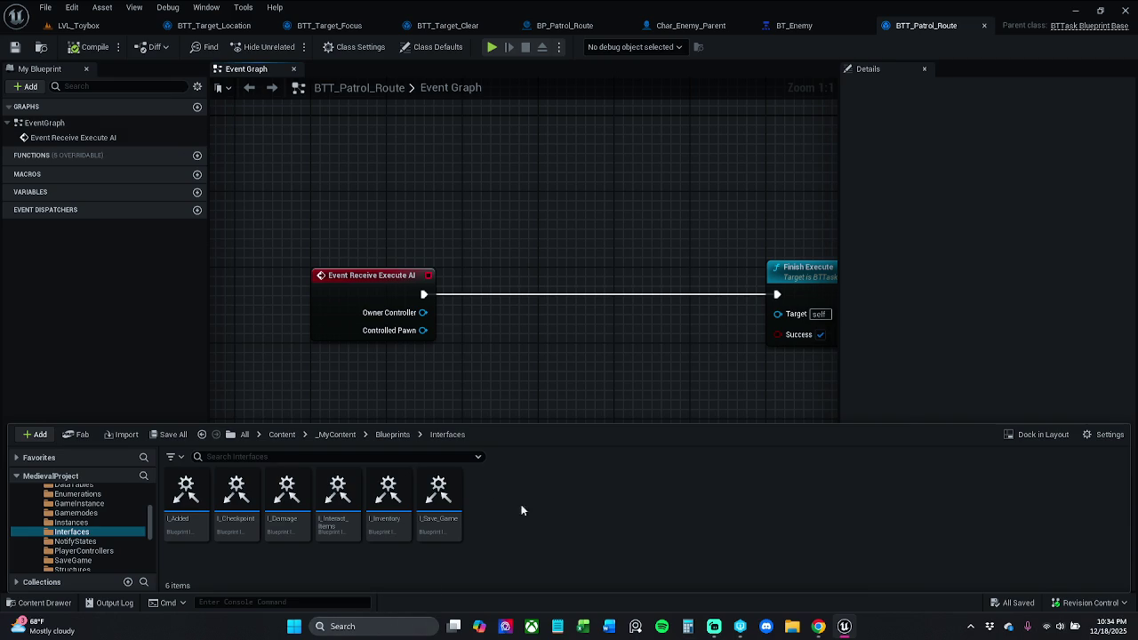
# Start a new Blueprint Class searching 'Interface' as parent, then cancel it.
pyautogui.rightClick(470, 500)
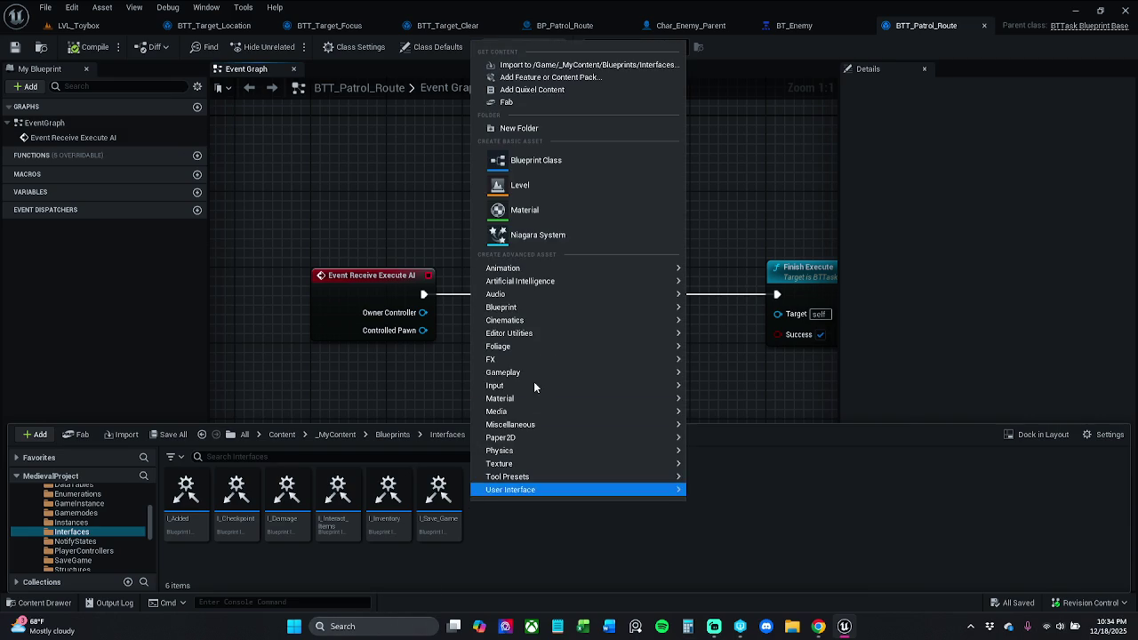
pyautogui.click(562, 166)
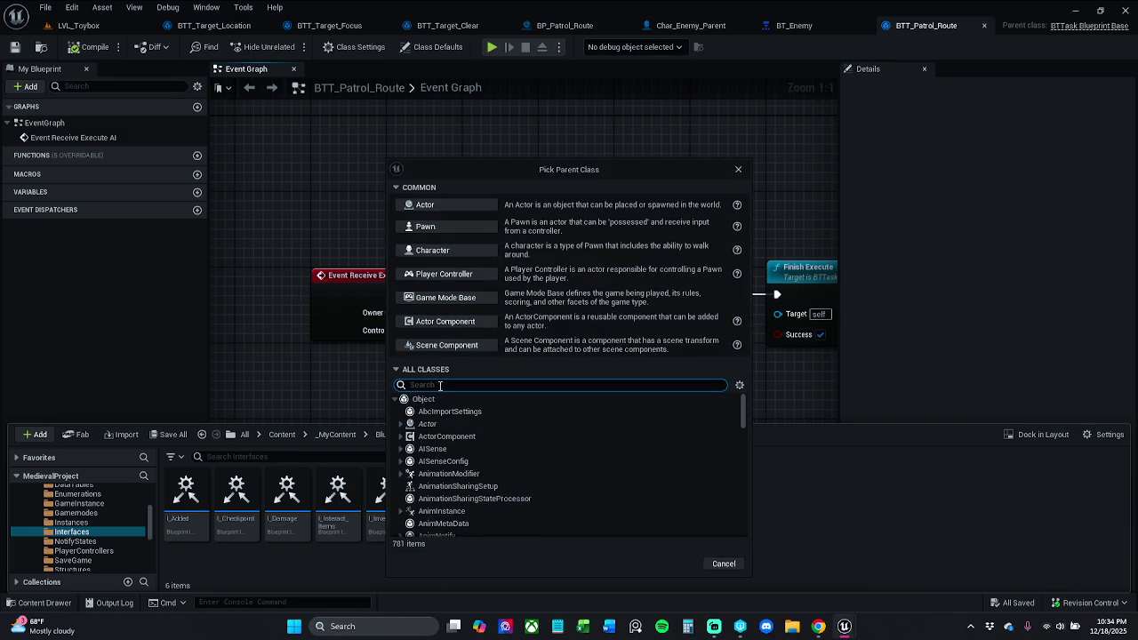
pyautogui.write('In')
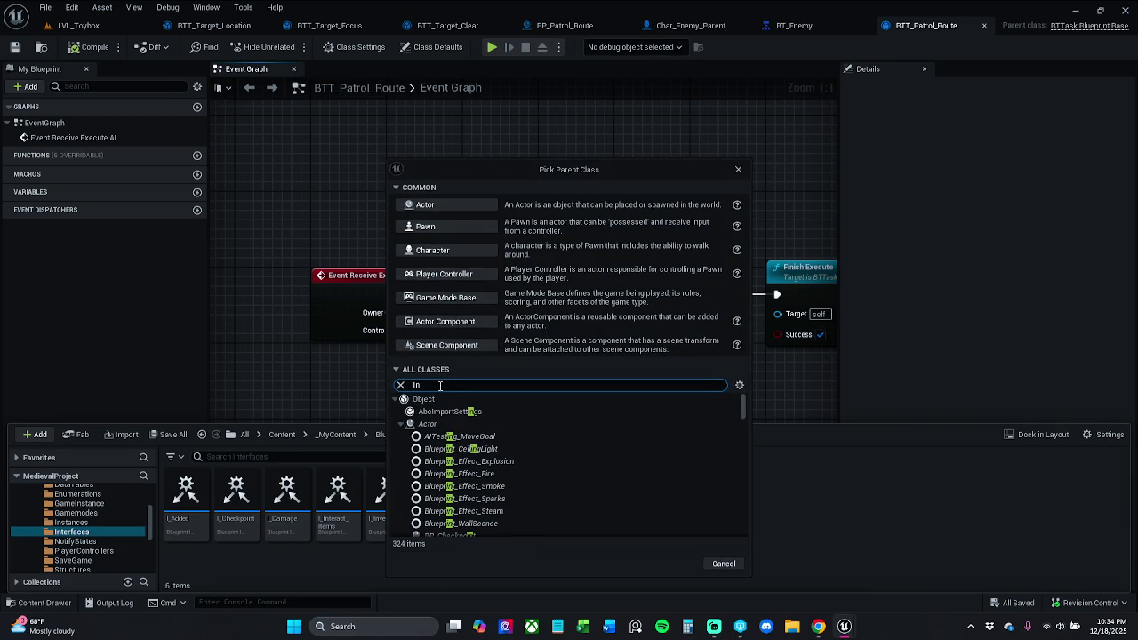
pyautogui.write('ter')
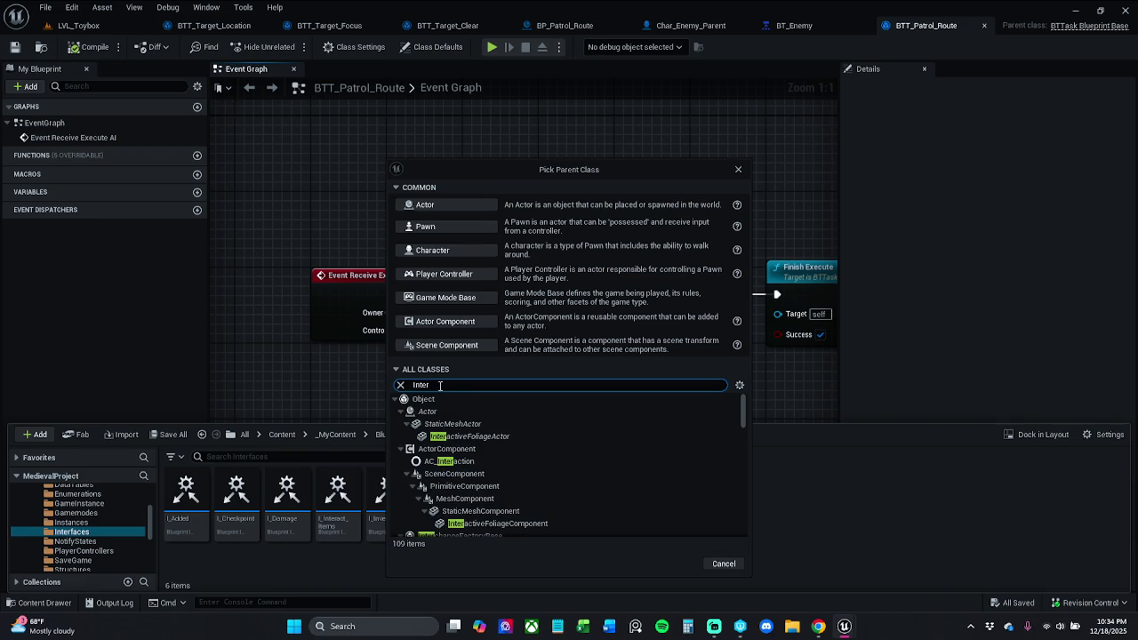
pyautogui.write('face')
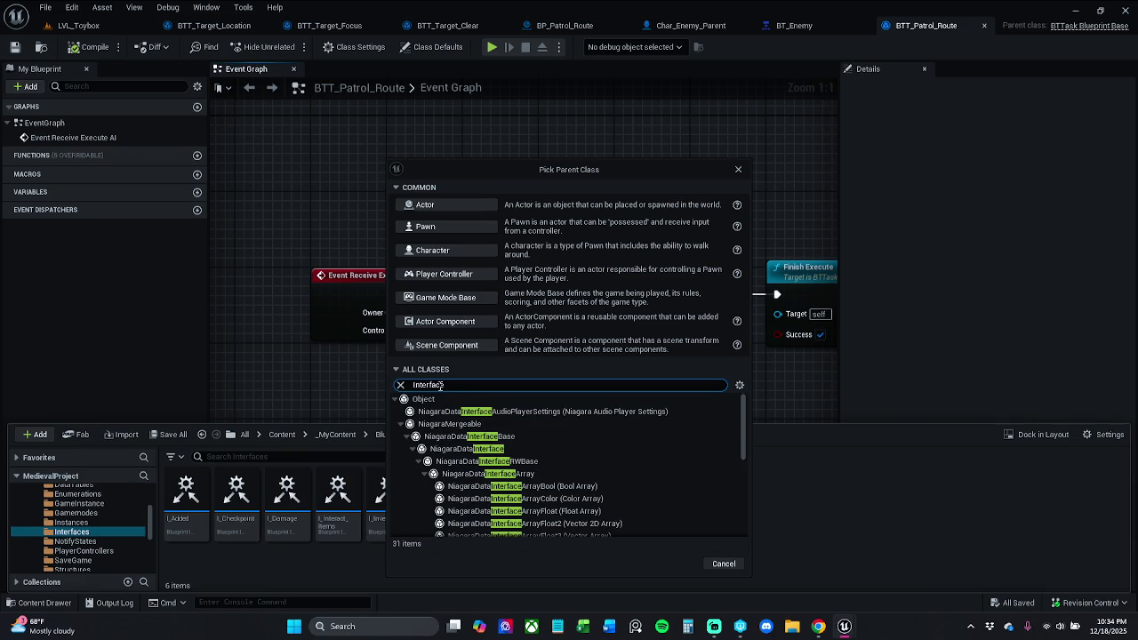
pyautogui.click(738, 169)
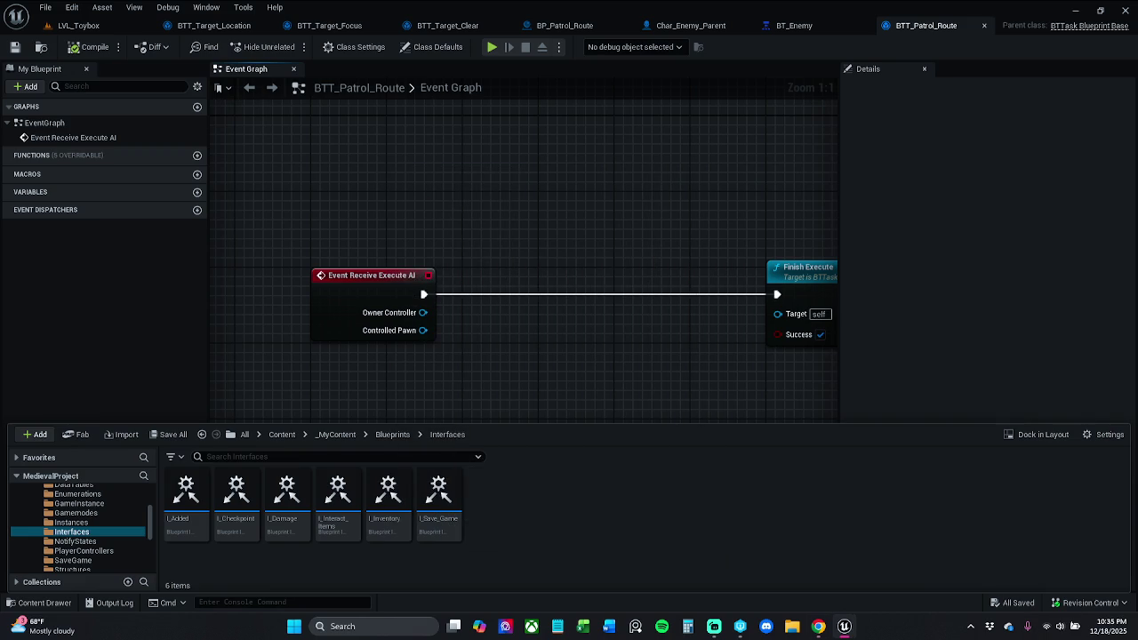
# Create a Blueprint Interface in the Interfaces folder named I_Enemy_AI.
pyautogui.rightClick(501, 499)
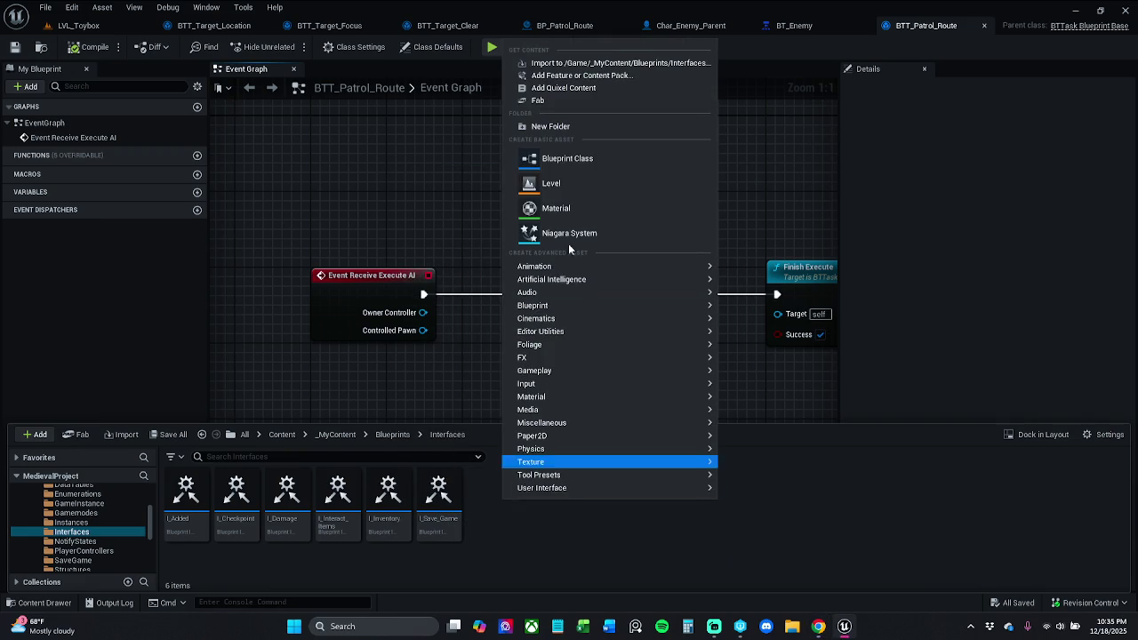
pyautogui.moveTo(558, 307)
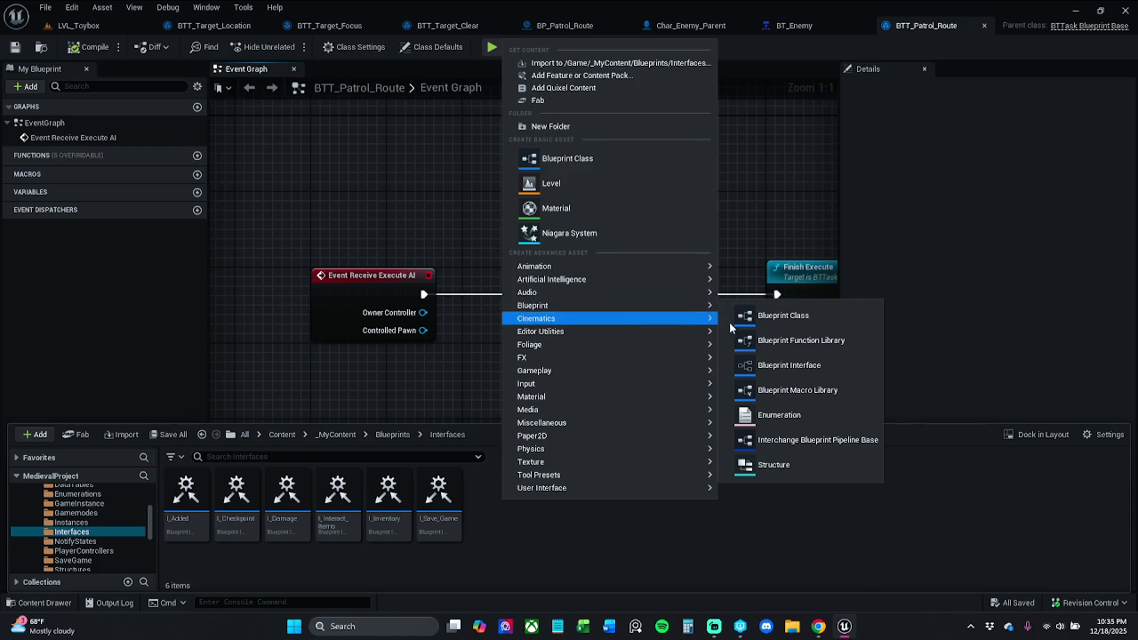
pyautogui.click(833, 367)
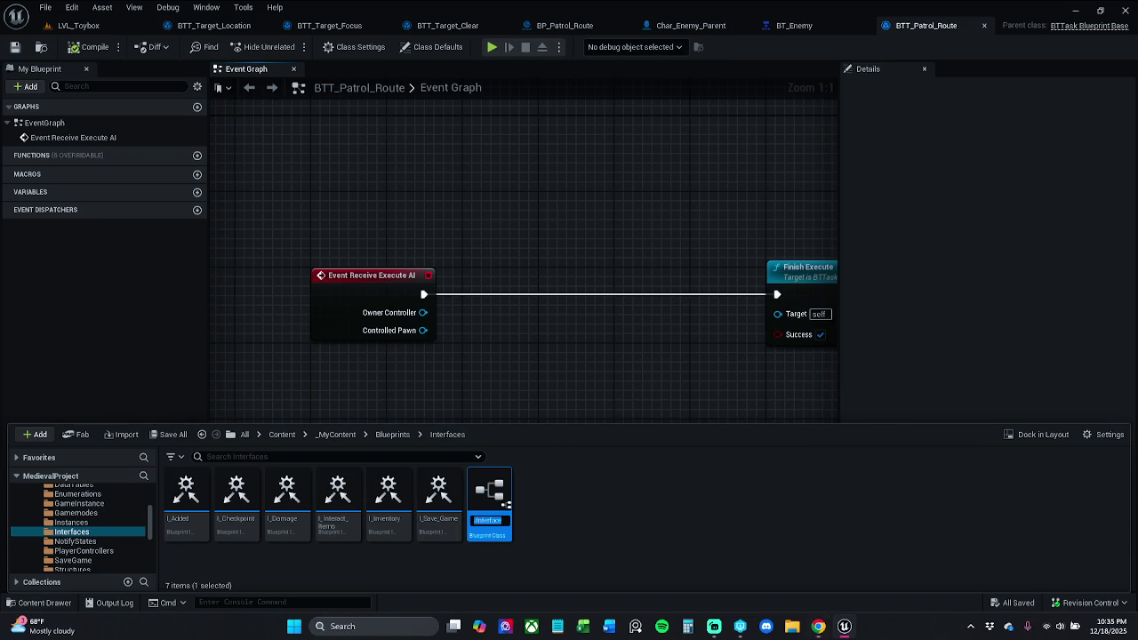
pyautogui.click(497, 522)
pyautogui.doubleClick(497, 522)
pyautogui.write('I_')
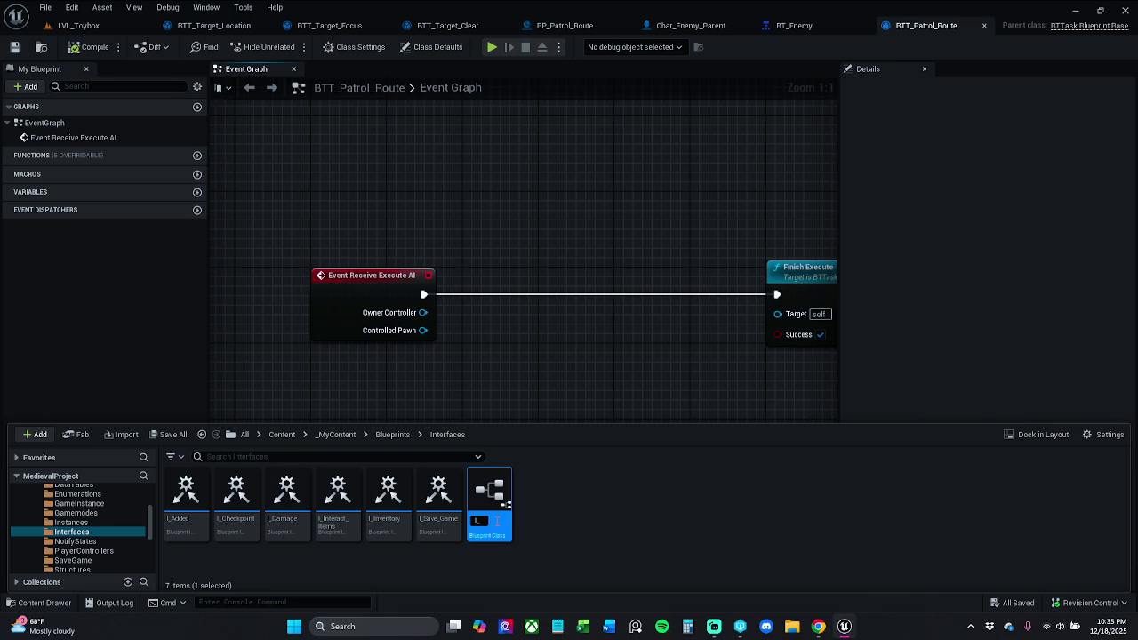
pyautogui.write('Enemy_')
pyautogui.write('AI')
pyautogui.press('Return')
# Save all modified assets and open I_Enemy_AI for editing.
pyautogui.click(585, 487)
pyautogui.click(177, 439)
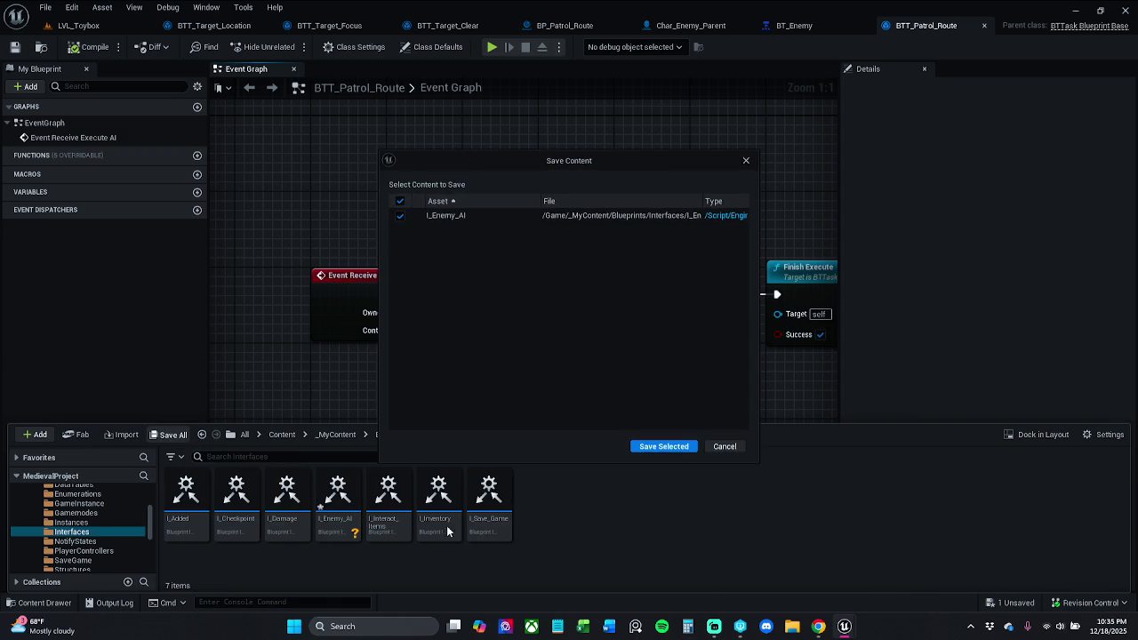
pyautogui.click(673, 447)
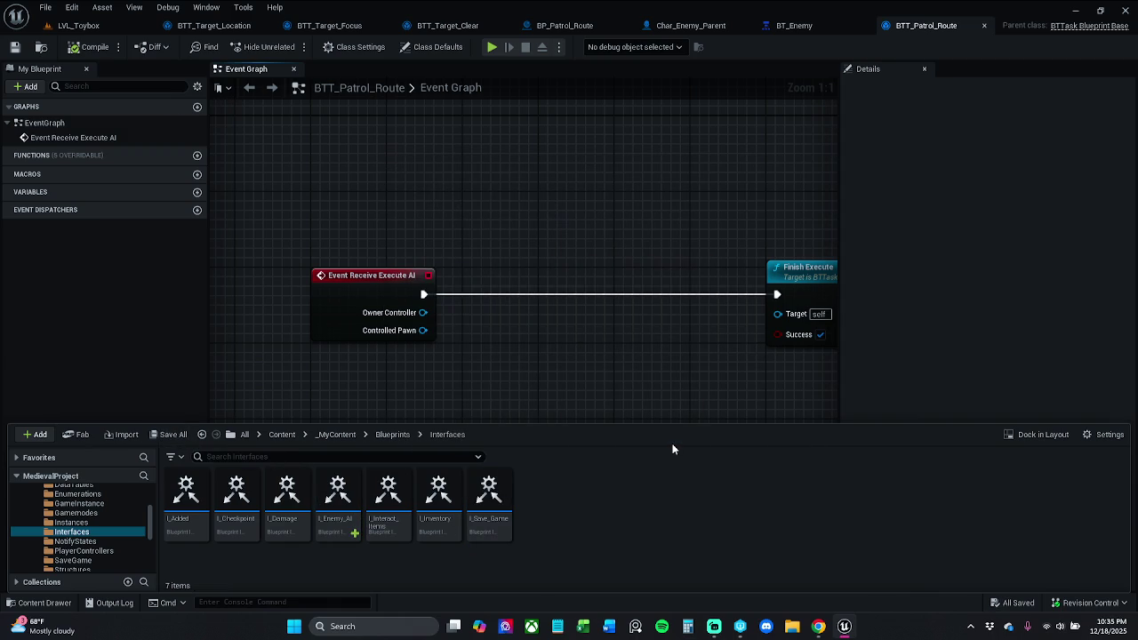
pyautogui.doubleClick(336, 498)
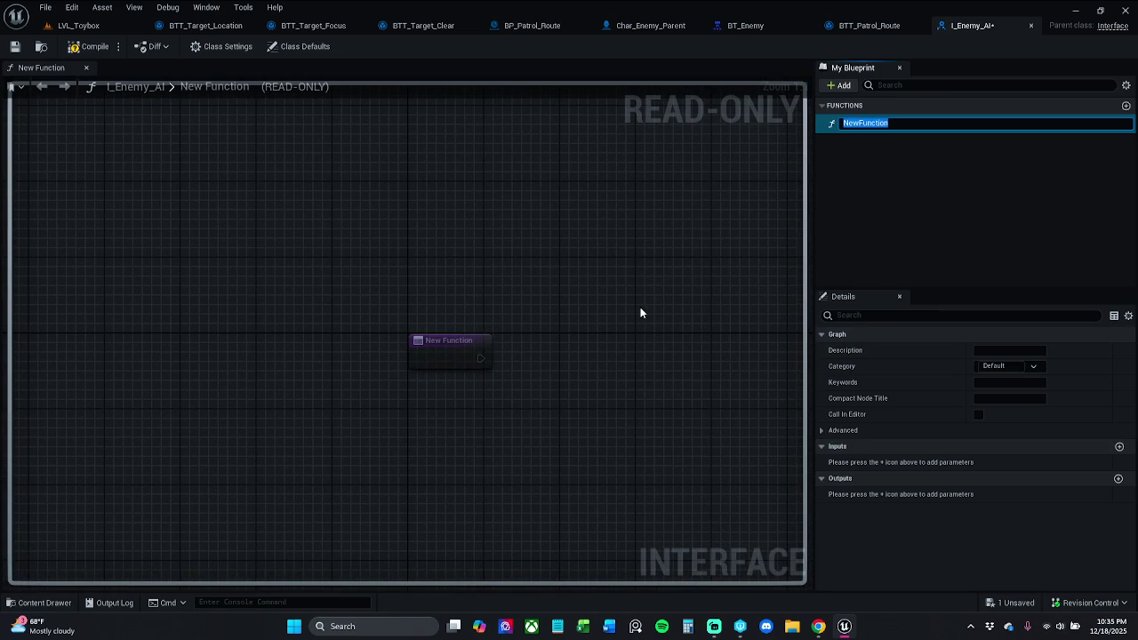
# Rename the interface's NewFunction to GetPatrolRoute.
pyautogui.moveTo(639, 307); pyautogui.dragTo(589, 261)
pyautogui.click(899, 124)
pyautogui.click(902, 124)
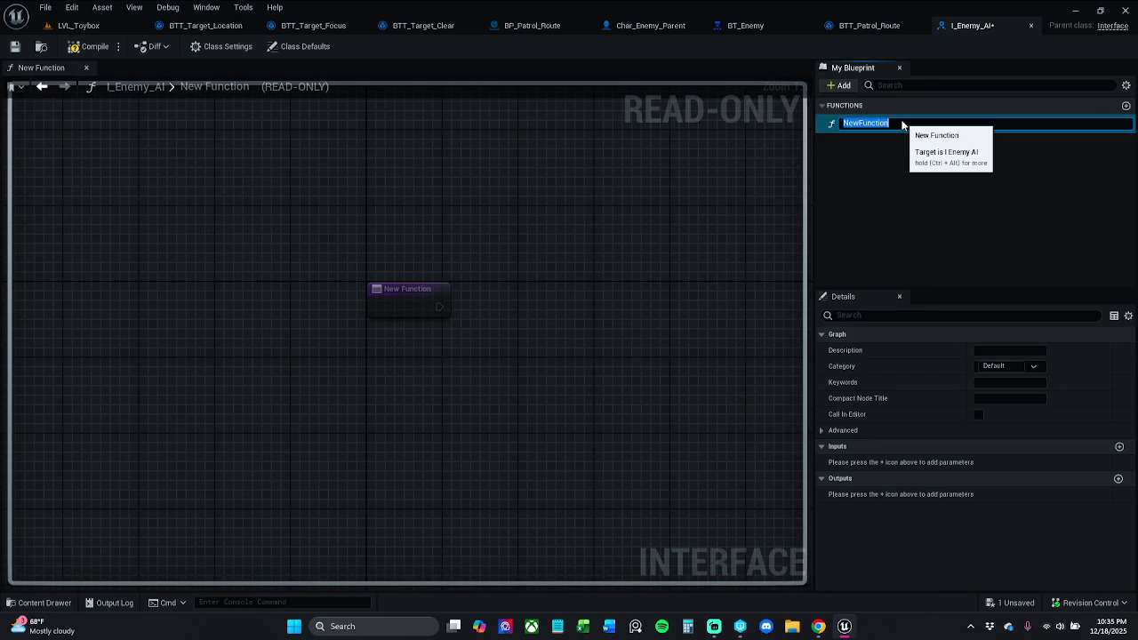
pyautogui.write('GetPat')
pyautogui.write('rol')
pyautogui.write('Rout')
pyautogui.write('w')
pyautogui.press('BackSpace')
pyautogui.write('e')
pyautogui.press('Return')
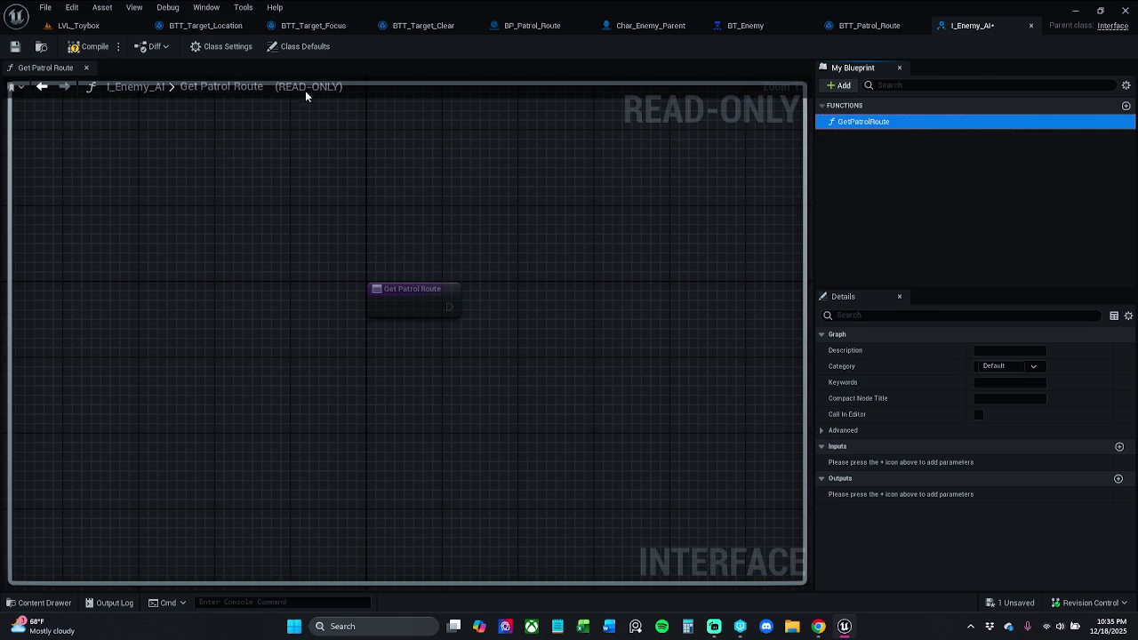
pyautogui.click(175, 373)
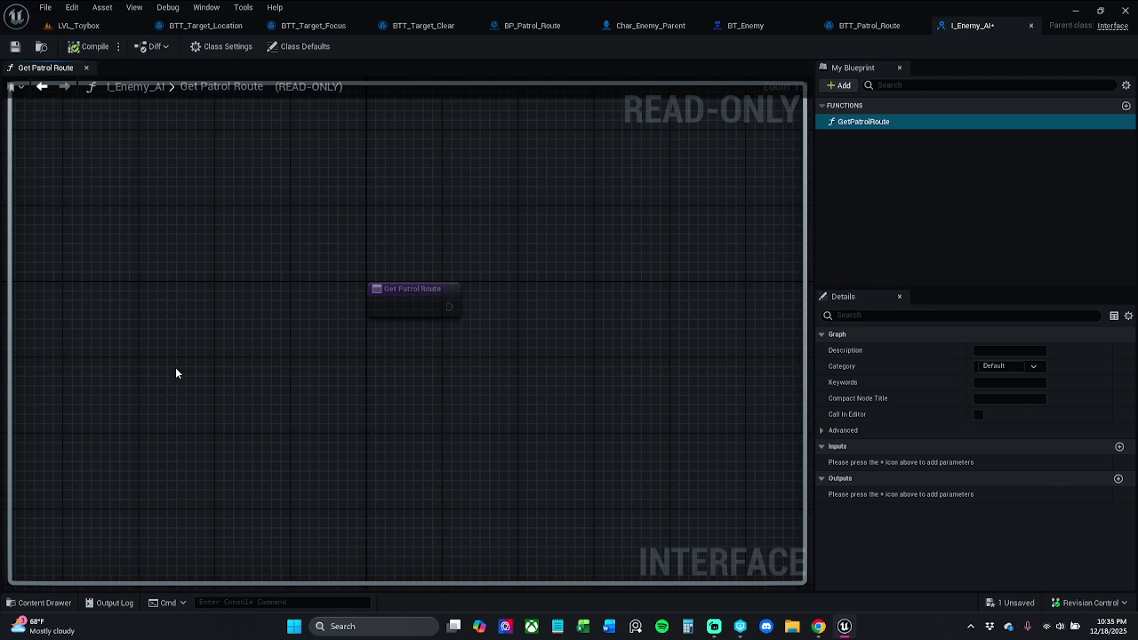
# Add a patrolRoute output of type BP Patrol Route to GetPatrolRoute.
pyautogui.click(1117, 478)
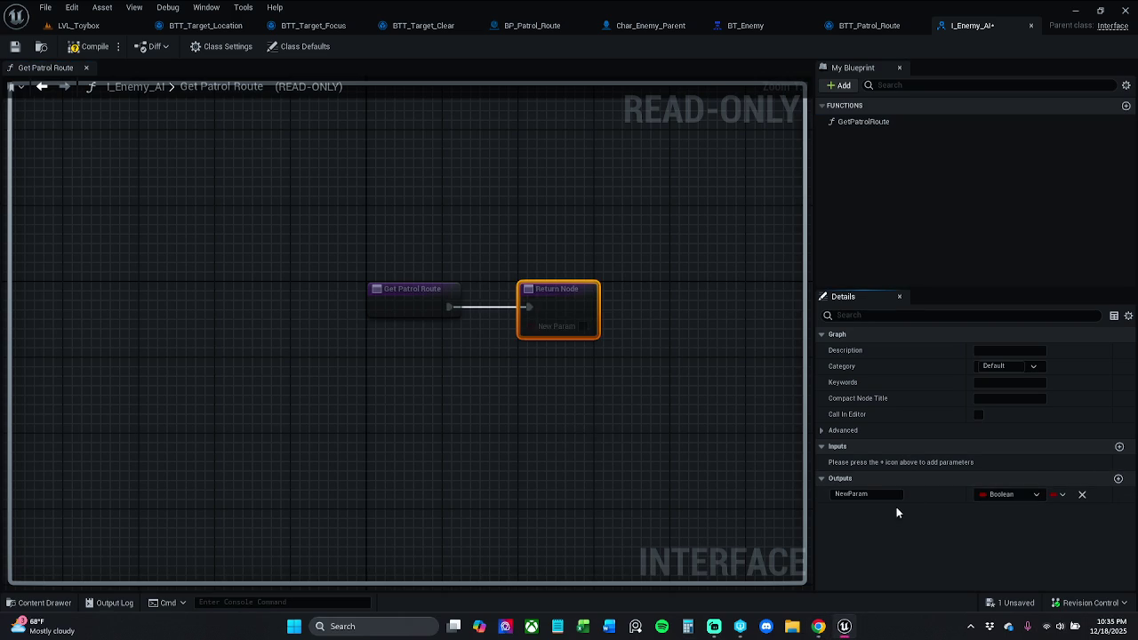
pyautogui.click(866, 494)
pyautogui.write('paty')
pyautogui.write('rolRou')
pyautogui.write('te')
pyautogui.press('BackSpace')
pyautogui.press('Return')
pyautogui.click(1031, 495)
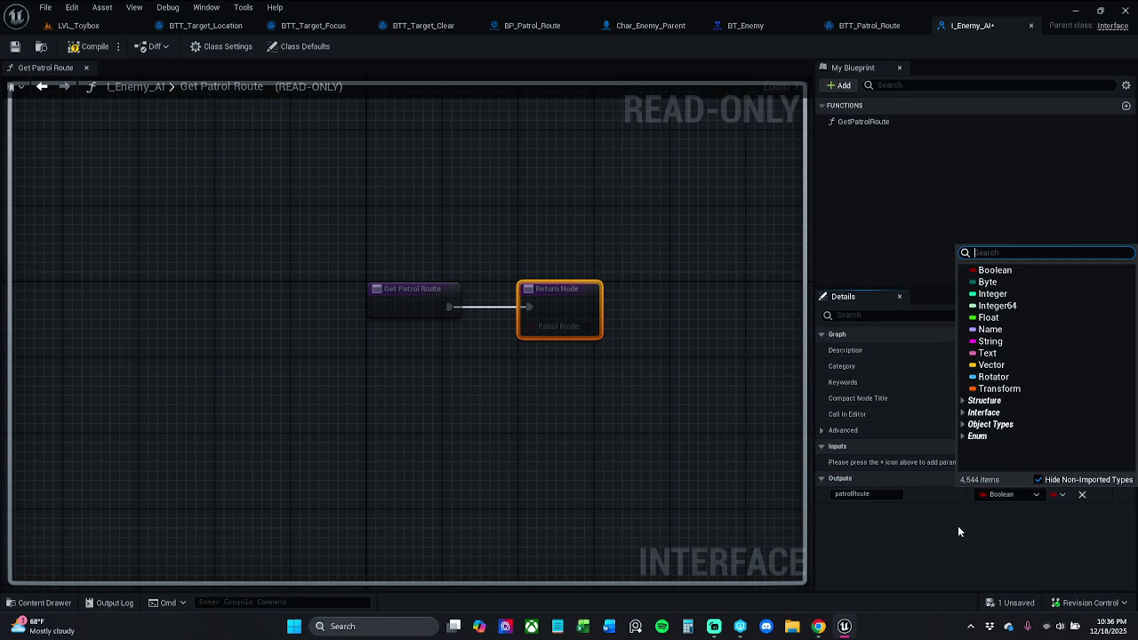
pyautogui.write('bp')
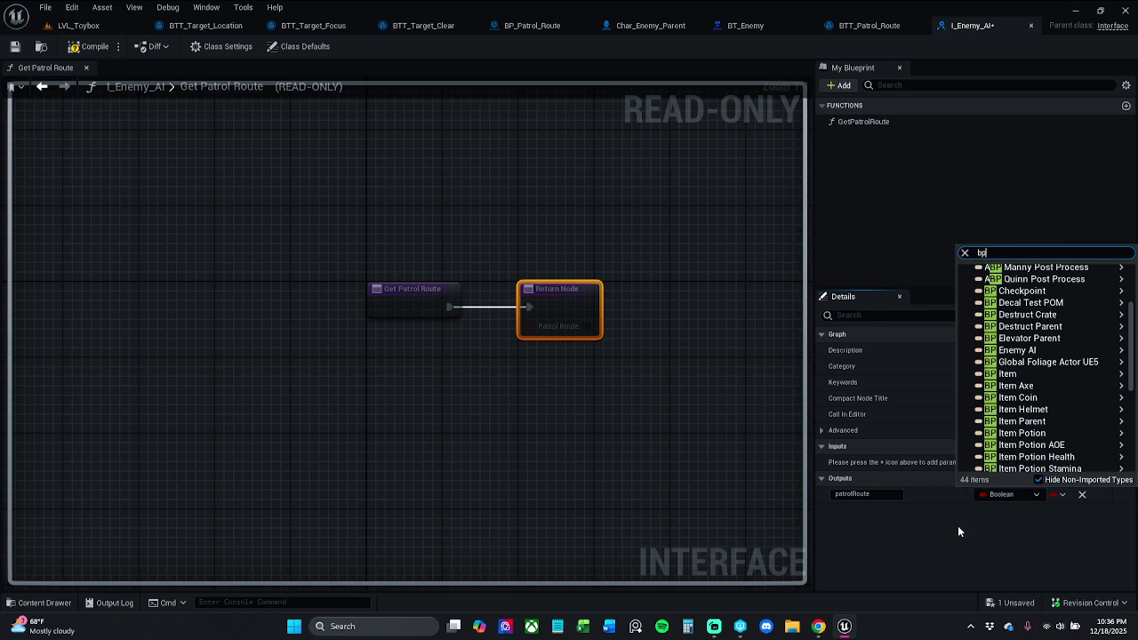
pyautogui.write('_')
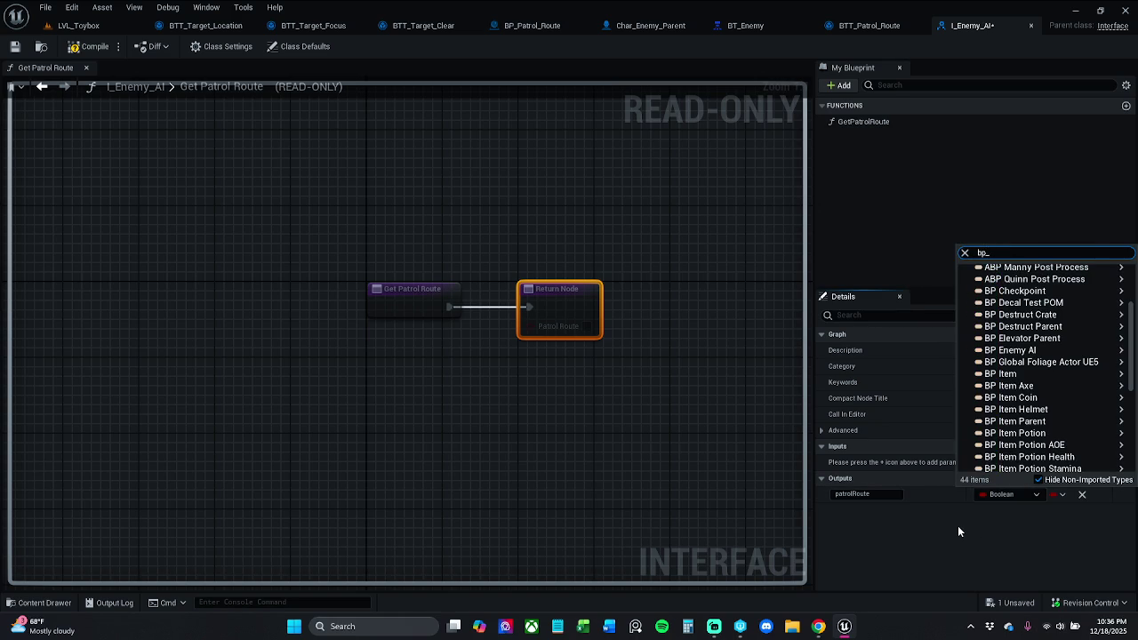
pyautogui.write('Patrol')
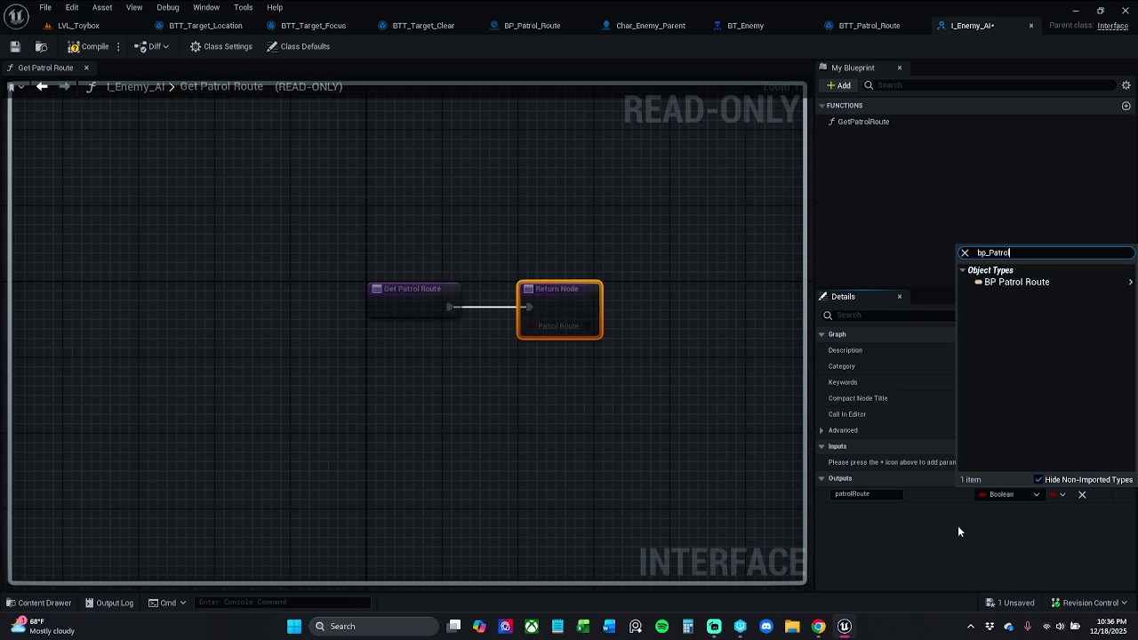
pyautogui.press('Return')
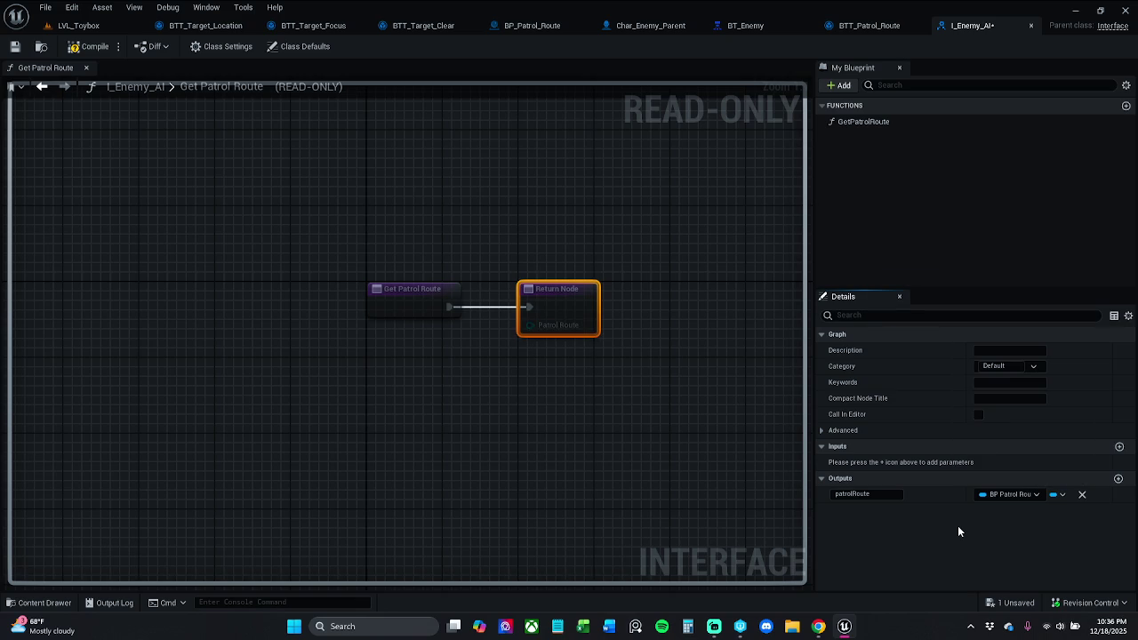
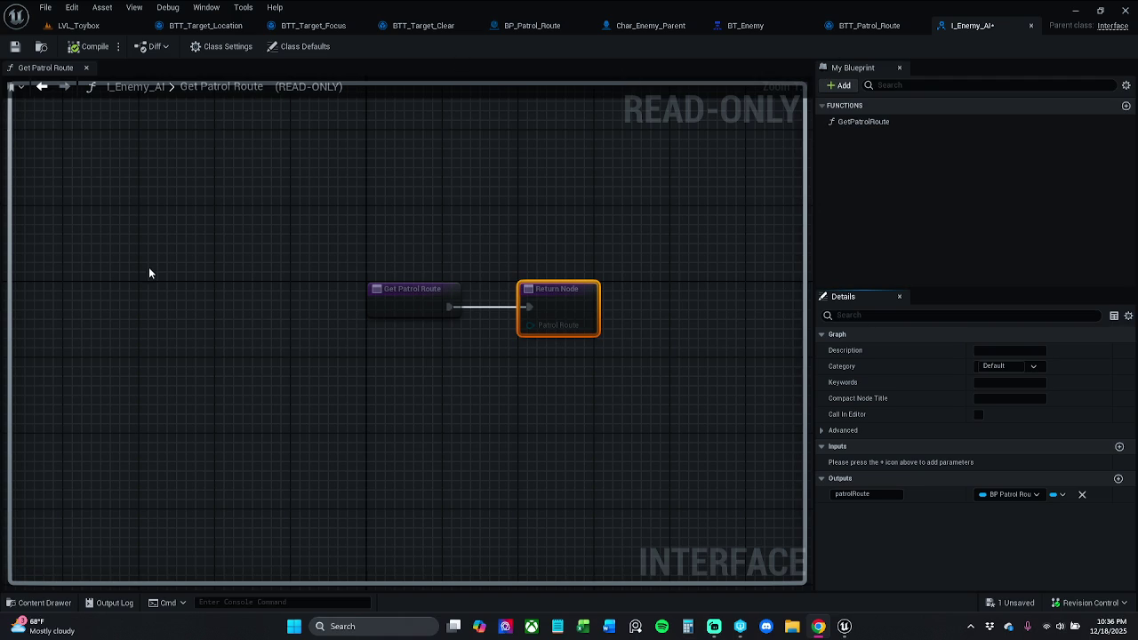
# Close the BTT_Patrol_Route task editor, save the I_Enemy_AI interface, and return to Char_Enemy_Parent.
pyautogui.moveTo(537, 217); pyautogui.dragTo(567, 225)
pyautogui.click(869, 27)
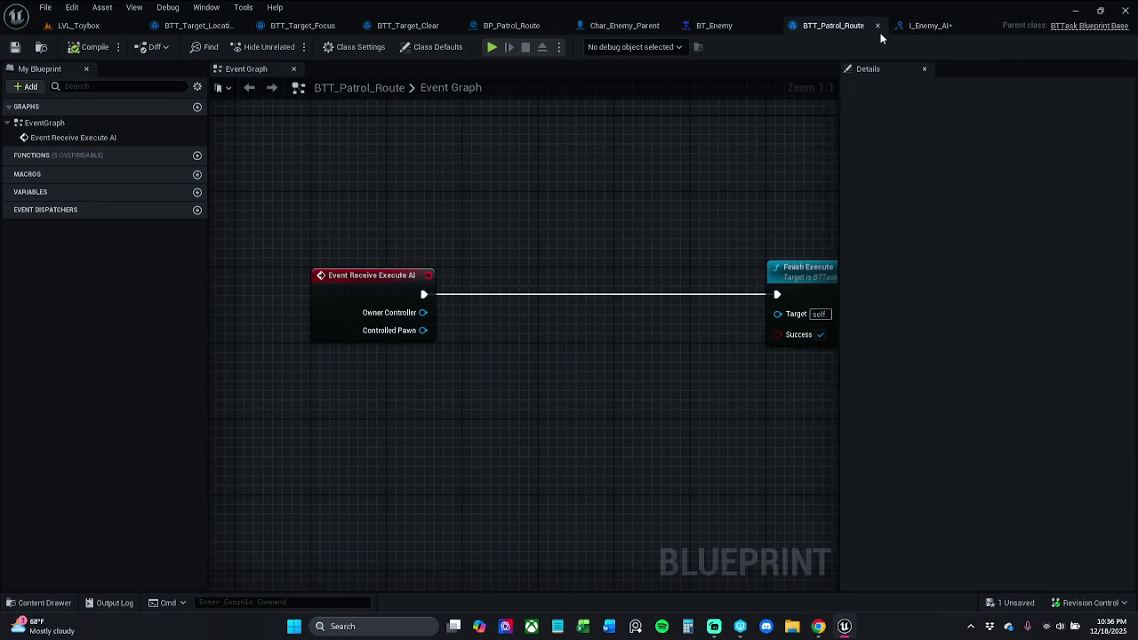
pyautogui.click(877, 25)
pyautogui.click(929, 25)
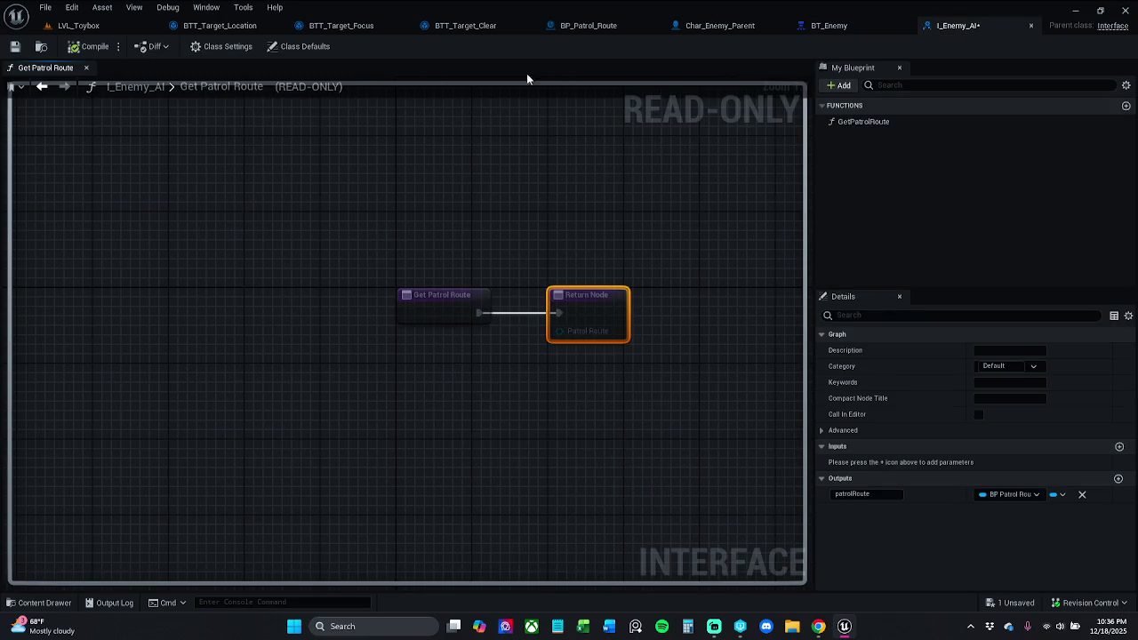
pyautogui.click(14, 46)
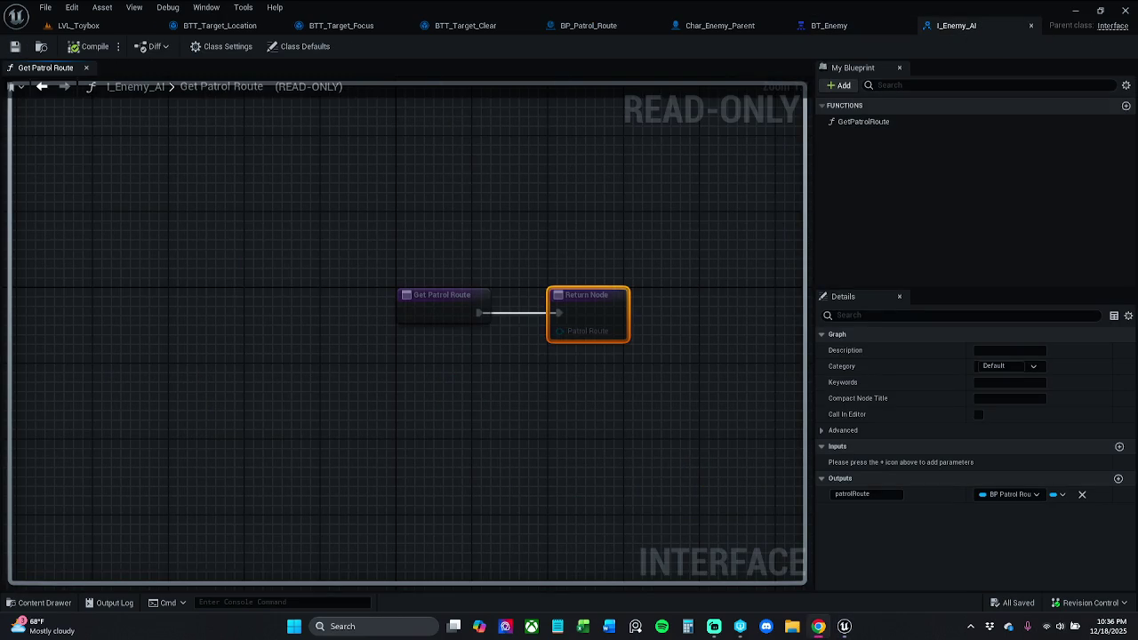
pyautogui.click(716, 26)
# Add I_Enemy_AI to Char_Enemy_Parent's implemented interfaces, then compile and save.
pyautogui.click(354, 46)
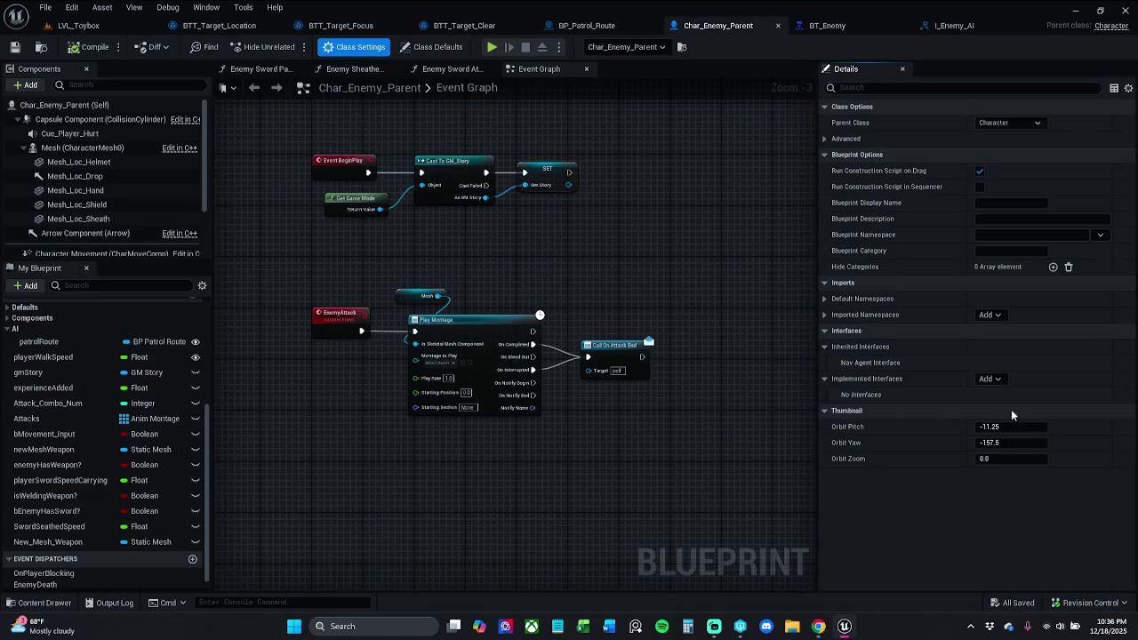
pyautogui.click(1001, 382)
pyautogui.write('I_')
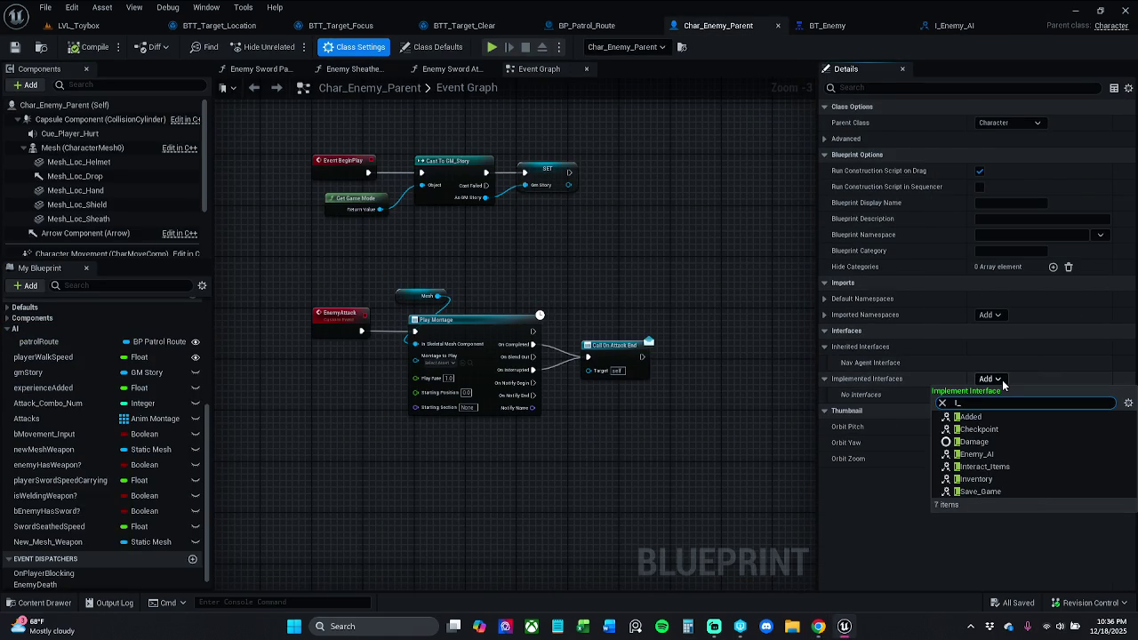
pyautogui.click(1006, 455)
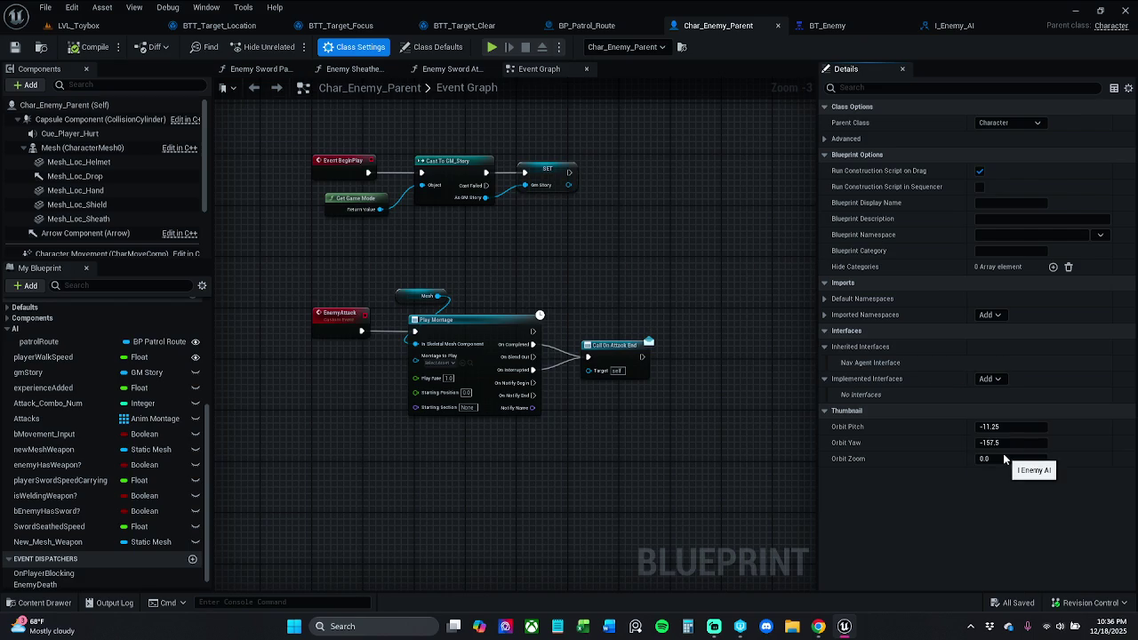
pyautogui.click(92, 47)
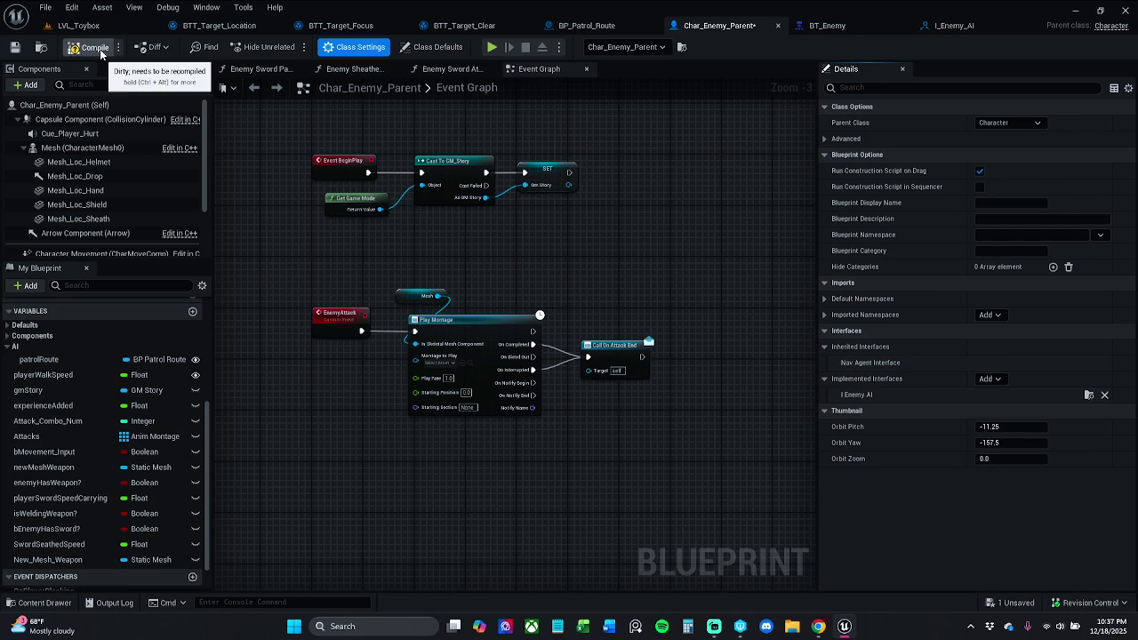
pyautogui.click(14, 47)
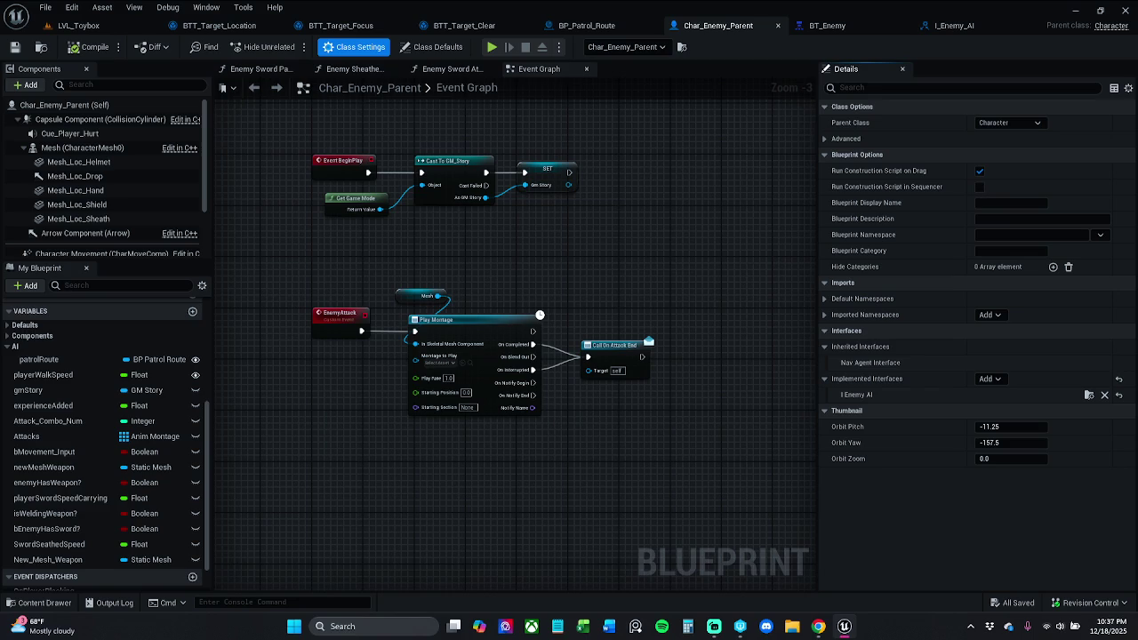
# Collapse the variables list, reveal the interface functions, and open Get Patrol Route.
pyautogui.click(11, 312)
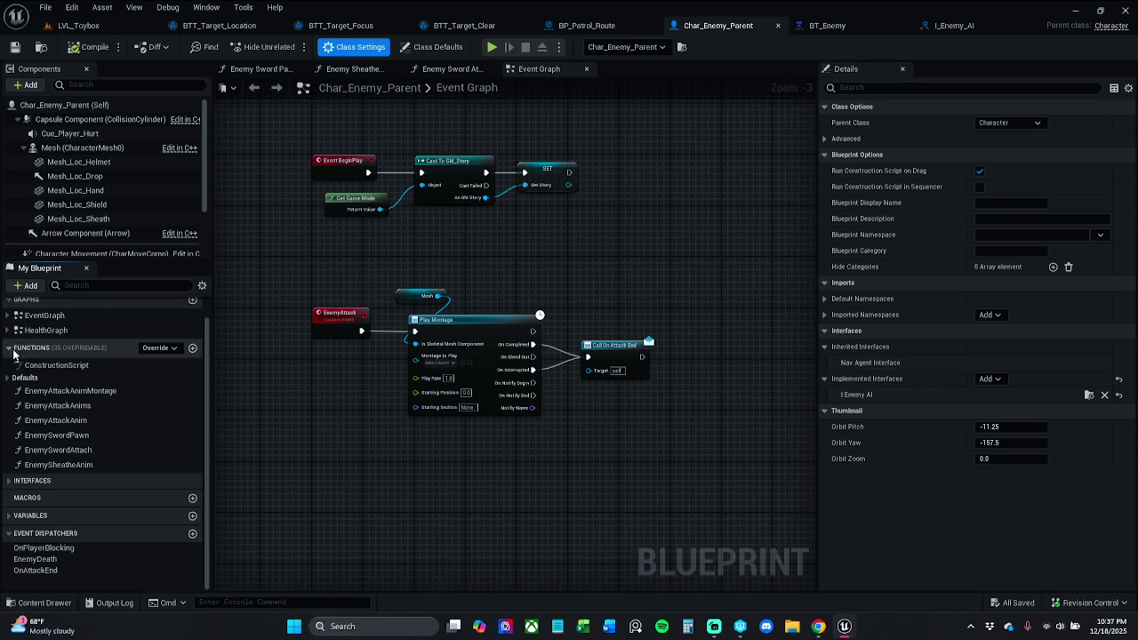
pyautogui.click(9, 349)
pyautogui.click(8, 354)
pyautogui.click(8, 353)
pyautogui.click(8, 354)
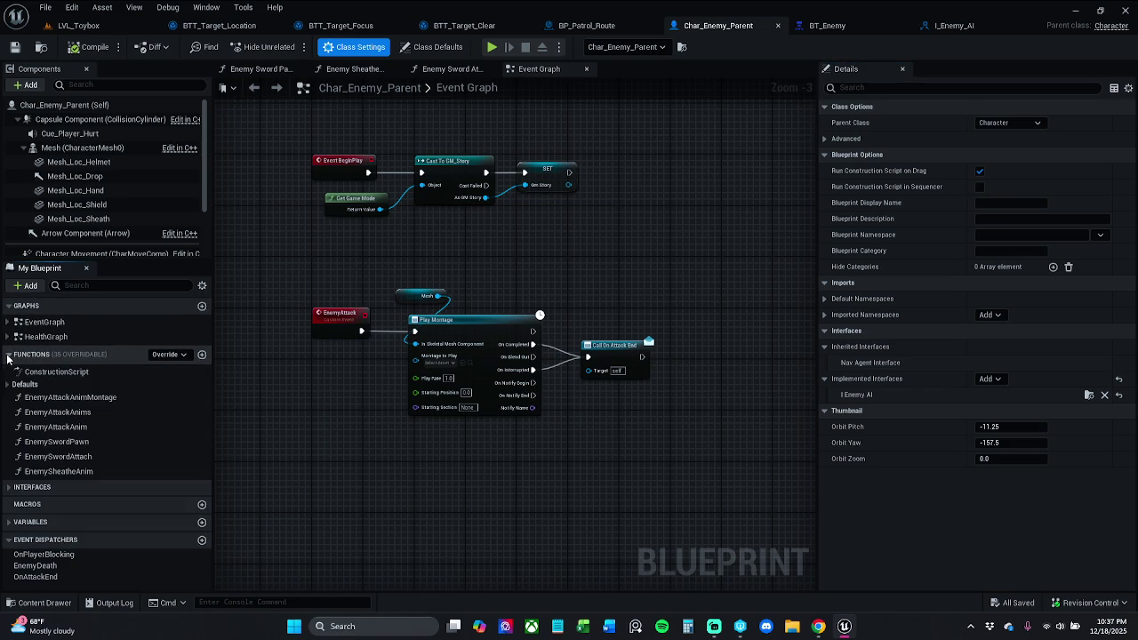
pyautogui.click(9, 487)
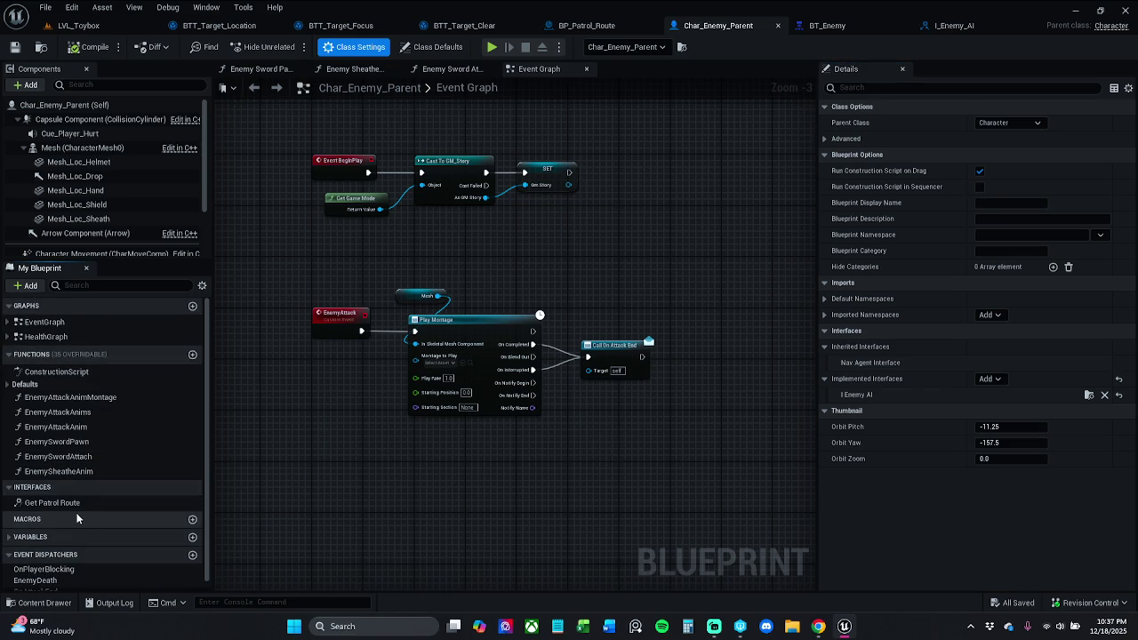
pyautogui.doubleClick(51, 502)
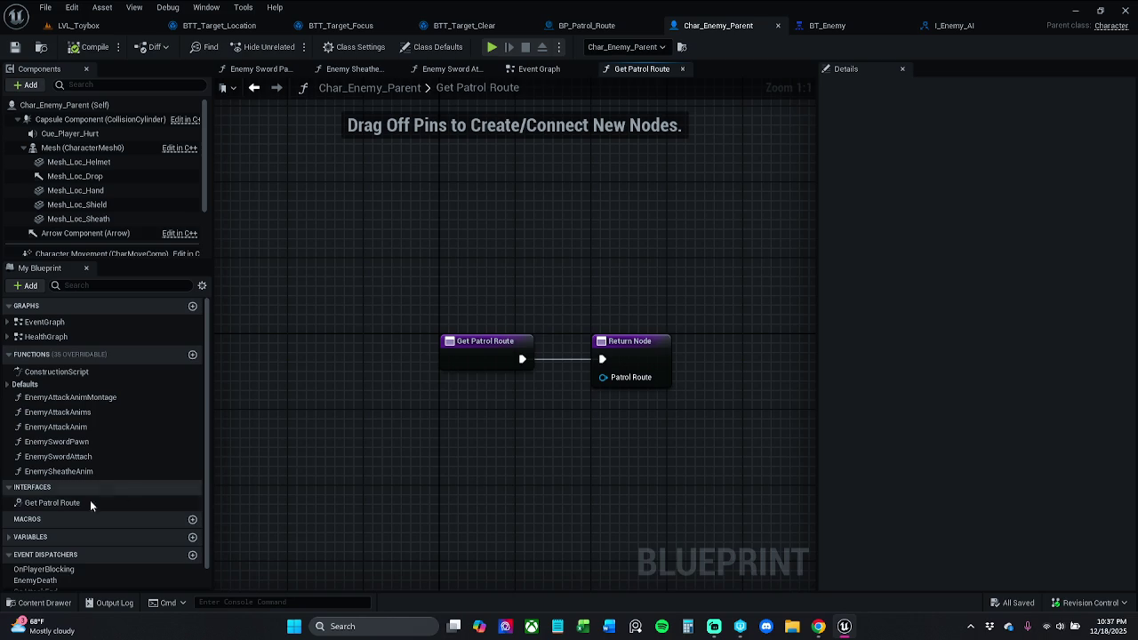
# Plug the patrolRoute variable into the Return Node's Patrol Route pin, then compile and save.
pyautogui.click(11, 537)
pyautogui.scroll(-5, 112, 498)
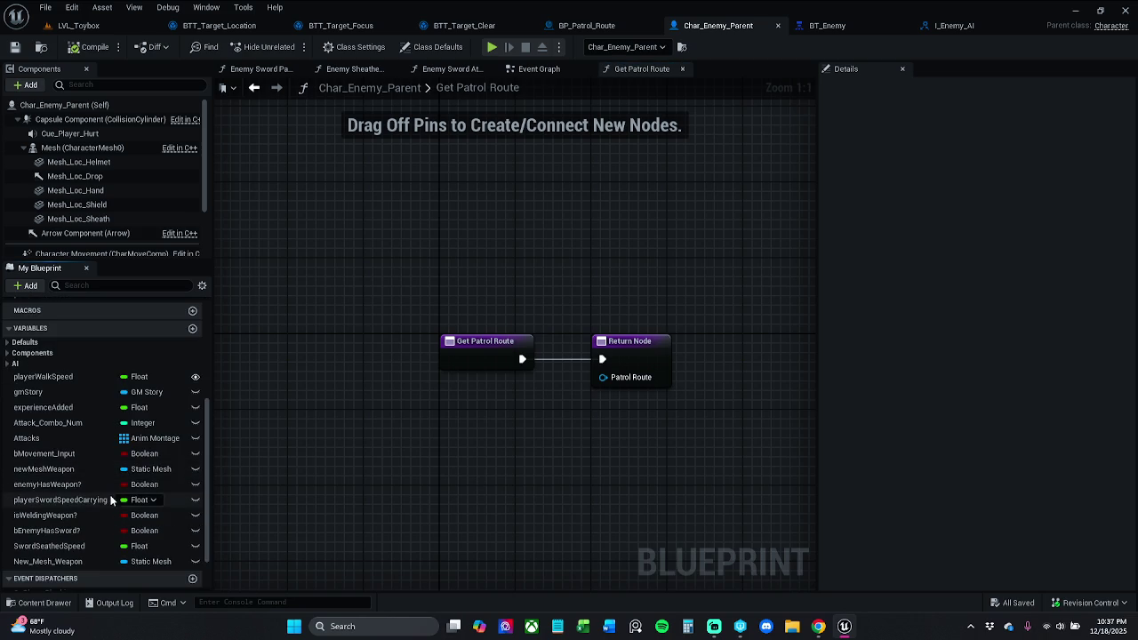
pyautogui.click(135, 284)
pyautogui.write('patr')
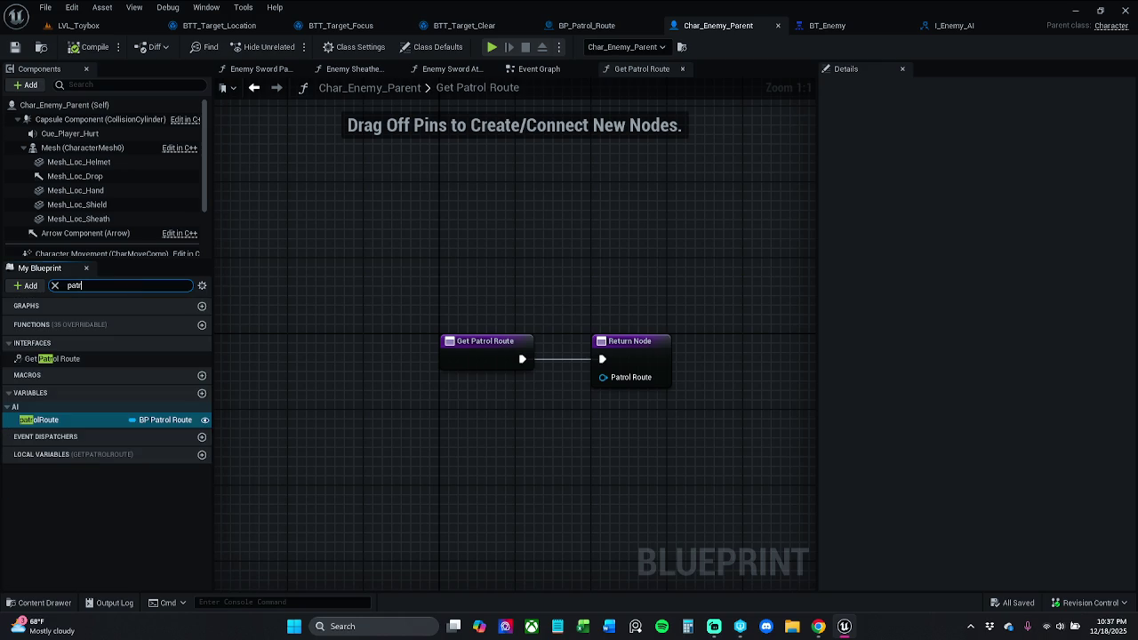
pyautogui.moveTo(86, 425)
pyautogui.mouseDown()
pyautogui.moveTo(605, 378)
pyautogui.moveTo(578, 384)
pyautogui.moveTo(580, 411)
pyautogui.mouseUp()
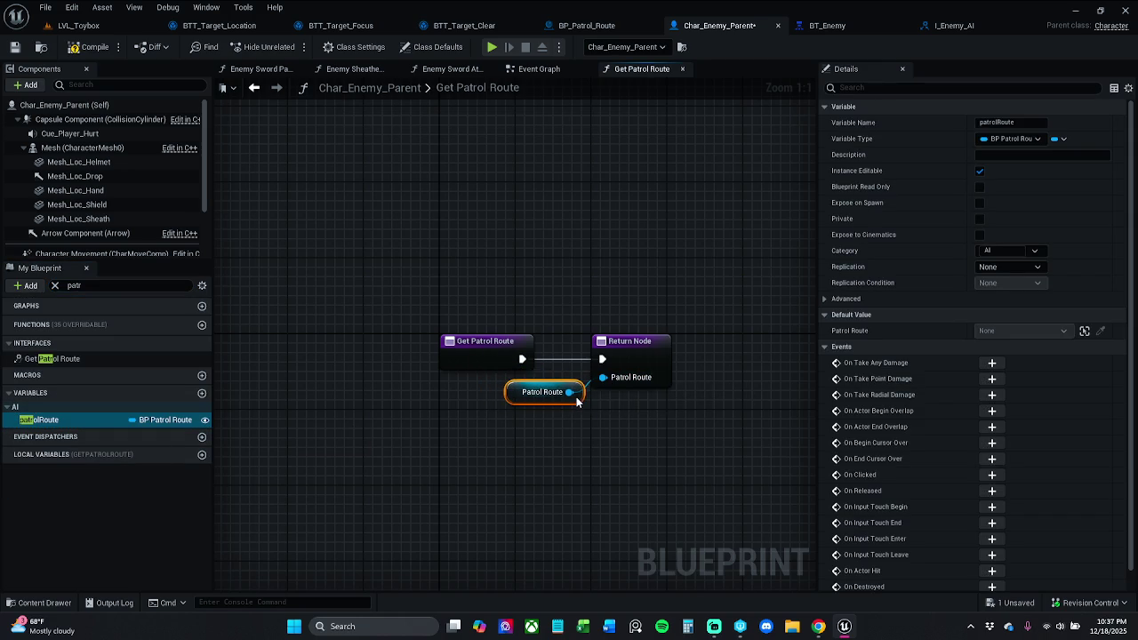
pyautogui.click(94, 47)
pyautogui.click(15, 47)
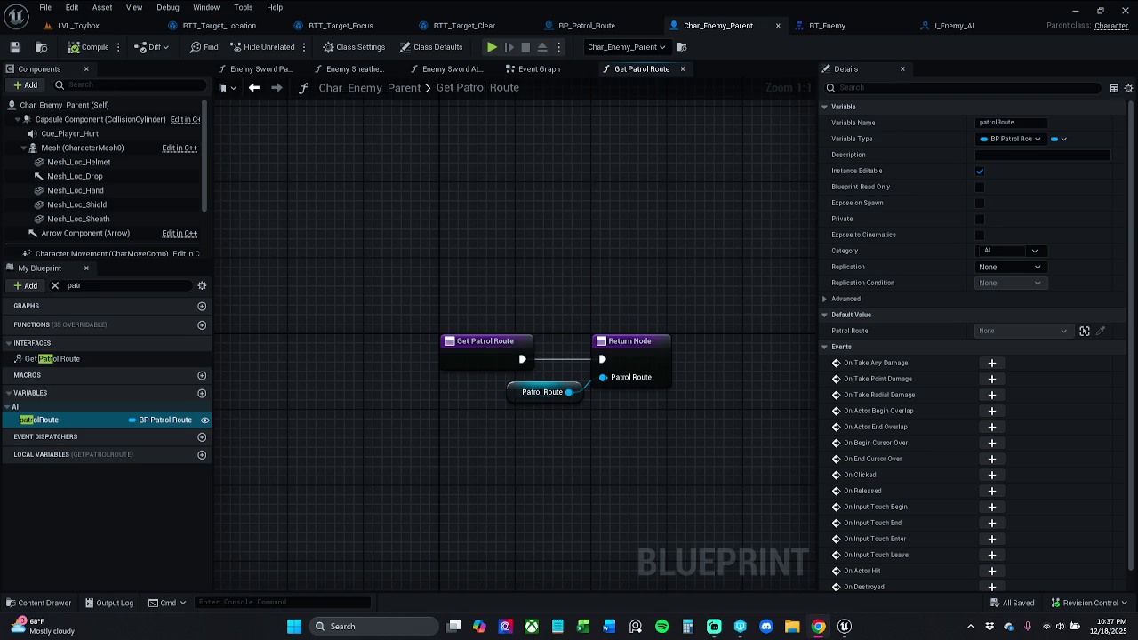
pyautogui.click(54, 285)
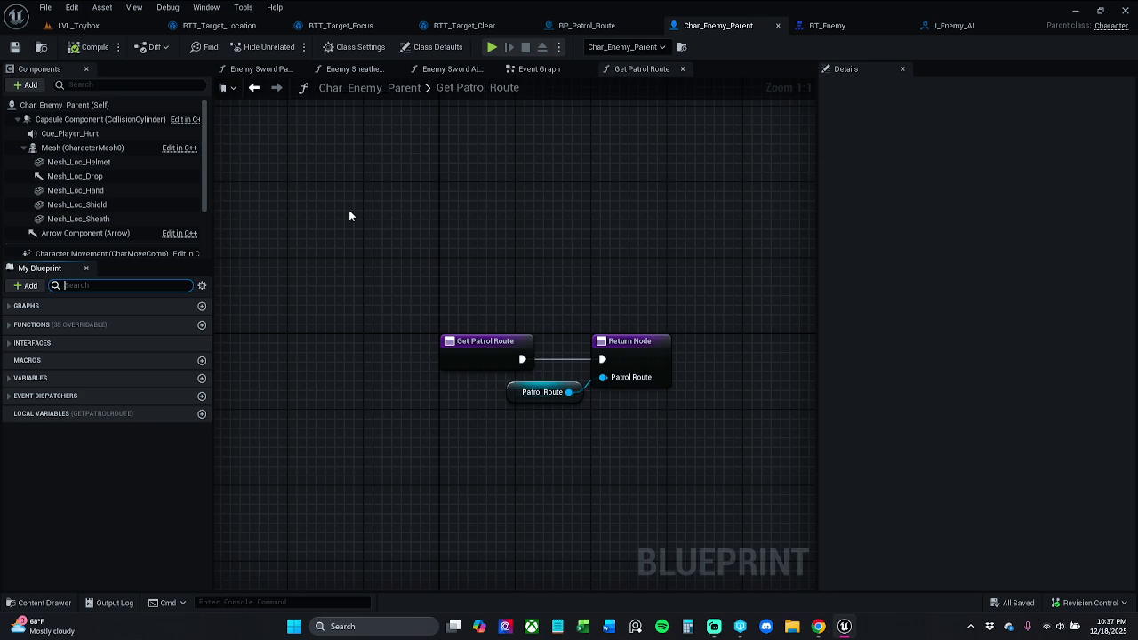
pyautogui.moveTo(506, 231)
pyautogui.mouseDown()
pyautogui.moveTo(482, 226)
pyautogui.moveTo(513, 226)
pyautogui.mouseUp()
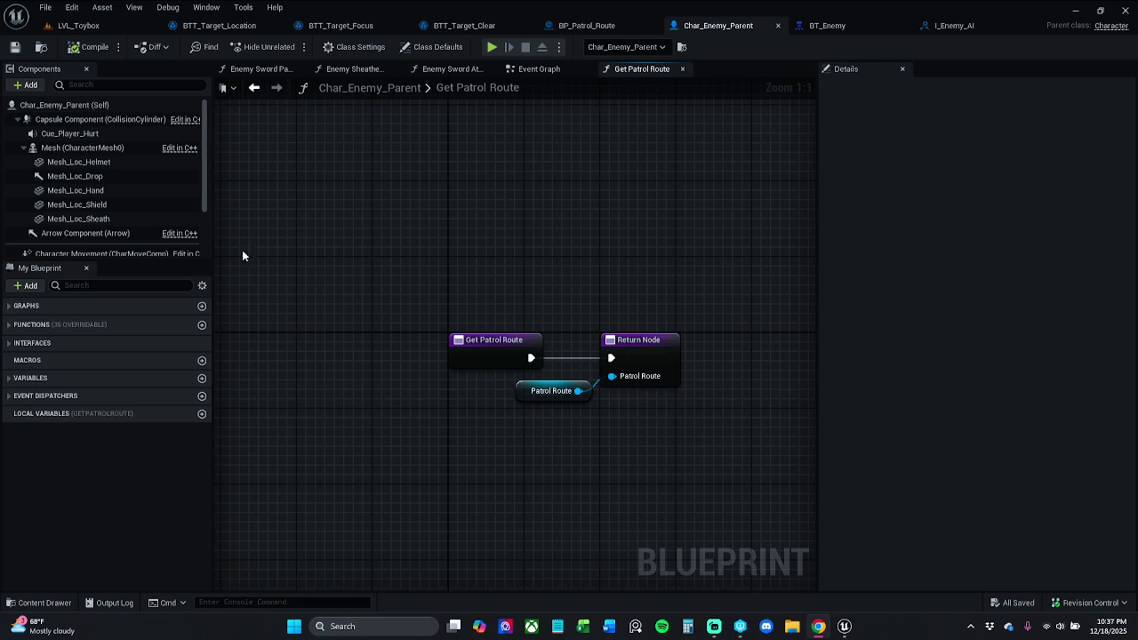
# Close the BTT_Target_Location, BTT_Target_Focus and BTT_Target_Clear task tabs.
pyautogui.click(613, 27)
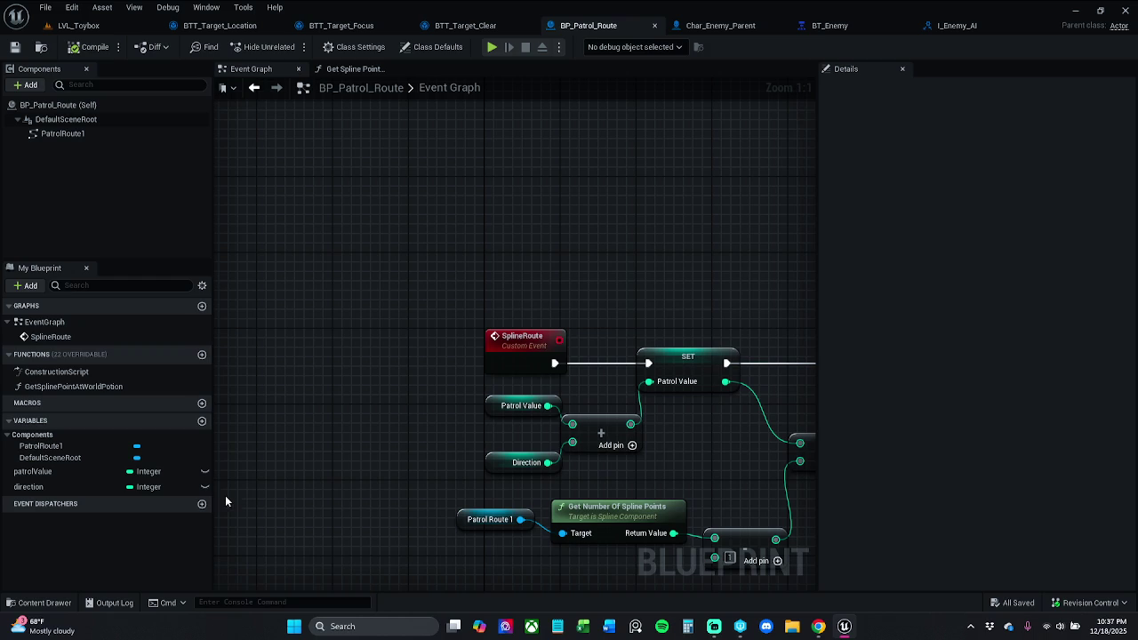
pyautogui.click(278, 26)
pyautogui.click(279, 25)
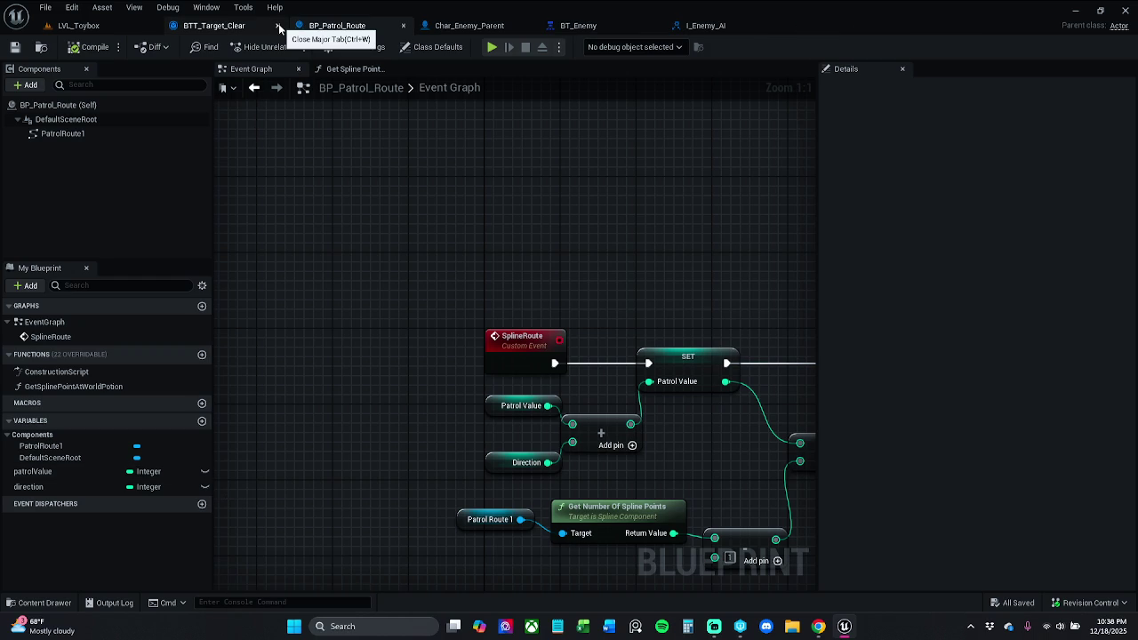
pyautogui.click(278, 26)
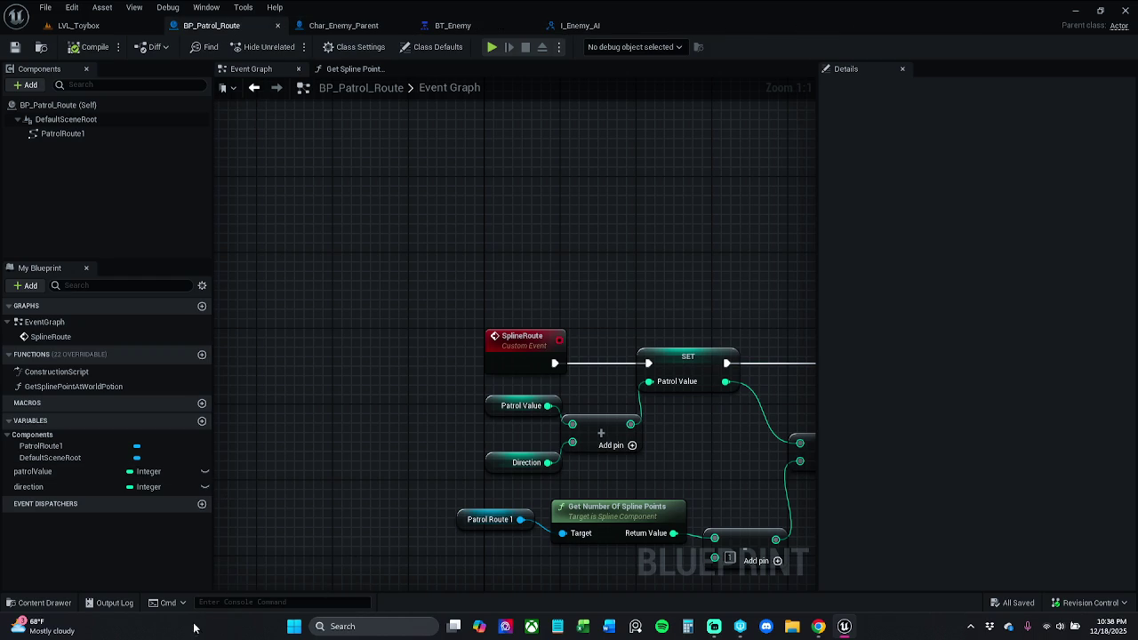
# Browse to _MyContent/Characters/Enemy/BehaviorTree and open the BTT_Patrol_Route task.
pyautogui.click(43, 603)
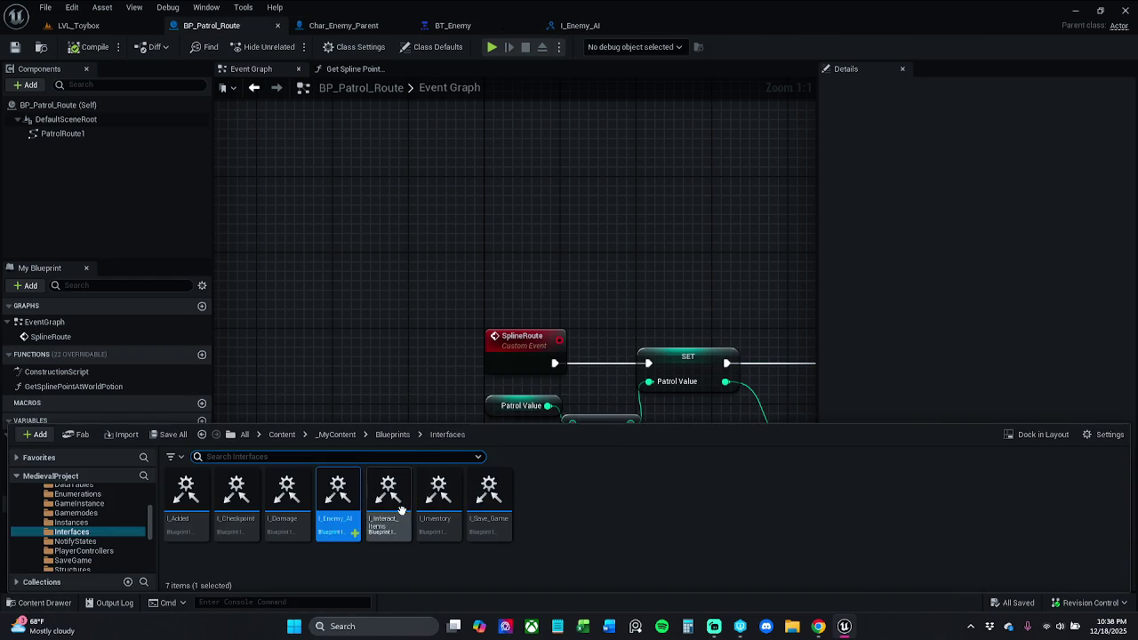
pyautogui.click(398, 435)
pyautogui.click(336, 435)
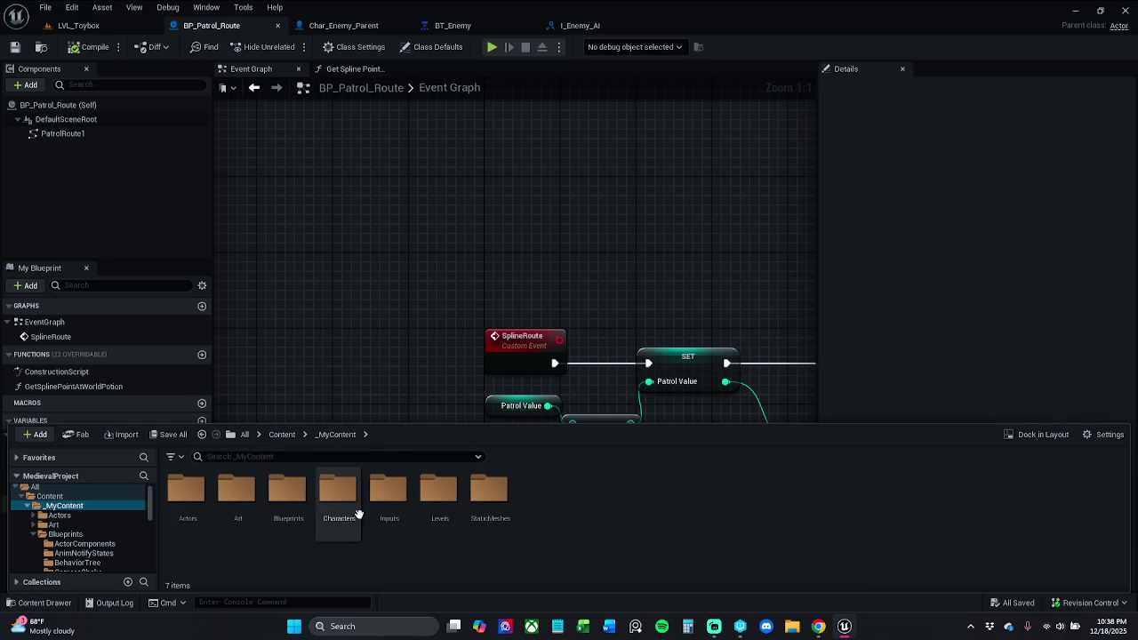
pyautogui.doubleClick(359, 508)
pyautogui.doubleClick(187, 493)
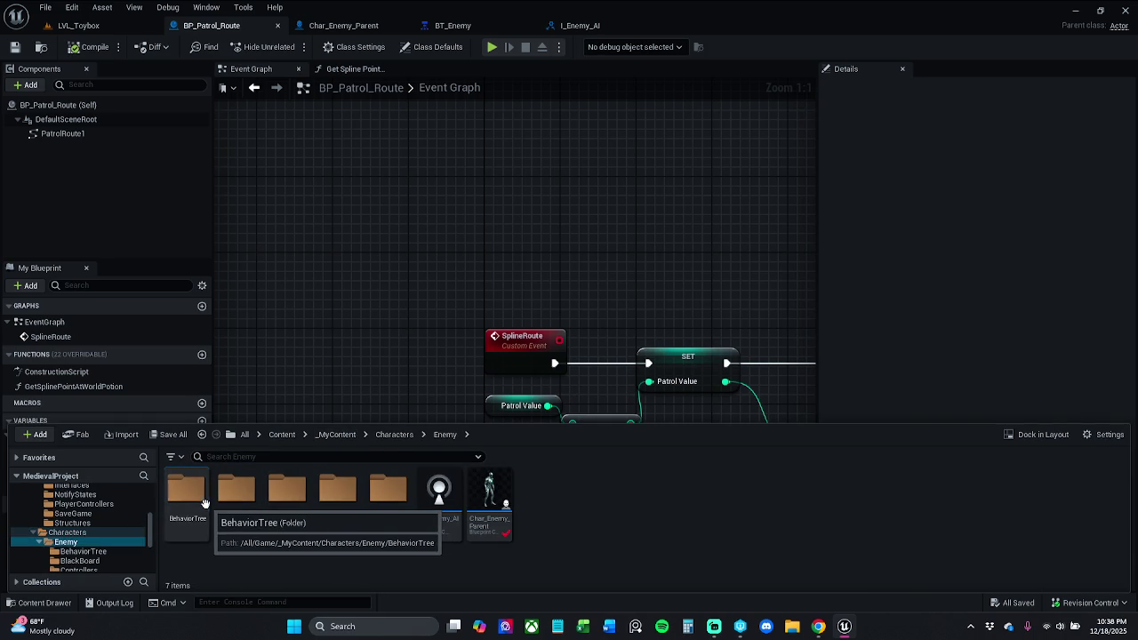
pyautogui.doubleClick(389, 492)
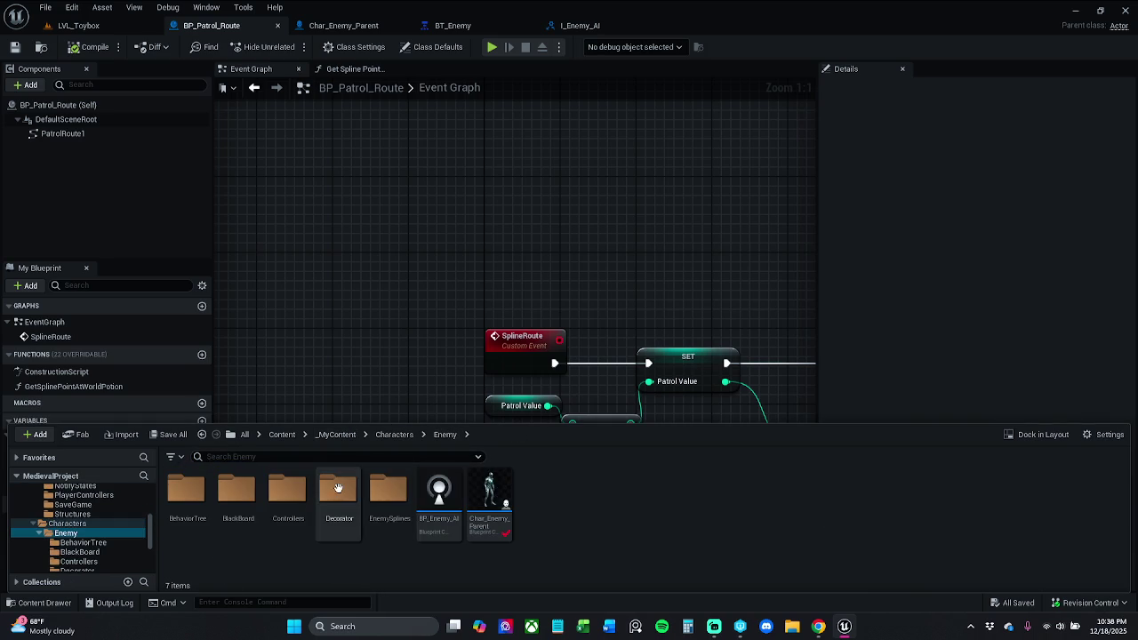
pyautogui.doubleClick(186, 491)
pyautogui.doubleClick(236, 498)
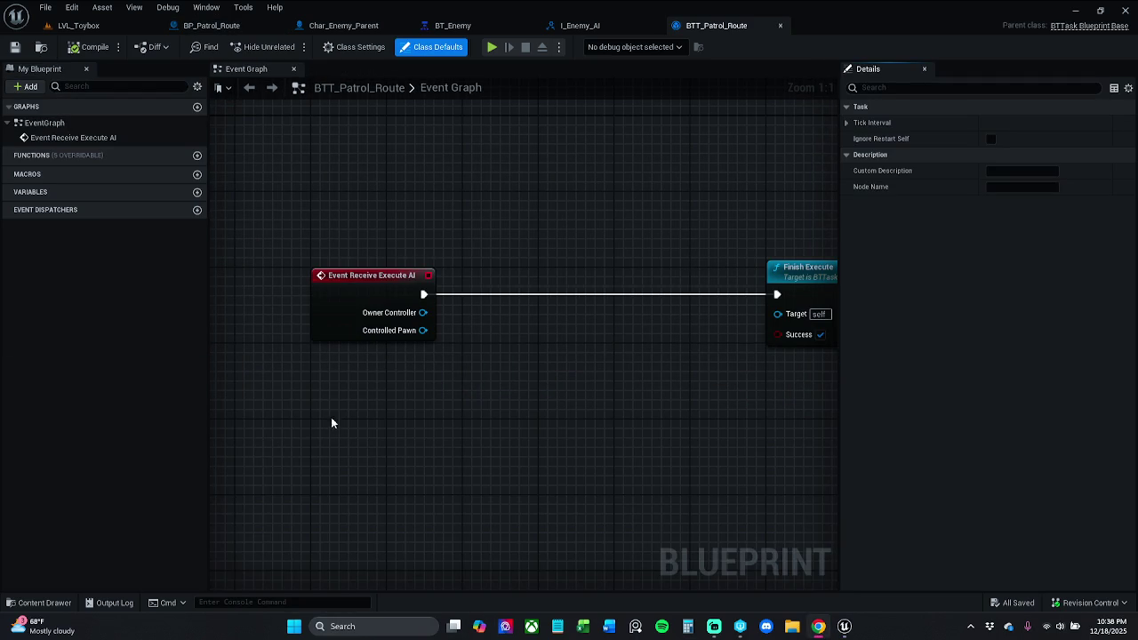
# Add a Get Patrol Route message node and run it when Event Receive Execute AI fires.
pyautogui.moveTo(423, 329)
pyautogui.mouseDown()
pyautogui.moveTo(452, 336)
pyautogui.moveTo(493, 299)
pyautogui.mouseUp()
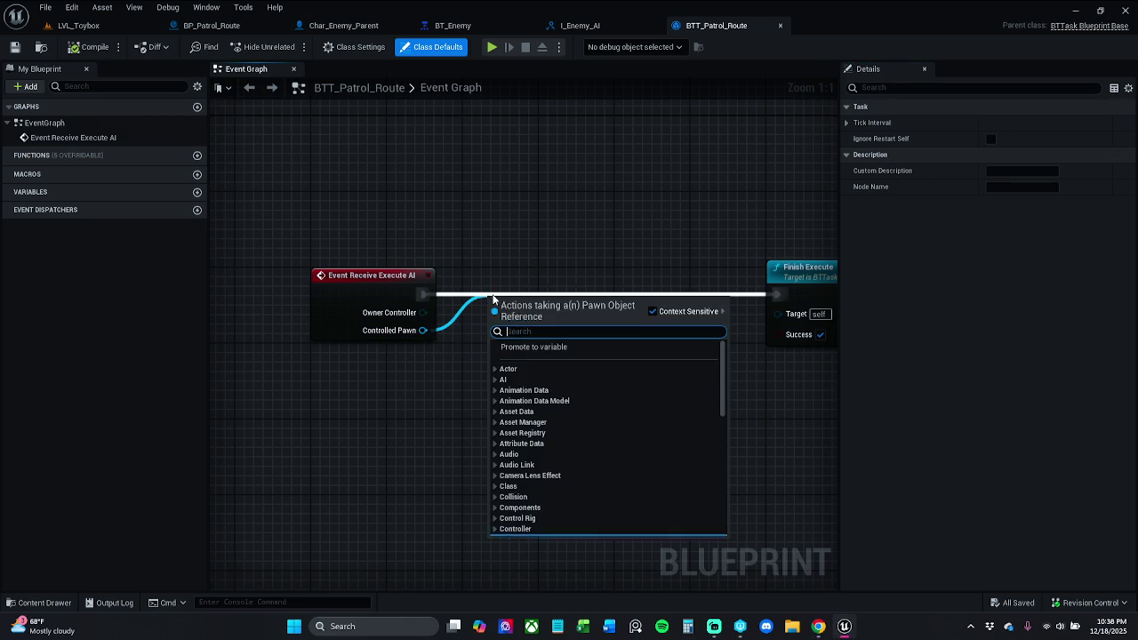
pyautogui.write('get pa')
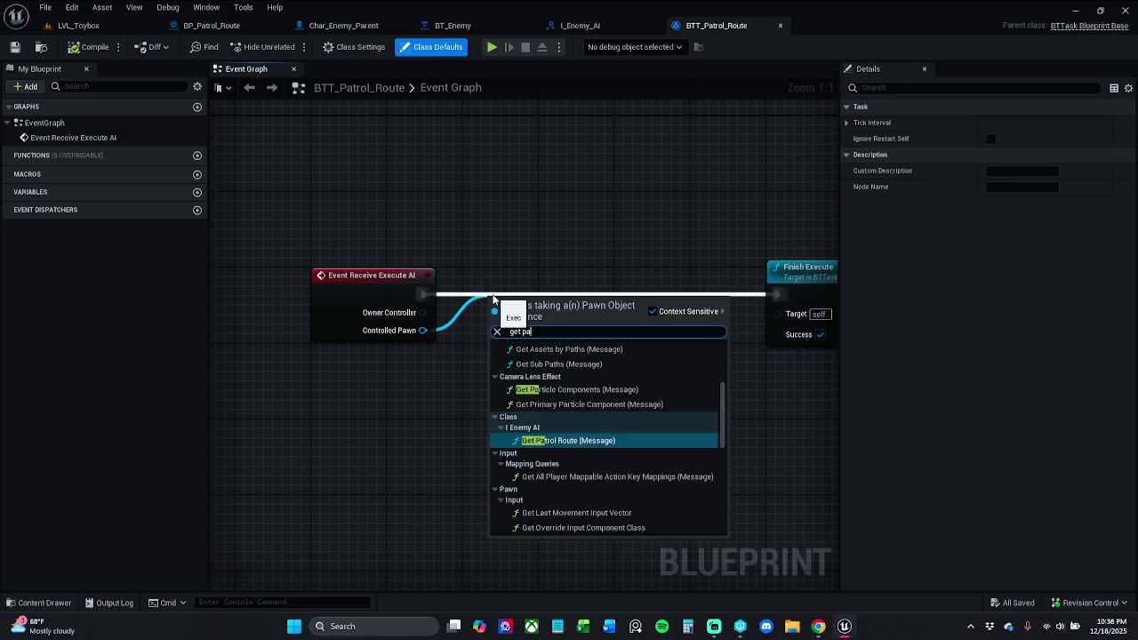
pyautogui.write('trol')
pyautogui.press('Return')
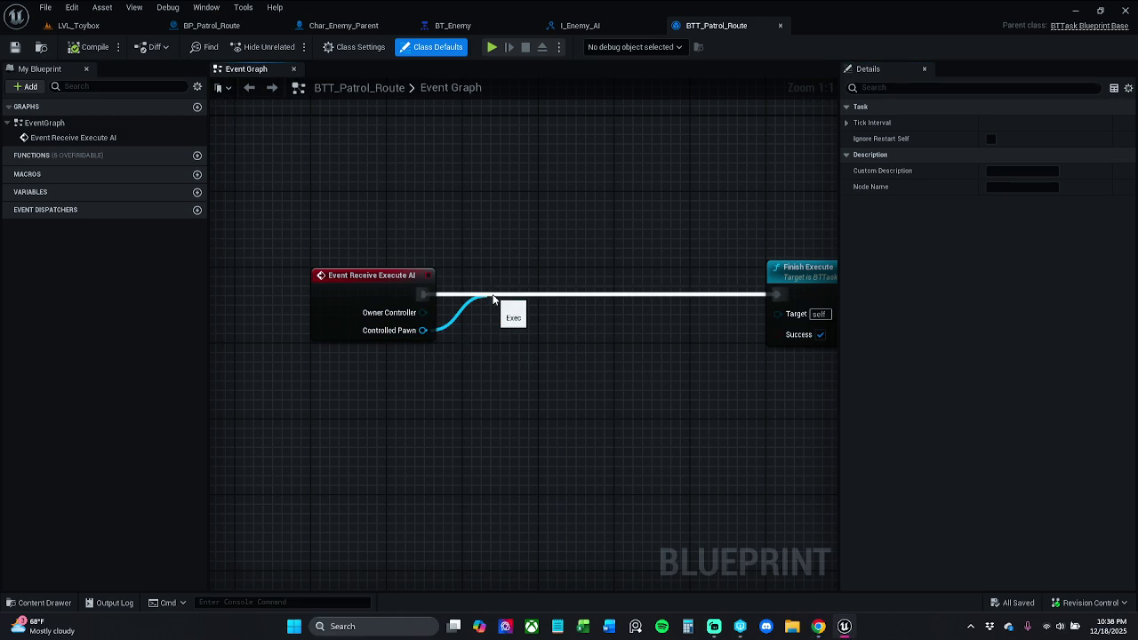
pyautogui.click(434, 405)
pyautogui.moveTo(492, 329); pyautogui.dragTo(424, 294)
pyautogui.moveTo(526, 322); pyautogui.dragTo(505, 284)
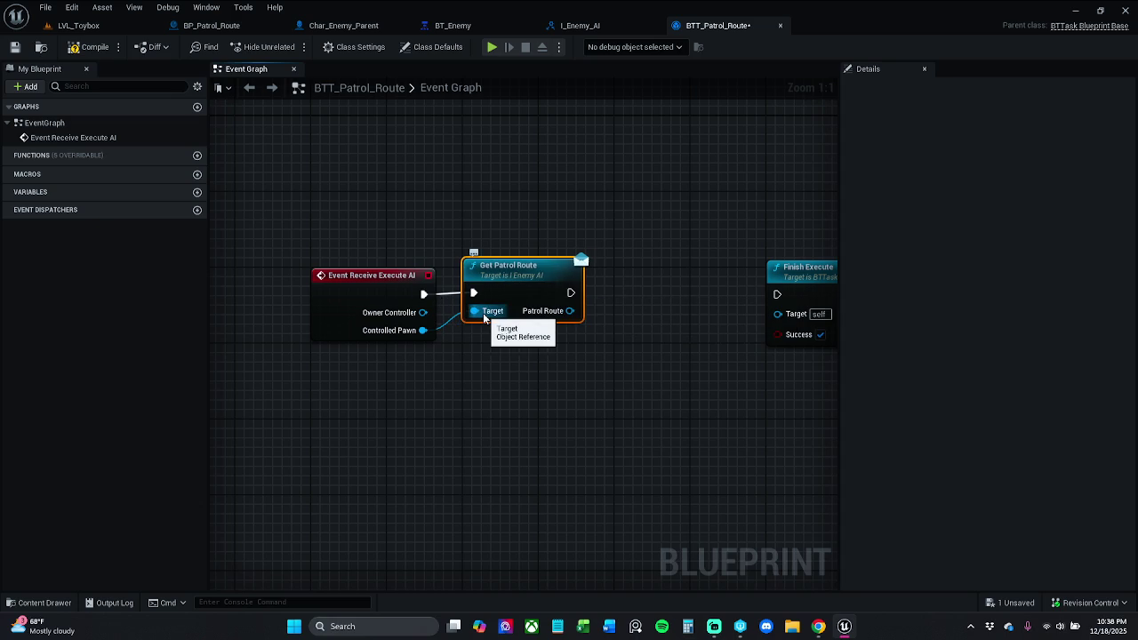
# Connect Controlled Pawn to Get Patrol Route's Target and its execution to Finish Execute.
pyautogui.keyDown('shift'); pyautogui.click(383, 279); pyautogui.keyUp('shift')
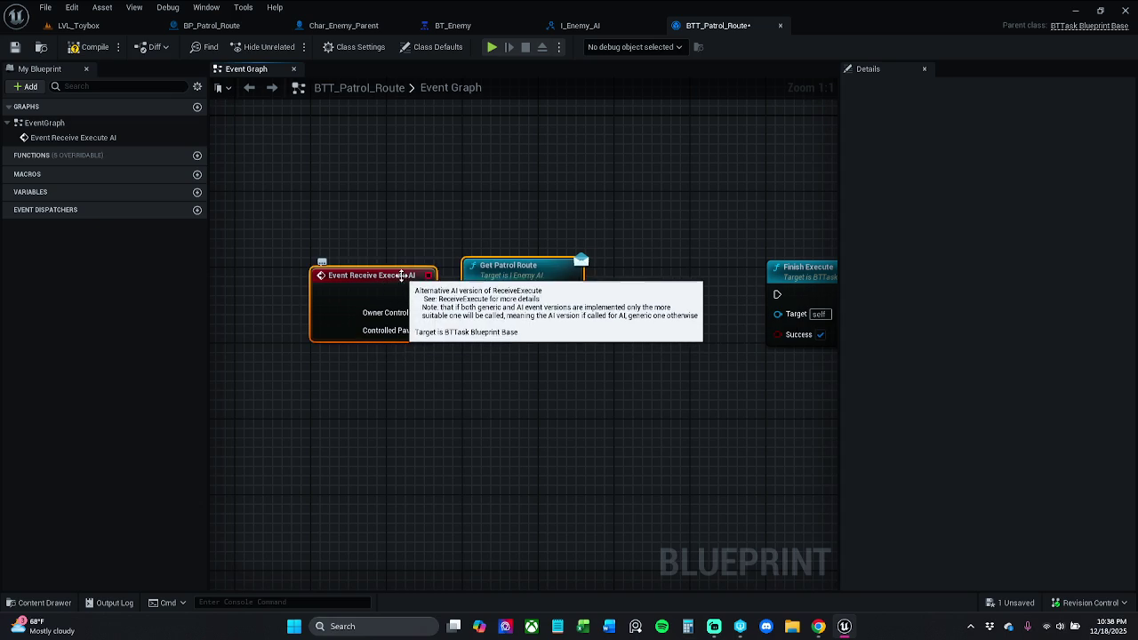
pyautogui.moveTo(473, 312); pyautogui.dragTo(423, 330)
pyautogui.moveTo(502, 287); pyautogui.dragTo(511, 286)
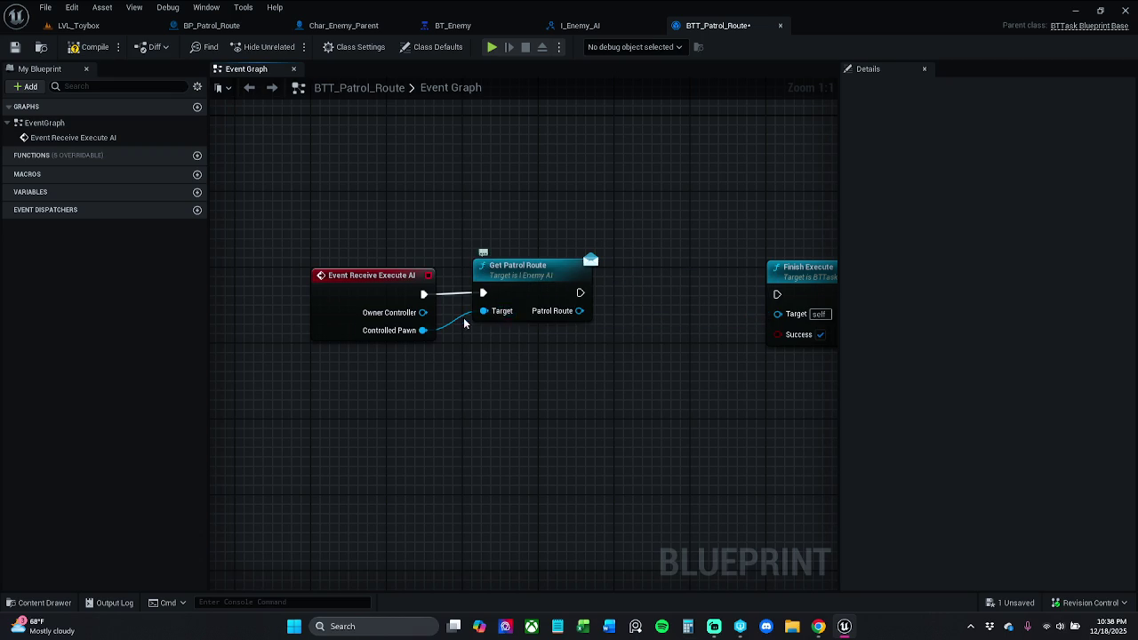
pyautogui.click(489, 271)
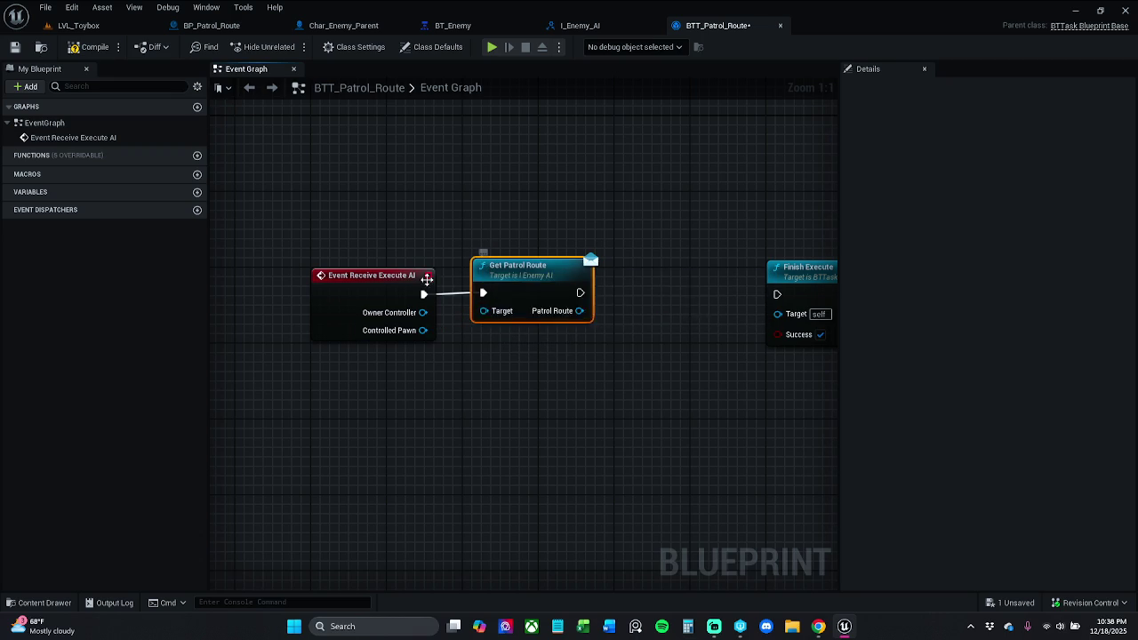
pyautogui.keyDown('shift'); pyautogui.click(398, 283); pyautogui.keyUp('shift')
pyautogui.click(473, 233)
pyautogui.moveTo(483, 313); pyautogui.dragTo(422, 330)
pyautogui.moveTo(579, 295); pyautogui.dragTo(776, 296)
pyautogui.moveTo(517, 293)
pyautogui.mouseDown()
pyautogui.moveTo(610, 292)
pyautogui.moveTo(533, 277)
pyautogui.mouseUp()
pyautogui.moveTo(582, 305)
pyautogui.mouseDown()
pyautogui.moveTo(603, 318)
pyautogui.moveTo(575, 317)
pyautogui.moveTo(593, 314)
pyautogui.mouseUp()
# Add an Is Valid check on Patrol Route and run Finish Execute only when valid.
pyautogui.write('isVali')
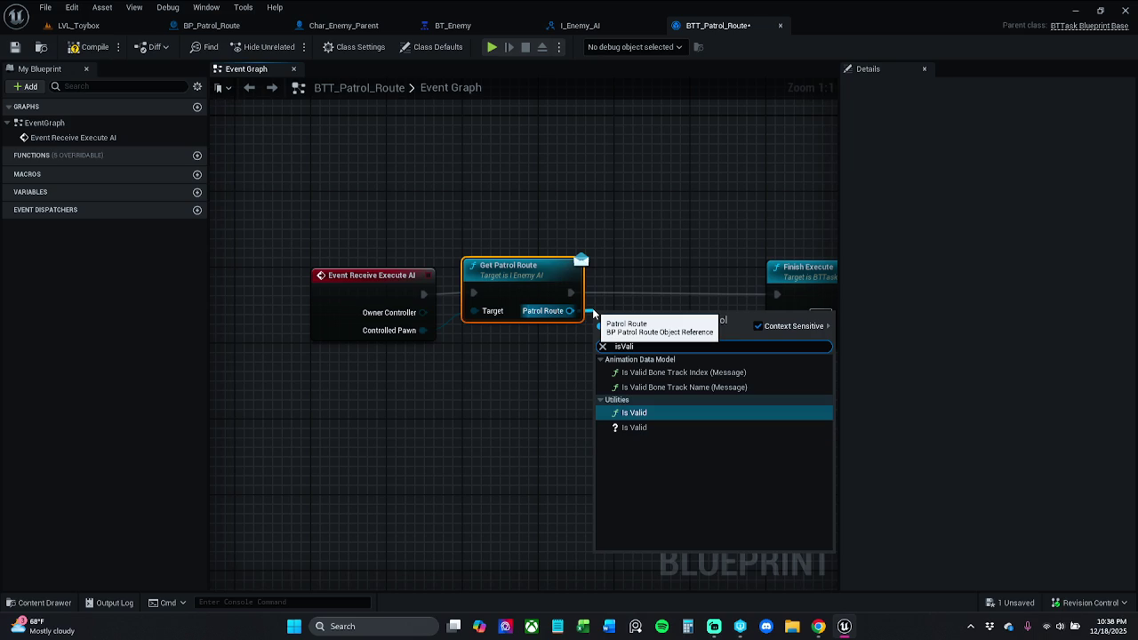
pyautogui.press('Down')
pyautogui.press('Return')
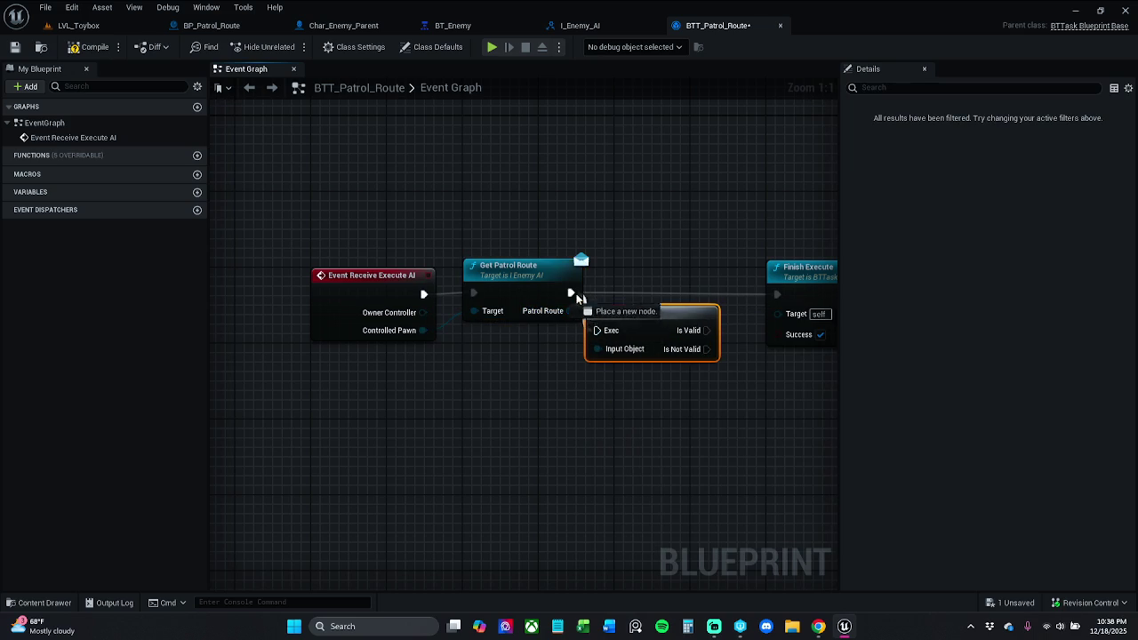
pyautogui.moveTo(635, 330); pyautogui.dragTo(655, 292)
pyautogui.moveTo(725, 292); pyautogui.dragTo(776, 294)
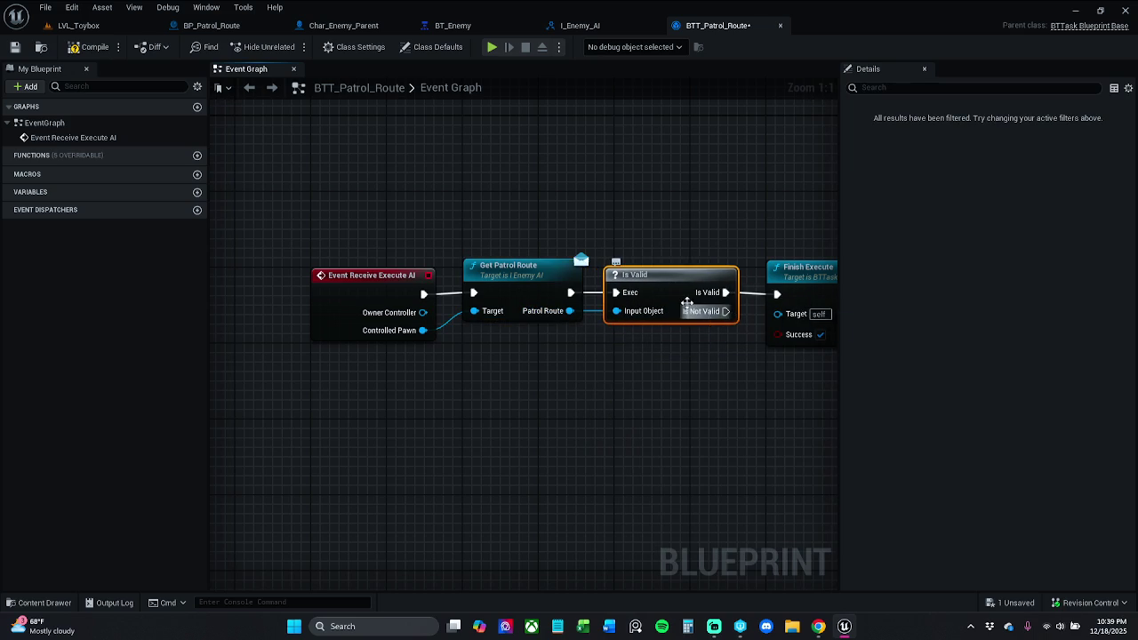
# Shift the node chain left and relink Controlled Pawn to Get Patrol Route's Target.
pyautogui.moveTo(365, 226); pyautogui.dragTo(765, 351)
pyautogui.moveTo(497, 284); pyautogui.dragTo(472, 284)
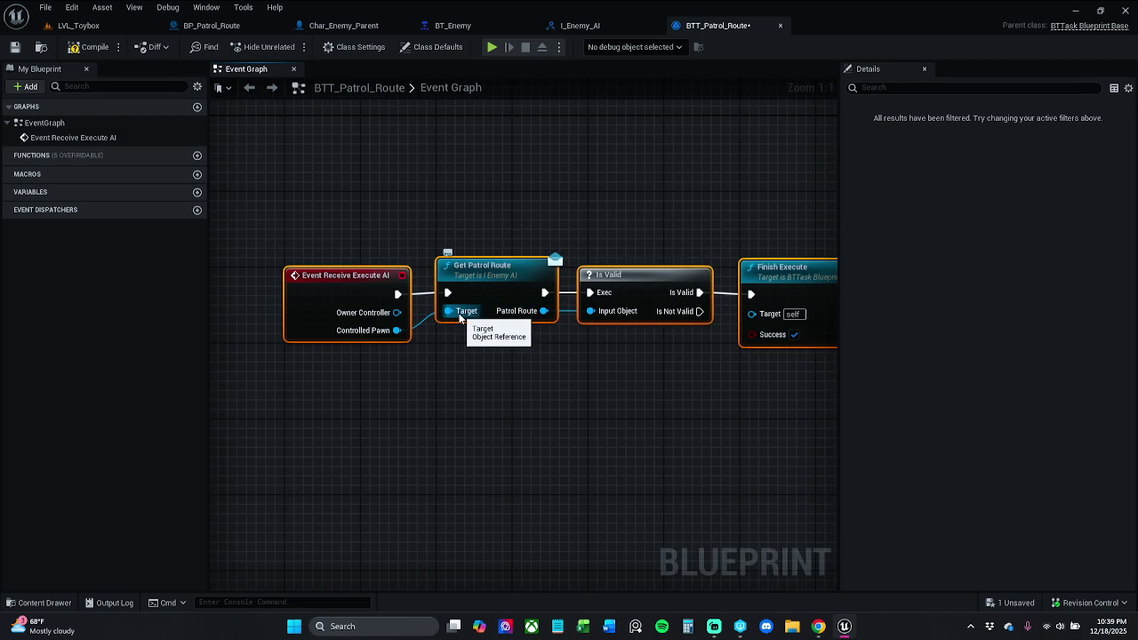
pyautogui.moveTo(355, 247)
pyautogui.mouseDown()
pyautogui.moveTo(658, 437)
pyautogui.moveTo(794, 457)
pyautogui.mouseUp()
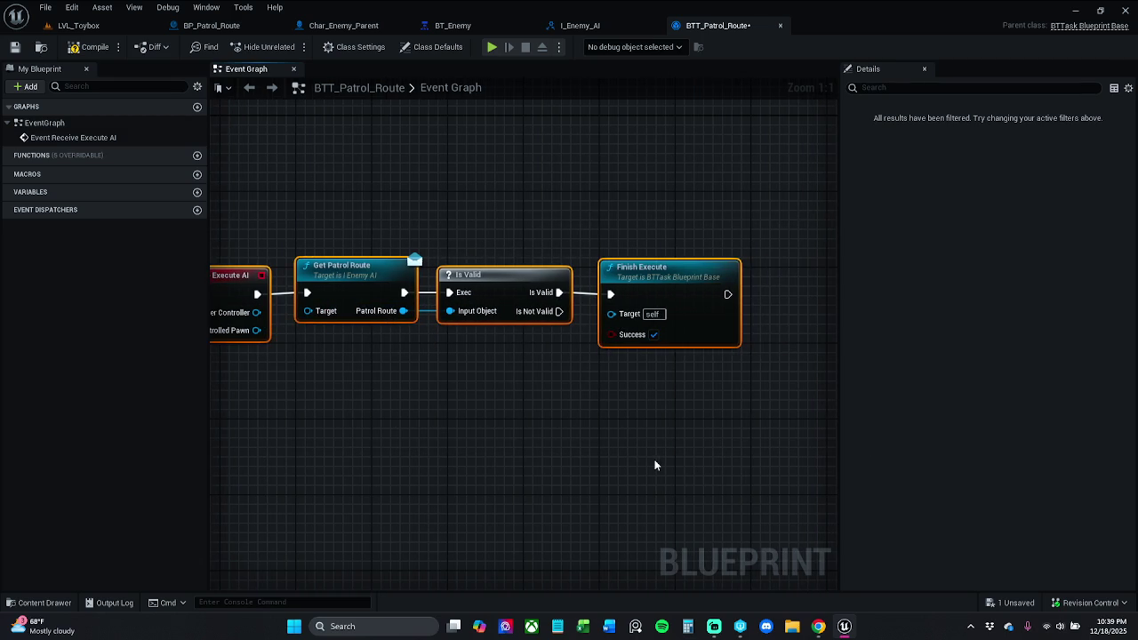
pyautogui.click(383, 409)
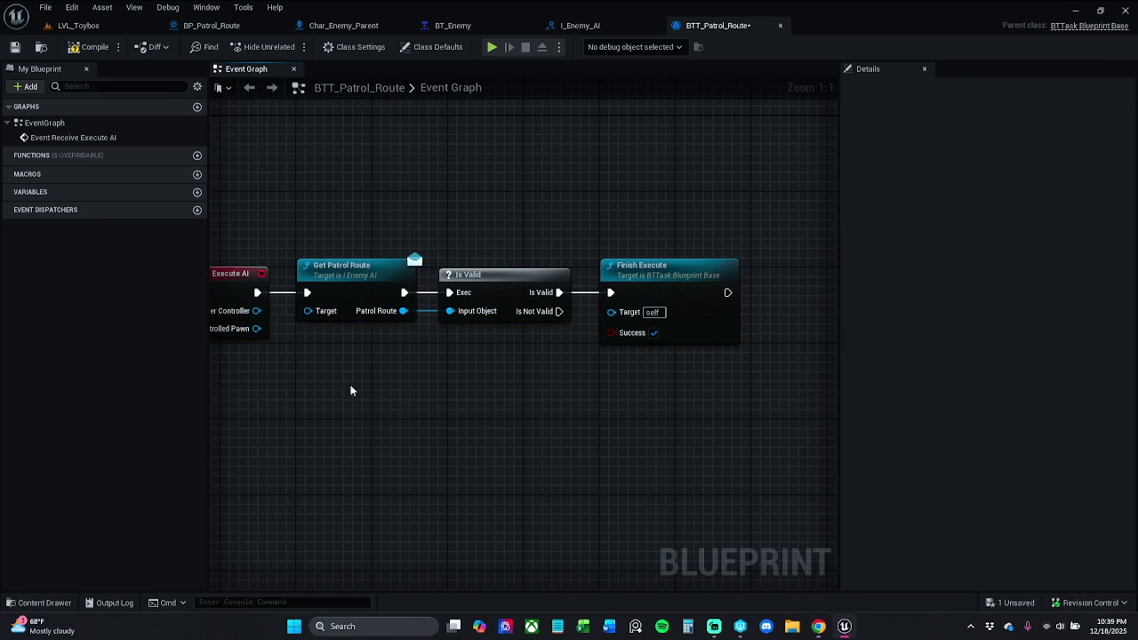
pyautogui.moveTo(308, 310)
pyautogui.mouseDown()
pyautogui.moveTo(246, 338)
pyautogui.moveTo(256, 328)
pyautogui.mouseUp()
# Move Finish Execute right and search 'get displine' off the Is Valid output.
pyautogui.moveTo(677, 283); pyautogui.dragTo(875, 283)
pyautogui.moveTo(338, 293); pyautogui.dragTo(408, 294)
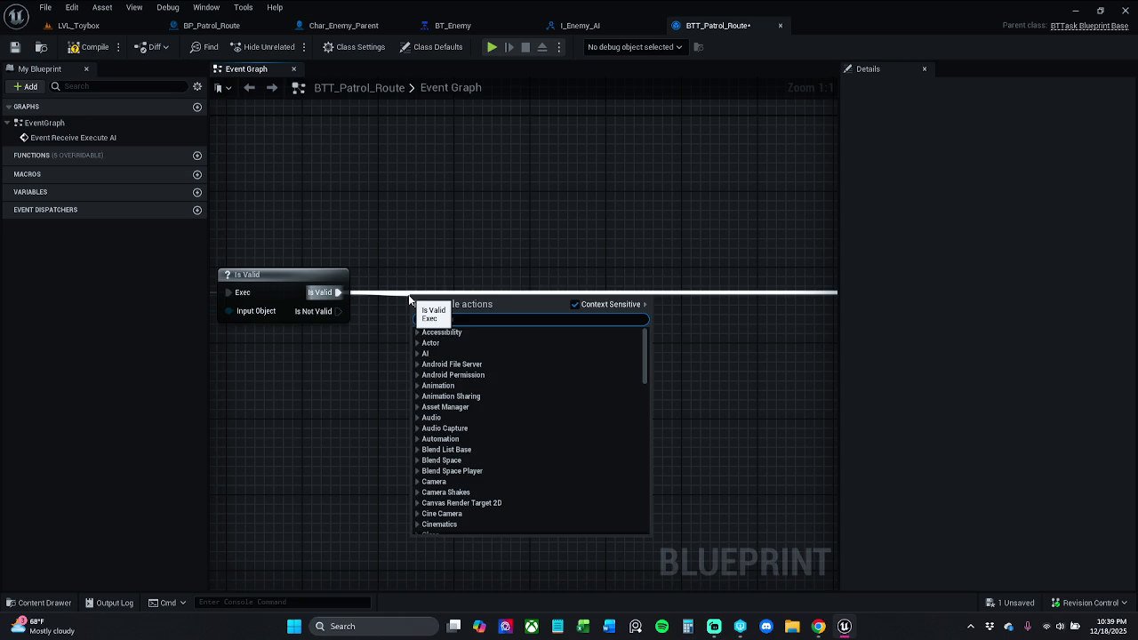
pyautogui.write('get displ')
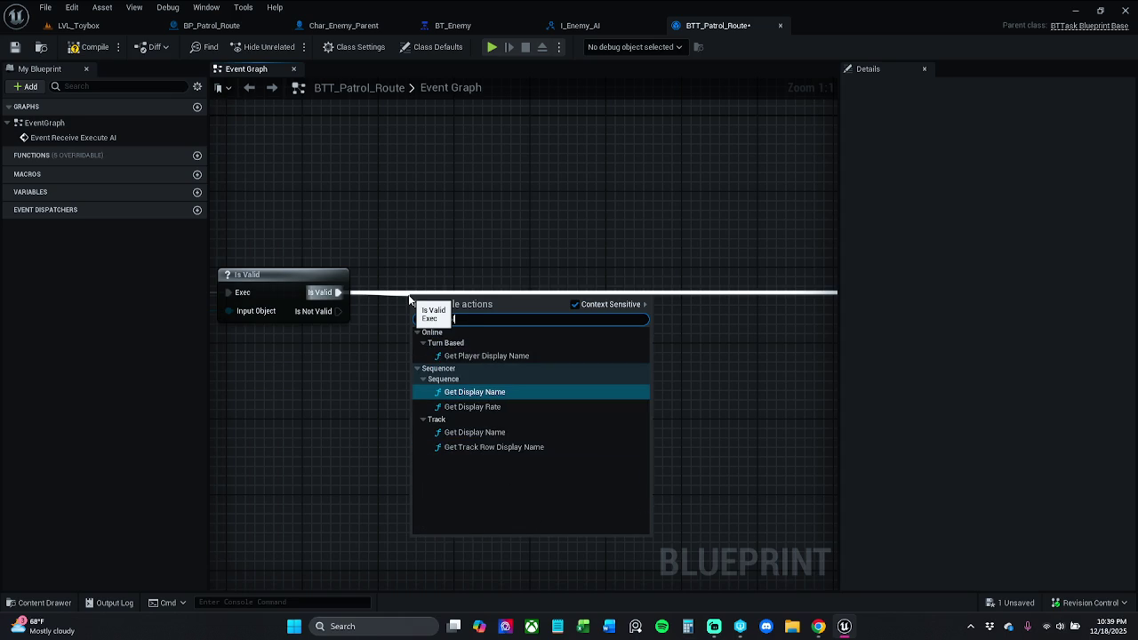
pyautogui.write('ine')
# Add Get Spline Point at World Potion via a non-context search and wire Patrol Route to its Target.
pyautogui.click(642, 306)
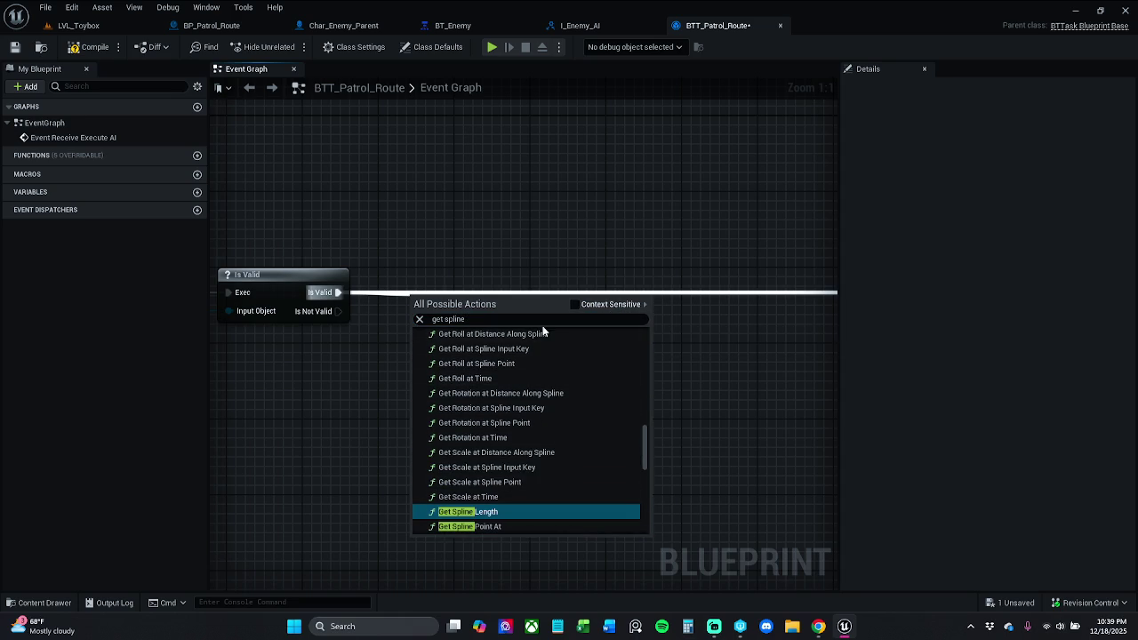
pyautogui.click(548, 320)
pyautogui.click(548, 320)
pyautogui.write('as')
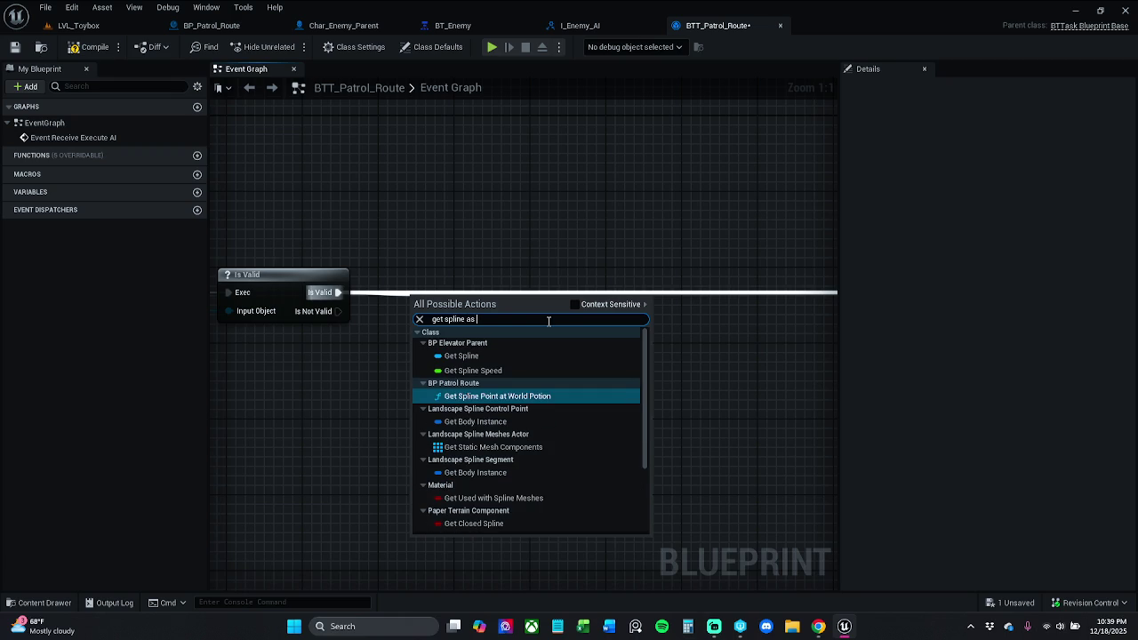
pyautogui.write(' worl')
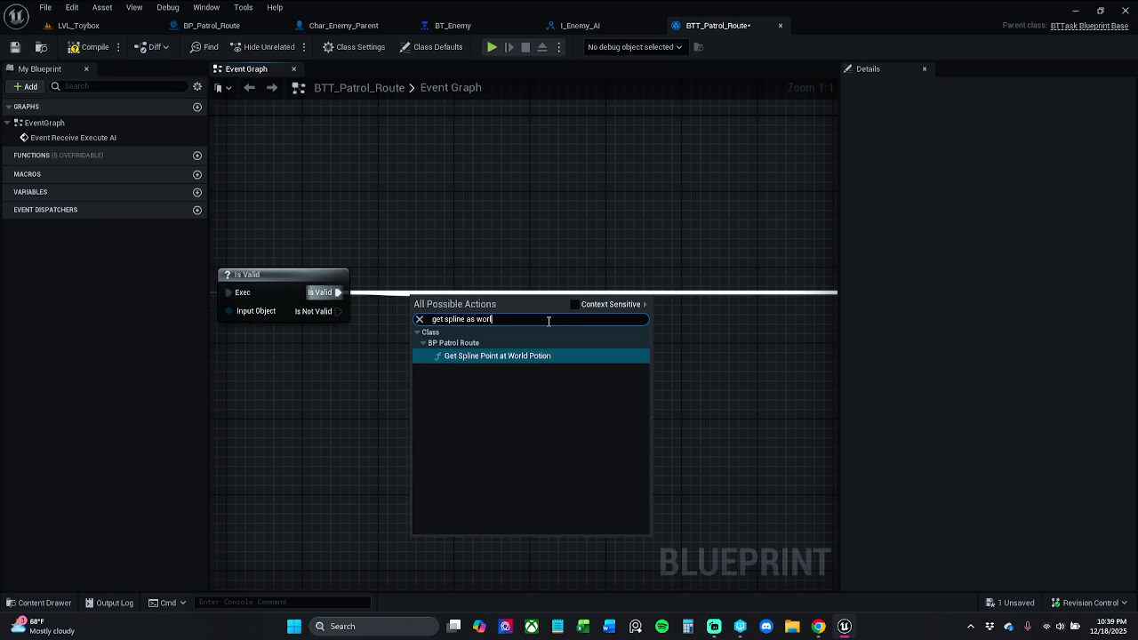
pyautogui.press('Return')
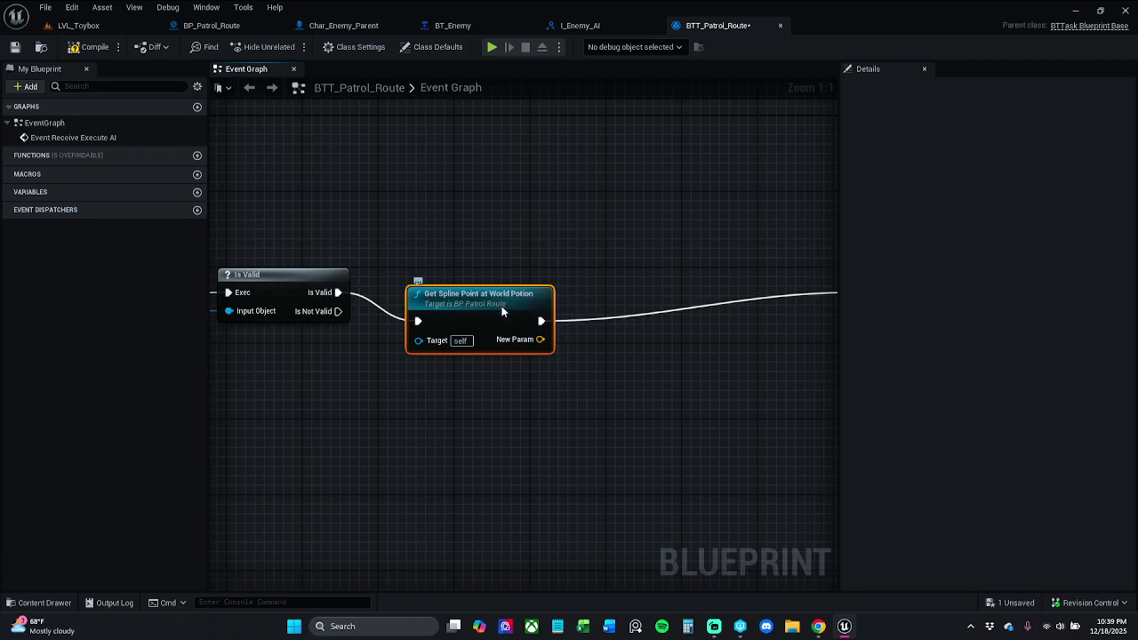
pyautogui.moveTo(501, 317); pyautogui.dragTo(528, 288)
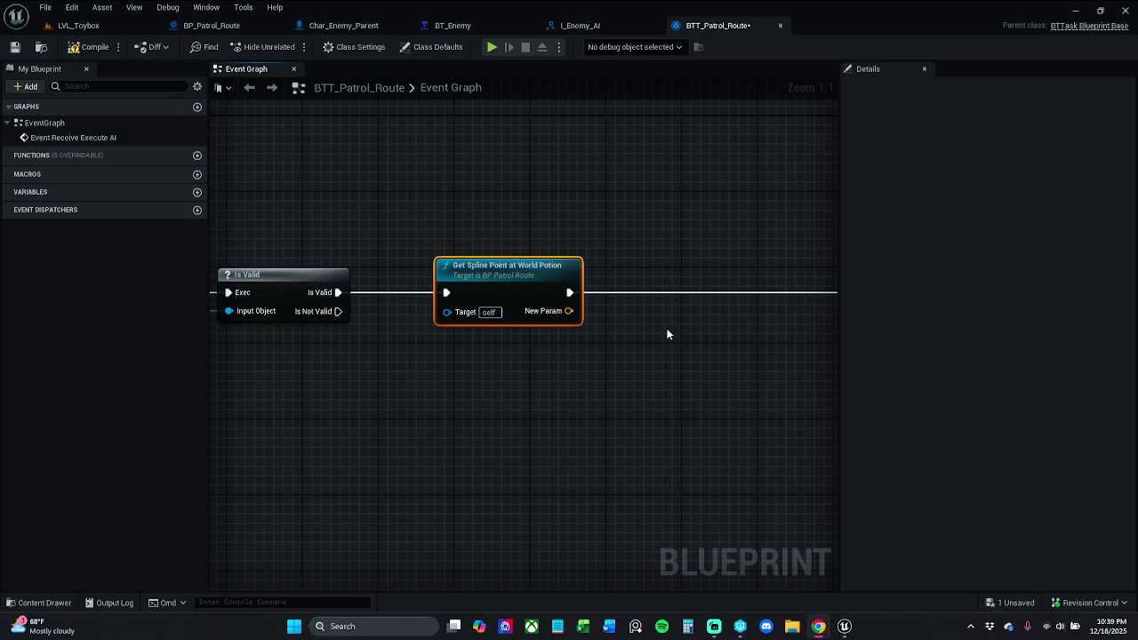
pyautogui.click(286, 240)
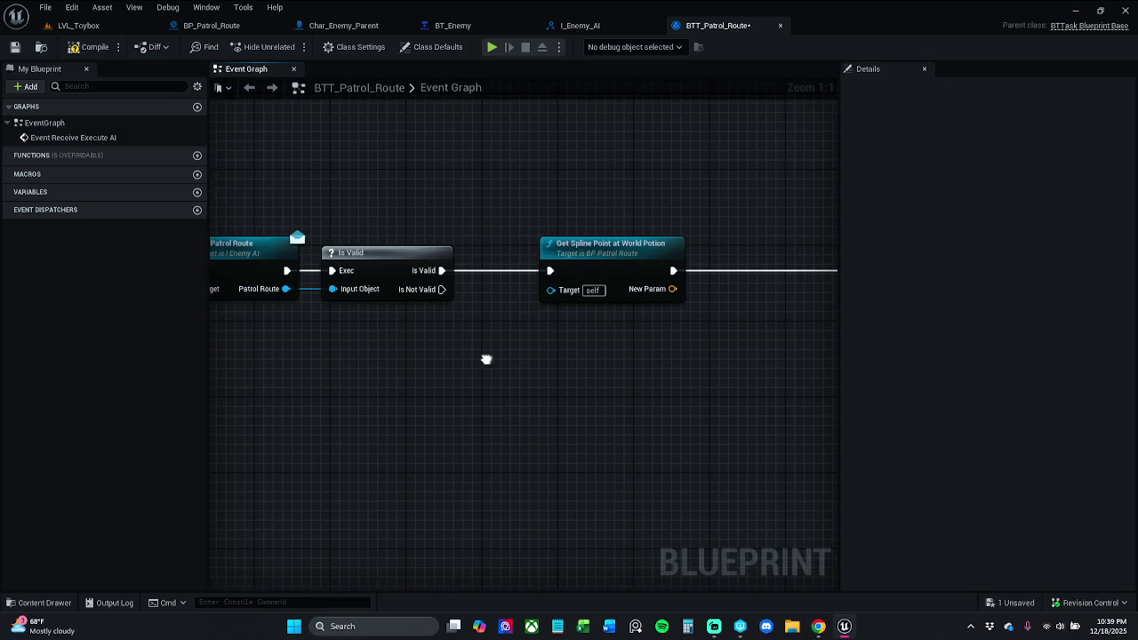
pyautogui.moveTo(285, 289); pyautogui.dragTo(546, 292)
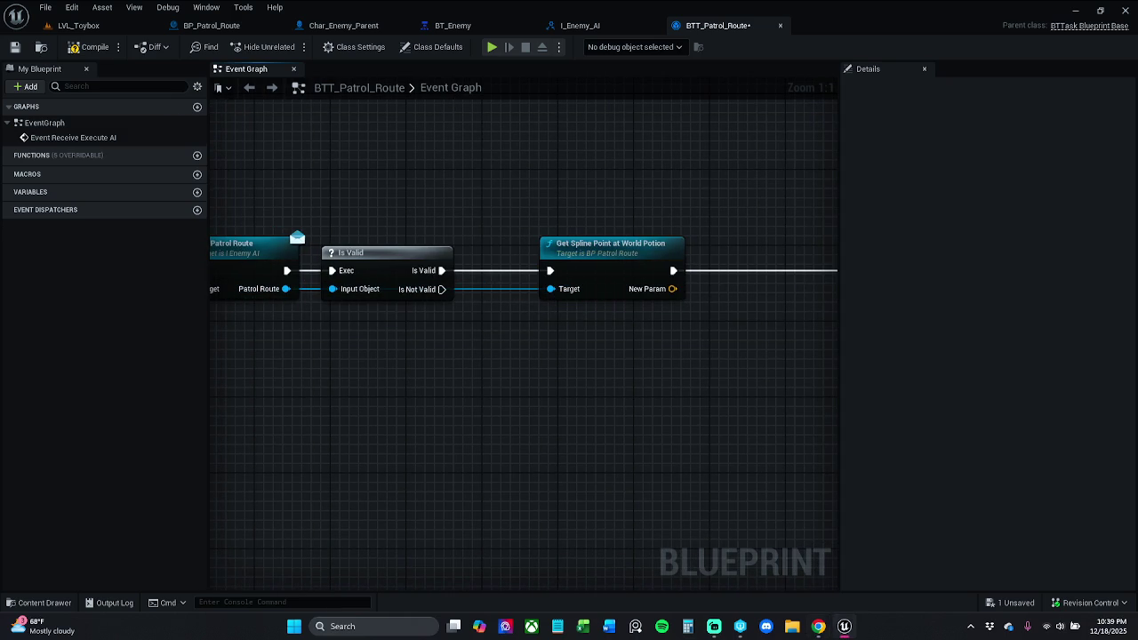
pyautogui.moveTo(509, 348); pyautogui.dragTo(474, 348)
pyautogui.moveTo(438, 269)
pyautogui.mouseDown()
pyautogui.moveTo(428, 269)
pyautogui.moveTo(567, 324)
pyautogui.moveTo(536, 318)
pyautogui.mouseUp()
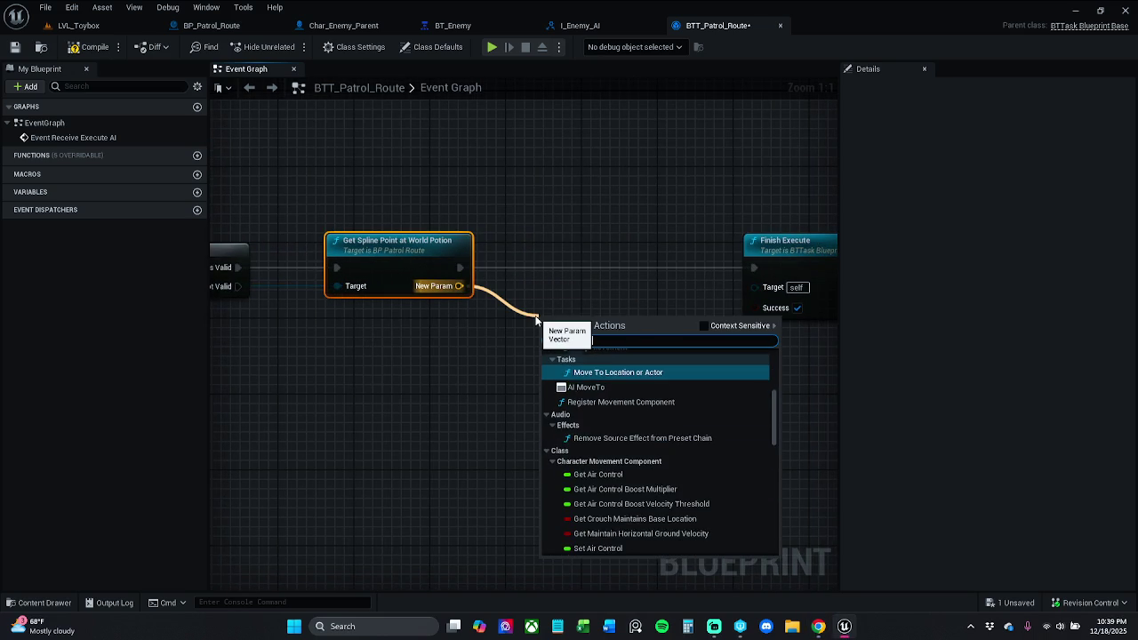
# Add an AI MoveTo node from the spline point's New Param.
pyautogui.write('o')
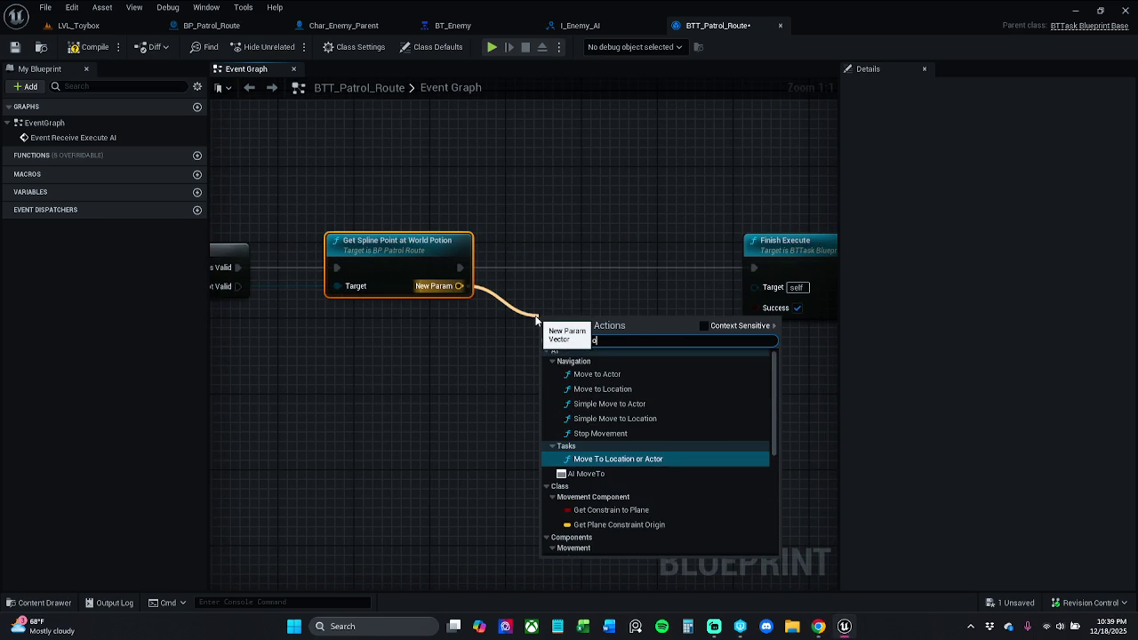
pyautogui.click(585, 473)
pyautogui.moveTo(545, 334)
pyautogui.mouseDown()
pyautogui.moveTo(512, 321)
pyautogui.moveTo(540, 332)
pyautogui.moveTo(459, 268)
pyautogui.mouseUp()
pyautogui.click(601, 302)
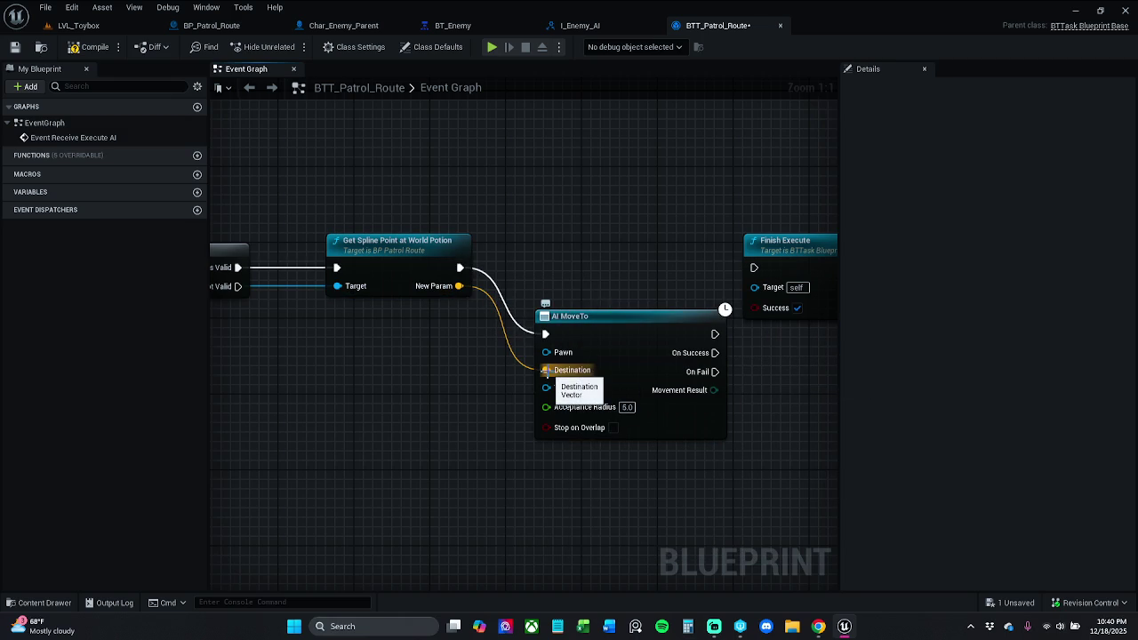
# Feed New Param into AI MoveTo's Destination and connect AI MoveTo's output to Finish Execute.
pyautogui.keyDown('alt'); pyautogui.click(549, 371); pyautogui.keyUp('alt')
pyautogui.click(615, 349)
pyautogui.keyDown('shift'); pyautogui.click(471, 269); pyautogui.keyUp('shift')
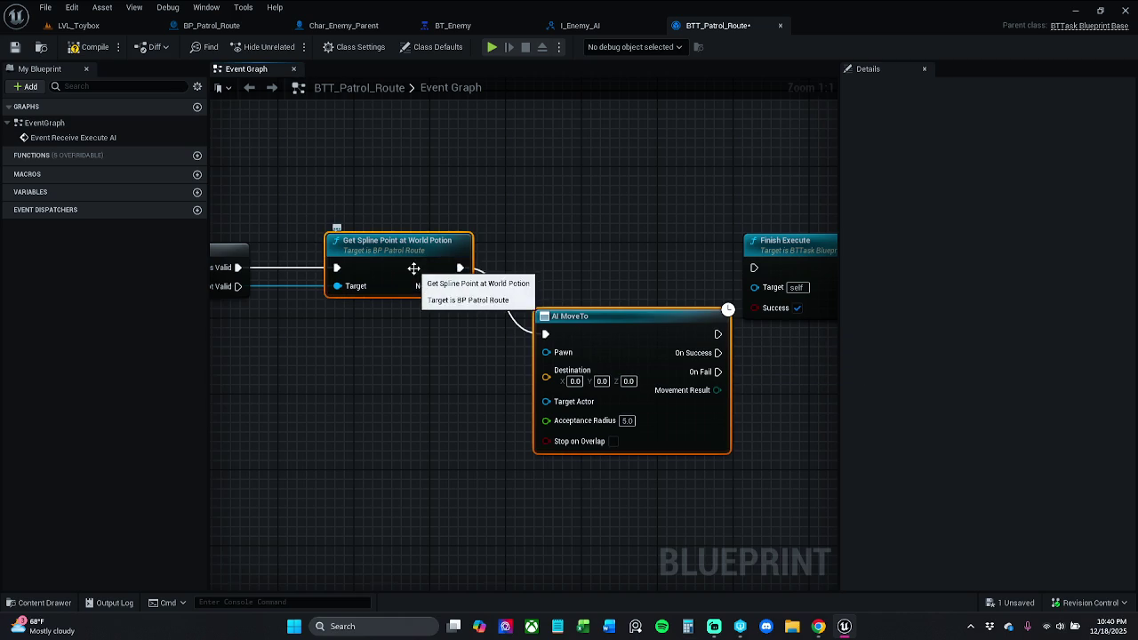
pyautogui.press('q')
pyautogui.click(487, 273)
pyautogui.moveTo(458, 285)
pyautogui.mouseDown()
pyautogui.moveTo(525, 317)
pyautogui.moveTo(546, 310)
pyautogui.mouseUp()
pyautogui.moveTo(644, 274); pyautogui.dragTo(614, 274)
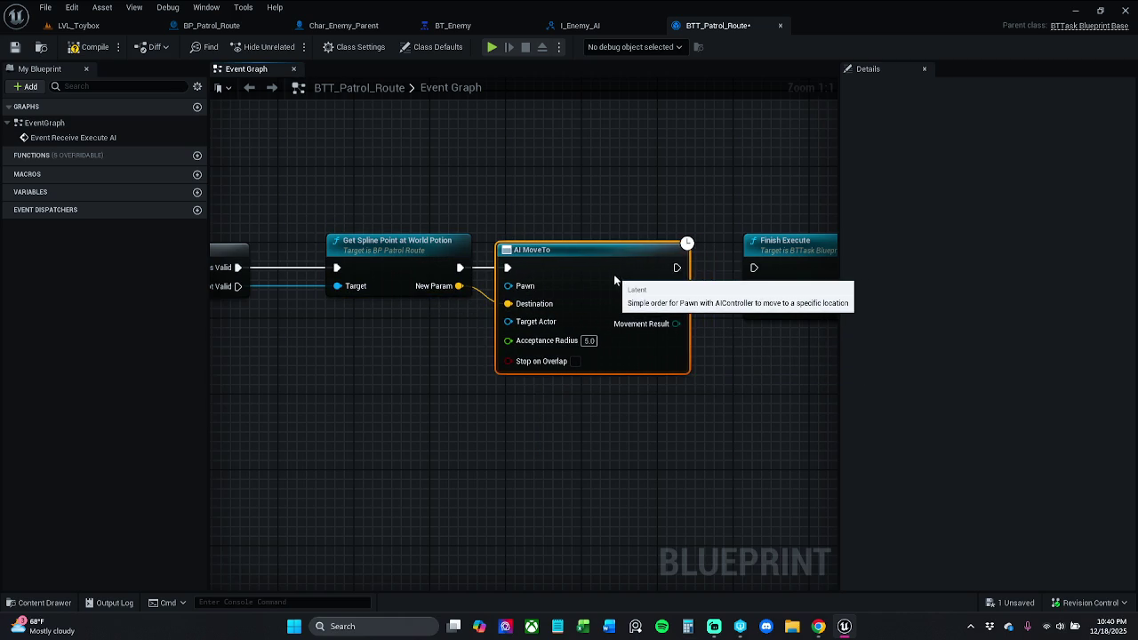
pyautogui.click(702, 222)
pyautogui.moveTo(686, 268); pyautogui.dragTo(752, 273)
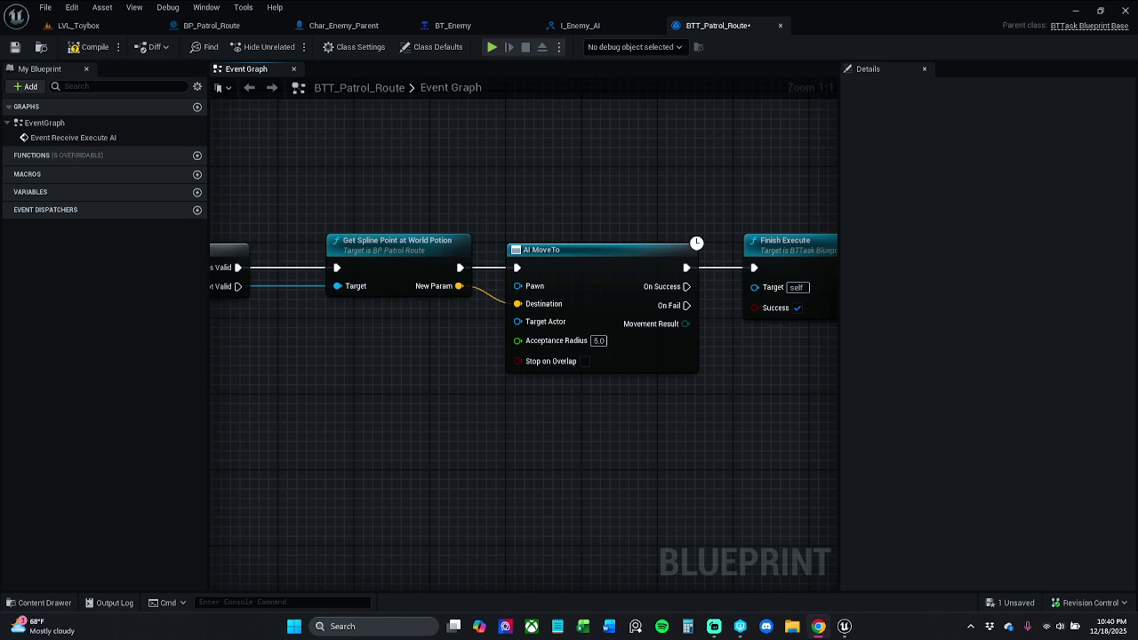
pyautogui.moveTo(274, 287)
pyautogui.mouseDown()
pyautogui.moveTo(589, 308)
pyautogui.moveTo(495, 287)
pyautogui.mouseUp()
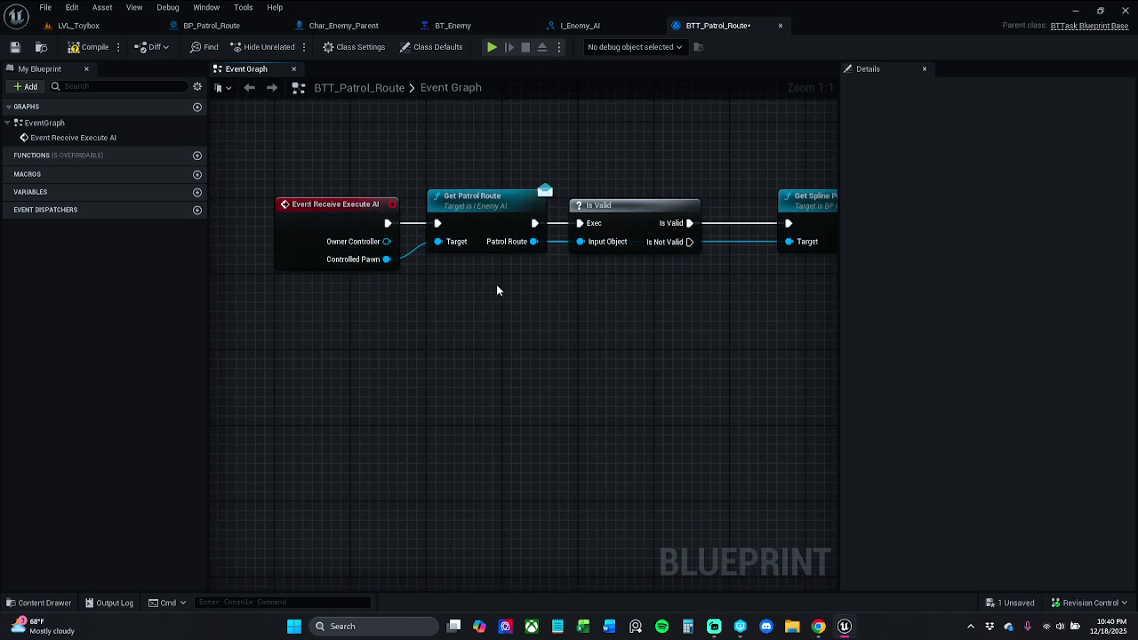
# Route Controlled Pawn into AI MoveTo's Pawn pin through an aligned reroute point.
pyautogui.moveTo(386, 259)
pyautogui.mouseDown()
pyautogui.moveTo(677, 313)
pyautogui.moveTo(667, 292)
pyautogui.moveTo(604, 257)
pyautogui.mouseUp()
pyautogui.hotkey('alt', 'Tab')
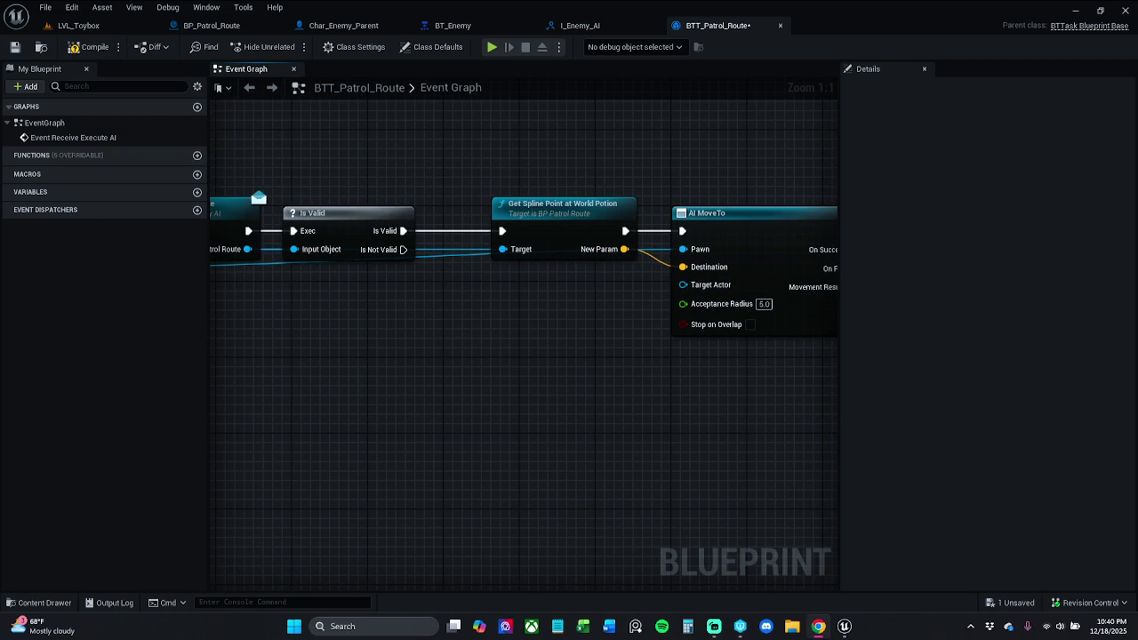
pyautogui.moveTo(249, 428); pyautogui.dragTo(487, 388)
pyautogui.doubleClick(562, 252)
pyautogui.keyDown('ctrl'); pyautogui.click(216, 229); pyautogui.keyUp('ctrl')
pyautogui.press('q')
pyautogui.click(509, 344)
pyautogui.moveTo(565, 263); pyautogui.dragTo(778, 265)
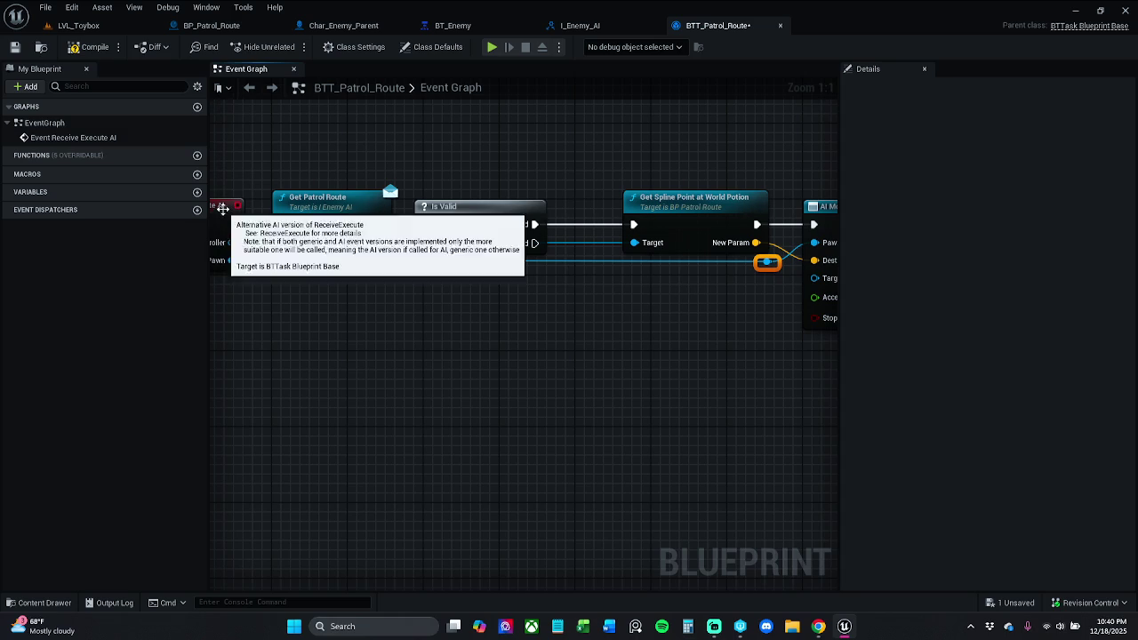
pyautogui.click(267, 160)
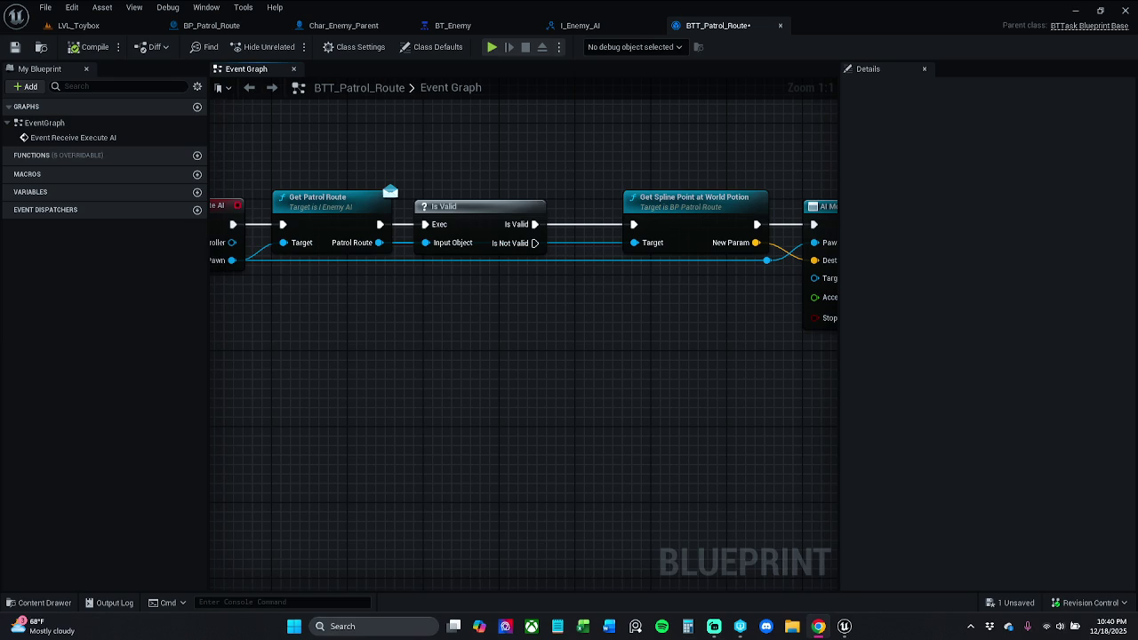
# Set AI MoveTo's Acceptance Radius to 10 and compile the task.
pyautogui.click(766, 280)
pyautogui.write('10')
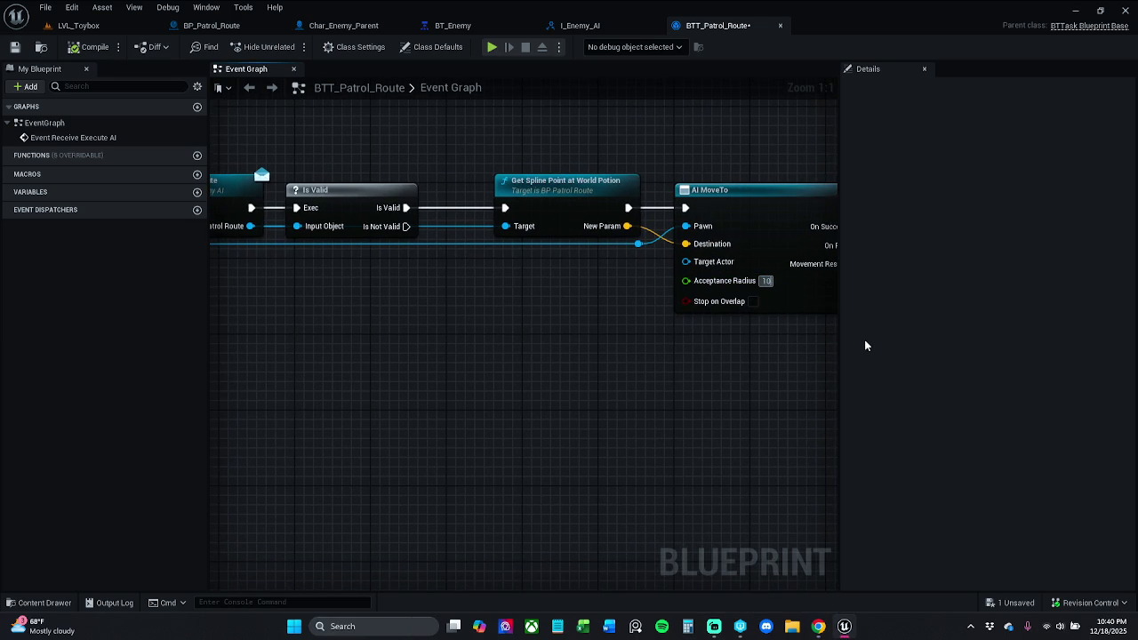
pyautogui.press('Return')
pyautogui.click(711, 353)
pyautogui.moveTo(711, 353); pyautogui.dragTo(634, 345)
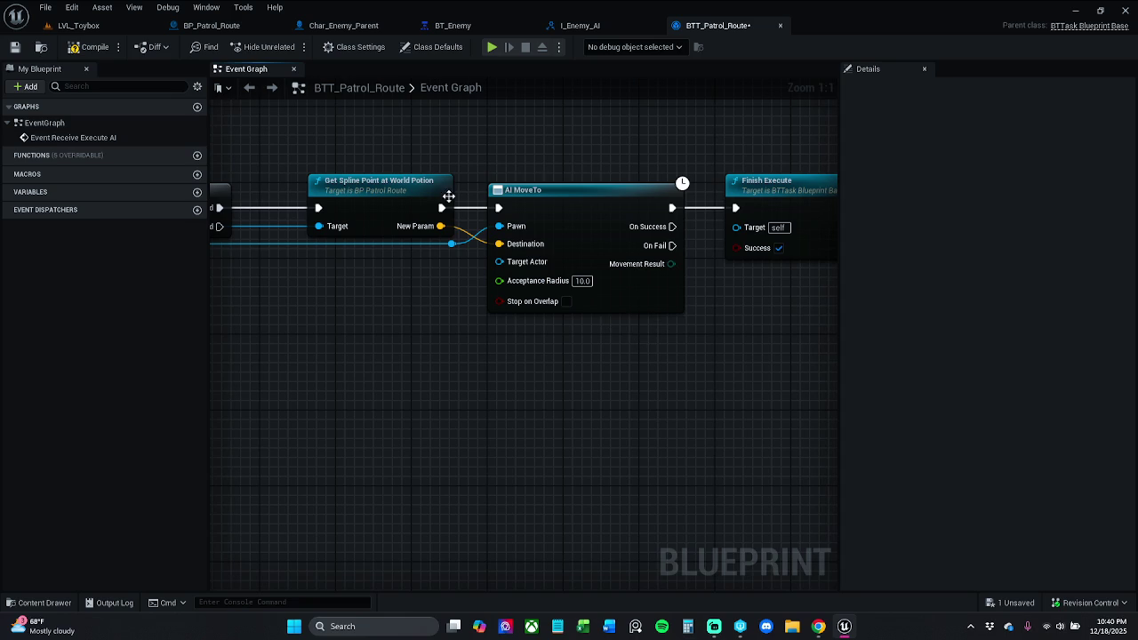
pyautogui.click(89, 49)
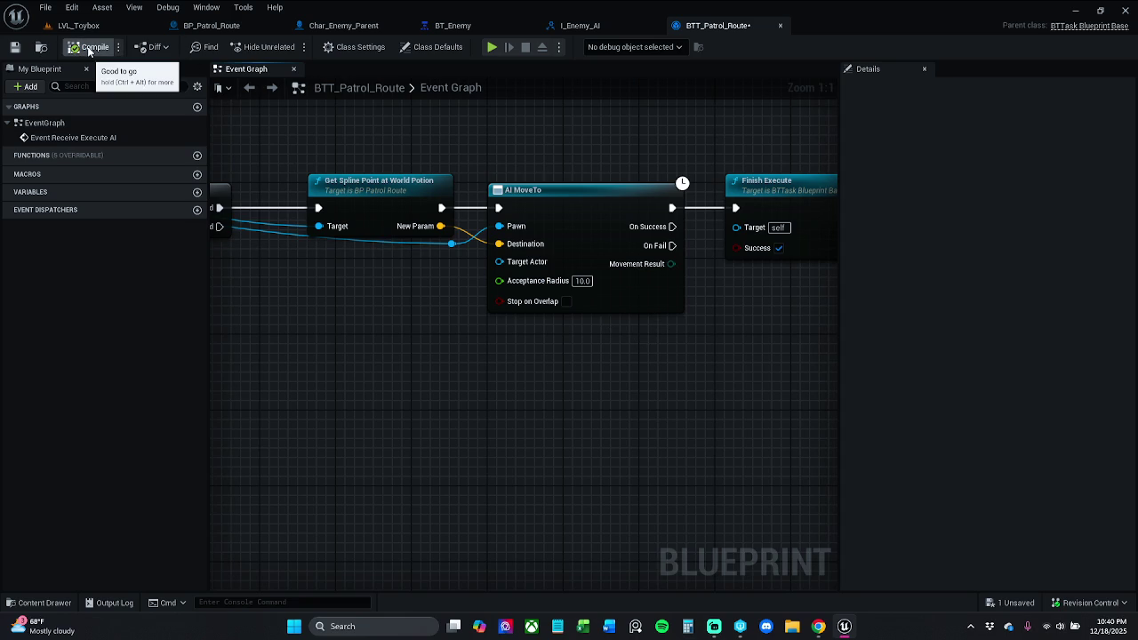
# Break Finish Execute's link from On Success, move it aside, and open BP_Patrol_Route.
pyautogui.moveTo(447, 191); pyautogui.dragTo(378, 197)
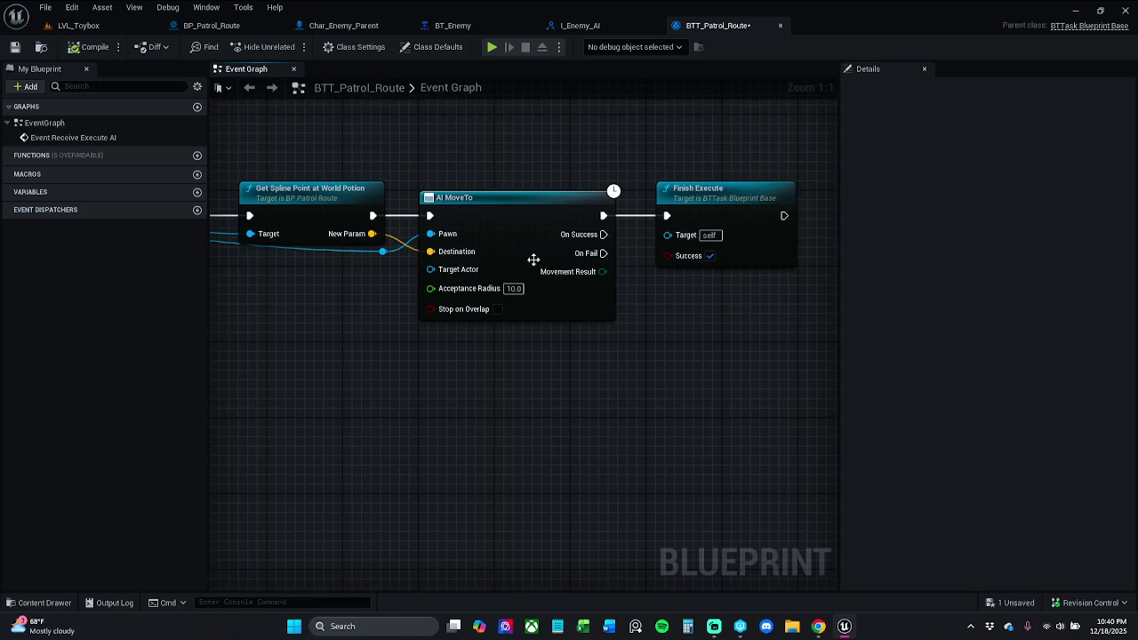
pyautogui.moveTo(713, 204); pyautogui.dragTo(750, 260)
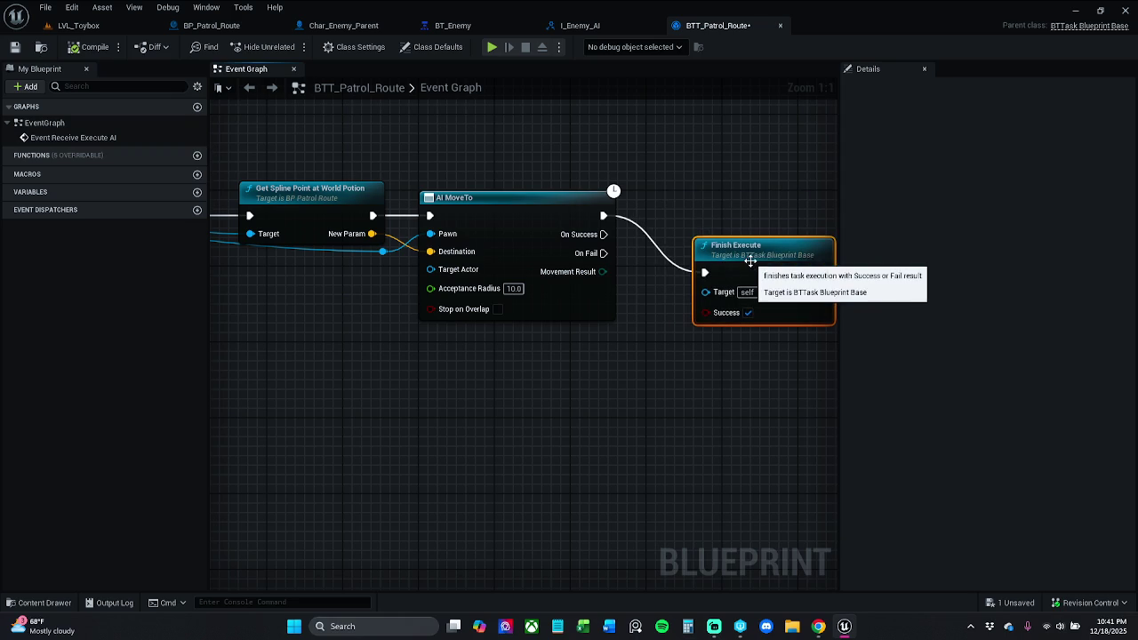
pyautogui.keyDown('alt'); pyautogui.click(705, 273); pyautogui.keyUp('alt')
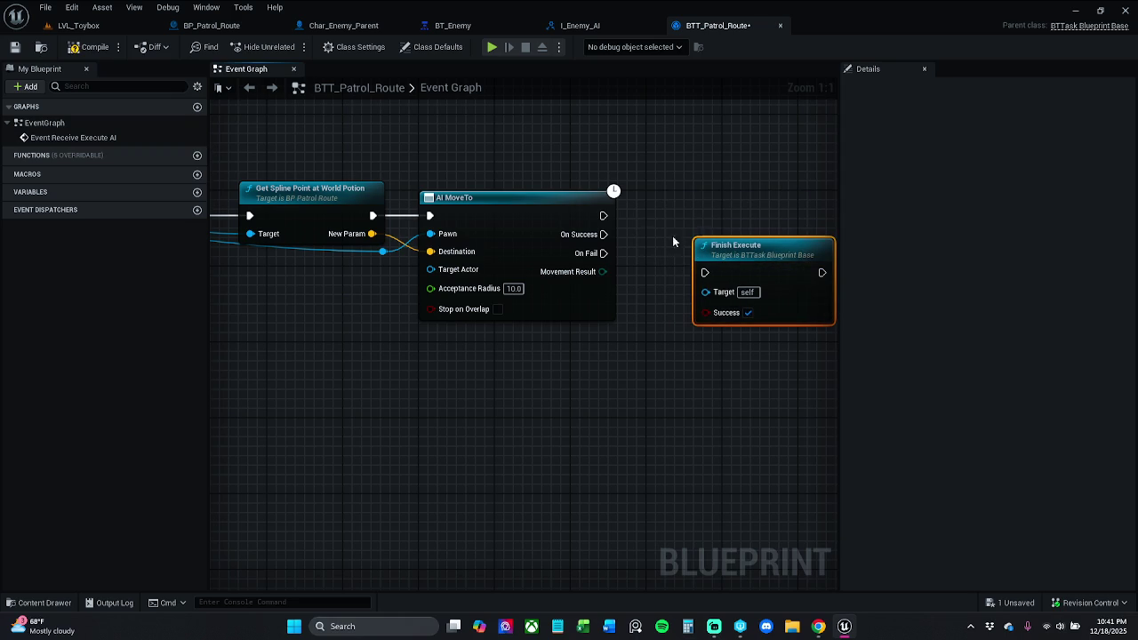
pyautogui.moveTo(729, 241); pyautogui.dragTo(739, 301)
pyautogui.click(752, 228)
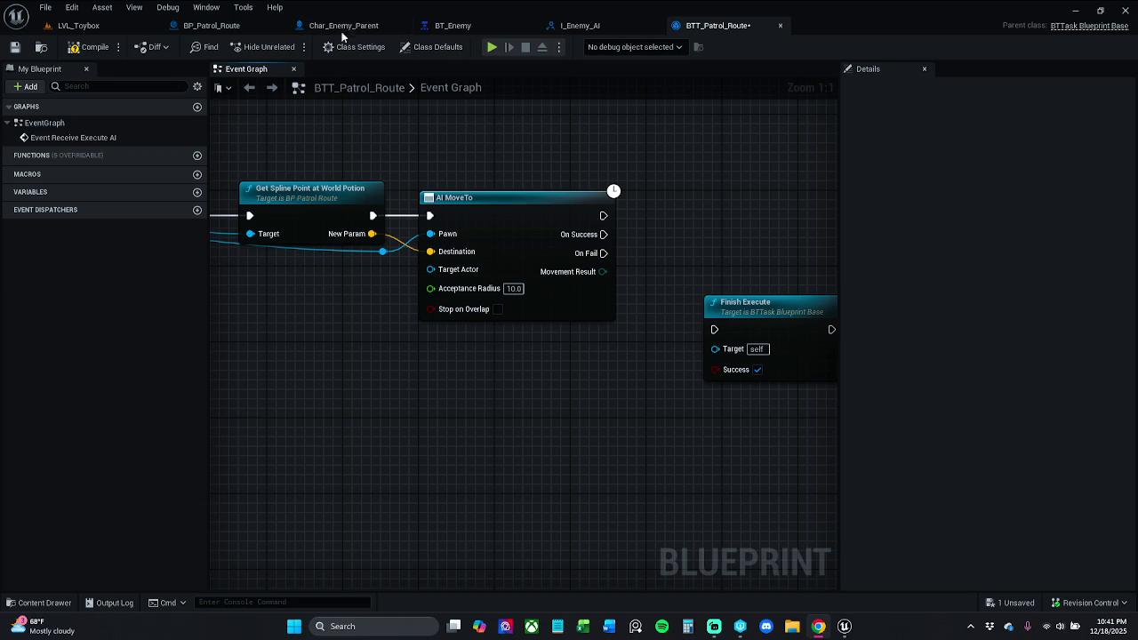
pyautogui.click(218, 25)
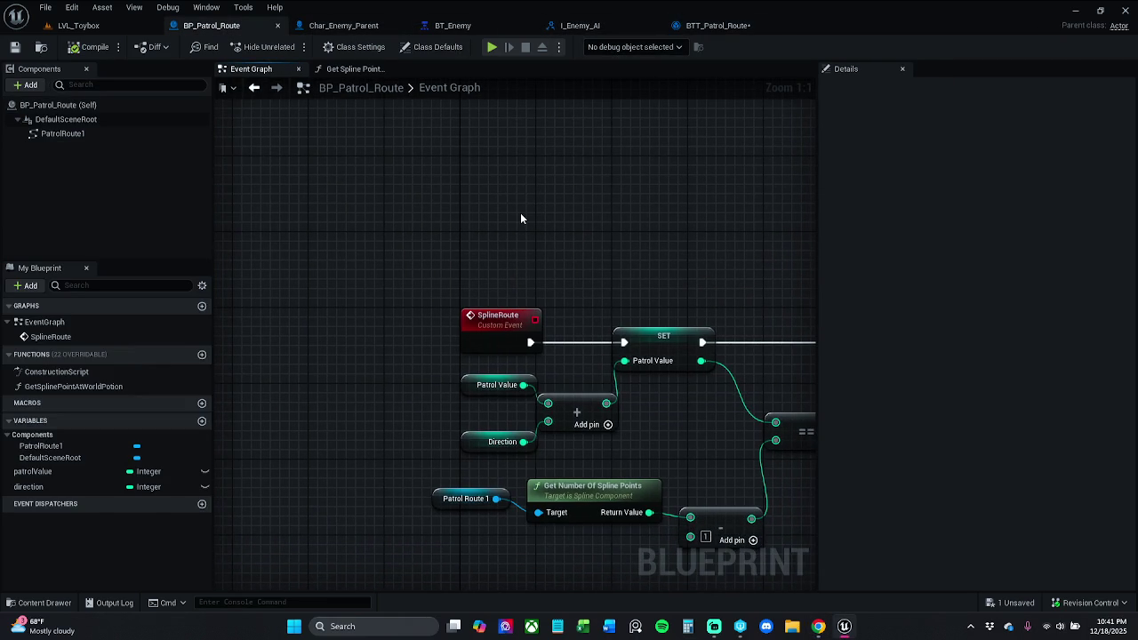
# Tidy Get Location at Spline Point and the Return Node in Get Spline Point at World Potion, then save.
pyautogui.scroll(-2, 523, 219)
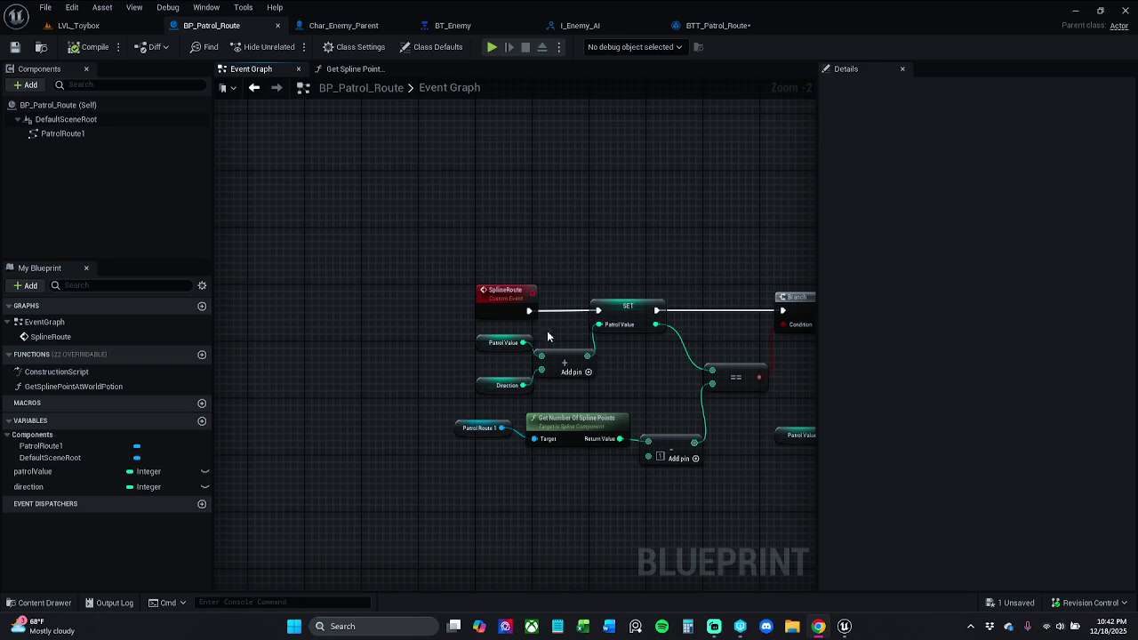
pyautogui.moveTo(465, 292); pyautogui.dragTo(314, 279)
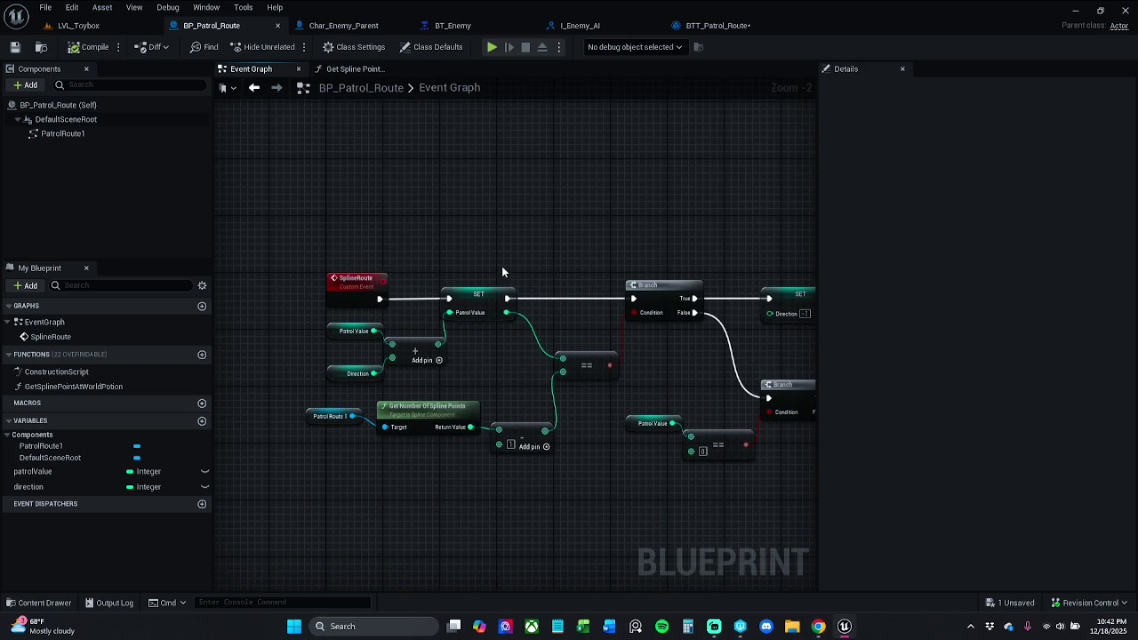
pyautogui.click(716, 25)
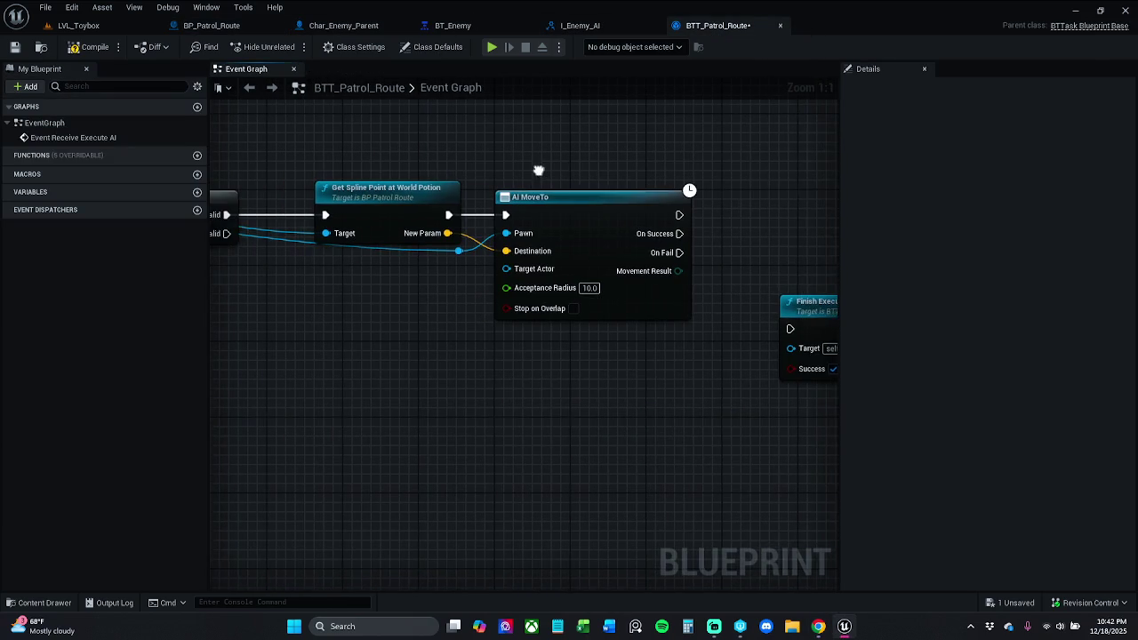
pyautogui.doubleClick(393, 199)
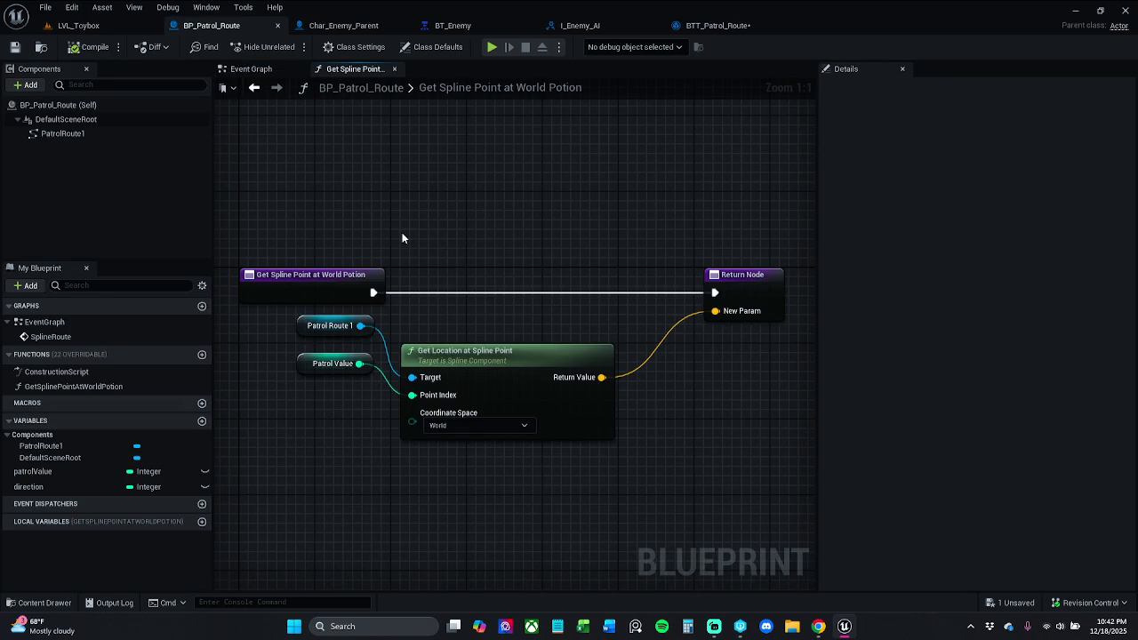
pyautogui.moveTo(482, 366)
pyautogui.mouseDown()
pyautogui.moveTo(492, 356)
pyautogui.moveTo(479, 352)
pyautogui.mouseUp()
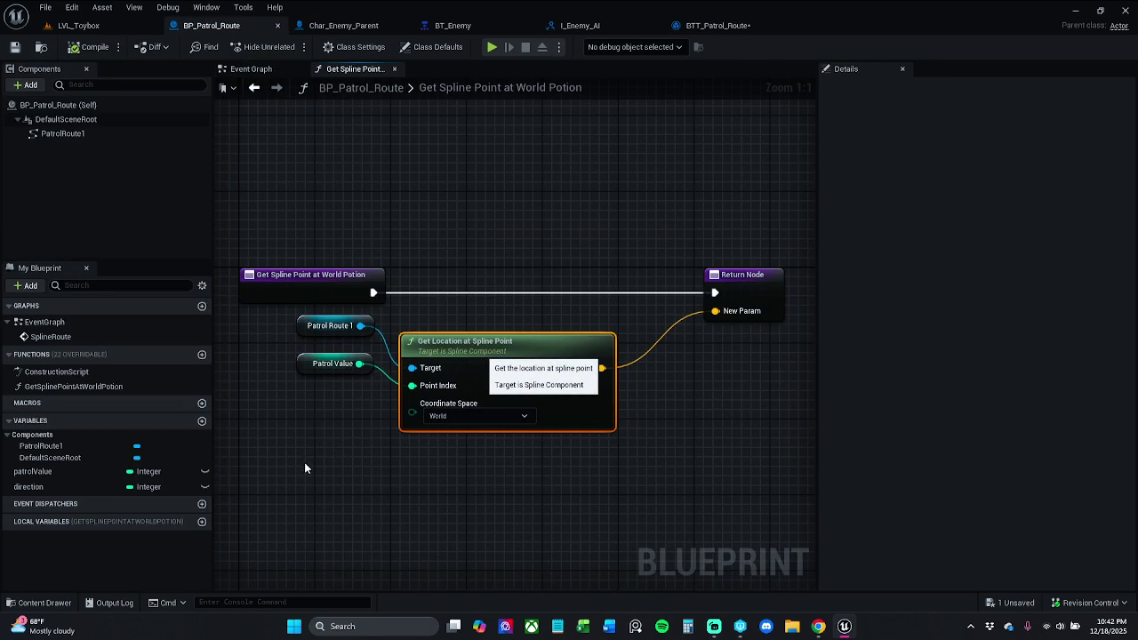
pyautogui.click(733, 293)
pyautogui.moveTo(764, 292); pyautogui.dragTo(698, 292)
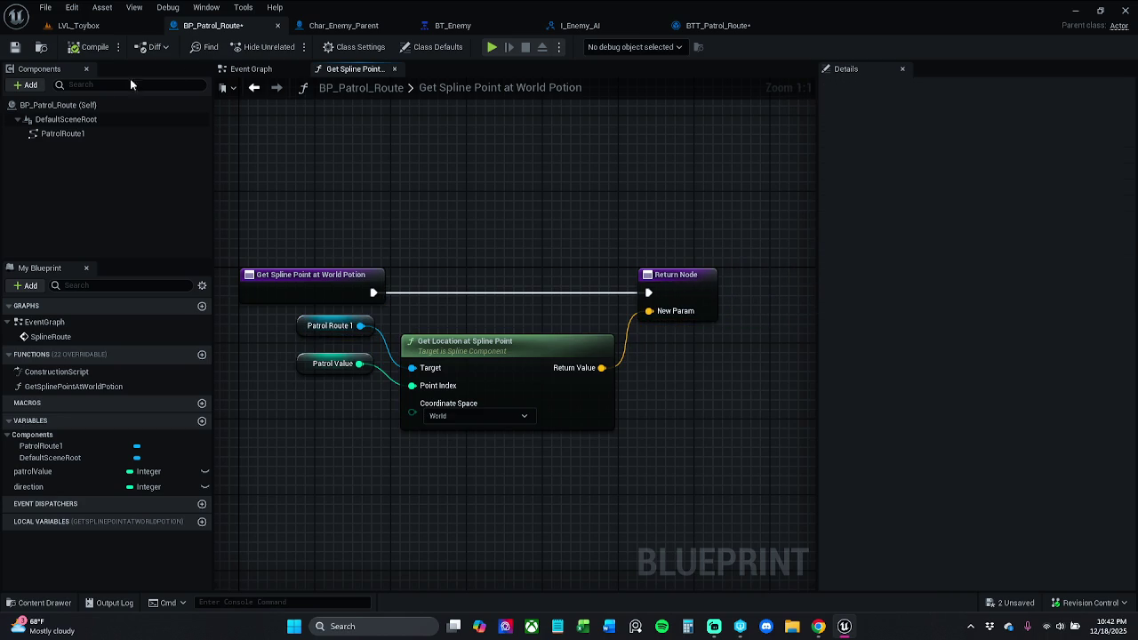
pyautogui.click(14, 46)
pyautogui.click(254, 69)
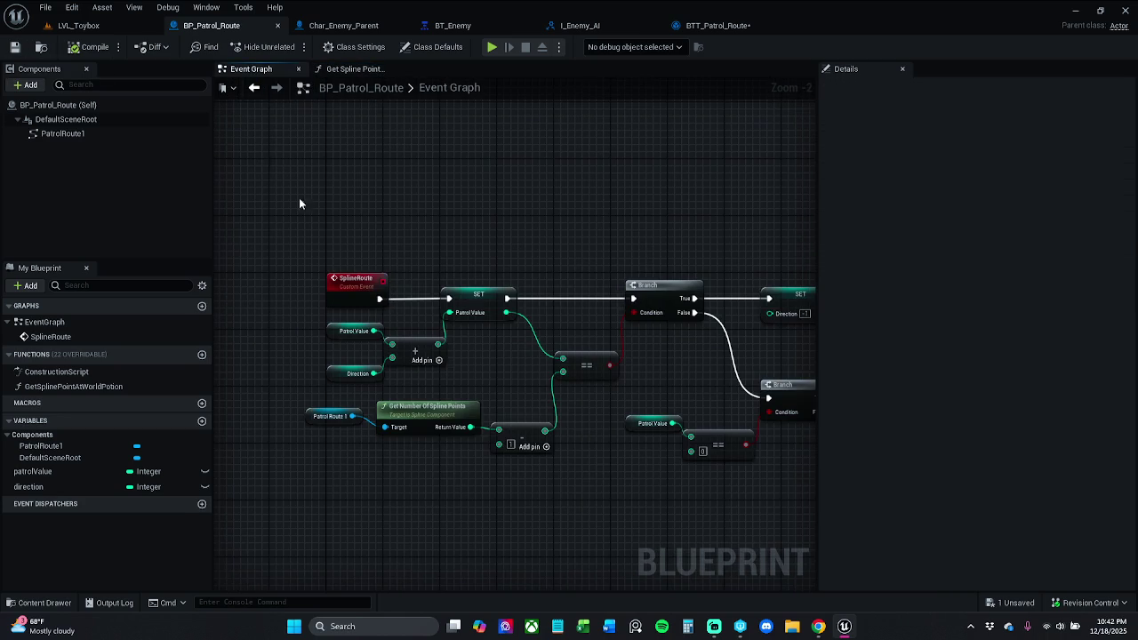
# Rename the SplineRoute custom event to IncrementSplineRoute and save BP_Patrol_Route.
pyautogui.click(365, 289)
pyautogui.click(1013, 123)
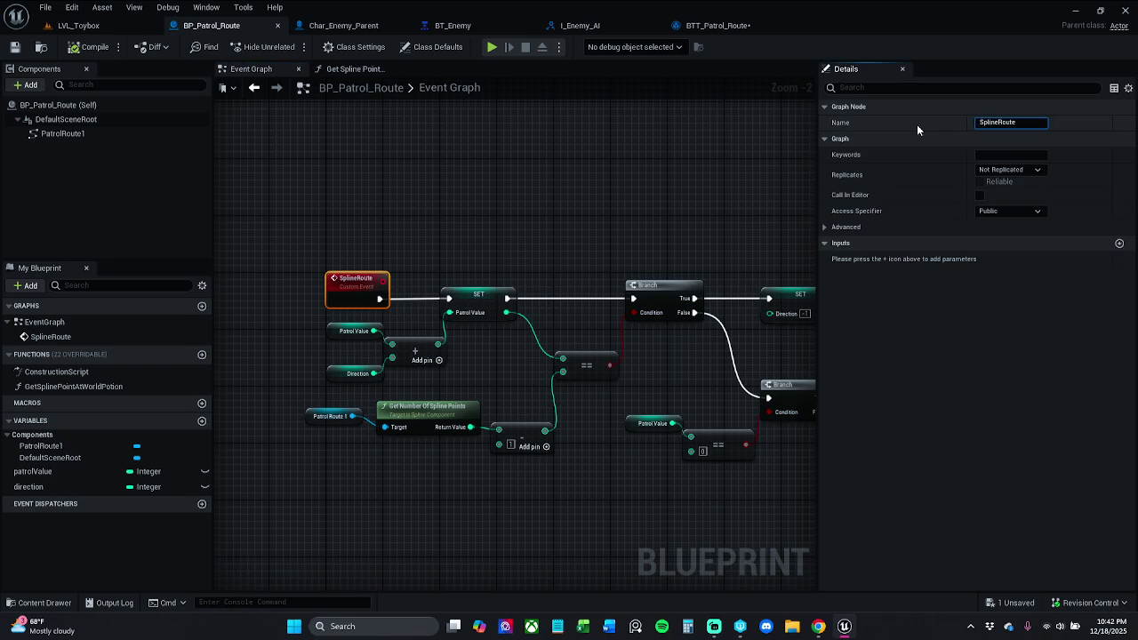
pyautogui.write('Increment')
pyautogui.press('Return')
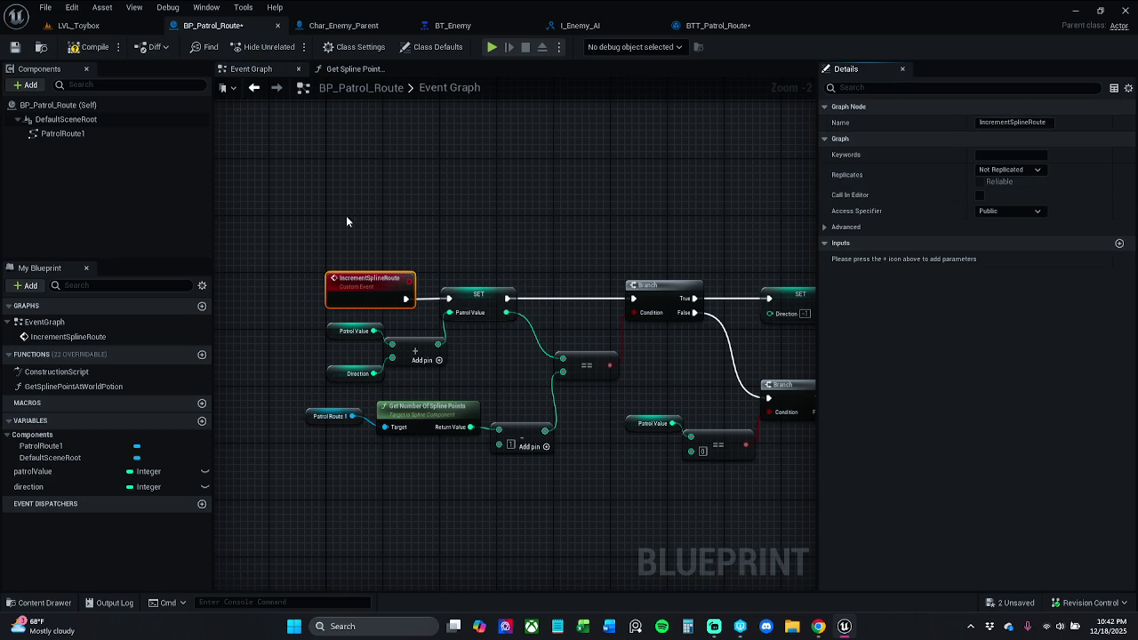
pyautogui.click(14, 46)
# Return to the BTT_Patrol_Route graph with AI MoveTo and Finish Execute in view.
pyautogui.doubleClick(441, 88)
pyautogui.scroll(2, 391, 211)
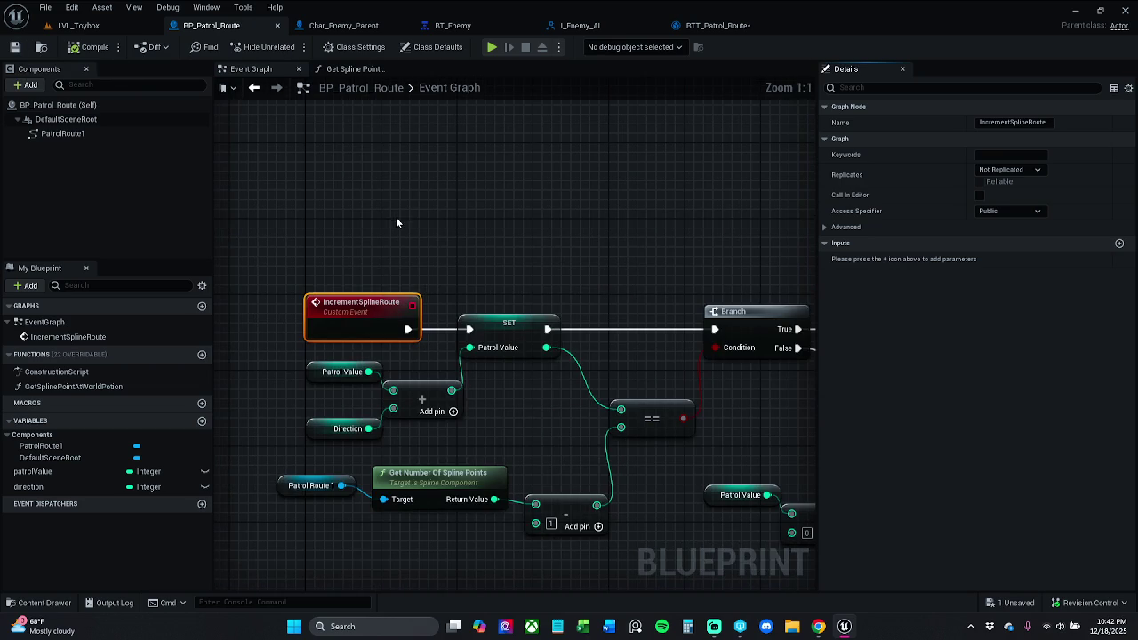
pyautogui.click(715, 25)
pyautogui.moveTo(538, 158)
pyautogui.mouseDown()
pyautogui.moveTo(392, 162)
pyautogui.moveTo(836, 153)
pyautogui.moveTo(272, 166)
pyautogui.mouseUp()
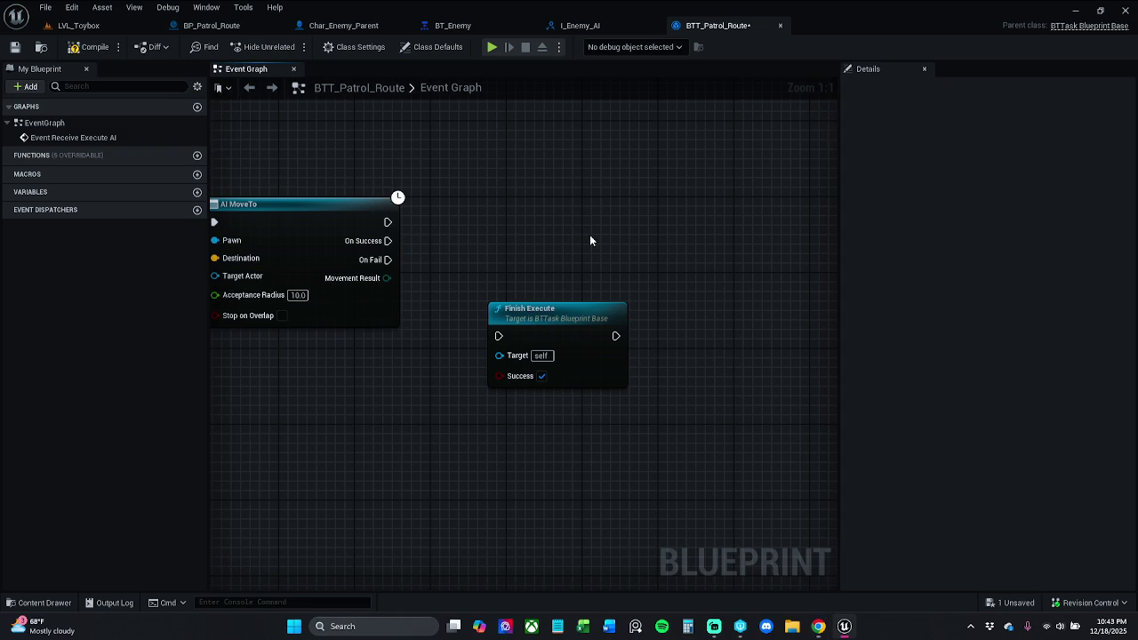
# Add an Increment Spline Route node off AI MoveTo's On Success, above Finish Execute.
pyautogui.moveTo(589, 241); pyautogui.dragTo(540, 256)
pyautogui.moveTo(338, 255); pyautogui.dragTo(438, 265)
pyautogui.write('i')
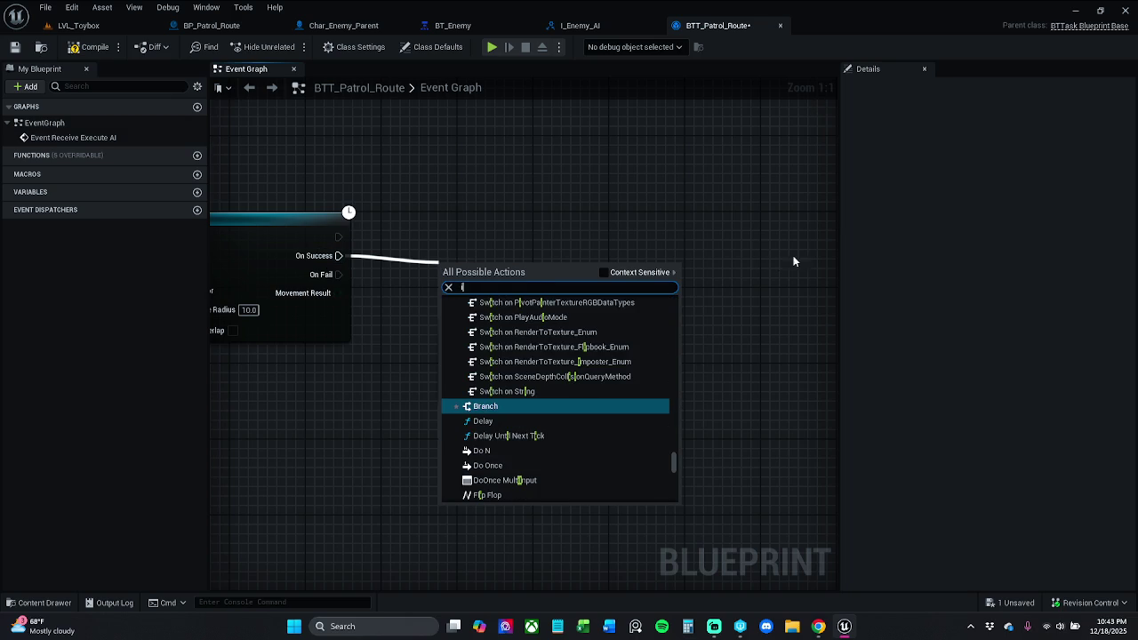
pyautogui.click(654, 272)
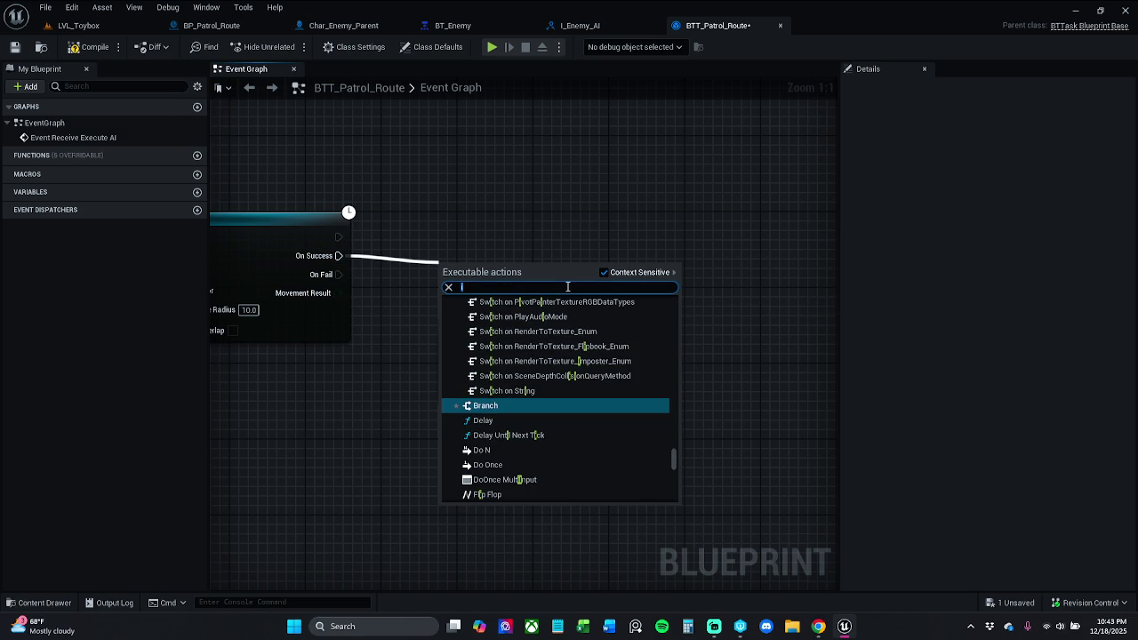
pyautogui.write('n')
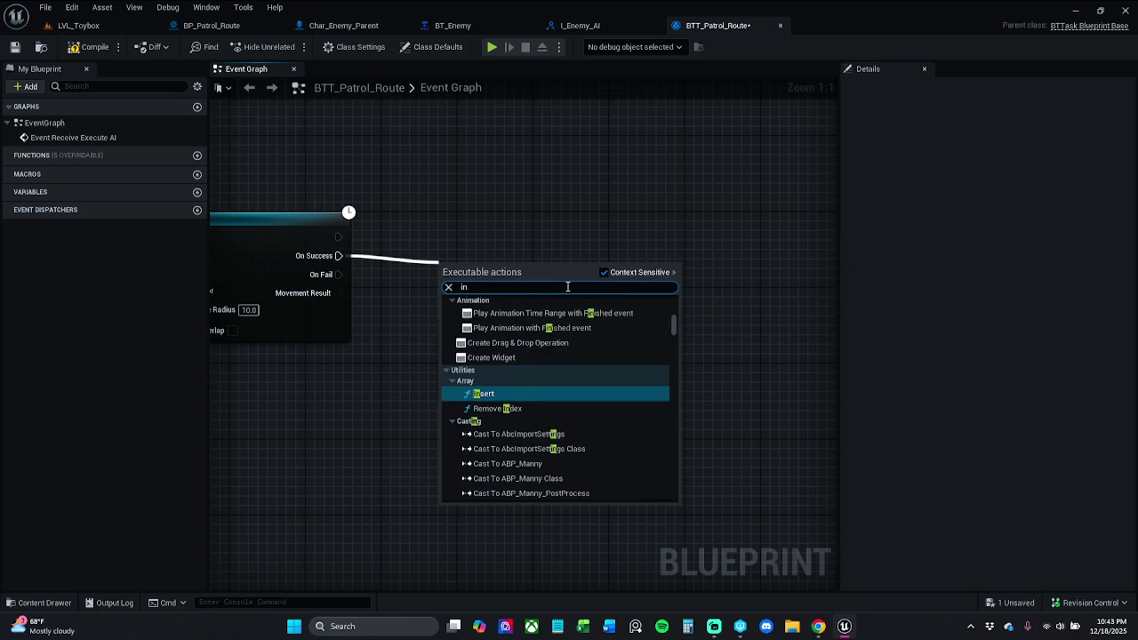
pyautogui.write('crement')
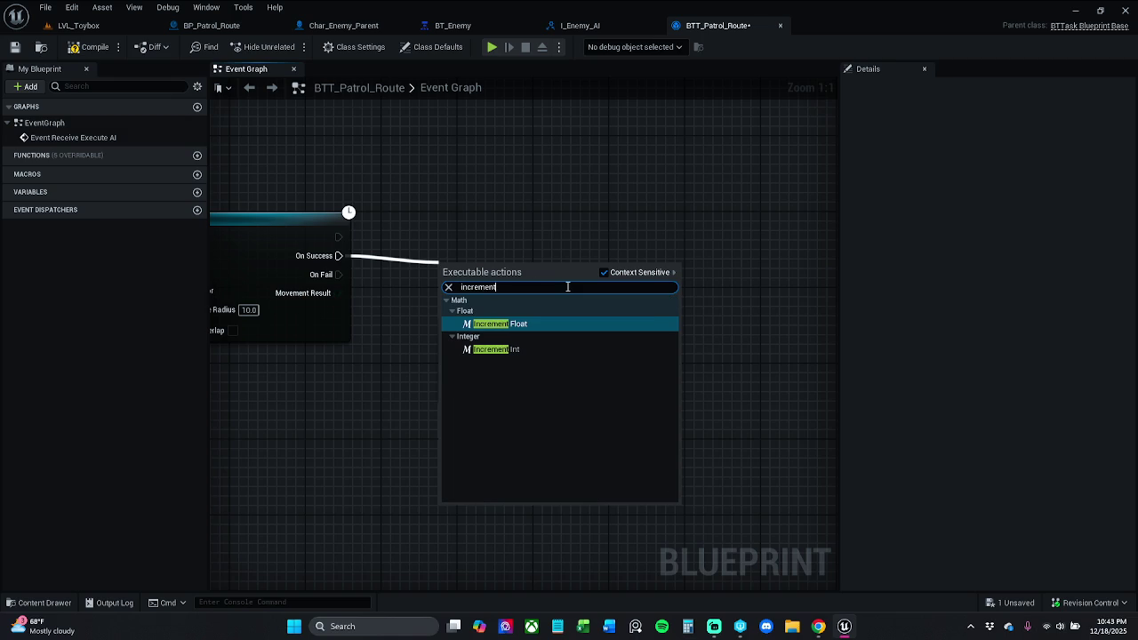
pyautogui.click(623, 272)
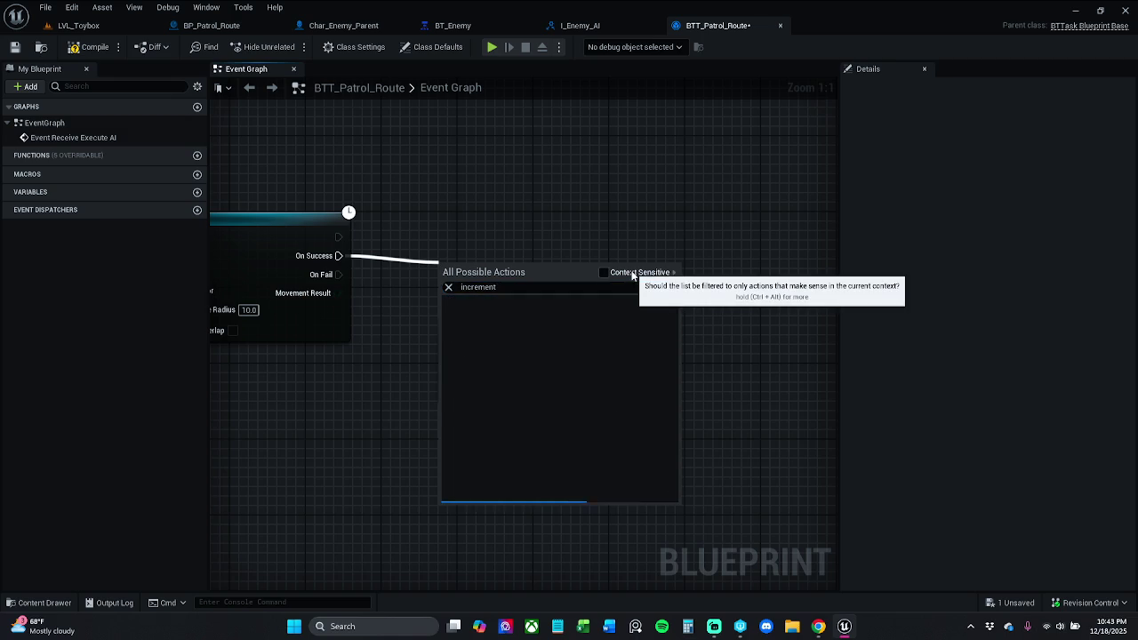
pyautogui.click(574, 324)
pyautogui.moveTo(513, 290)
pyautogui.mouseDown()
pyautogui.moveTo(536, 263)
pyautogui.moveTo(346, 273)
pyautogui.mouseUp()
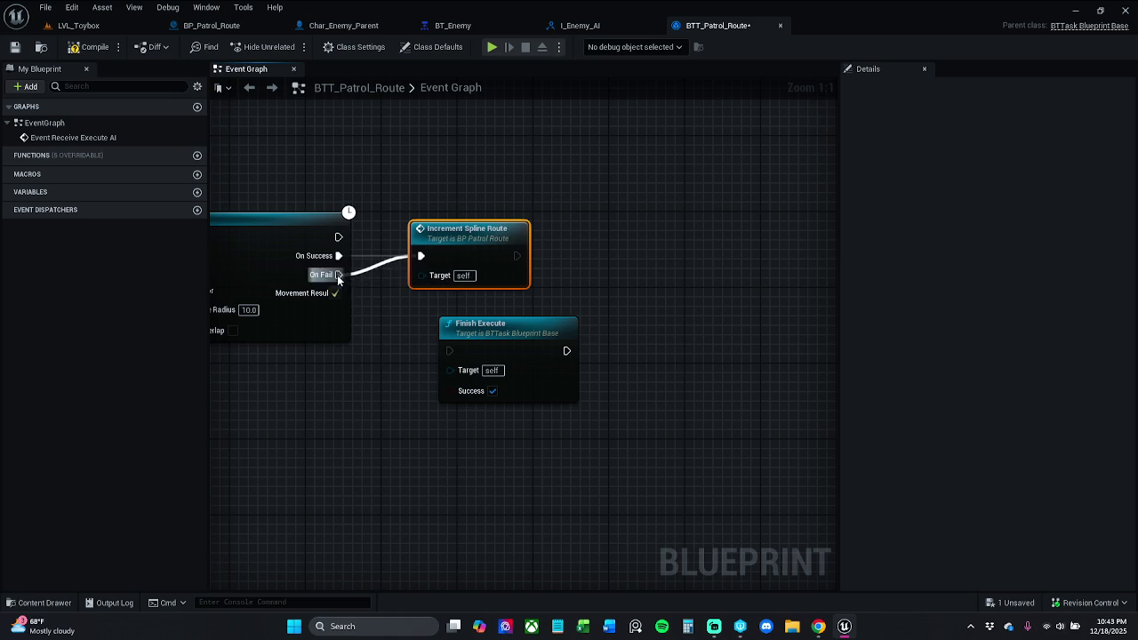
# Wire On Fail into Increment Spline Route, connect it to Finish Execute, and straighten the wire.
pyautogui.moveTo(537, 341)
pyautogui.mouseDown()
pyautogui.moveTo(658, 236)
pyautogui.moveTo(705, 227)
pyautogui.mouseUp()
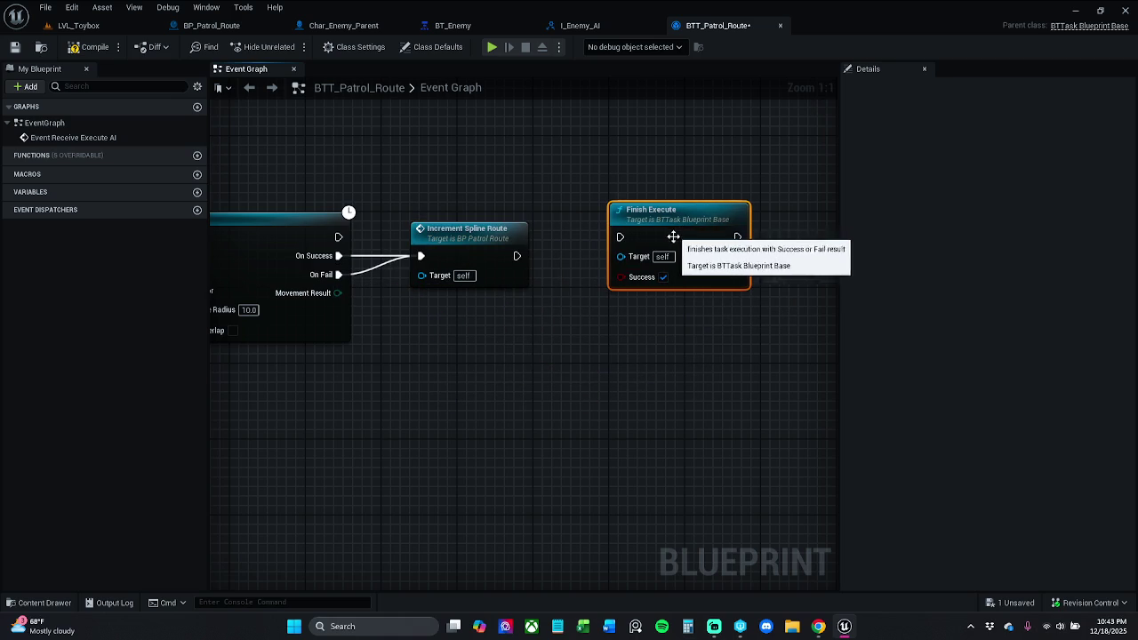
pyautogui.moveTo(516, 256); pyautogui.dragTo(620, 237)
pyautogui.keyDown('ctrl'); pyautogui.click(497, 242); pyautogui.keyUp('ctrl')
pyautogui.press('q')
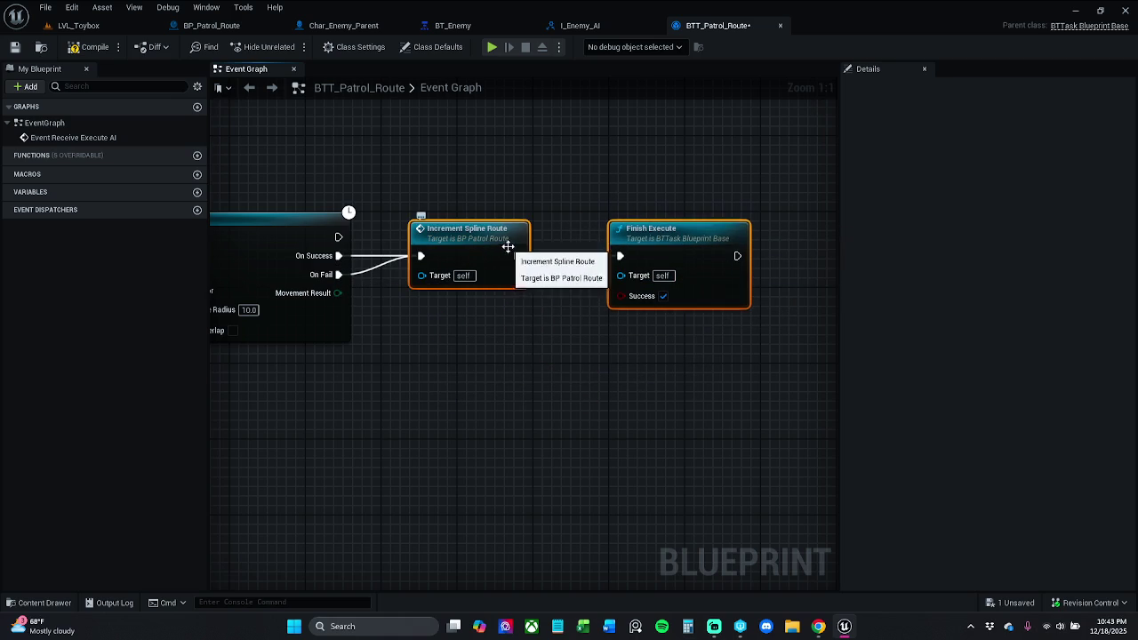
pyautogui.click(582, 239)
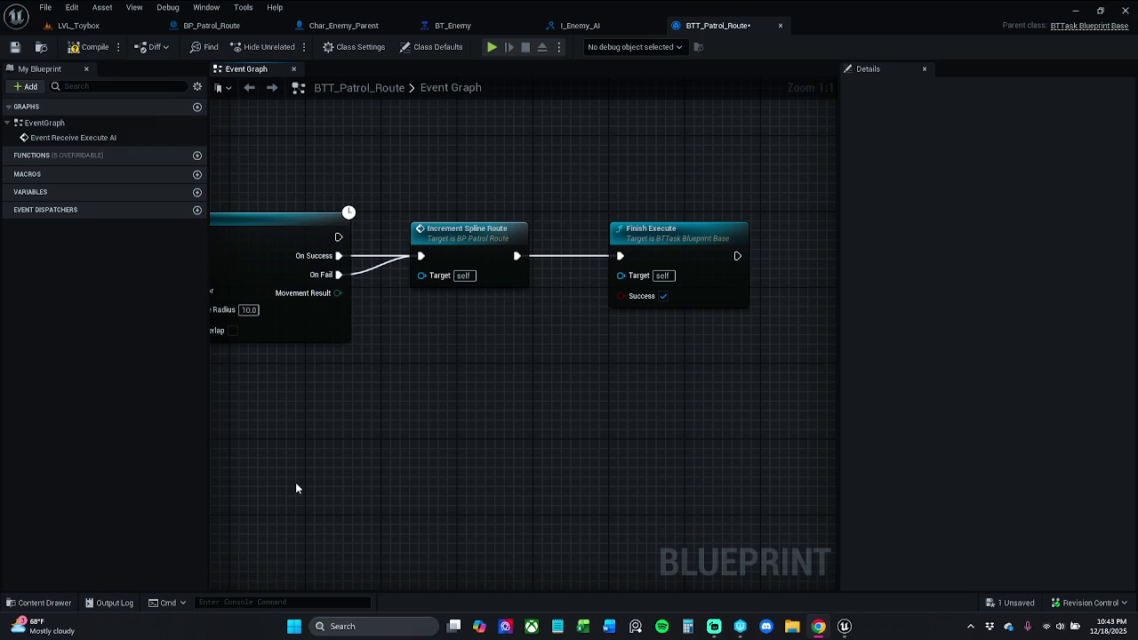
# Connect the patrol route reference to Increment Spline Route's Target pin.
pyautogui.moveTo(461, 455)
pyautogui.mouseDown()
pyautogui.moveTo(744, 452)
pyautogui.moveTo(737, 440)
pyautogui.mouseUp()
pyautogui.moveTo(704, 258)
pyautogui.mouseDown()
pyautogui.moveTo(506, 257)
pyautogui.moveTo(13, 287)
pyautogui.moveTo(566, 297)
pyautogui.moveTo(678, 246)
pyautogui.mouseUp()
pyautogui.moveTo(701, 332)
pyautogui.mouseDown()
pyautogui.moveTo(267, 311)
pyautogui.moveTo(124, 324)
pyautogui.mouseUp()
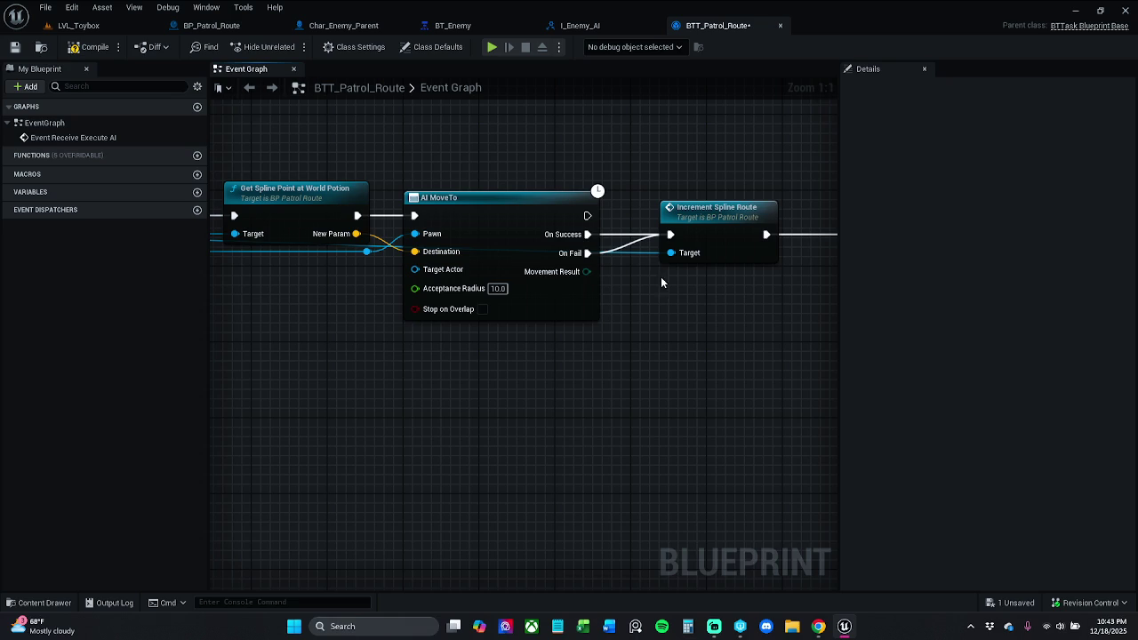
# Route the Target wire above AI MoveTo with two reroute points and save BTT_Patrol_Route.
pyautogui.doubleClick(649, 254)
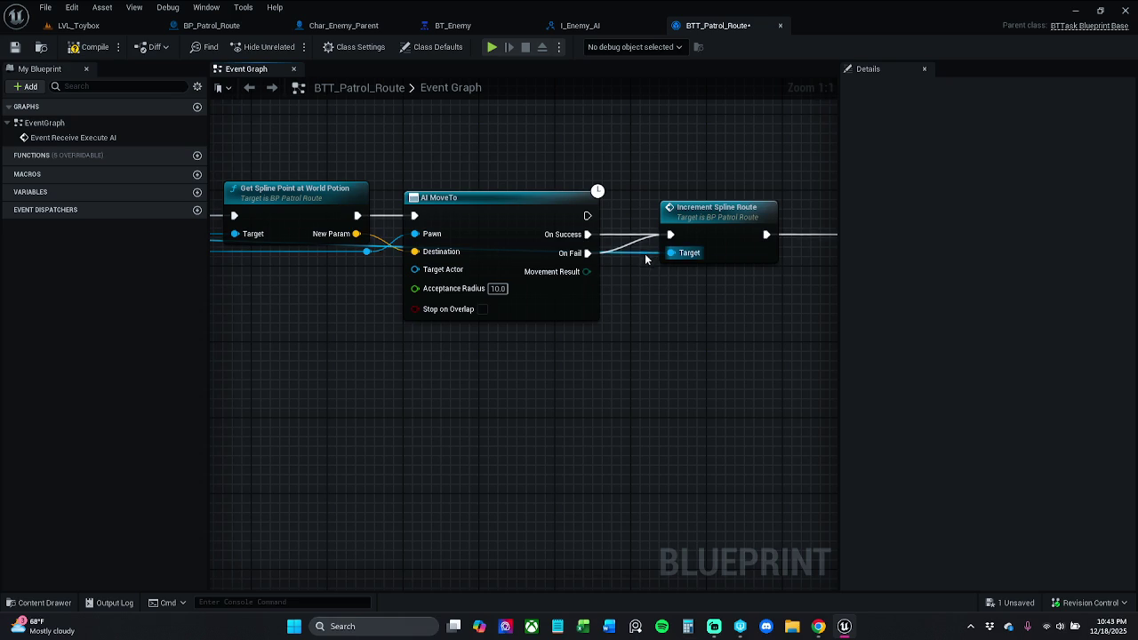
pyautogui.moveTo(643, 254); pyautogui.dragTo(622, 147)
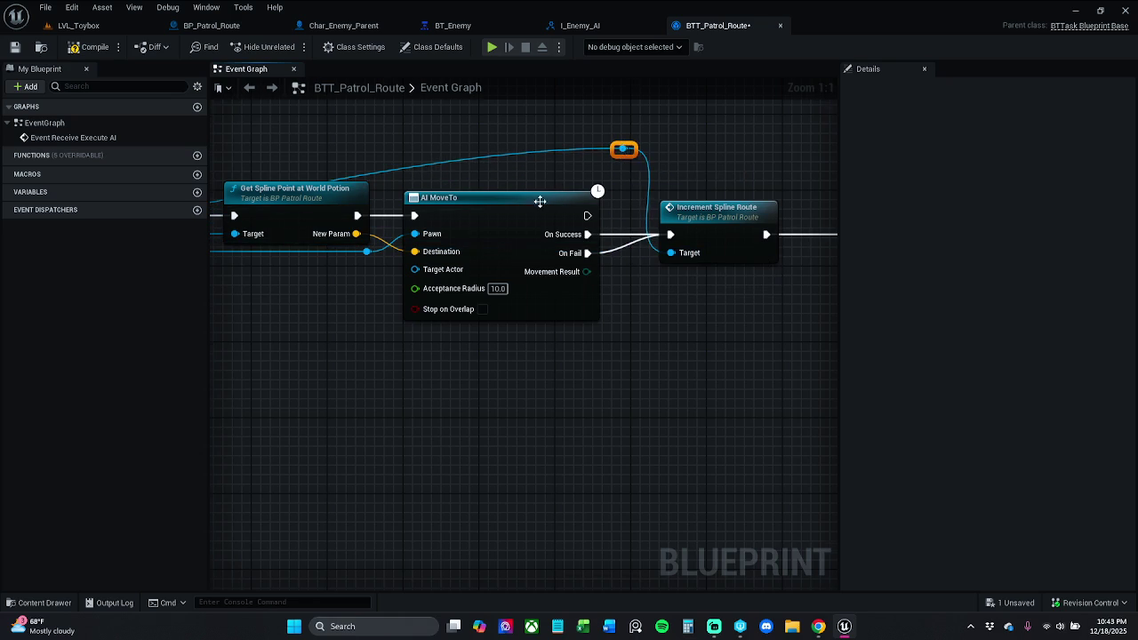
pyautogui.moveTo(517, 192); pyautogui.dragTo(702, 185)
pyautogui.doubleClick(594, 160)
pyautogui.moveTo(593, 160)
pyautogui.mouseDown()
pyautogui.moveTo(449, 161)
pyautogui.moveTo(304, 131)
pyautogui.moveTo(246, 143)
pyautogui.moveTo(222, 132)
pyautogui.moveTo(329, 169)
pyautogui.moveTo(333, 157)
pyautogui.moveTo(355, 169)
pyautogui.moveTo(343, 168)
pyautogui.moveTo(508, 169)
pyautogui.mouseUp()
pyautogui.click(673, 150)
pyautogui.click(280, 100)
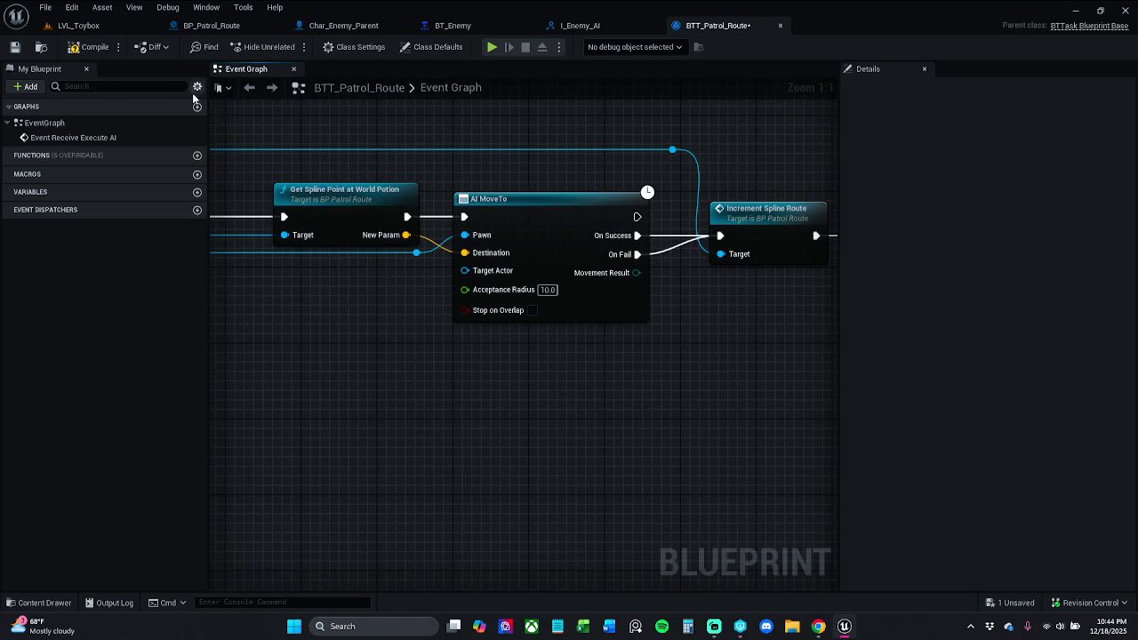
pyautogui.click(16, 51)
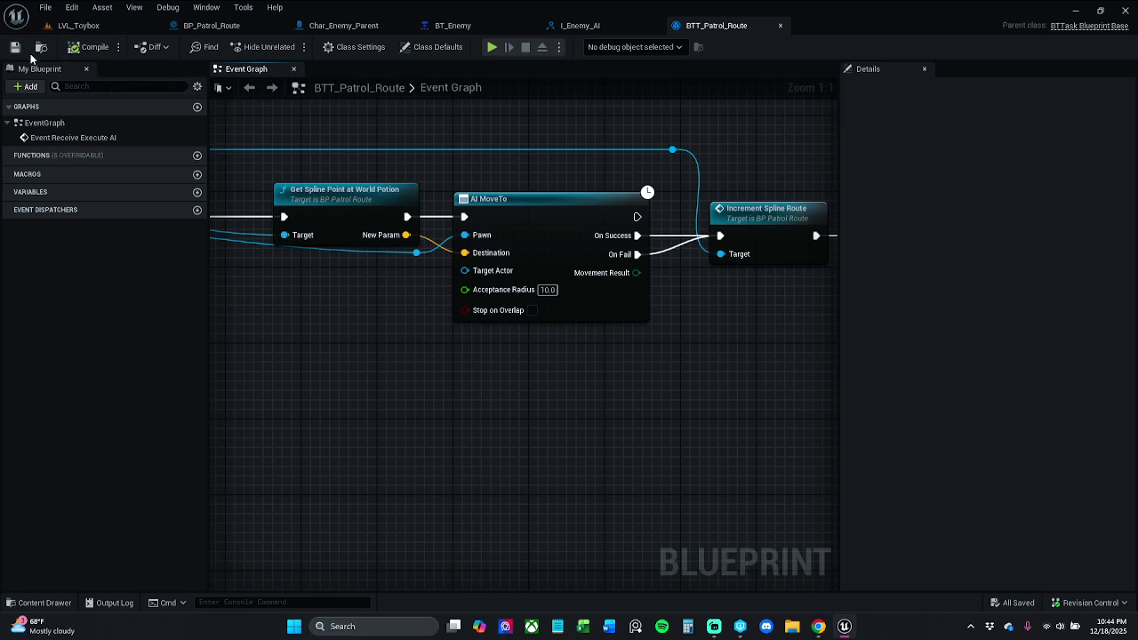
pyautogui.moveTo(688, 388); pyautogui.dragTo(417, 352)
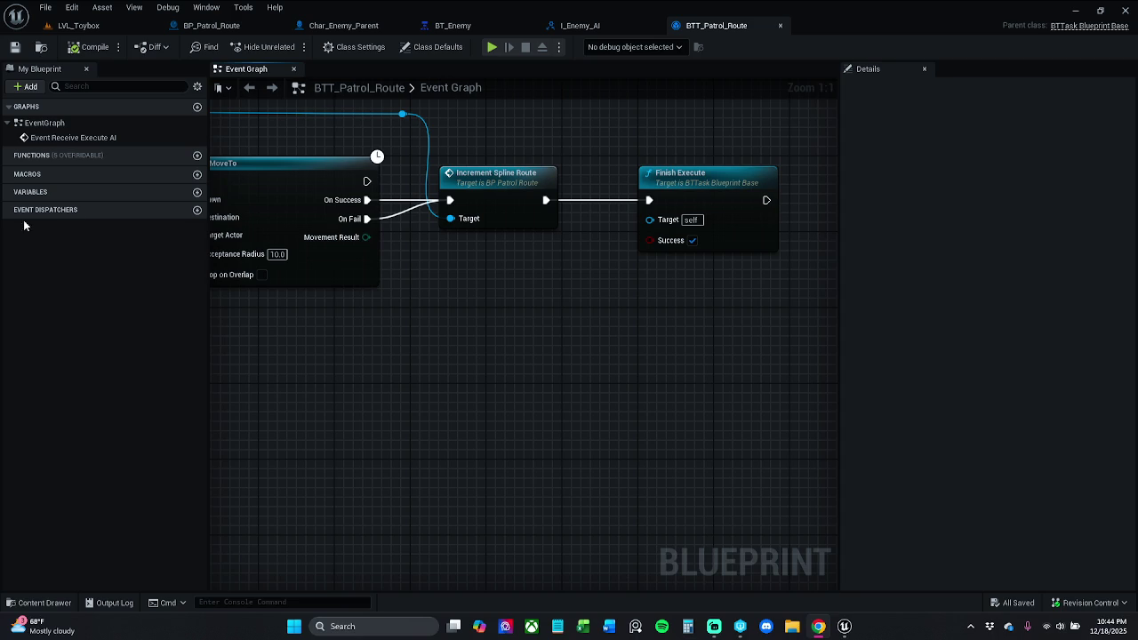
# In BT_Enemy, rename the EnemyHasWeapon selector to CombatState.
pyautogui.click(458, 25)
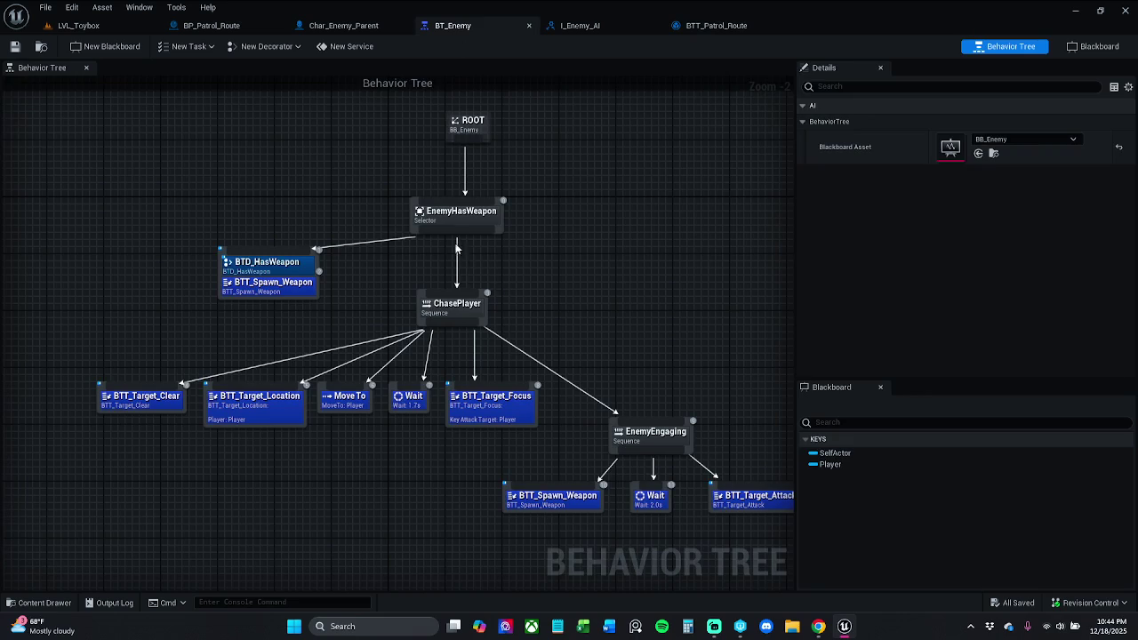
pyautogui.click(488, 214)
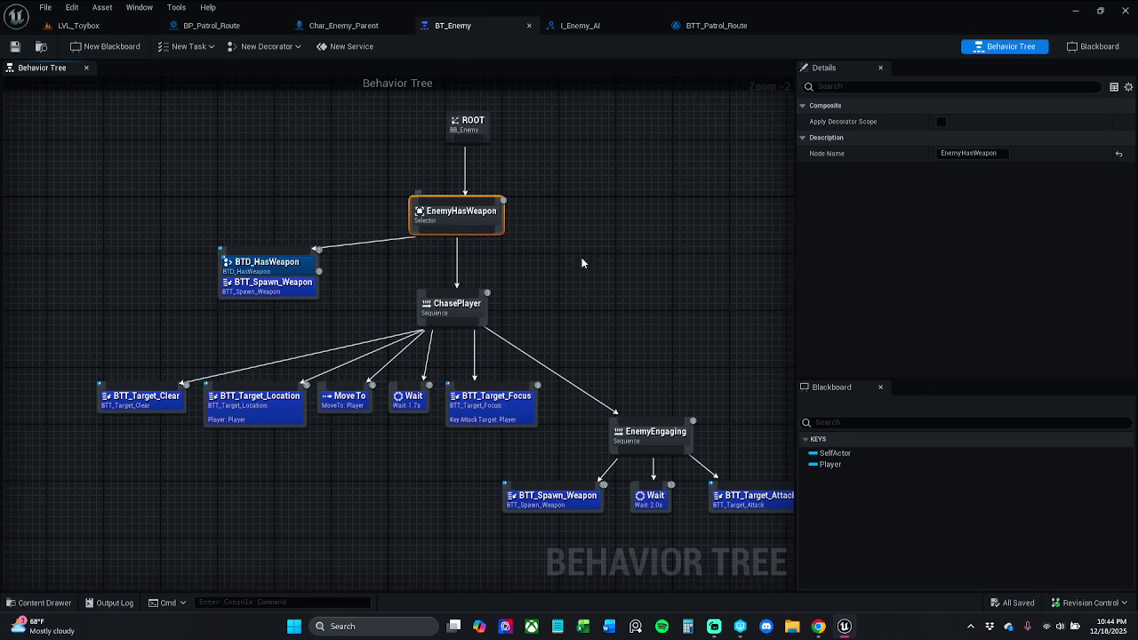
pyautogui.click(995, 153)
pyautogui.write('CombatS')
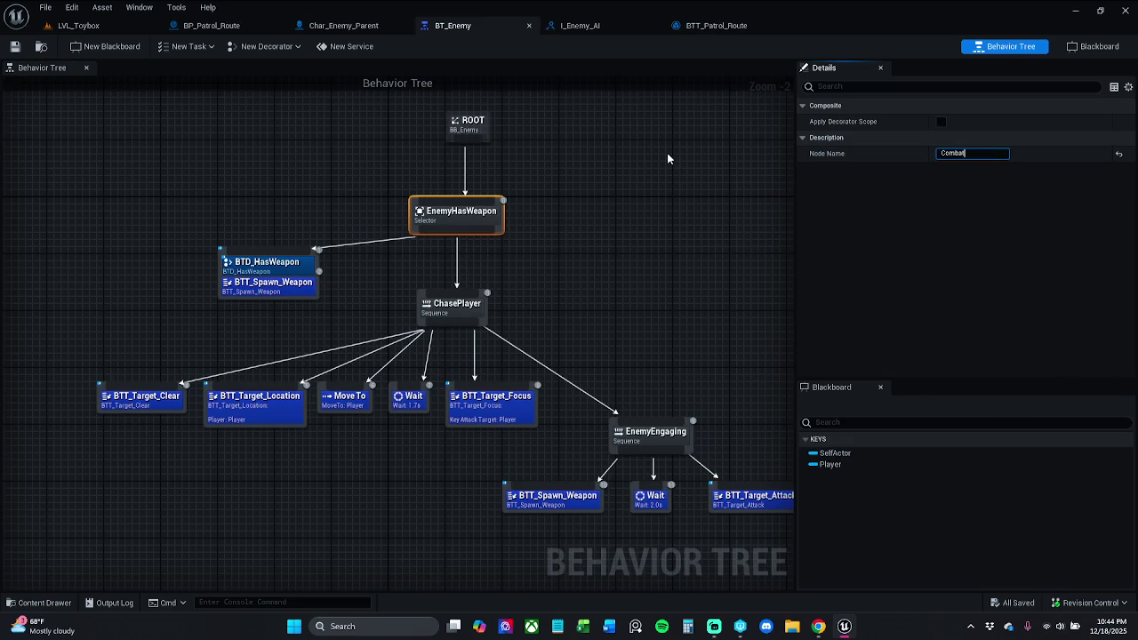
pyautogui.write('tate')
pyautogui.press('Return')
pyautogui.click(620, 249)
# Move the CombatState branch left and the ChasePlayer subtree down and right.
pyautogui.moveTo(758, 495); pyautogui.dragTo(31, 198)
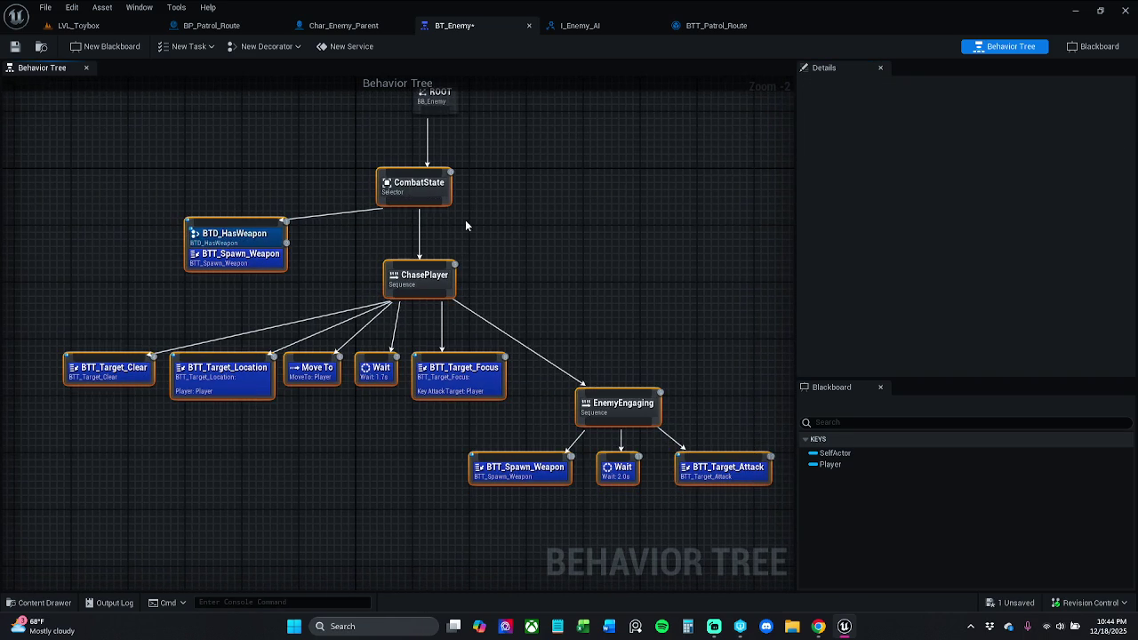
pyautogui.moveTo(433, 196); pyautogui.dragTo(218, 171)
pyautogui.click(623, 267)
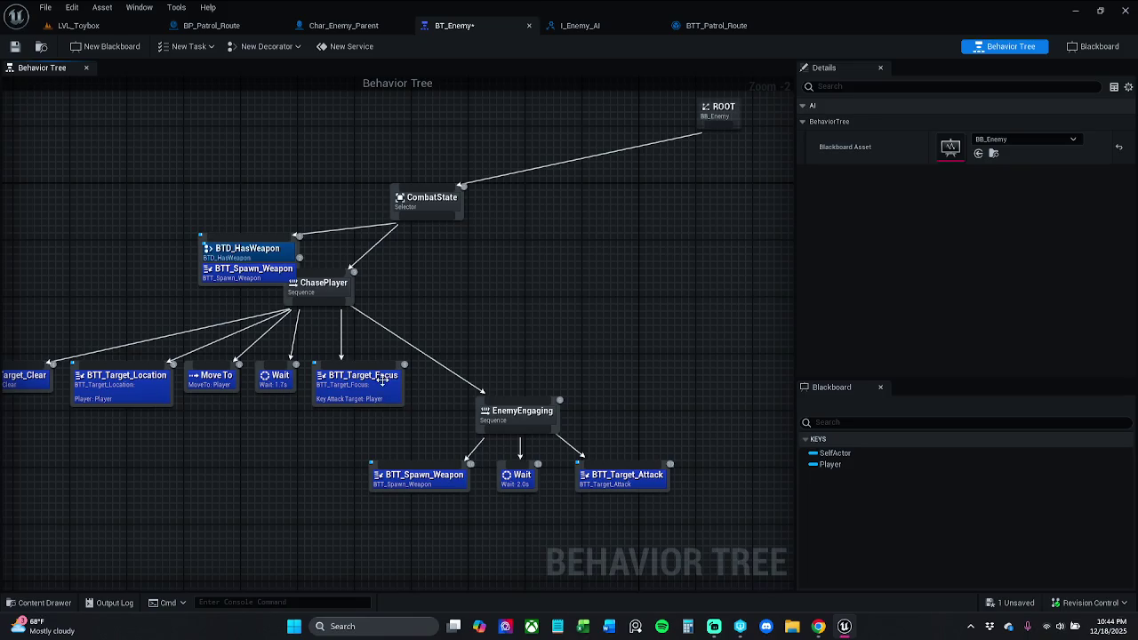
pyautogui.moveTo(764, 528)
pyautogui.mouseDown()
pyautogui.moveTo(4, 352)
pyautogui.moveTo(76, 317)
pyautogui.moveTo(169, 313)
pyautogui.mouseUp()
pyautogui.moveTo(603, 297); pyautogui.dragTo(709, 317)
pyautogui.click(645, 353)
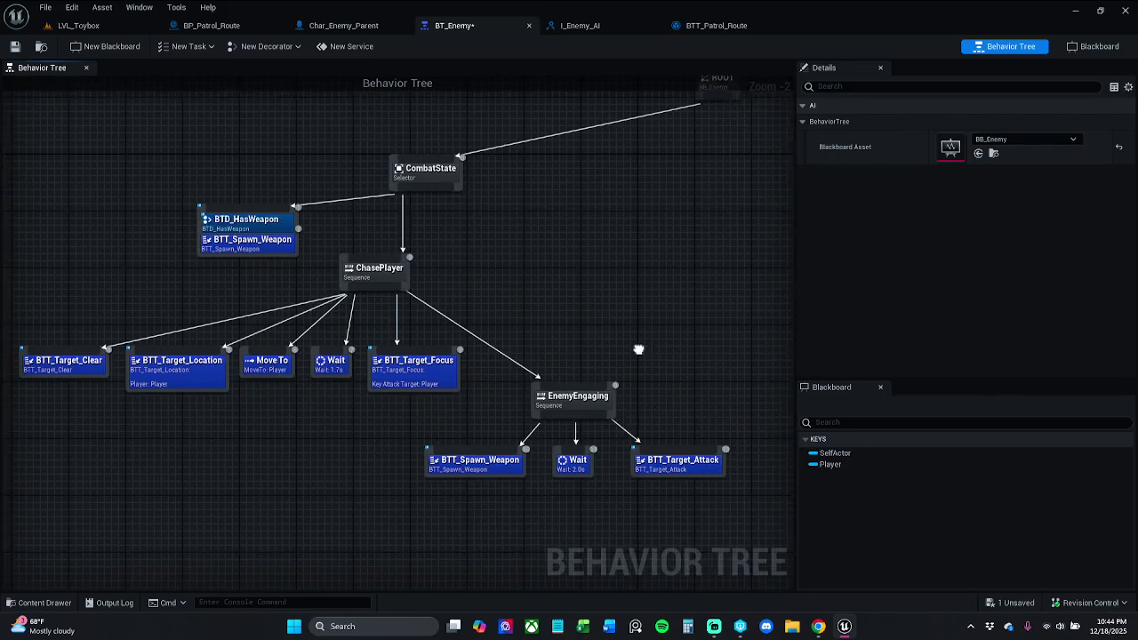
# Tidy the ChasePlayer child tasks, shifting them left and nudging BTT_Target_Focus and Wait.
pyautogui.moveTo(389, 397); pyautogui.dragTo(16, 330)
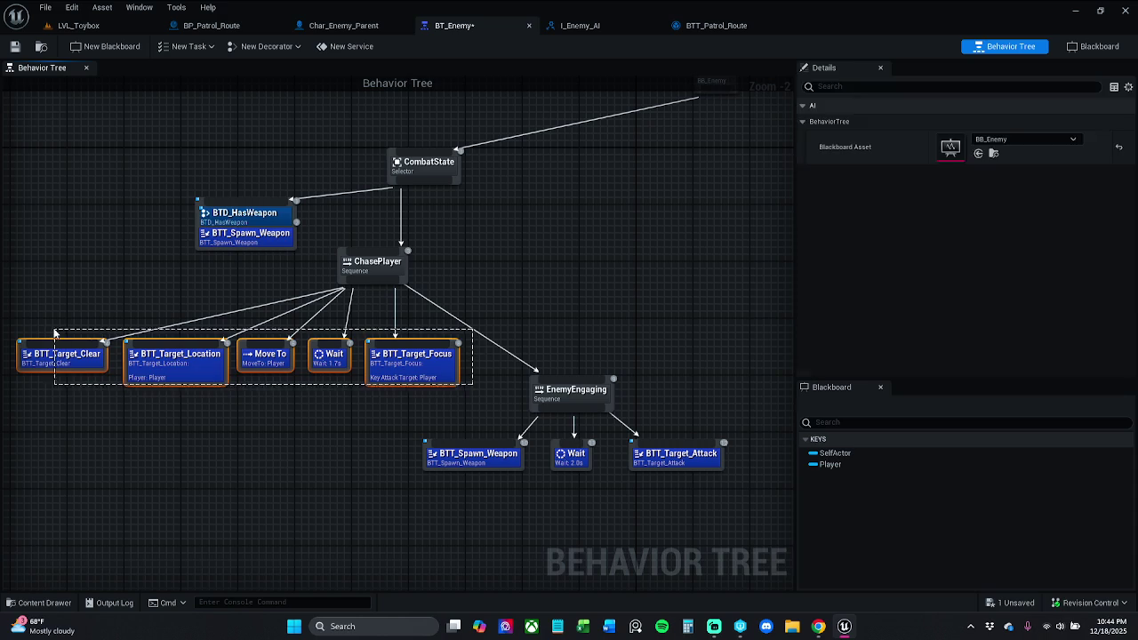
pyautogui.moveTo(213, 365); pyautogui.dragTo(167, 358)
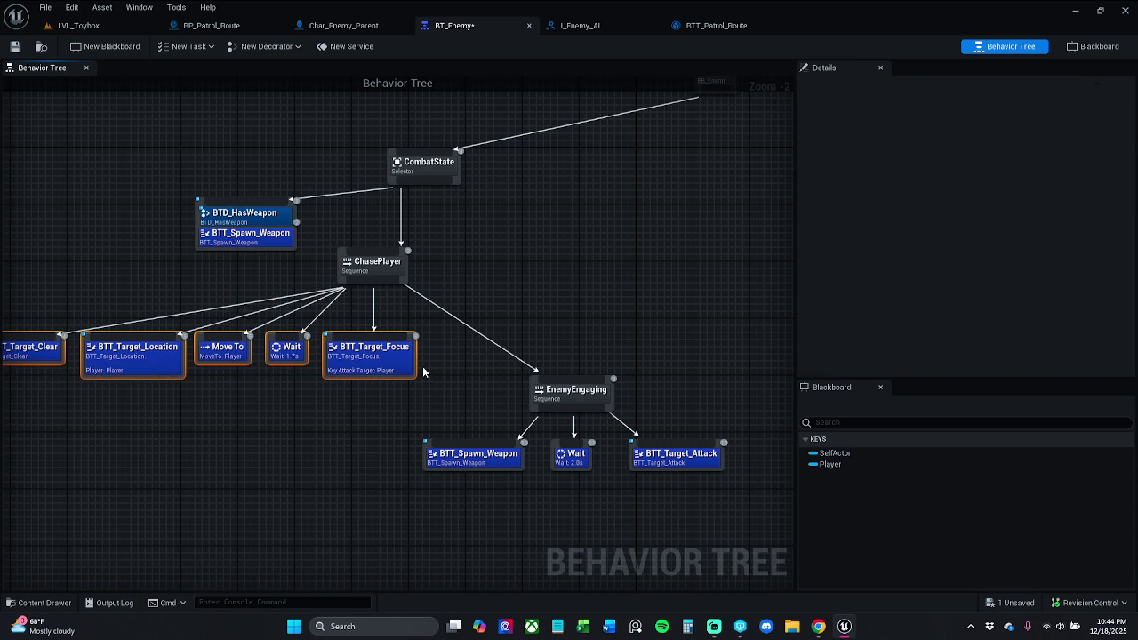
pyautogui.click(400, 368)
pyautogui.click(410, 386)
pyautogui.moveTo(384, 371); pyautogui.dragTo(393, 371)
pyautogui.click(480, 416)
pyautogui.moveTo(304, 353); pyautogui.dragTo(296, 354)
# Move the EnemyEngaging branch and its three child tasks up and left.
pyautogui.moveTo(733, 521); pyautogui.dragTo(496, 406)
pyautogui.moveTo(563, 394); pyautogui.dragTo(487, 372)
pyautogui.click(622, 310)
# Break the link from ROOT to the CombatState selector.
pyautogui.moveTo(622, 310); pyautogui.dragTo(346, 349)
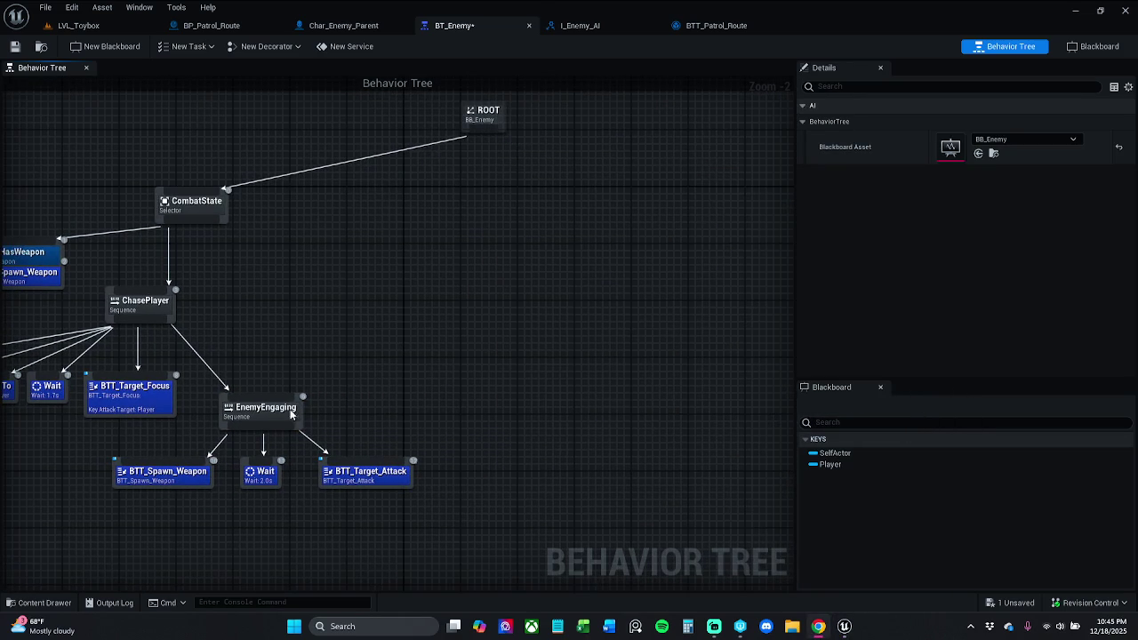
pyautogui.moveTo(463, 136); pyautogui.dragTo(538, 176)
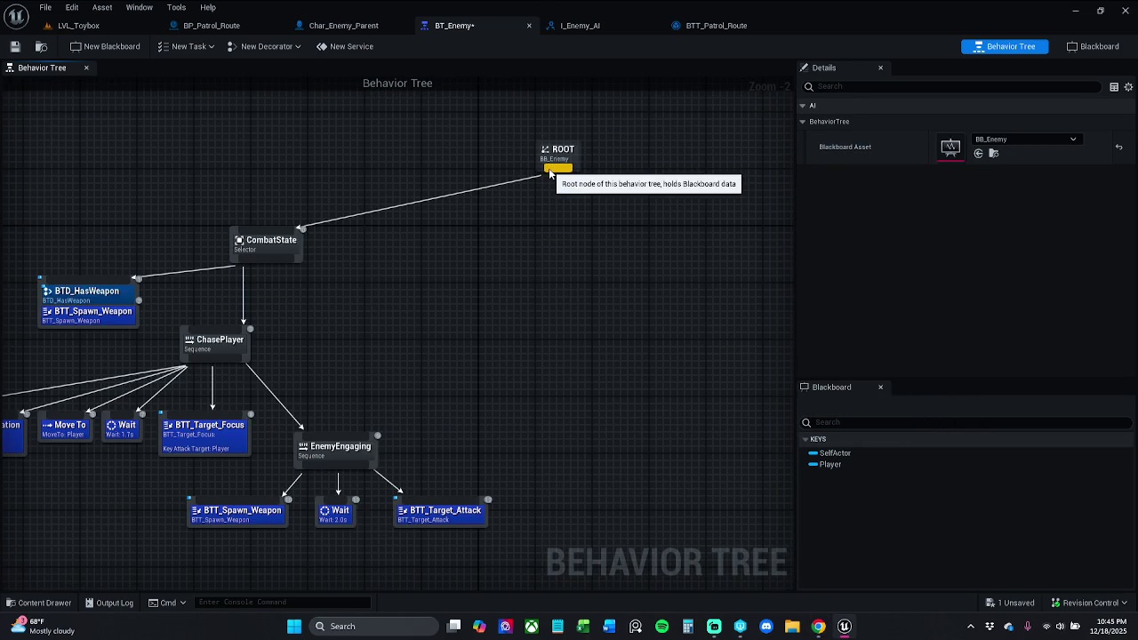
pyautogui.keyDown('alt'); pyautogui.click(551, 171); pyautogui.keyUp('alt')
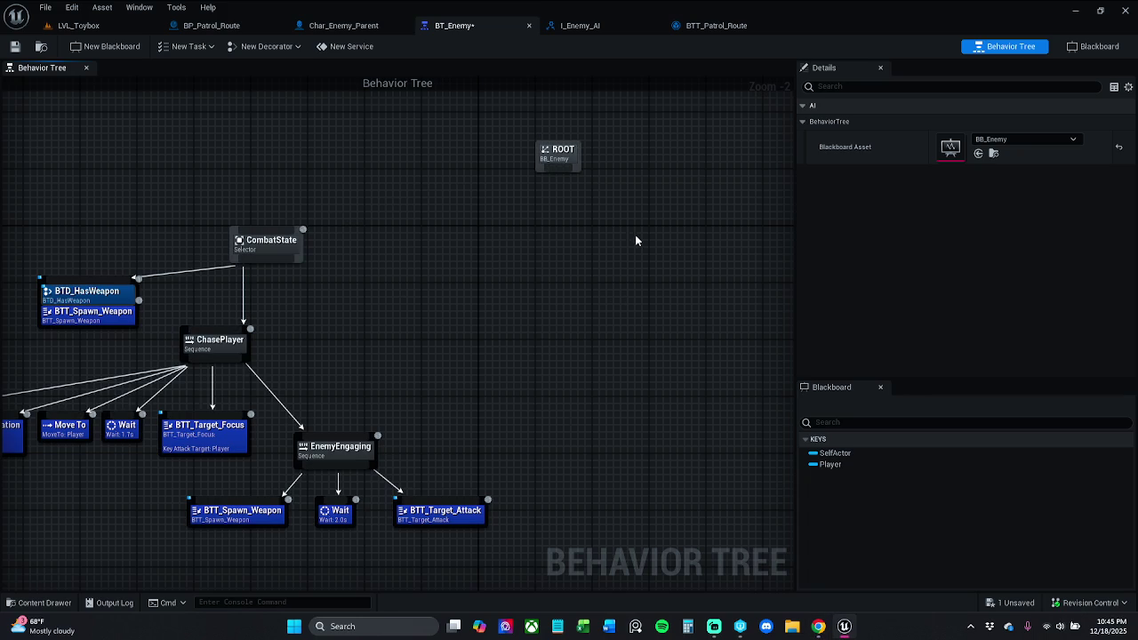
pyautogui.moveTo(639, 260); pyautogui.dragTo(589, 261)
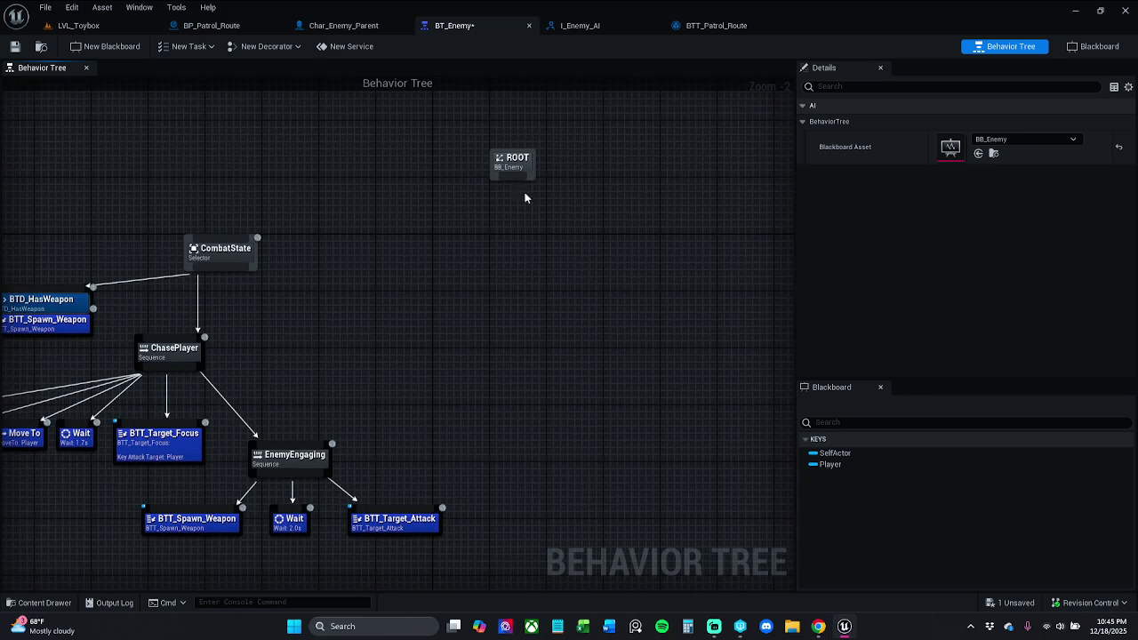
# Add a Sequence composite node directly under ROOT.
pyautogui.moveTo(520, 180); pyautogui.dragTo(555, 222)
pyautogui.write('squ')
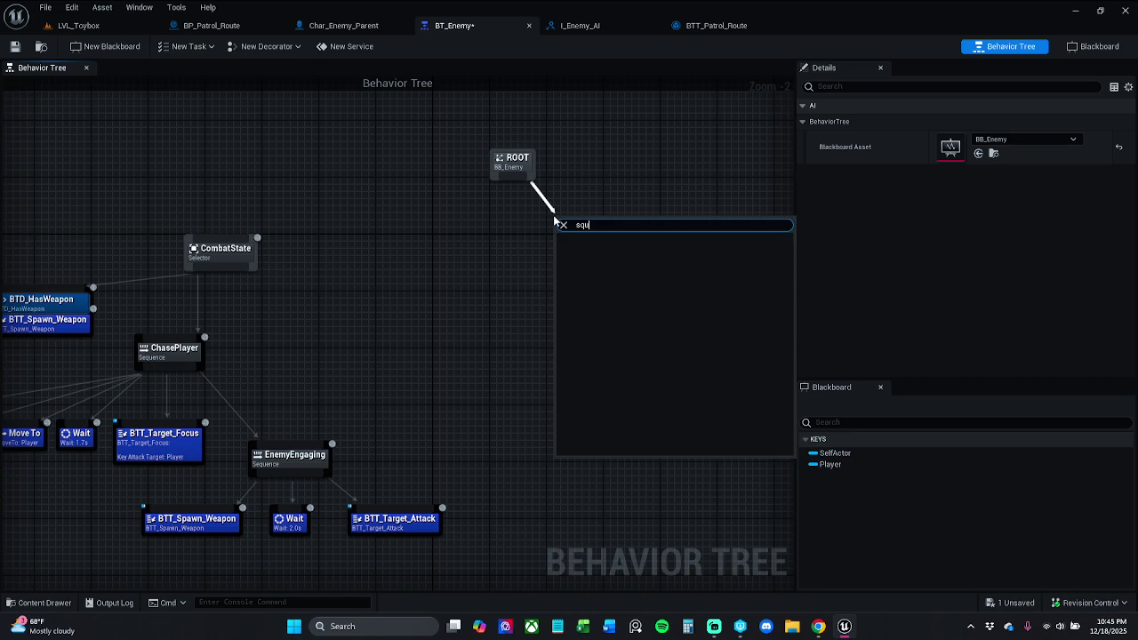
pyautogui.press('BackSpace')
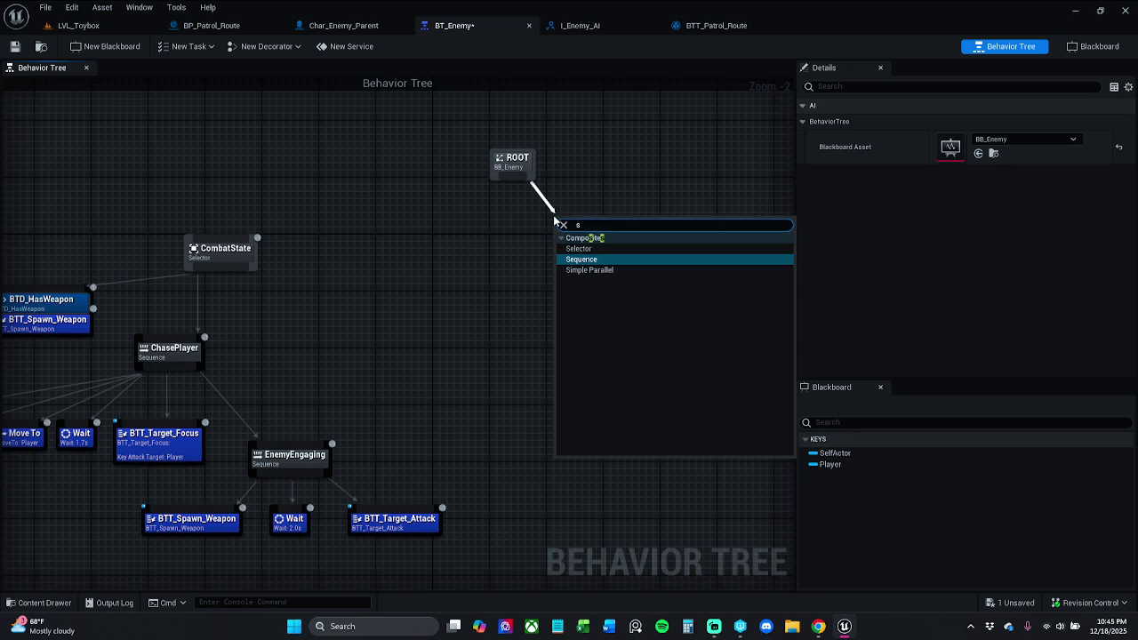
pyautogui.press('Return')
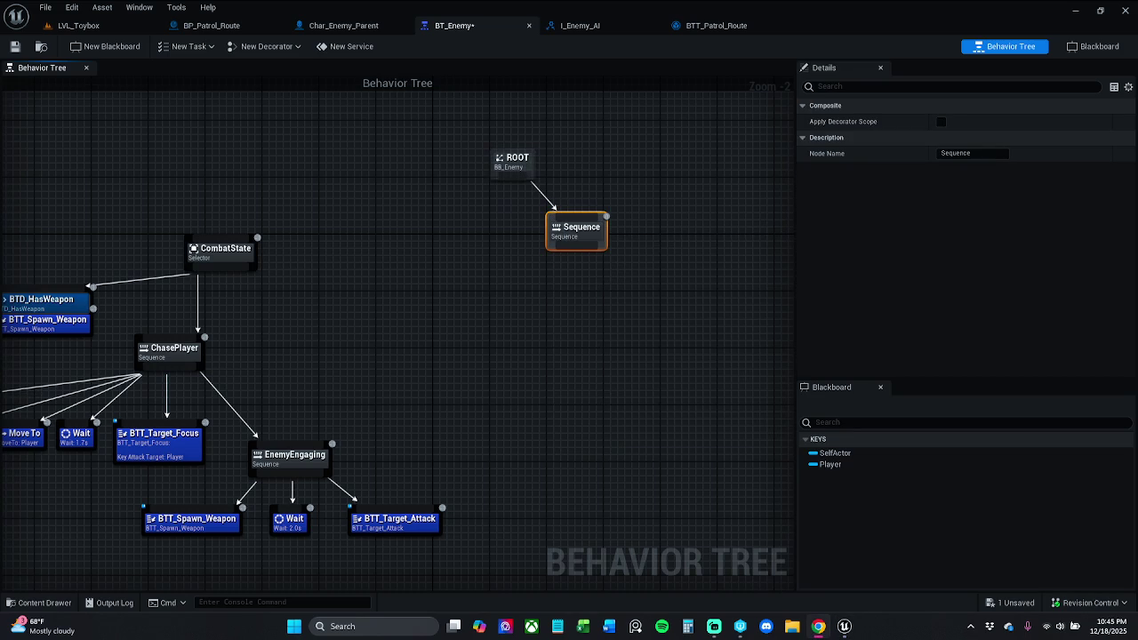
# Name the new Sequence node PassiveState and nudge it into place.
pyautogui.click(984, 154)
pyautogui.write('PassiveState')
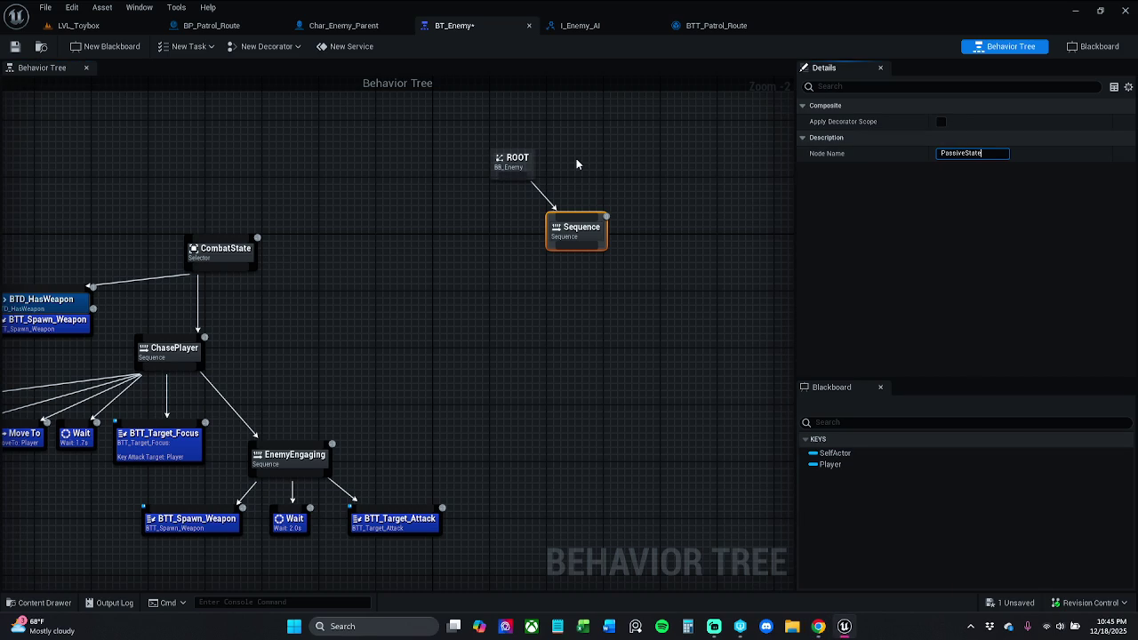
pyautogui.press('Return')
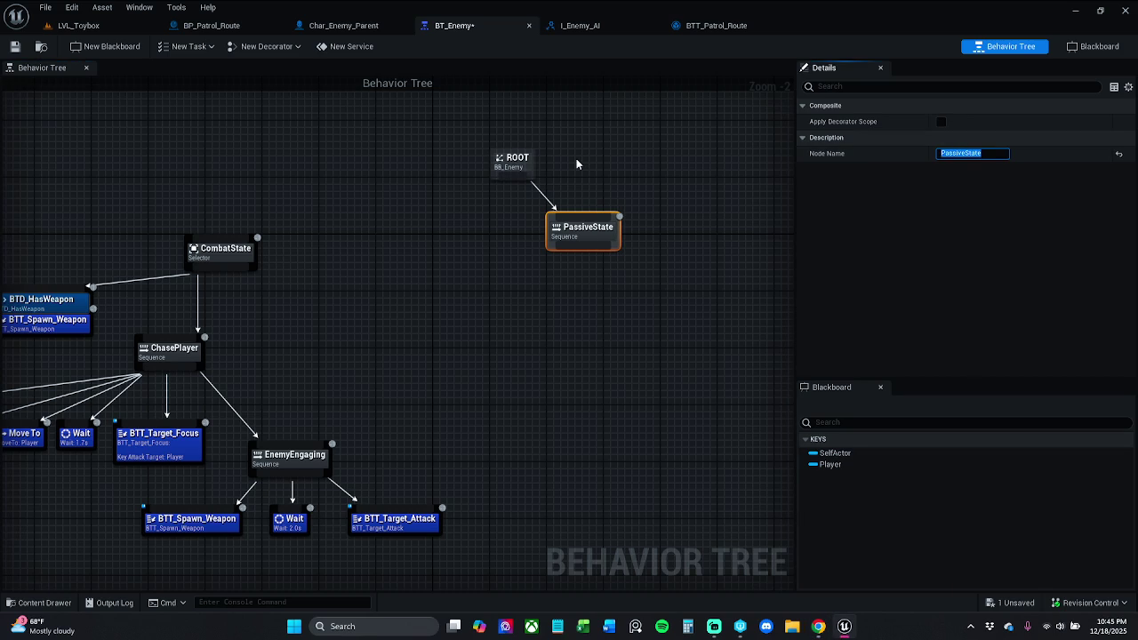
pyautogui.click(533, 364)
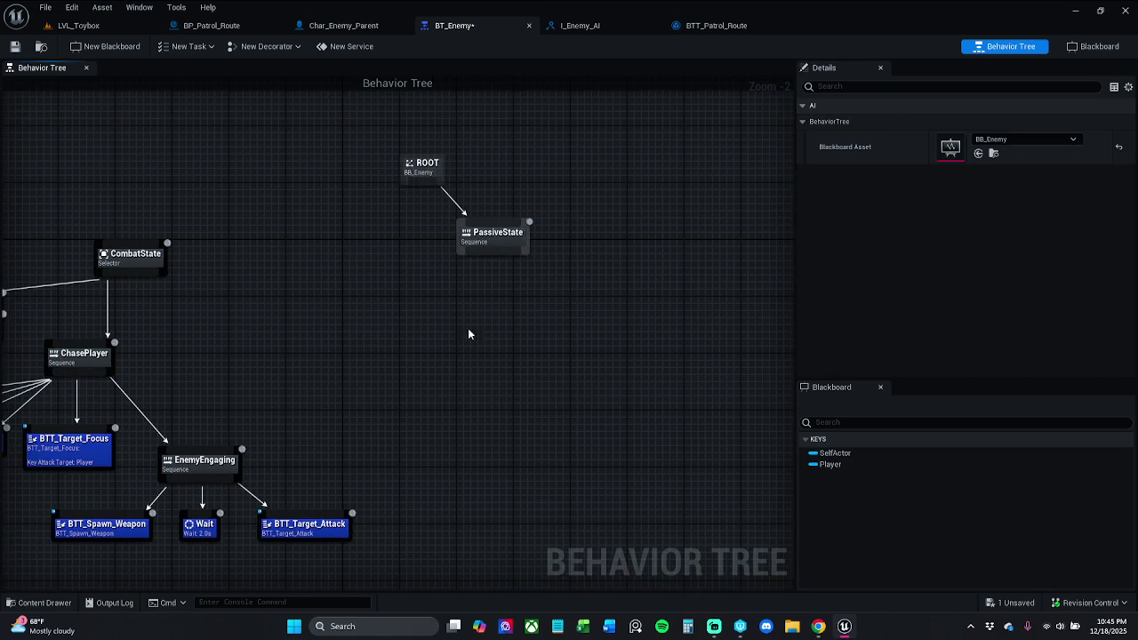
pyautogui.moveTo(499, 237); pyautogui.dragTo(506, 229)
pyautogui.click(546, 272)
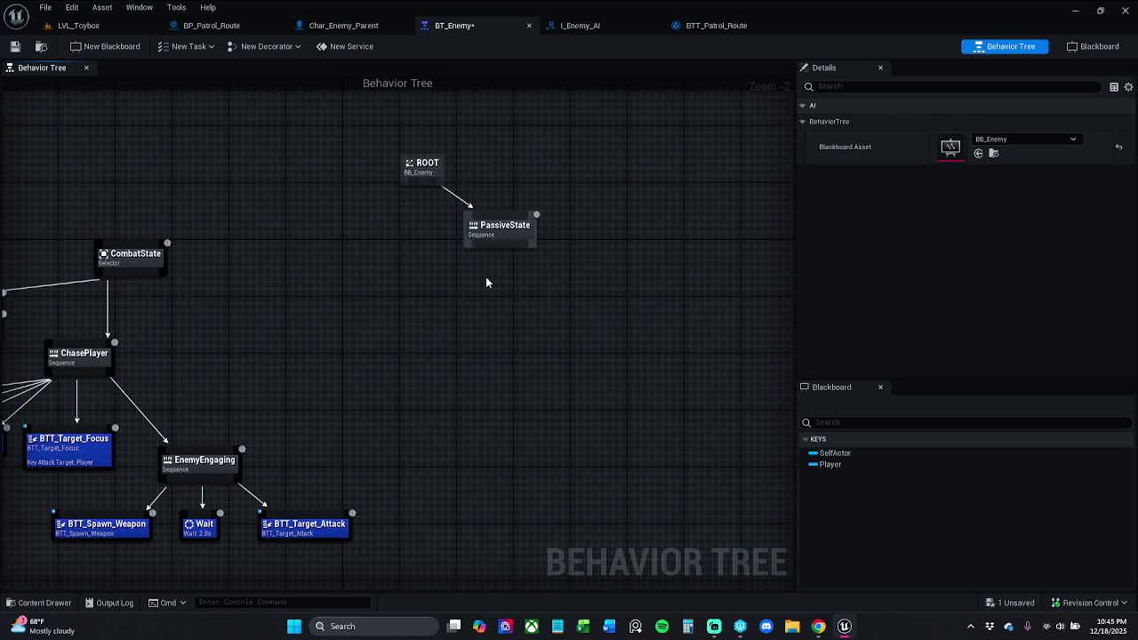
pyautogui.moveTo(514, 243); pyautogui.dragTo(513, 312)
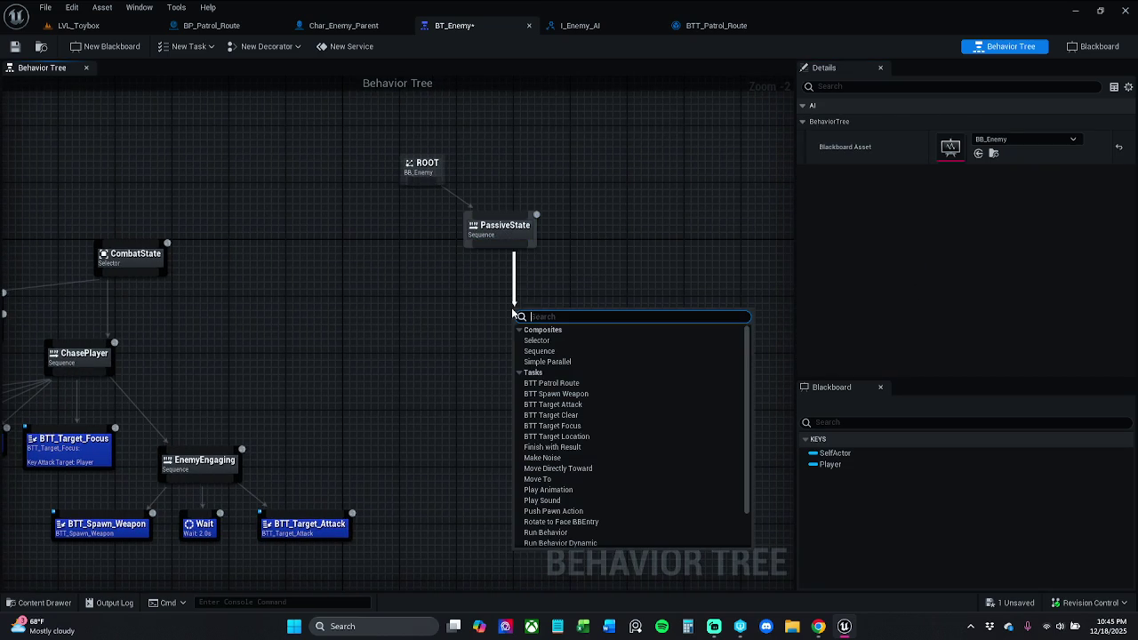
# Search the BTT tasks from PassiveState's pin, add BTT_Patrol_Route, and move it left beneath.
pyautogui.click(745, 156)
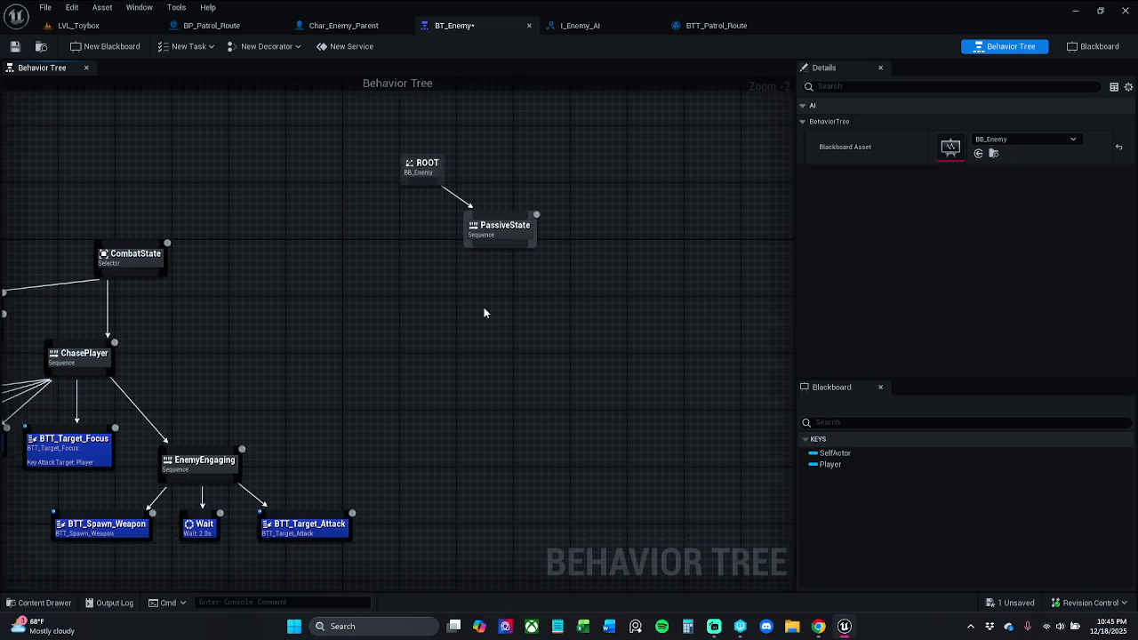
pyautogui.moveTo(468, 253); pyautogui.dragTo(463, 295)
pyautogui.write('b')
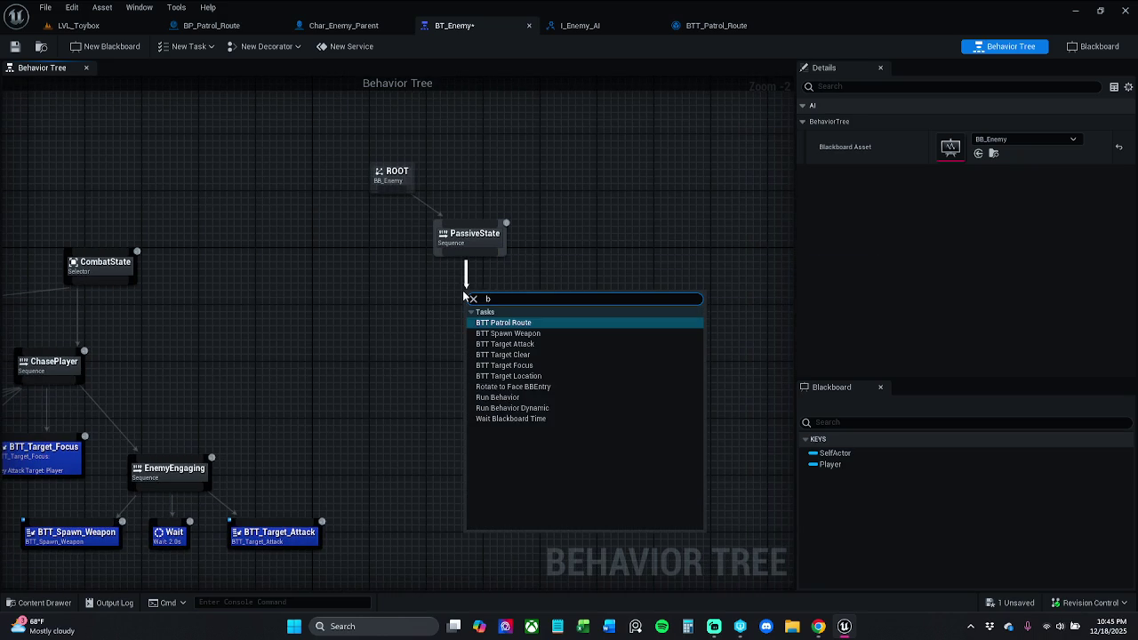
pyautogui.write('tt mo')
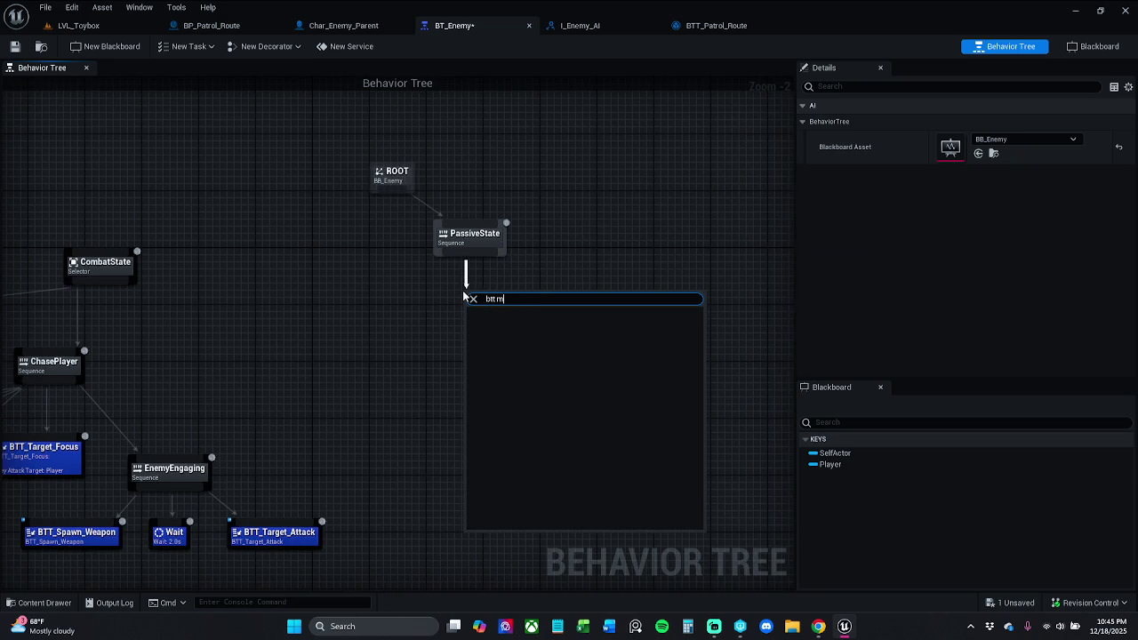
pyautogui.press('BackSpace')
pyautogui.press('BackSpace')
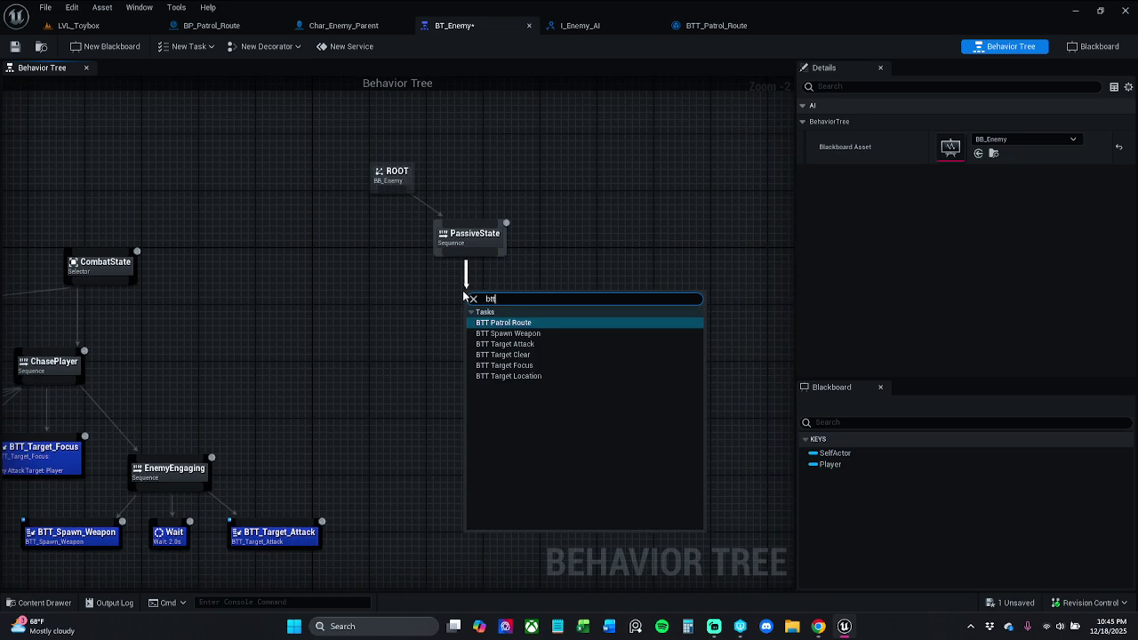
pyautogui.write('_')
pyautogui.press('BackSpace')
pyautogui.press('BackSpace')
pyautogui.press('BackSpace')
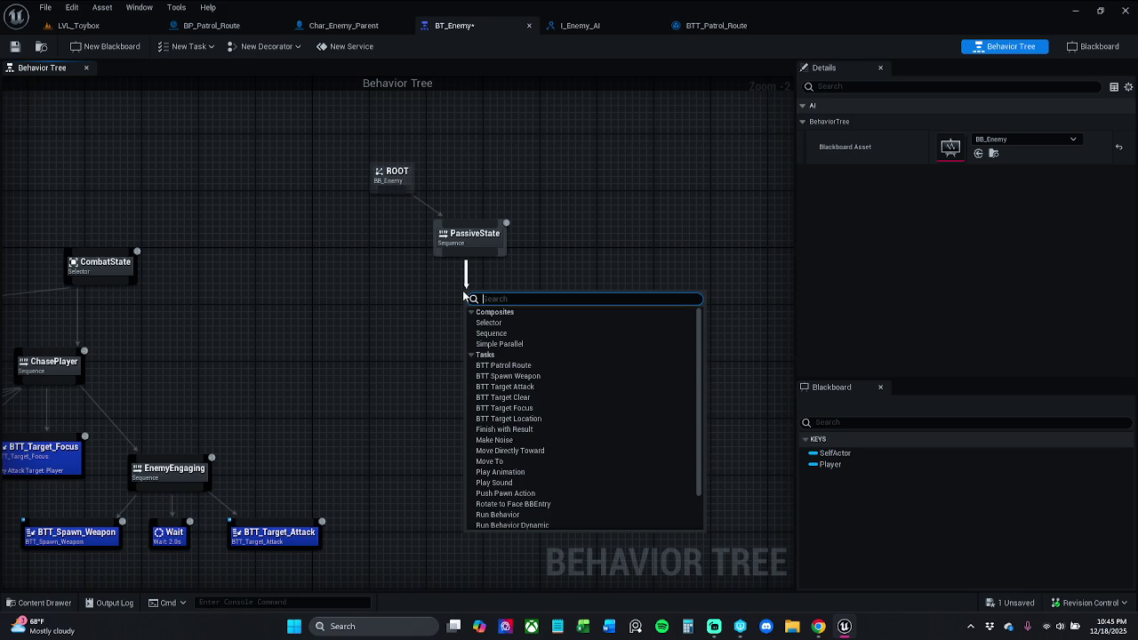
pyautogui.write('BTT_')
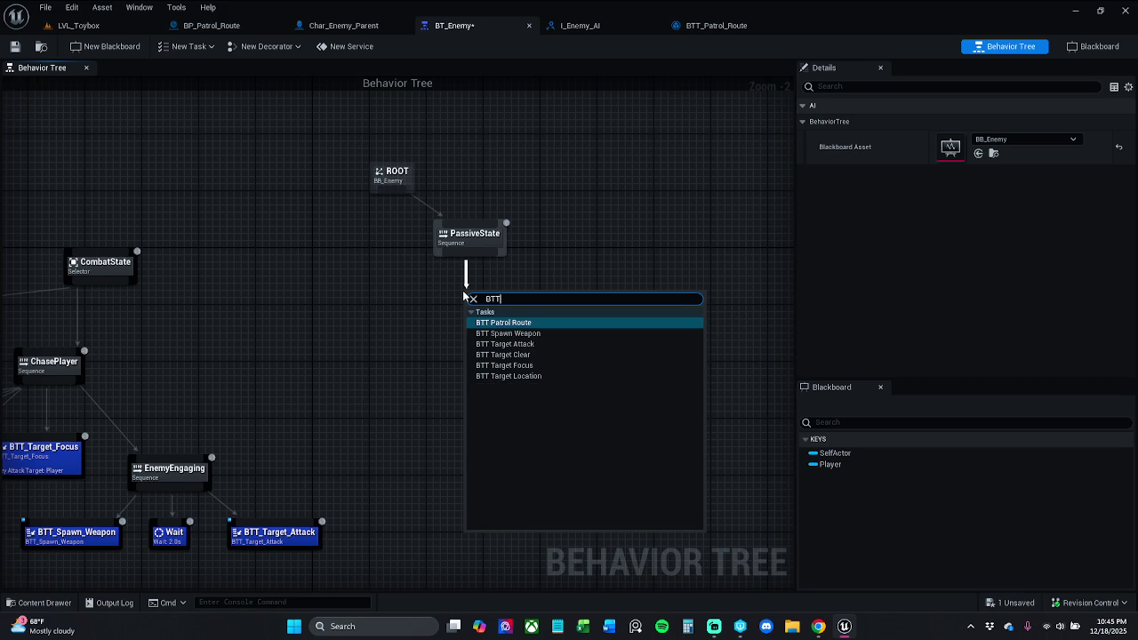
pyautogui.press('BackSpace')
pyautogui.write('m')
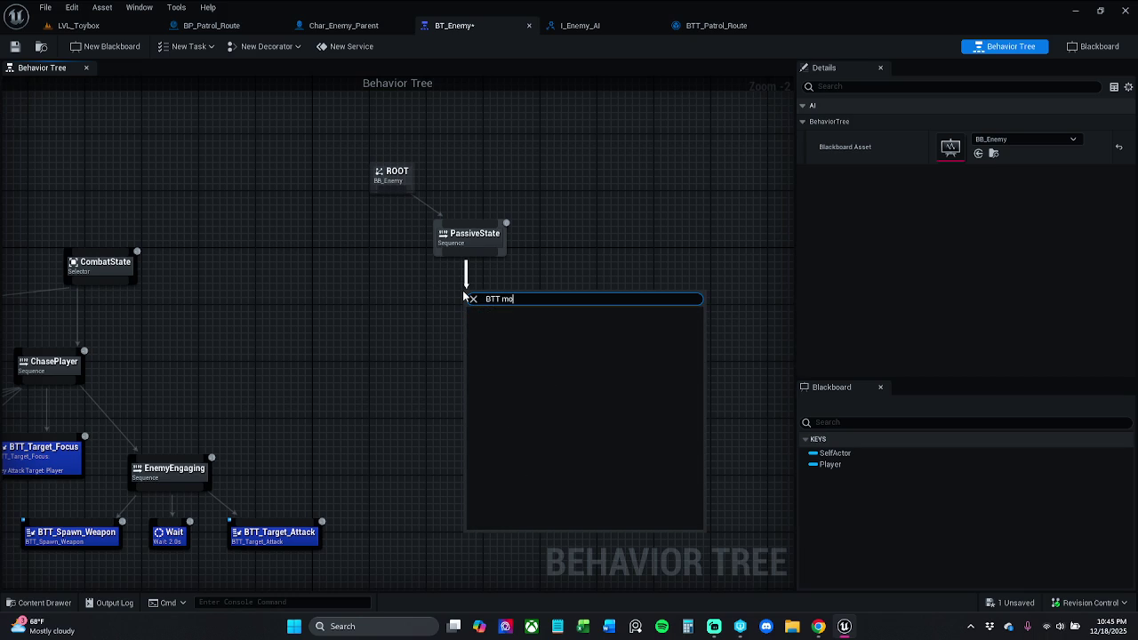
pyautogui.press('BackSpace')
pyautogui.press('BackSpace')
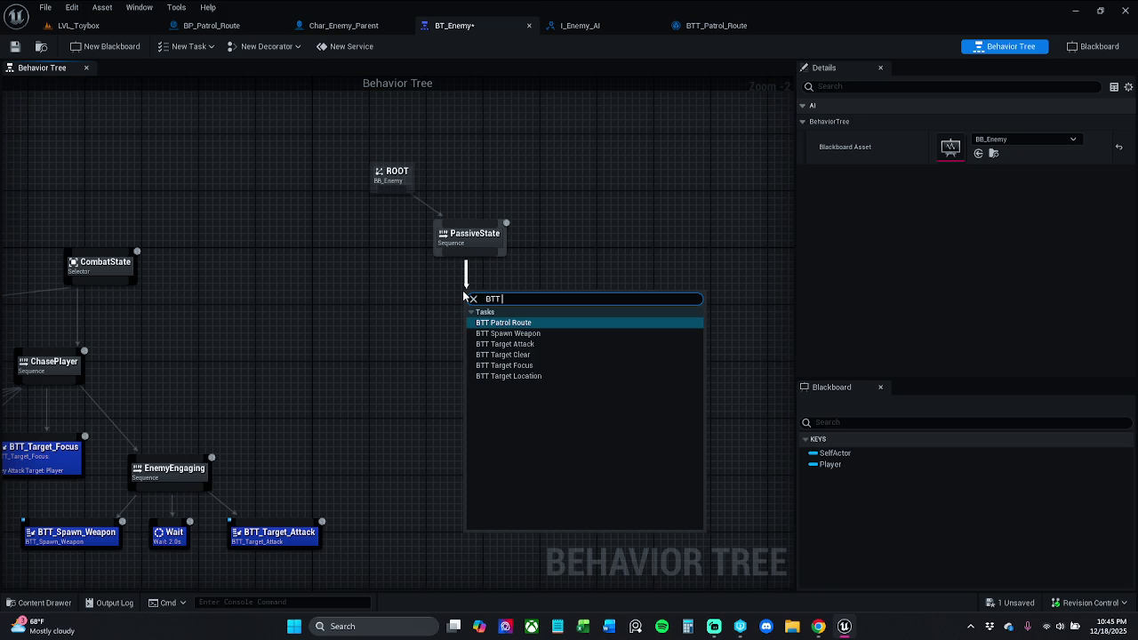
pyautogui.press('Return')
pyautogui.click(679, 263)
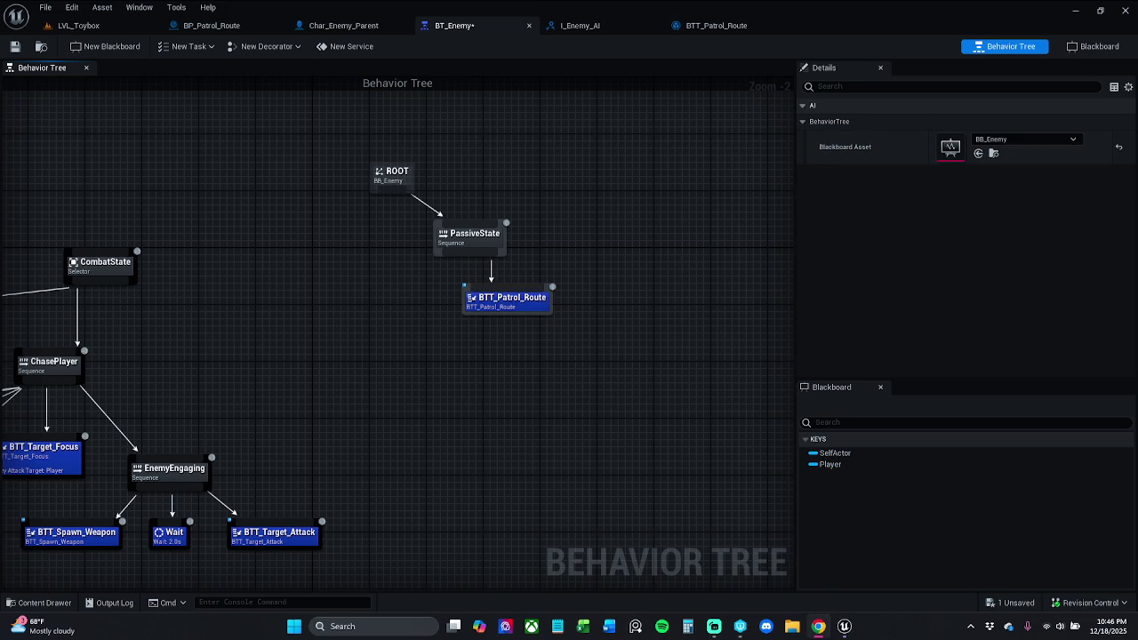
pyautogui.moveTo(503, 310); pyautogui.dragTo(443, 309)
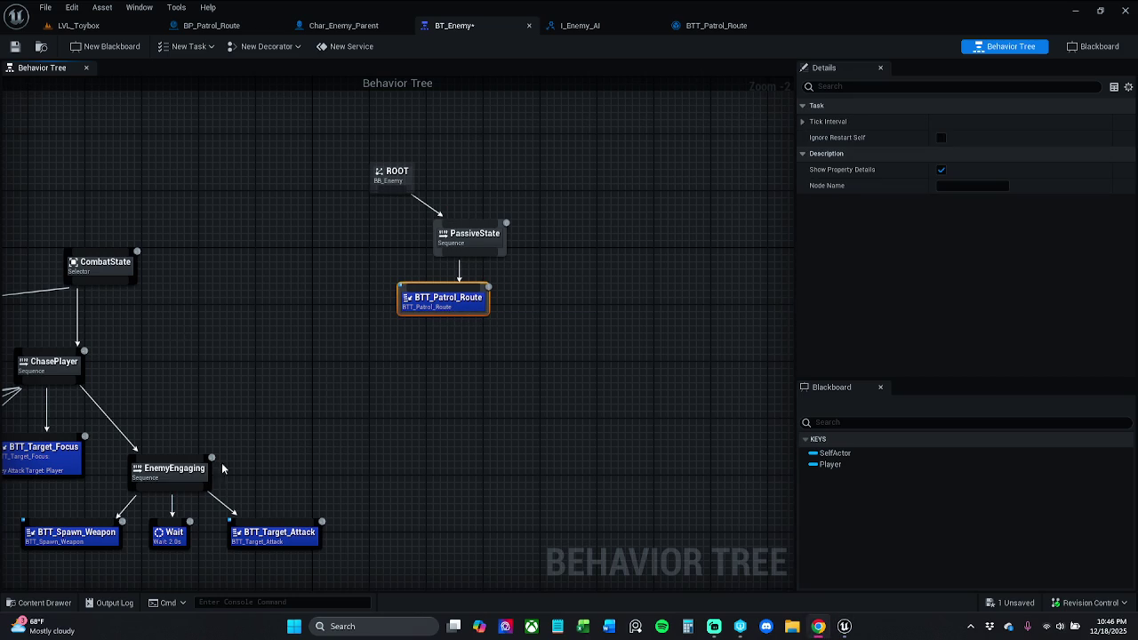
# Confirm the BTT_Patrol_Route asset name in the Content Drawer by retyping 'Route'.
pyautogui.click(43, 602)
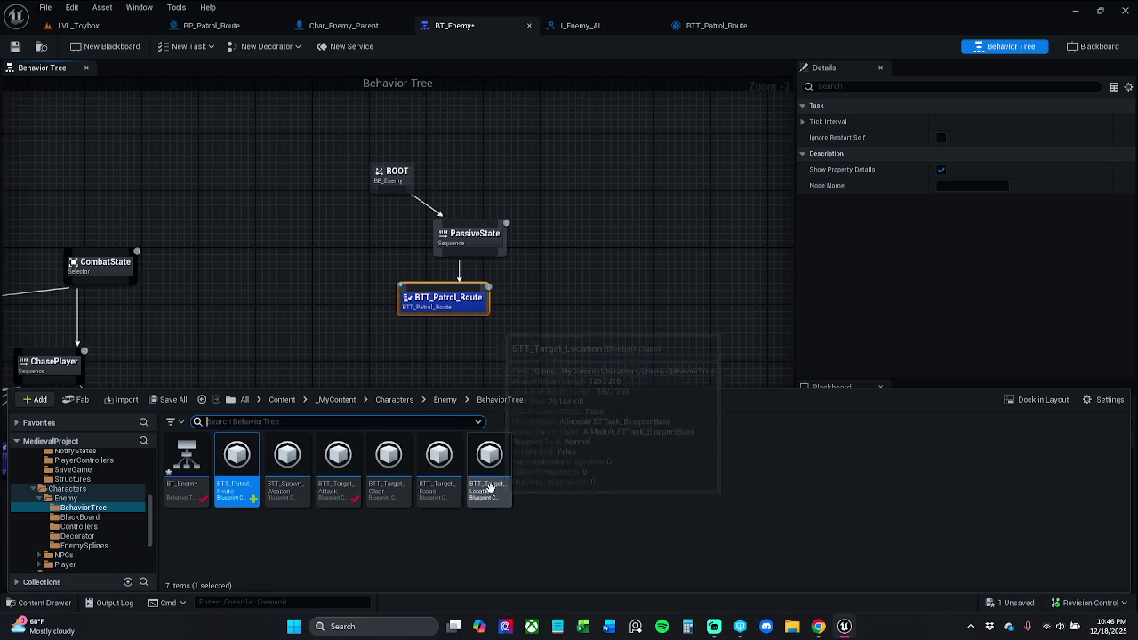
pyautogui.click(232, 487)
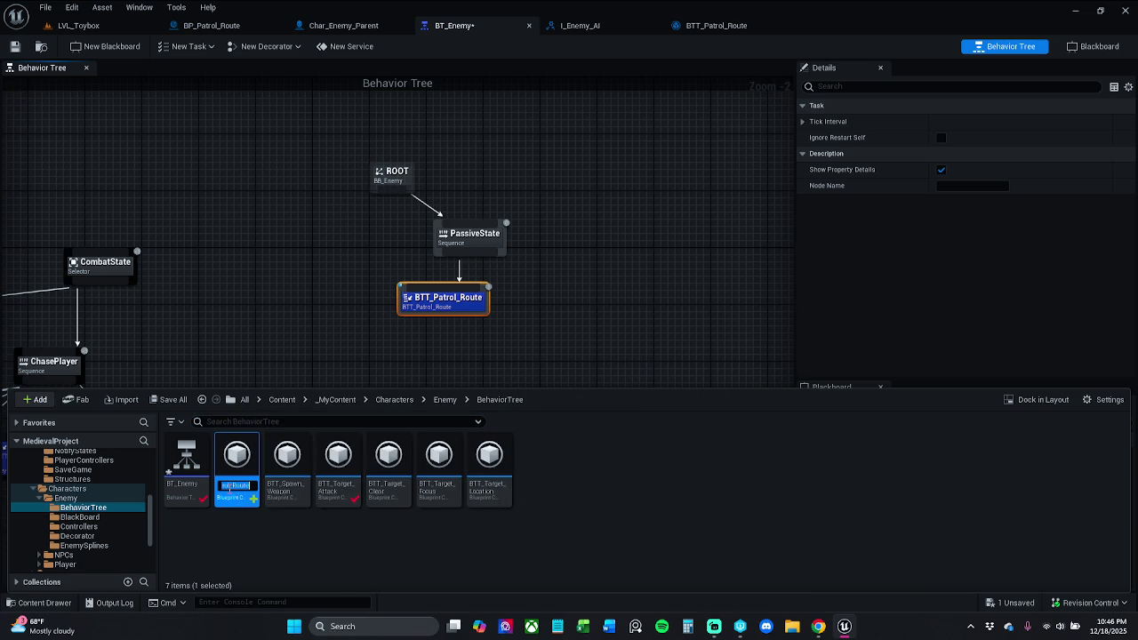
pyautogui.press('End')
pyautogui.press('BackSpace')
pyautogui.press('BackSpace')
pyautogui.press('BackSpace')
pyautogui.write('Route')
pyautogui.press('Return')
# Save all unsaved assets, including the BT_Enemy behavior tree.
pyautogui.rightClick(191, 423)
pyautogui.click(39, 603)
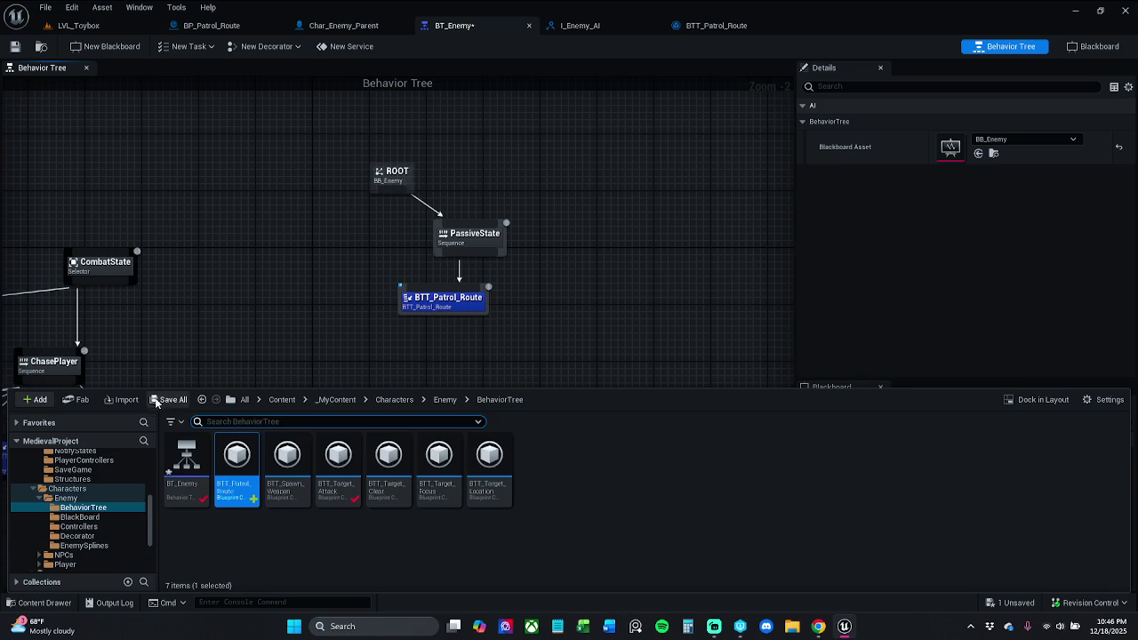
pyautogui.click(157, 400)
pyautogui.click(664, 447)
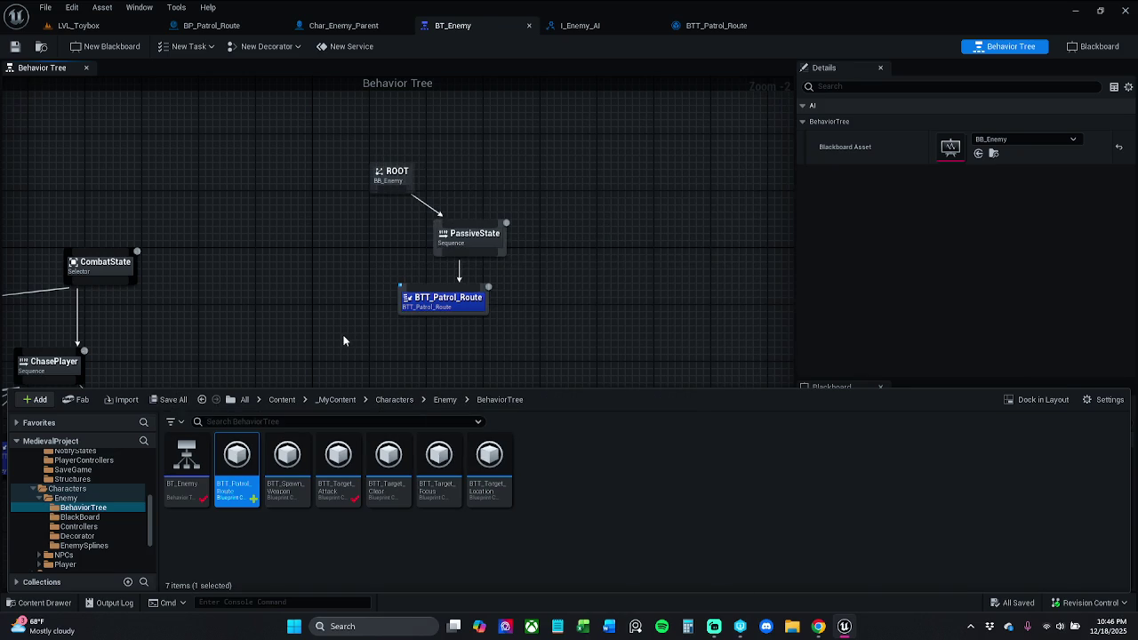
# Add a Wait task under PassiveState with Wait Time 1.0 and save BT_Enemy.
pyautogui.moveTo(302, 305)
pyautogui.mouseDown()
pyautogui.moveTo(287, 290)
pyautogui.moveTo(284, 305)
pyautogui.moveTo(262, 294)
pyautogui.moveTo(271, 273)
pyautogui.mouseUp()
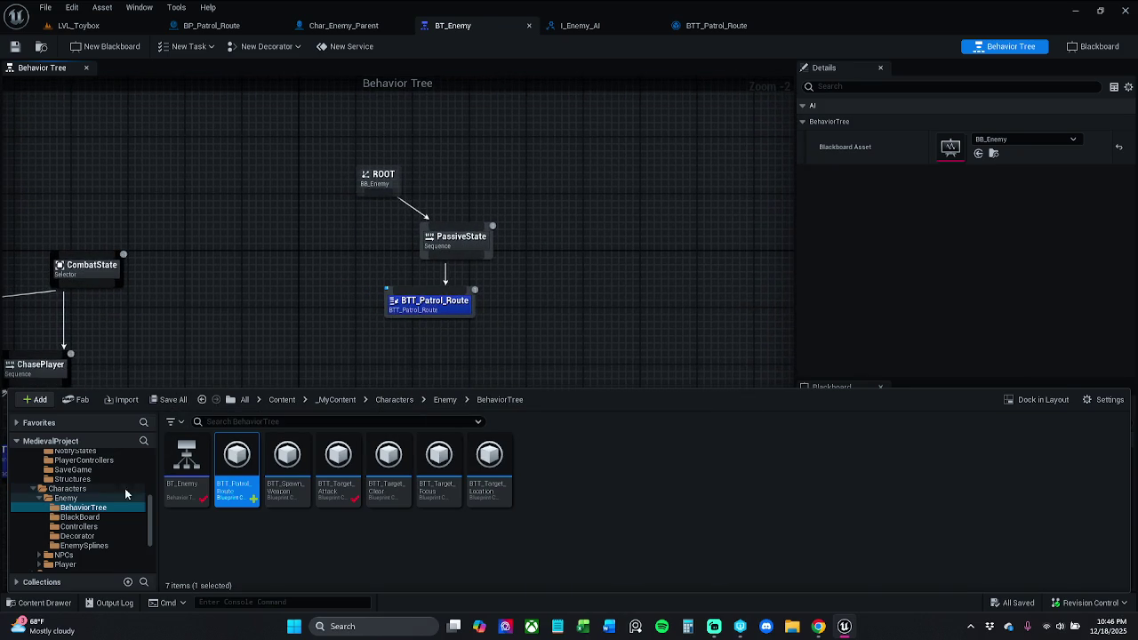
pyautogui.click(32, 604)
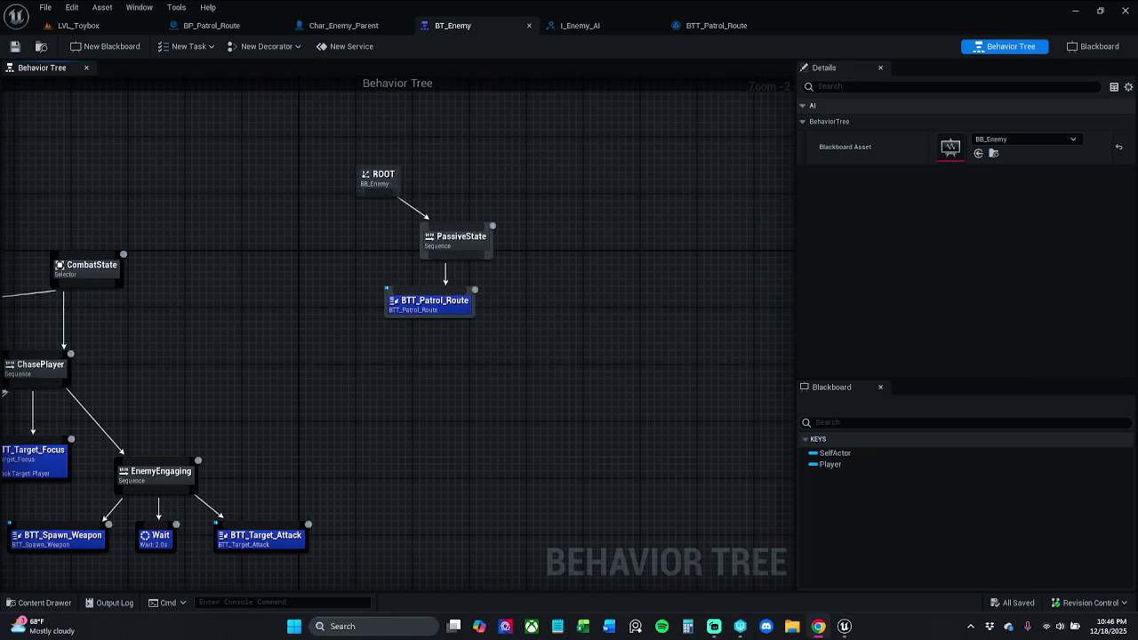
pyautogui.moveTo(470, 429); pyautogui.dragTo(394, 430)
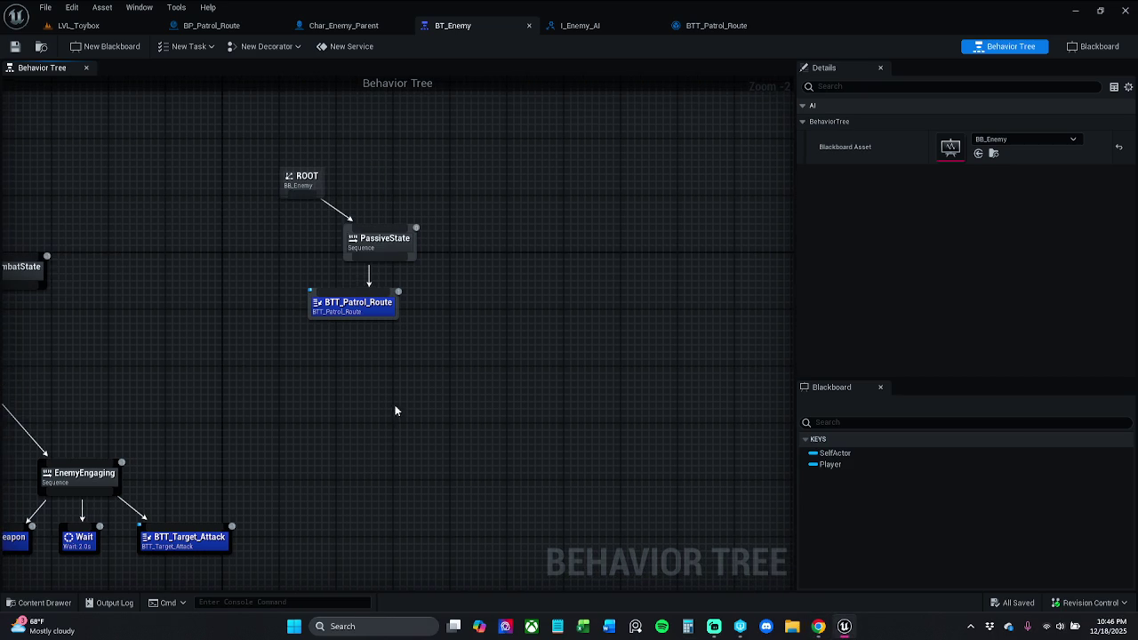
pyautogui.moveTo(384, 307); pyautogui.dragTo(356, 307)
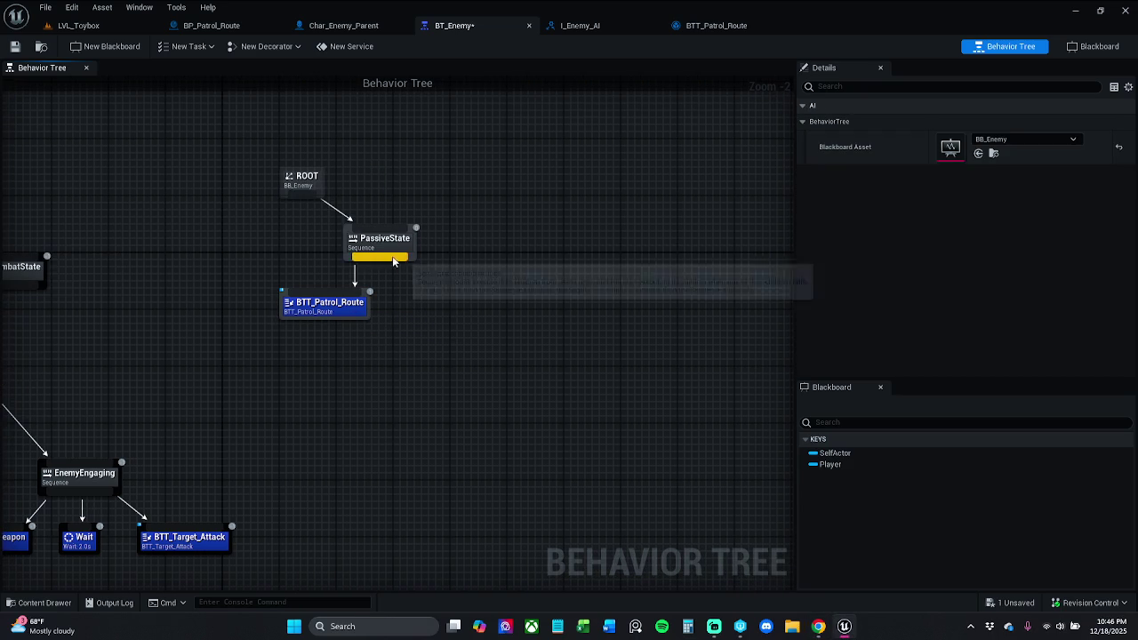
pyautogui.moveTo(392, 258); pyautogui.dragTo(432, 303)
pyautogui.write('wait')
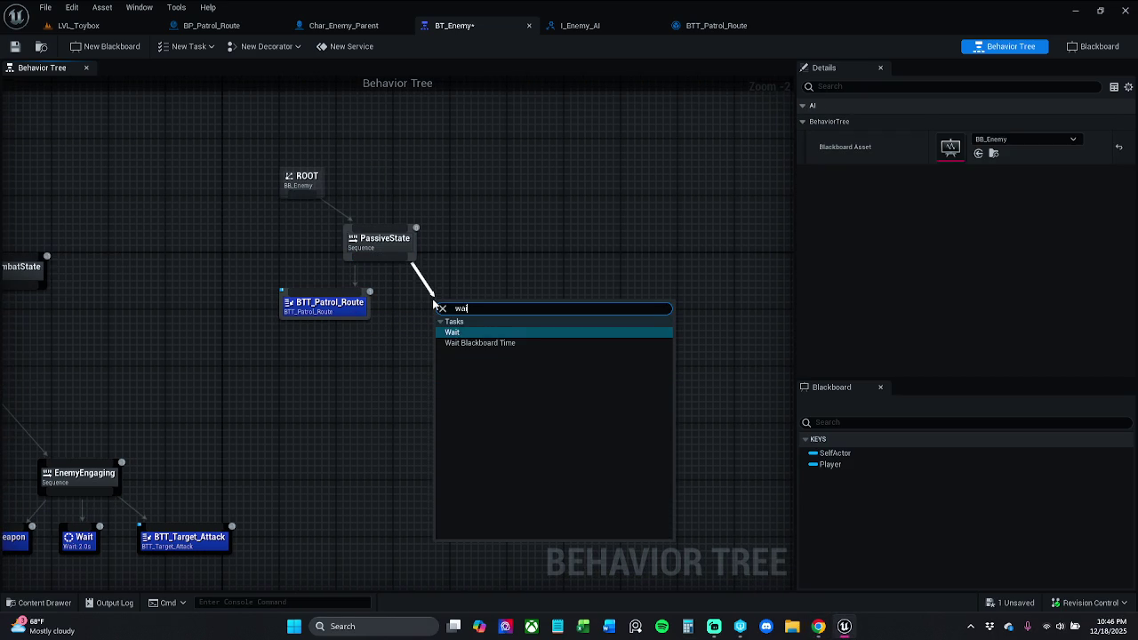
pyautogui.press('Return')
pyautogui.click(974, 118)
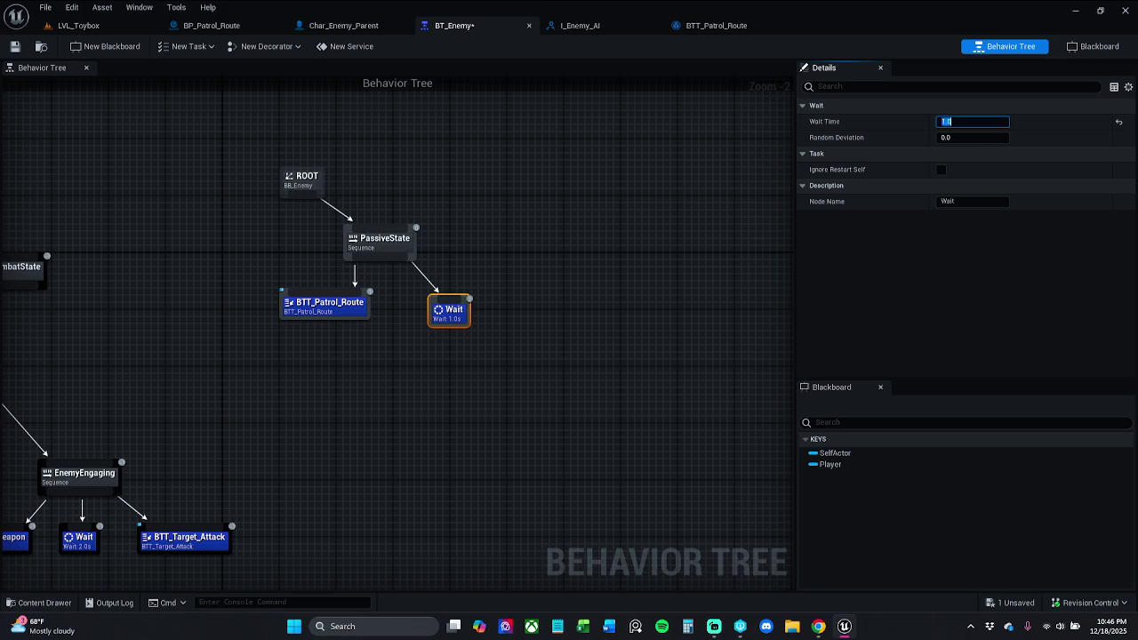
pyautogui.click(15, 46)
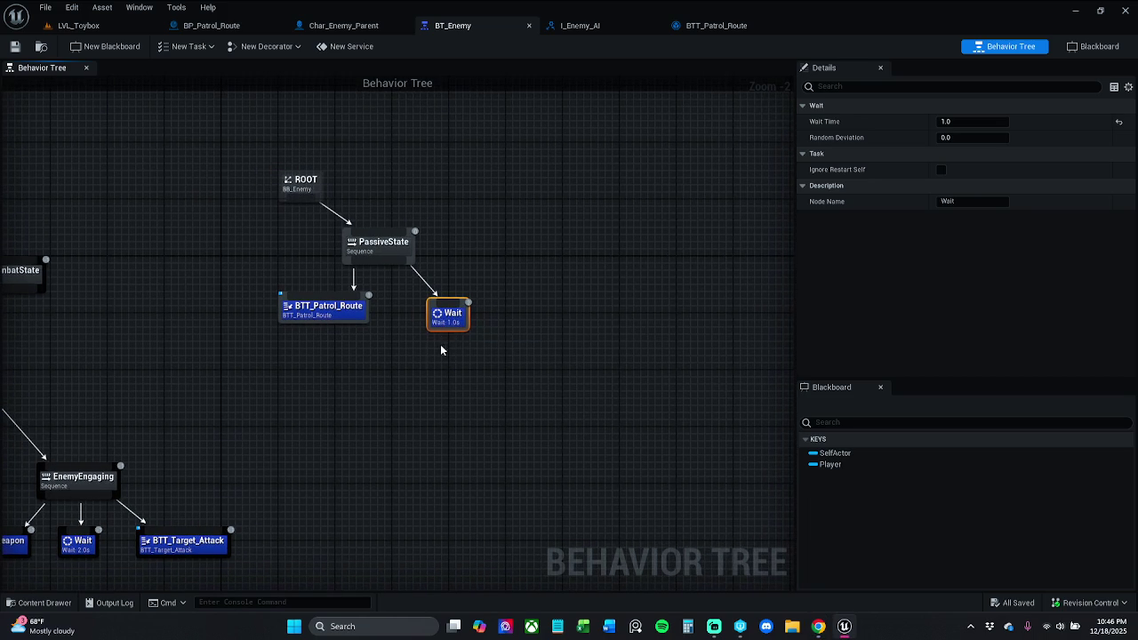
# Place the Wait node beside BTT_Patrol_Route, save, and return to LVL_Toybox.
pyautogui.click(546, 321)
pyautogui.moveTo(437, 316); pyautogui.dragTo(411, 310)
pyautogui.click(508, 322)
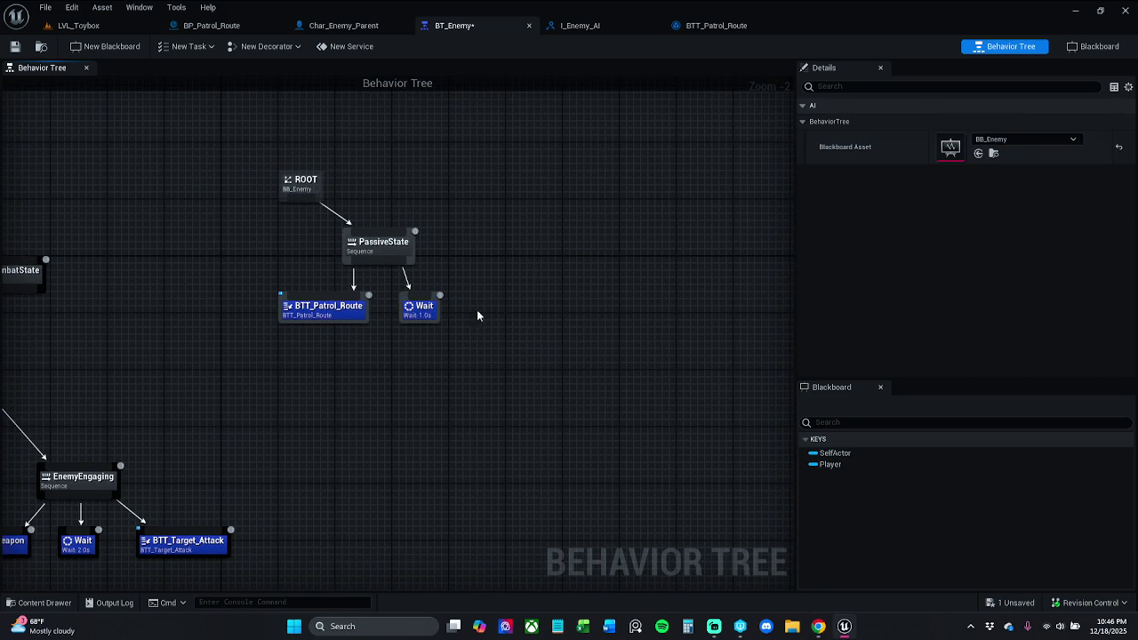
pyautogui.click(15, 46)
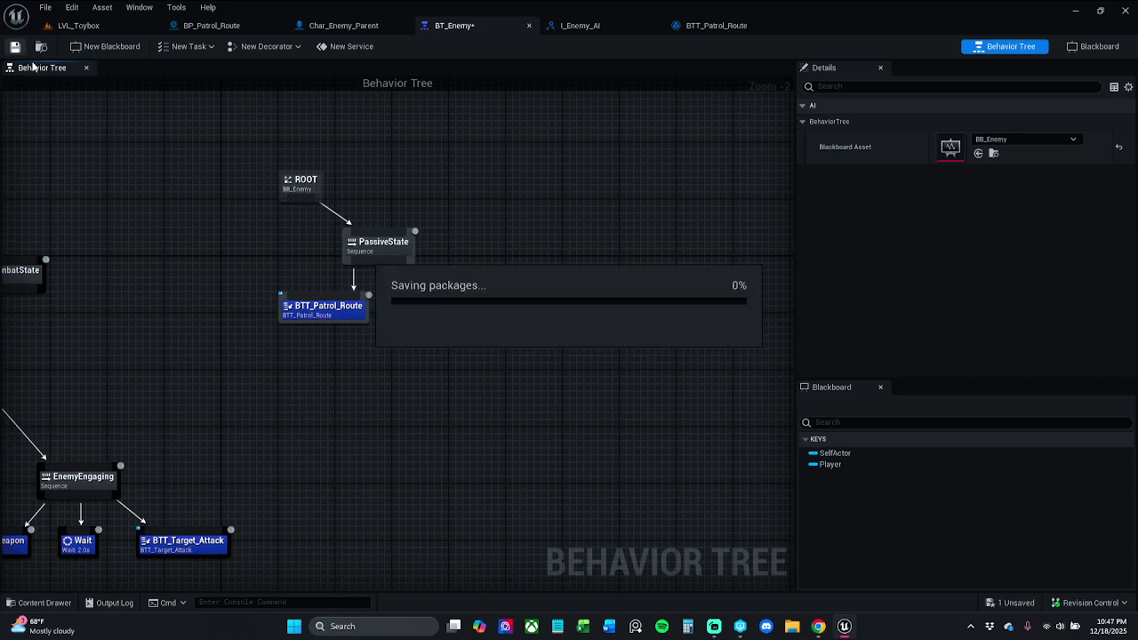
pyautogui.click(100, 8)
pyautogui.click(76, 25)
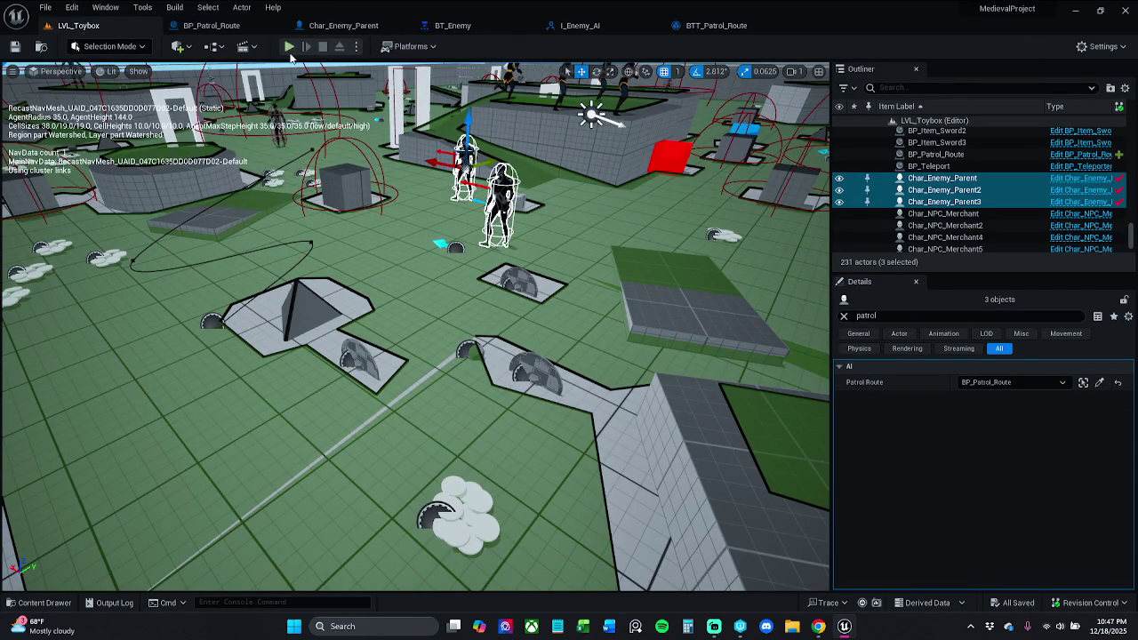
# Play-test briefly, then delete Char_Enemy_Parent2 and Char_Enemy_Parent3 from the Outliner.
pyautogui.click(291, 50)
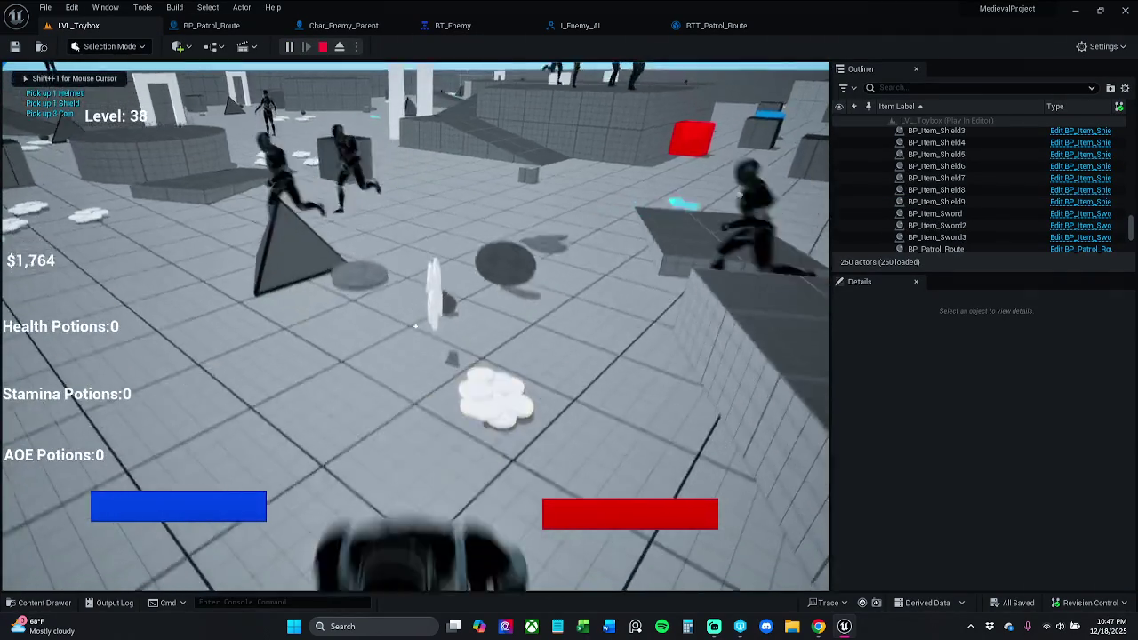
pyautogui.press('w')
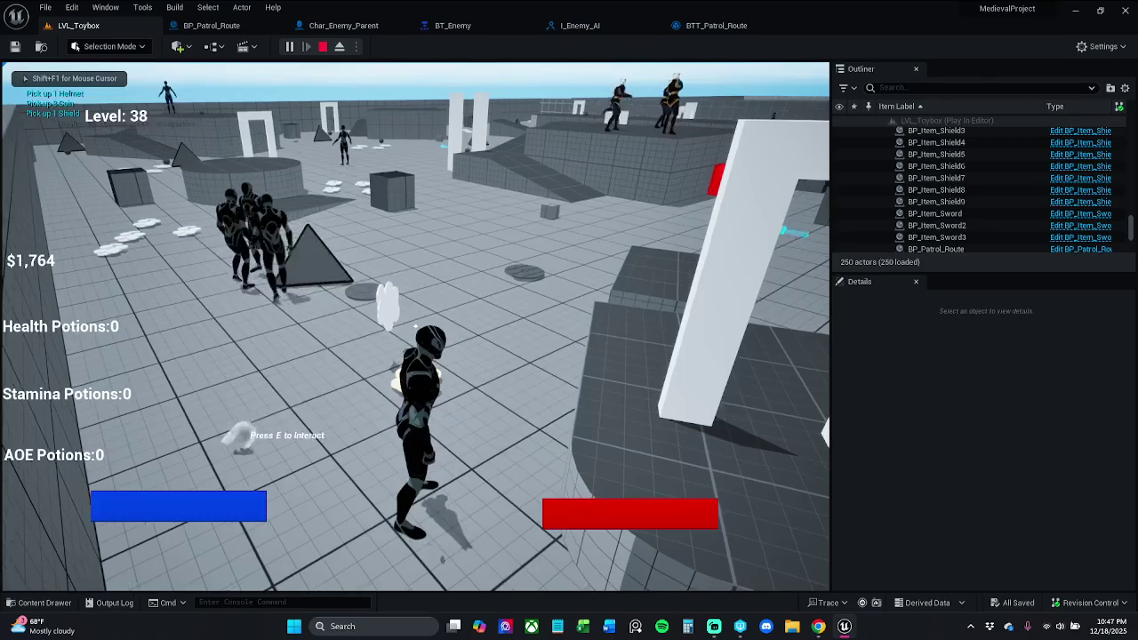
pyautogui.press('Escape')
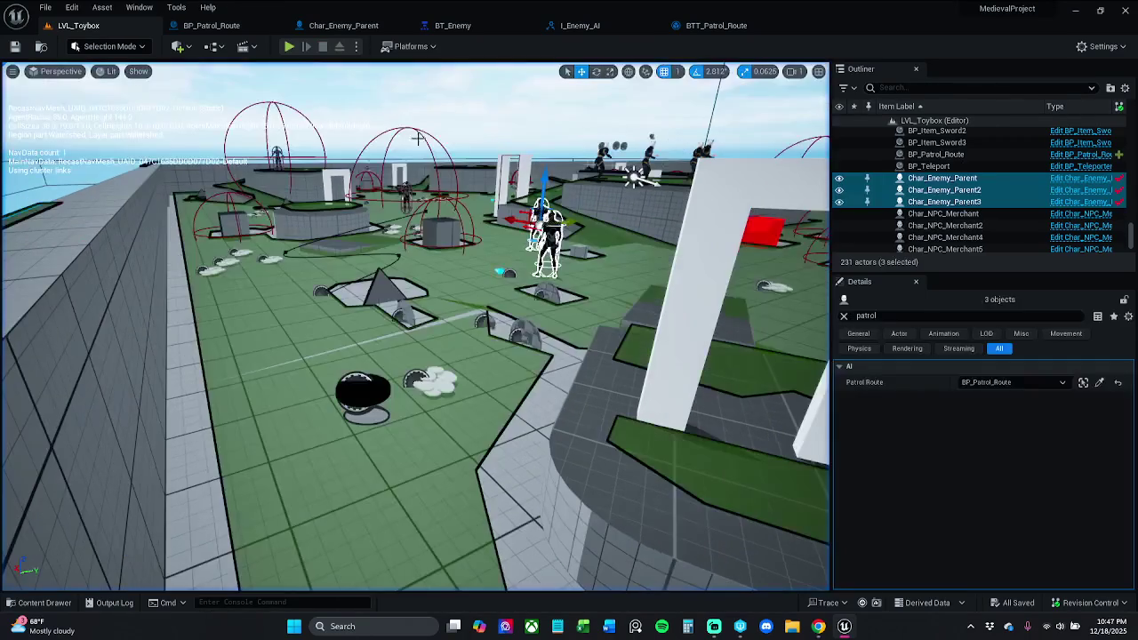
pyautogui.click(988, 201)
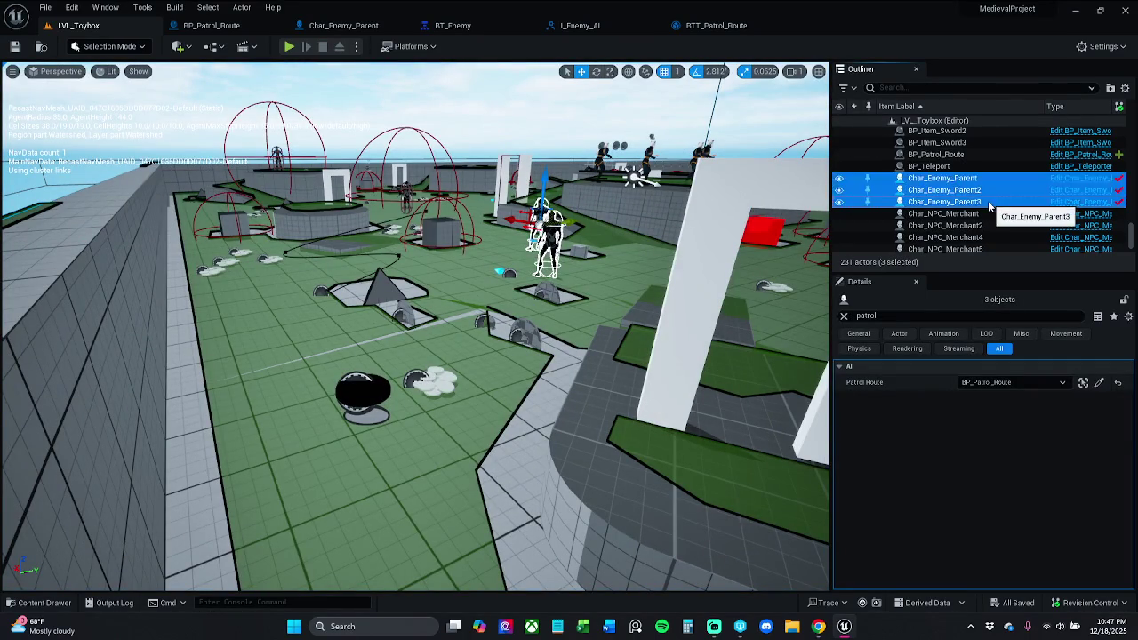
pyautogui.keyDown('ctrl'); pyautogui.click(987, 191); pyautogui.keyUp('ctrl')
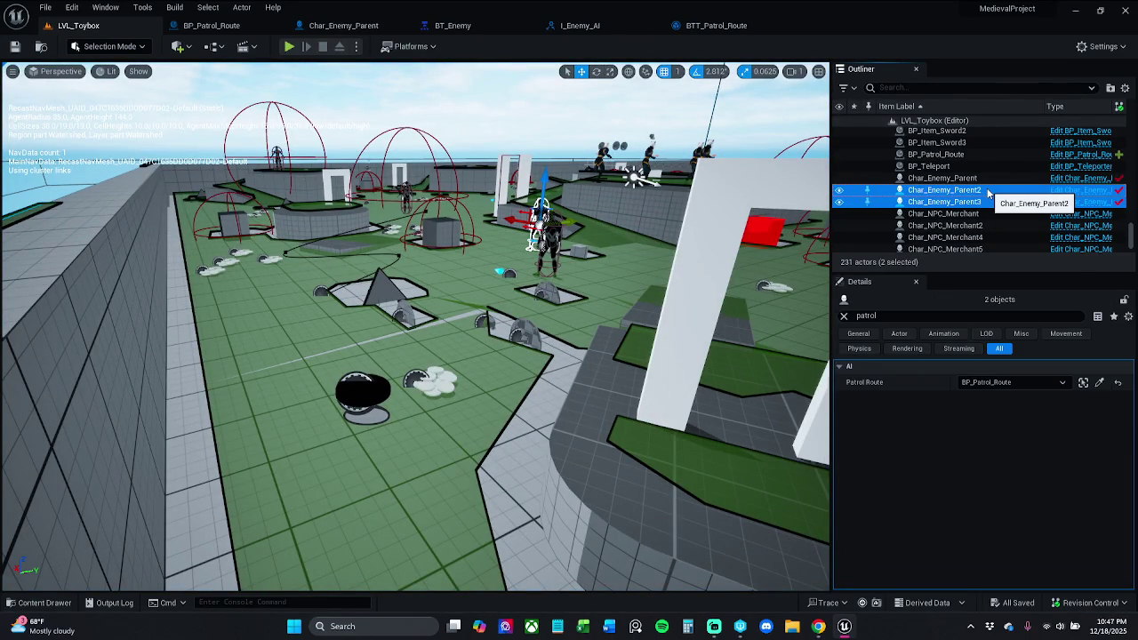
pyautogui.press('Delete')
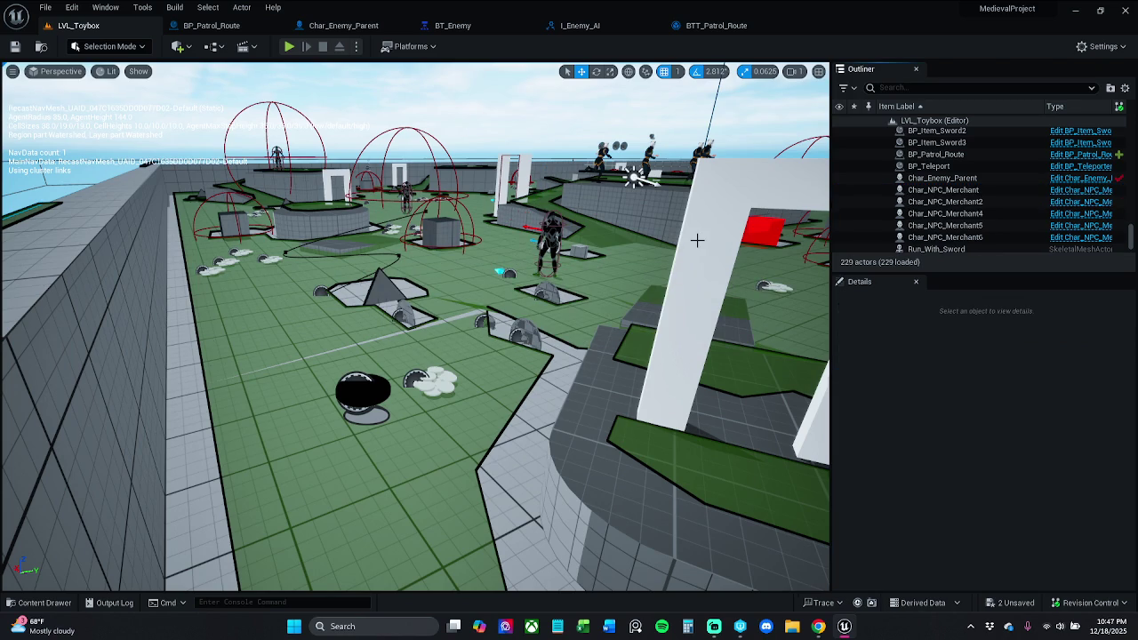
# Play-test the level again with only Char_Enemy_Parent remaining.
pyautogui.click(289, 46)
pyautogui.press('w')
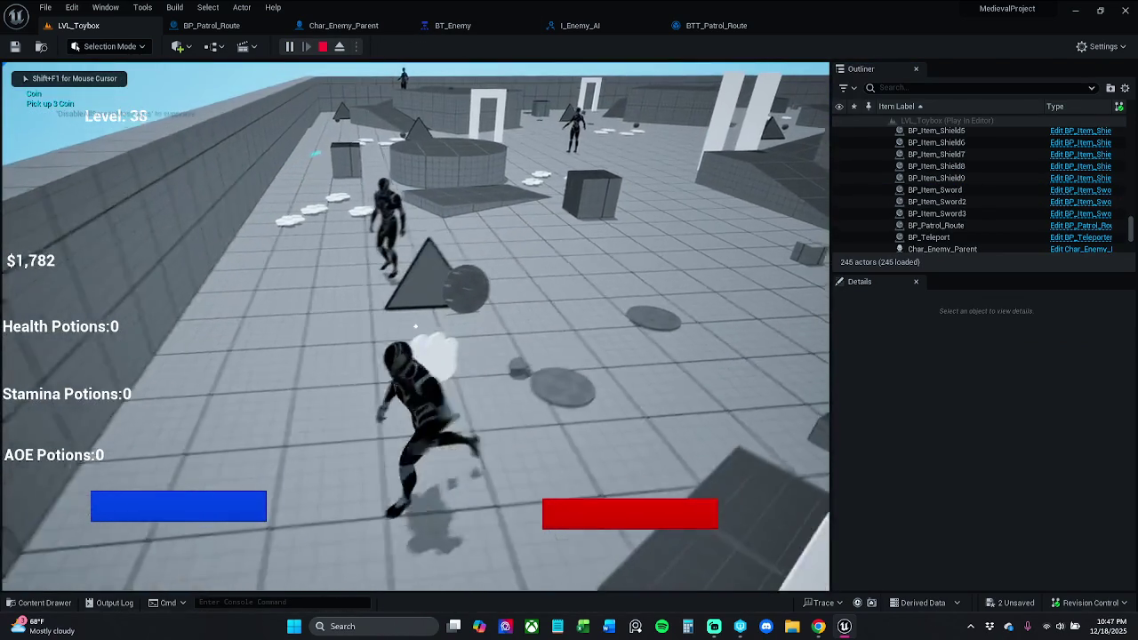
pyautogui.hotkey('shift', 'F1')
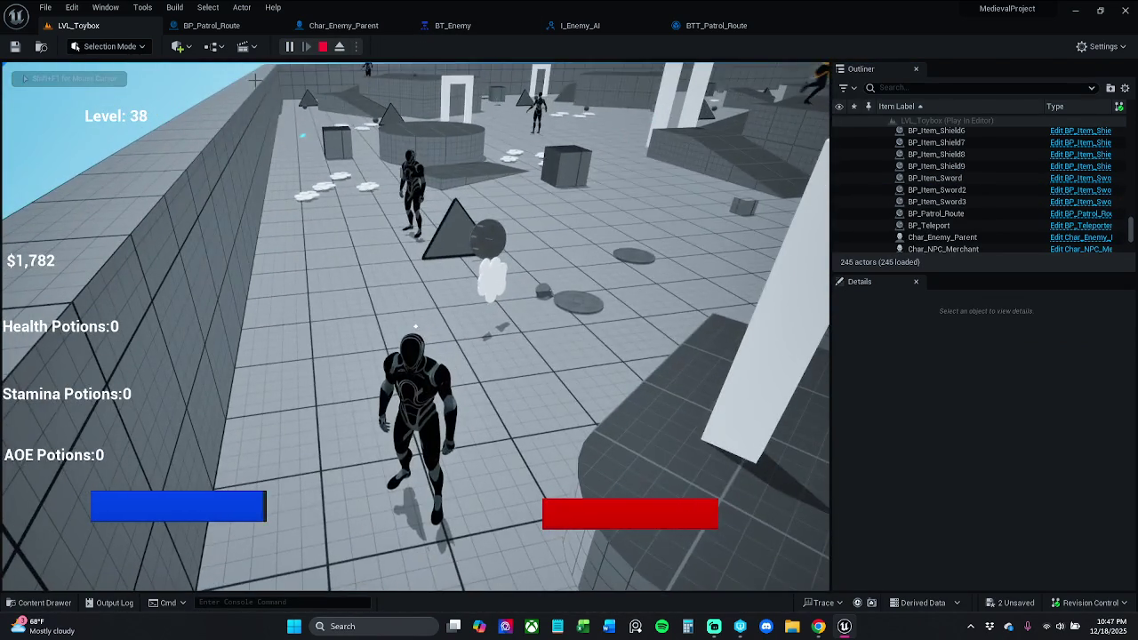
pyautogui.press('Escape')
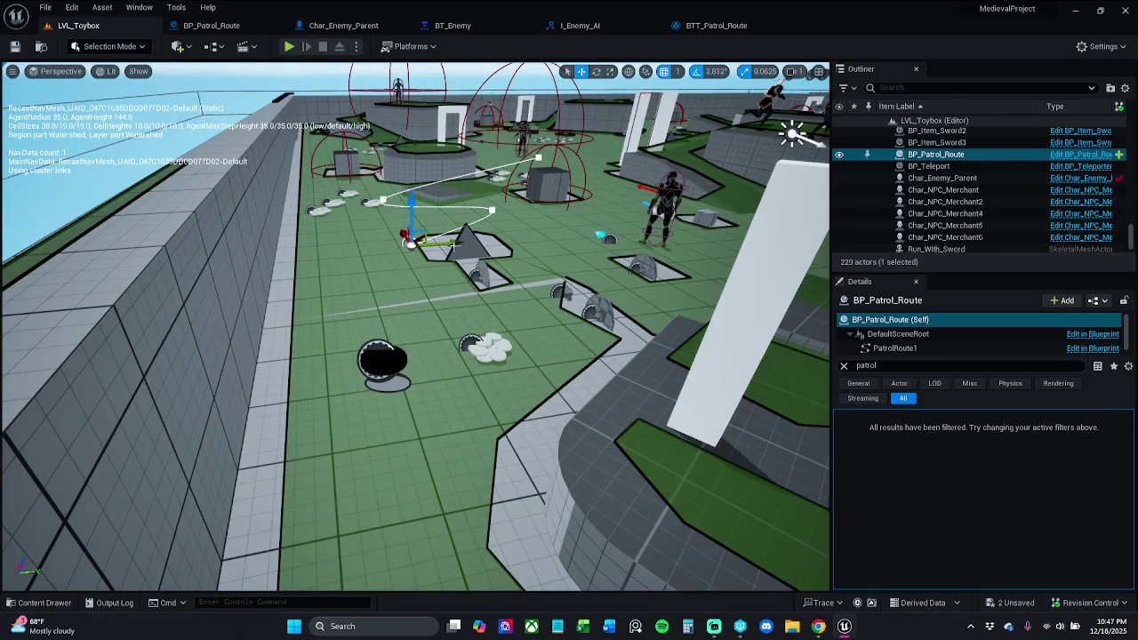
# Clear the 'patrol' Details filter, show PatrolRoute1's properties, and play to watch the patrol.
pyautogui.click(844, 366)
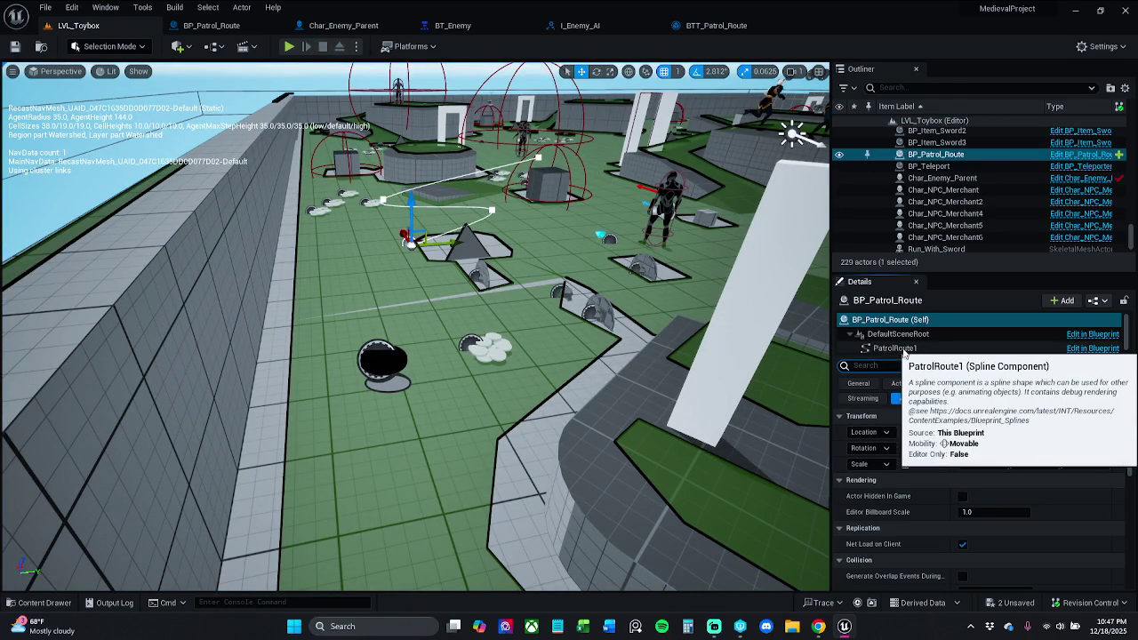
pyautogui.click(888, 348)
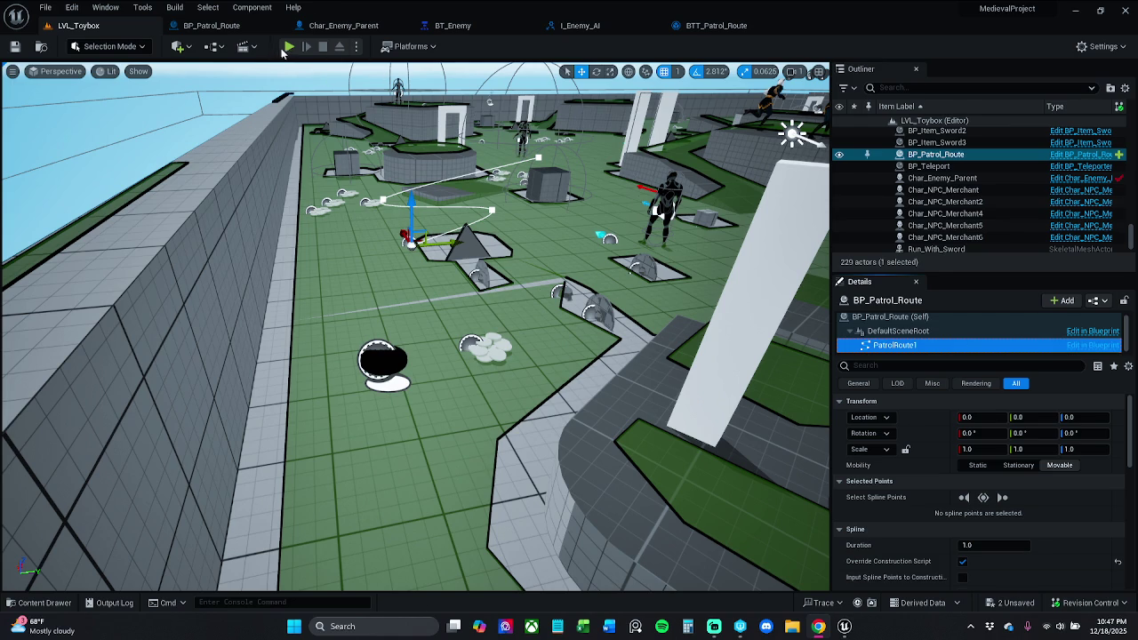
pyautogui.click(289, 47)
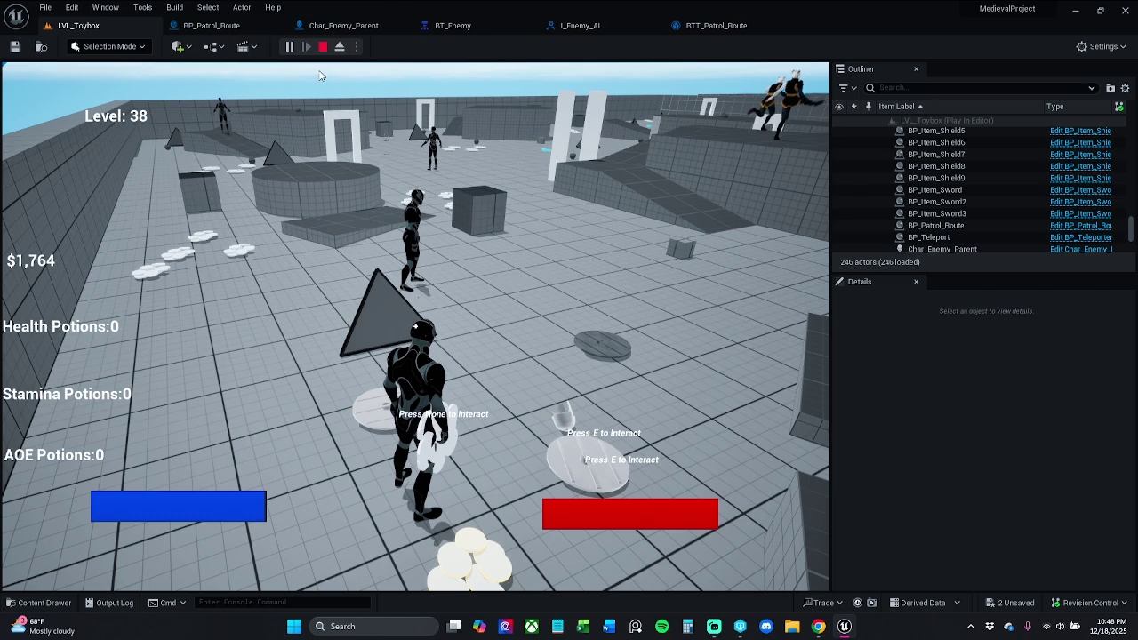
# Stop the play session and open BT_Enemy, panning to reveal CombatState.
pyautogui.click(322, 47)
pyautogui.click(453, 25)
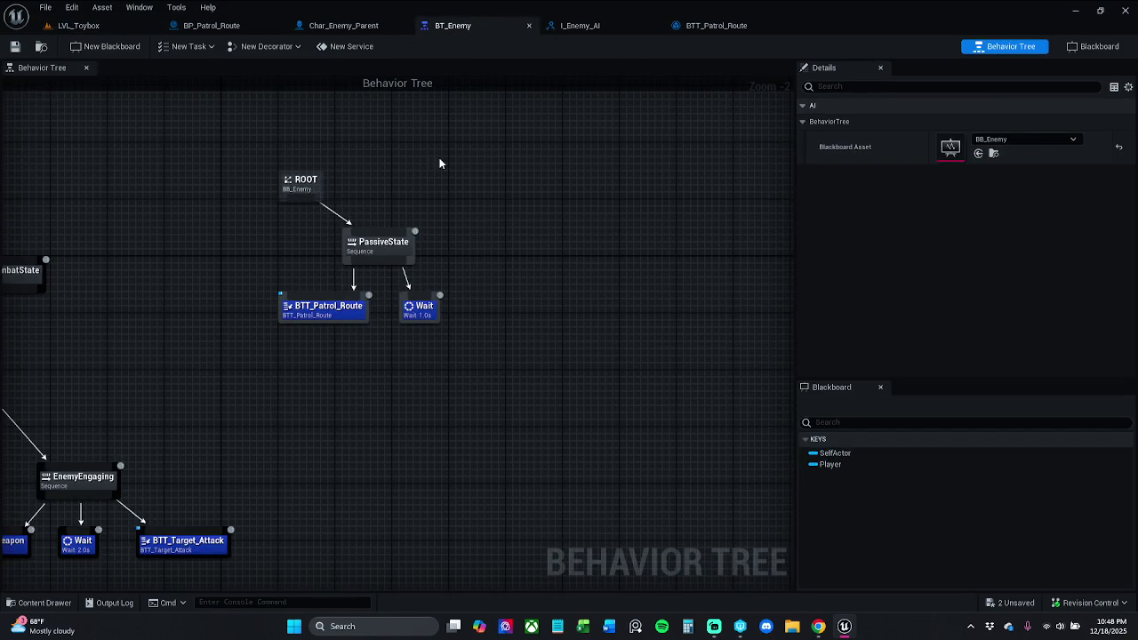
pyautogui.moveTo(439, 157); pyautogui.dragTo(525, 148)
pyautogui.hotkey('alt', 'Tab')
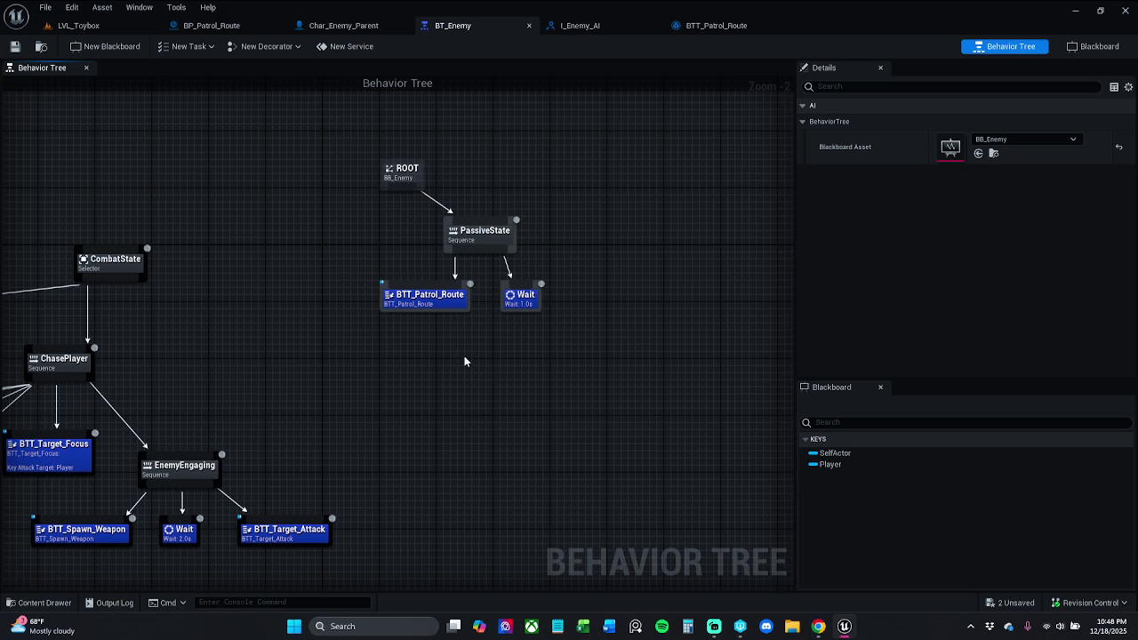
# Delete the Wait task from PassiveState, save BT_Enemy, and return to LVL_Toybox.
pyautogui.moveTo(543, 350); pyautogui.dragTo(377, 277)
pyautogui.click(524, 339)
pyautogui.click(525, 299)
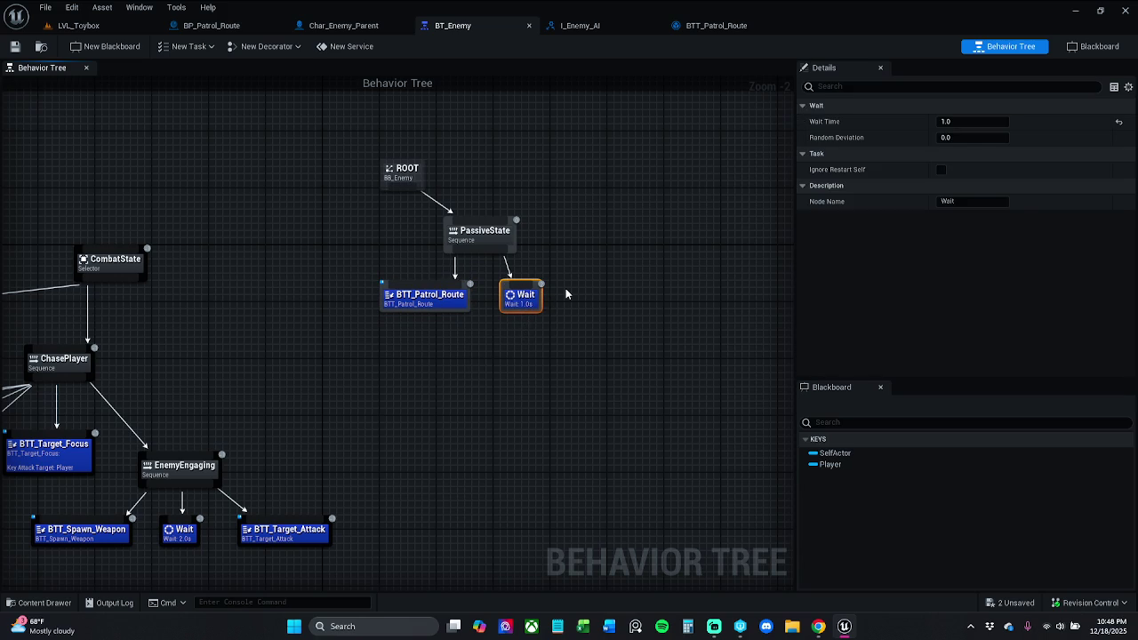
pyautogui.press('Delete')
pyautogui.click(15, 51)
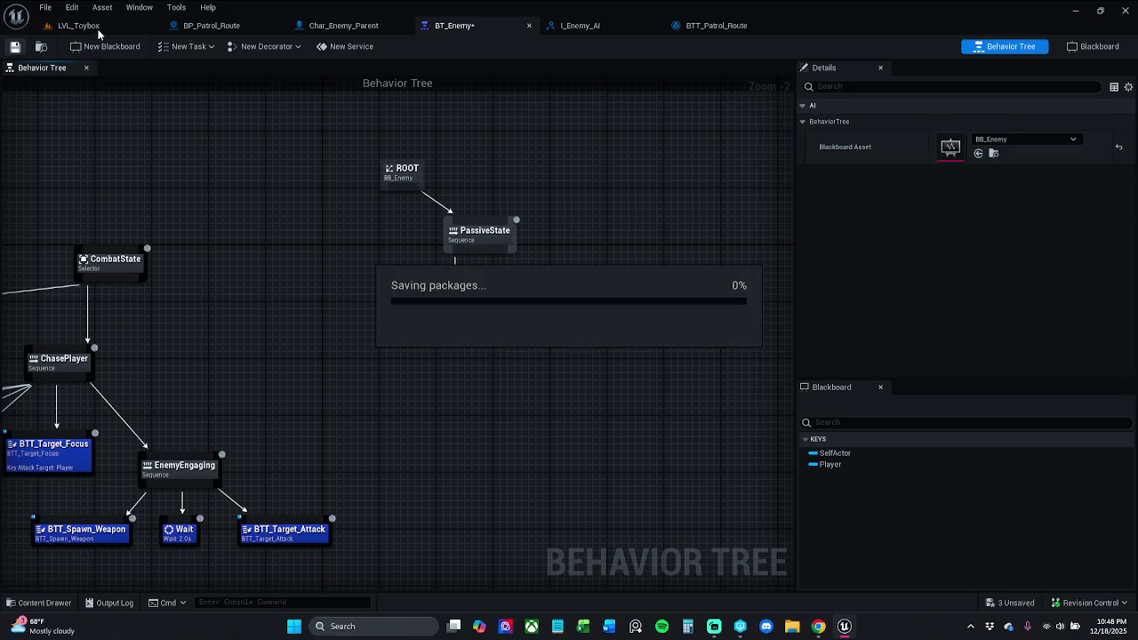
pyautogui.click(78, 25)
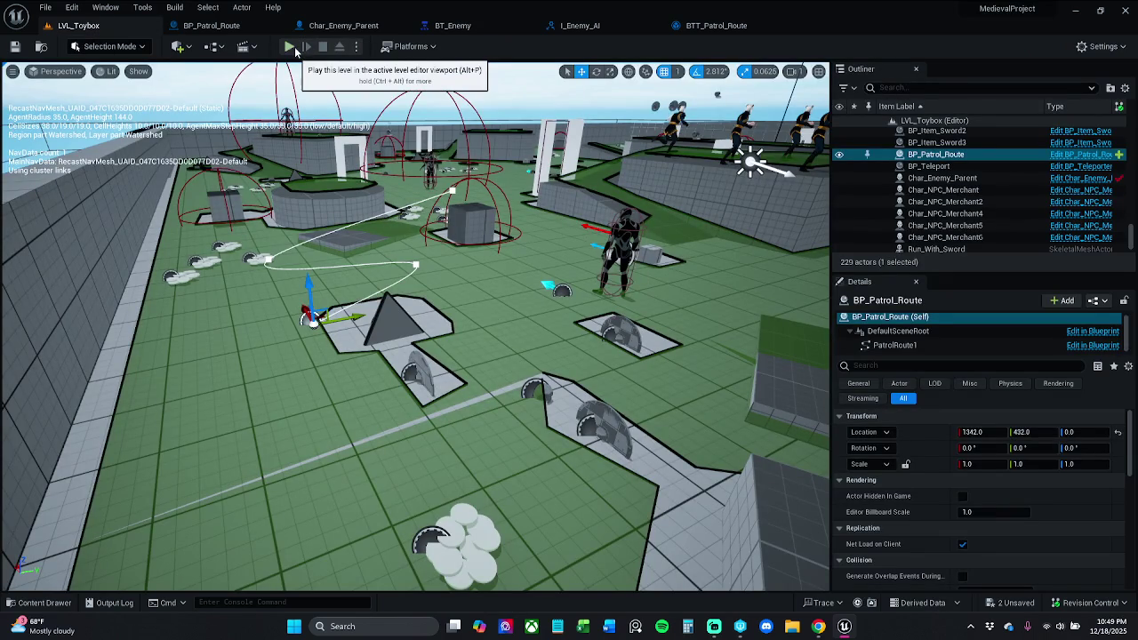
pyautogui.click(290, 46)
pyautogui.press('p')
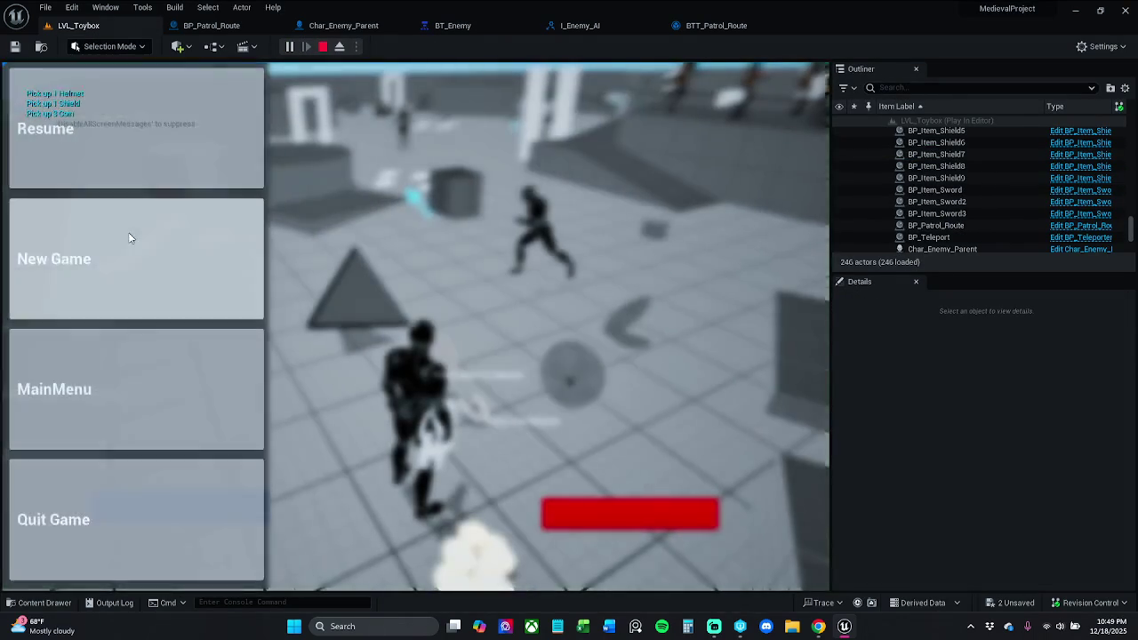
pyautogui.click(169, 172)
pyautogui.press('p')
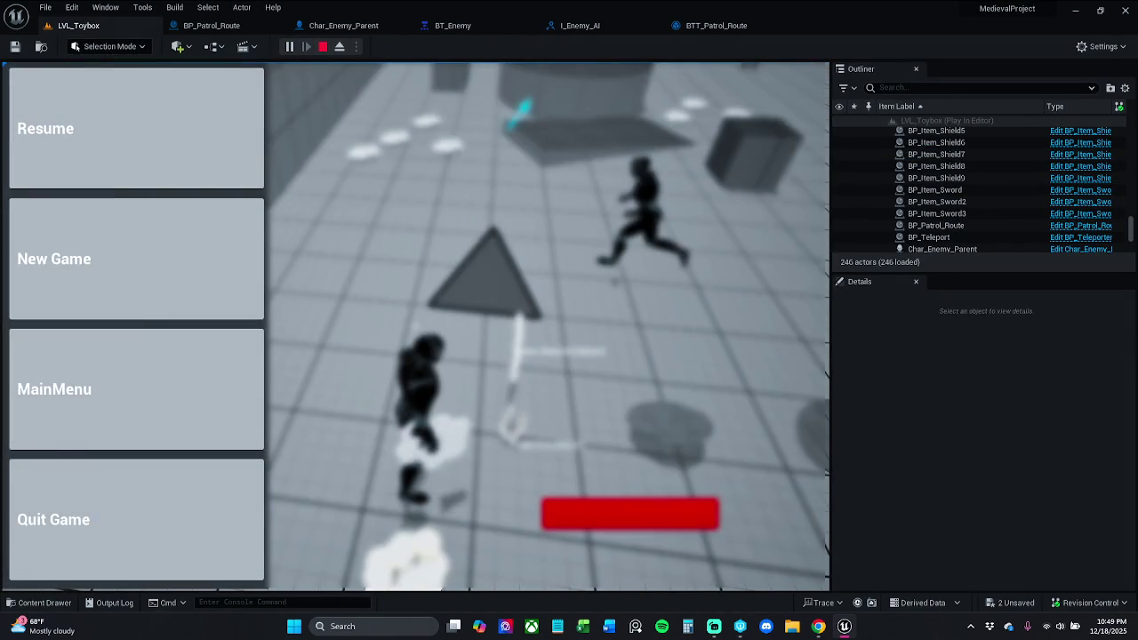
pyautogui.click(196, 134)
pyautogui.press('e')
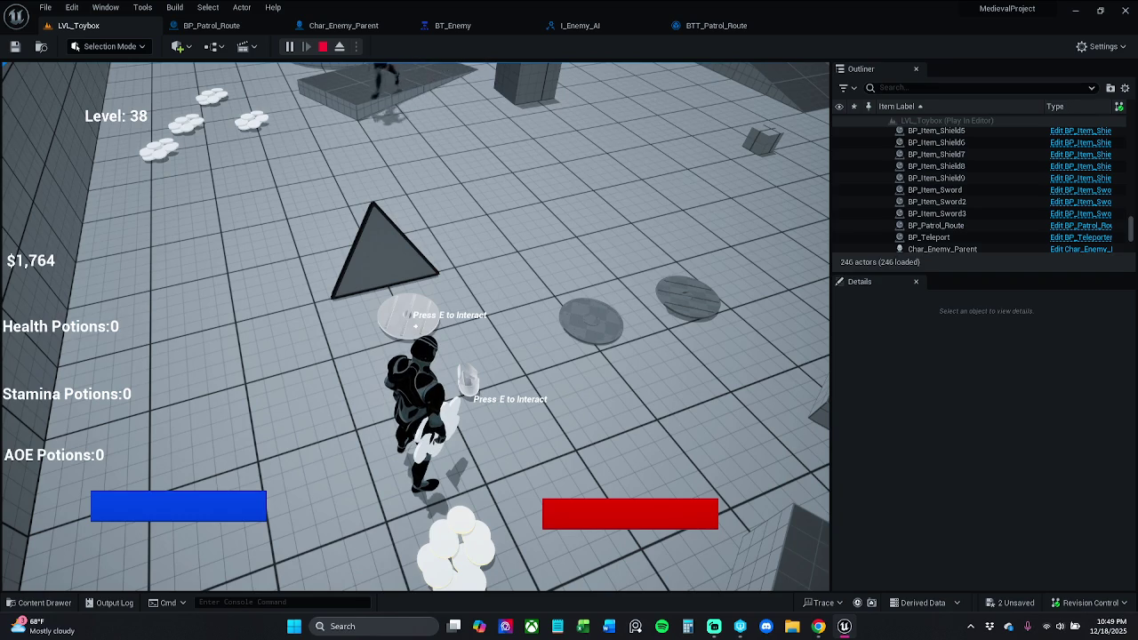
pyautogui.press('s')
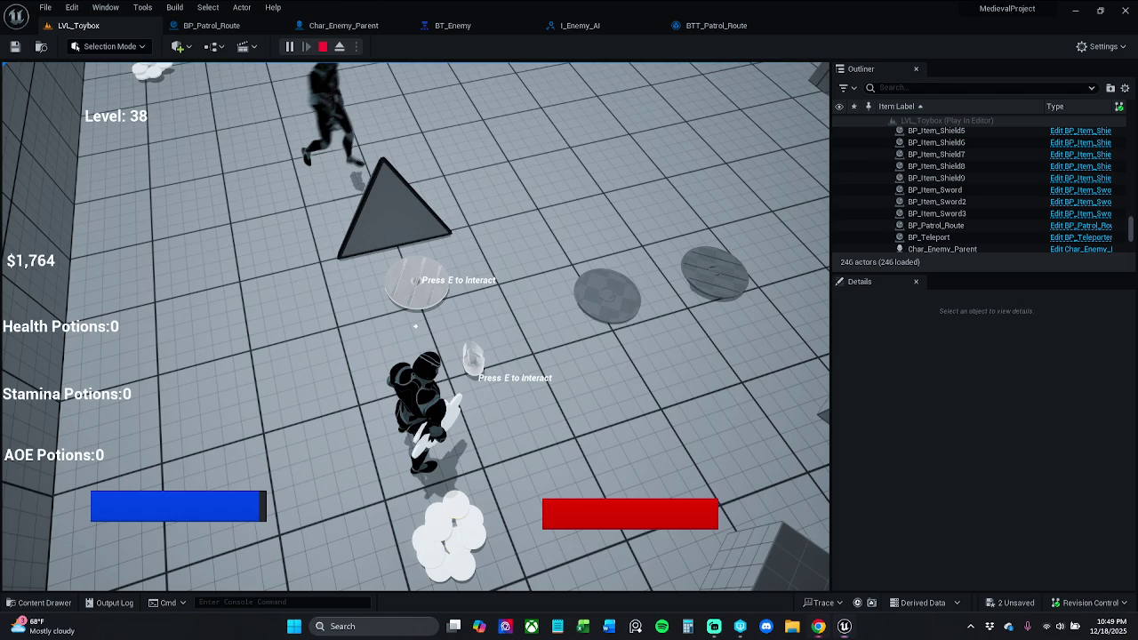
pyautogui.press('Escape')
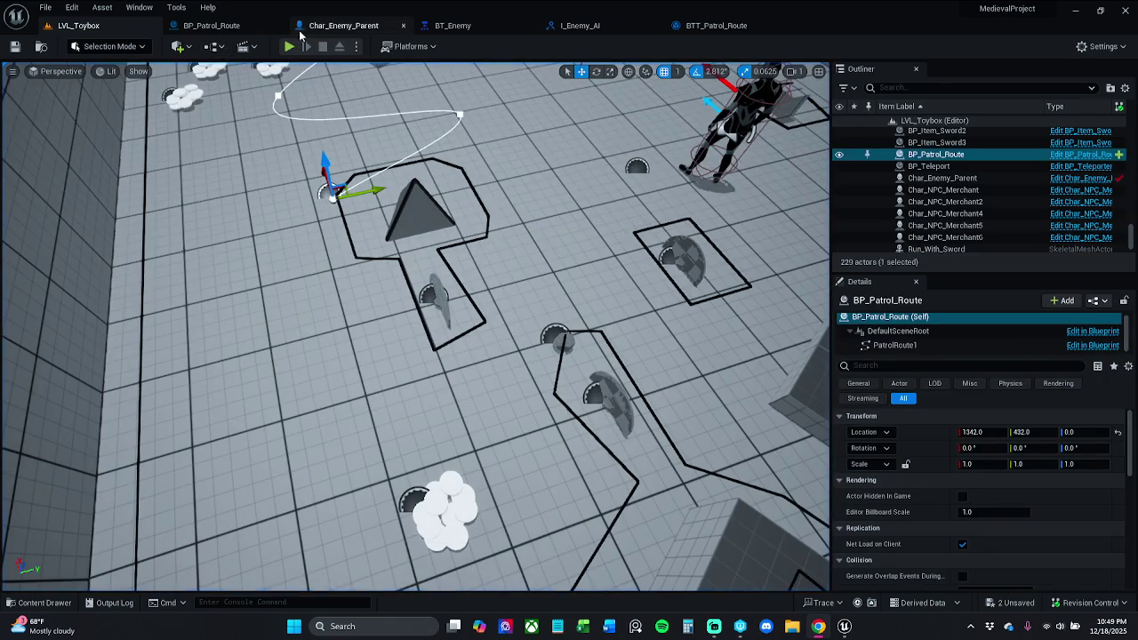
# Uncheck Use Fixed Braking Distance for Paths on Char_Enemy_Parent's Character Movement.
pyautogui.click(336, 26)
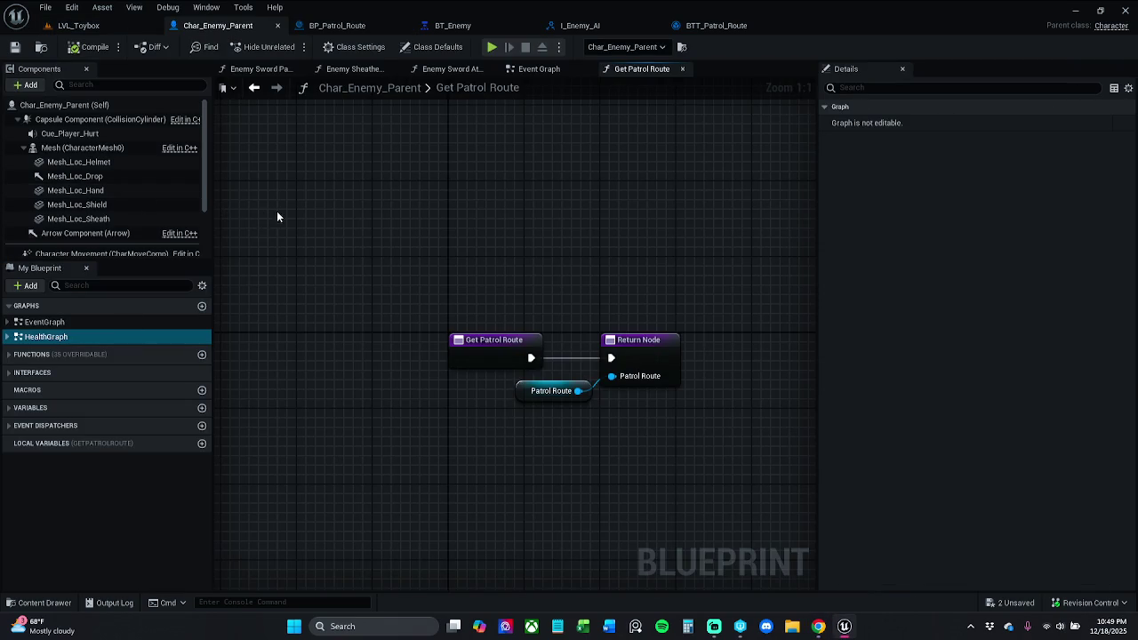
pyautogui.click(133, 254)
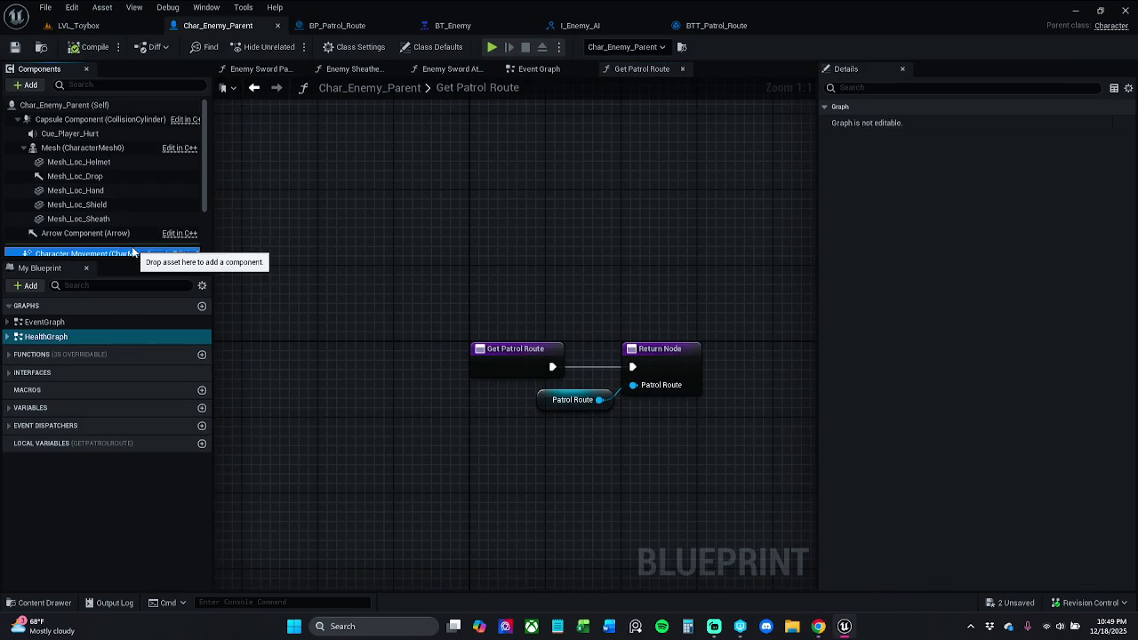
pyautogui.click(951, 89)
pyautogui.write('nav')
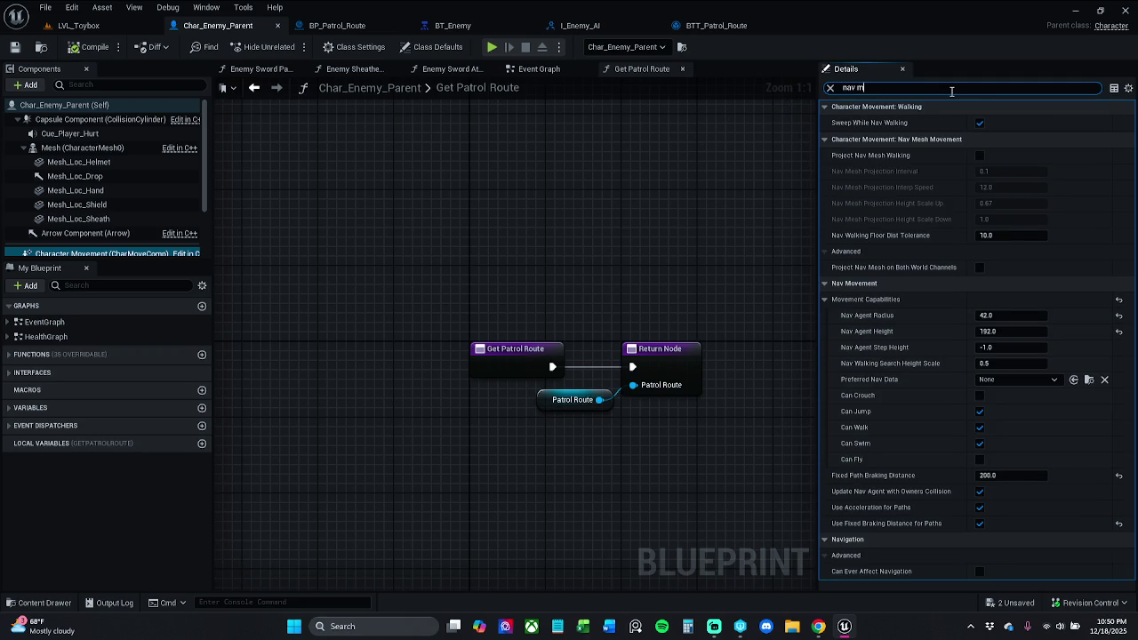
pyautogui.write('movement')
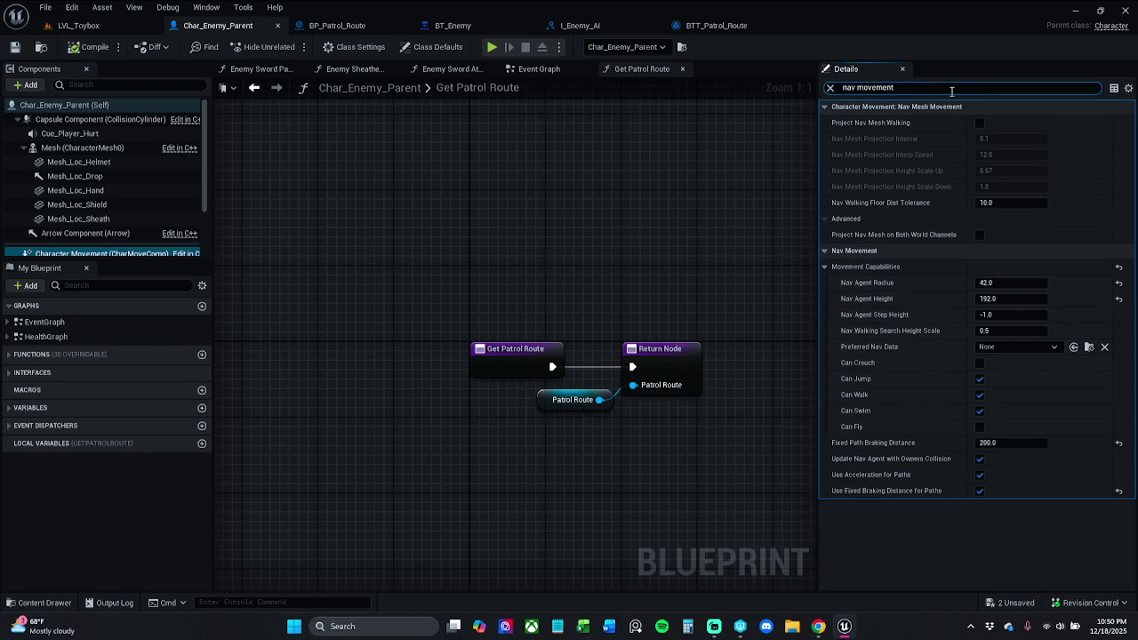
pyautogui.write(' fixed')
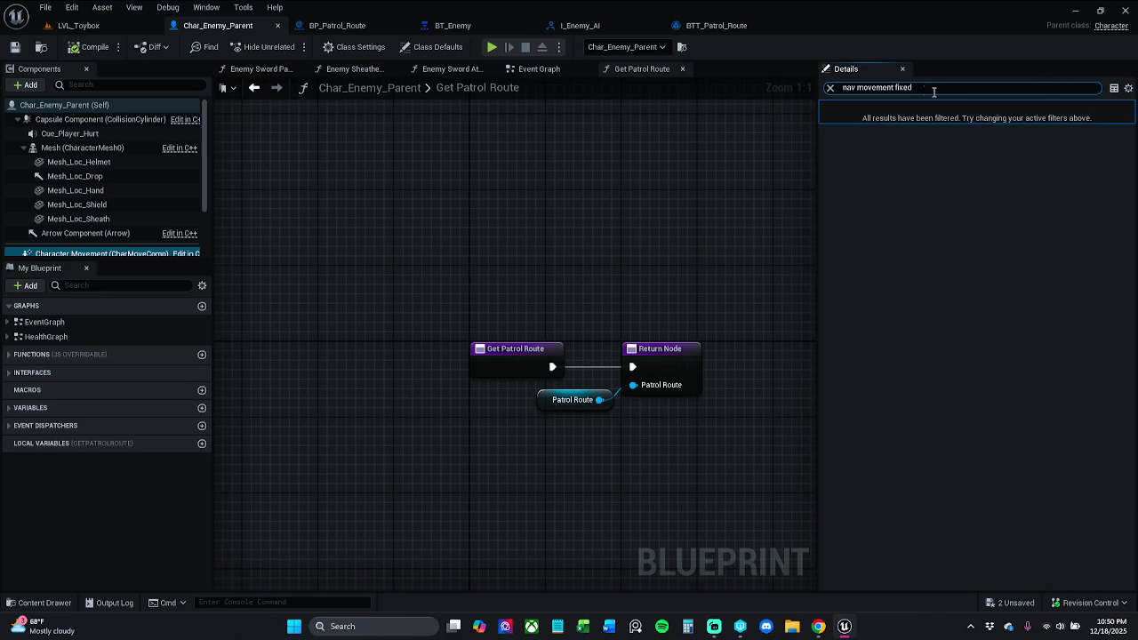
pyautogui.moveTo(894, 88); pyautogui.dragTo(787, 89)
pyautogui.press('BackSpace')
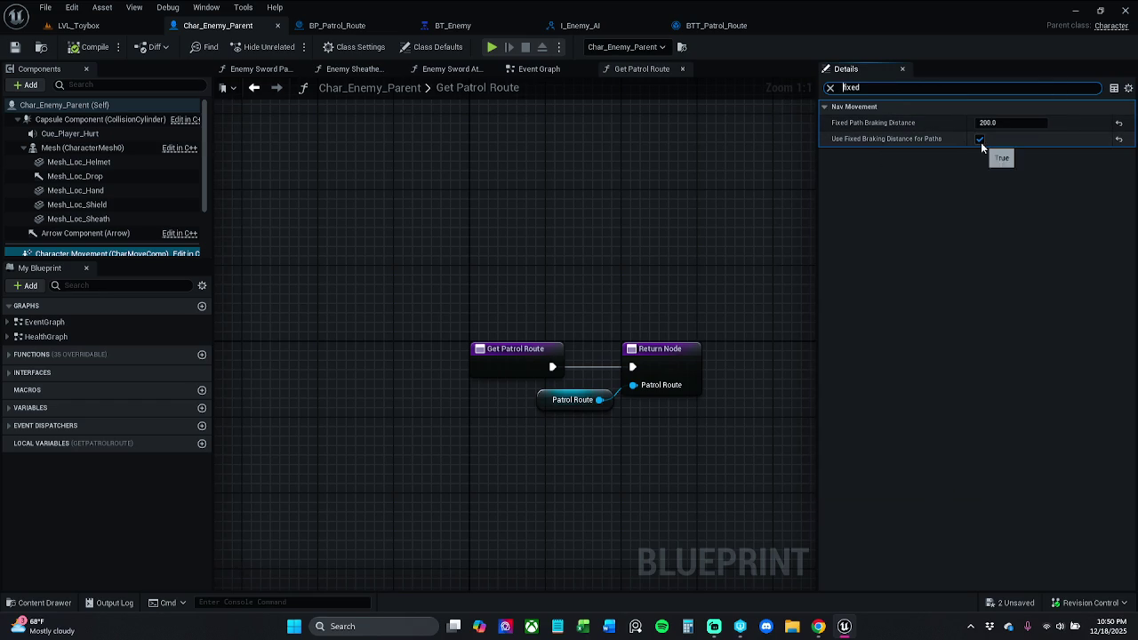
pyautogui.click(980, 140)
pyautogui.click(980, 139)
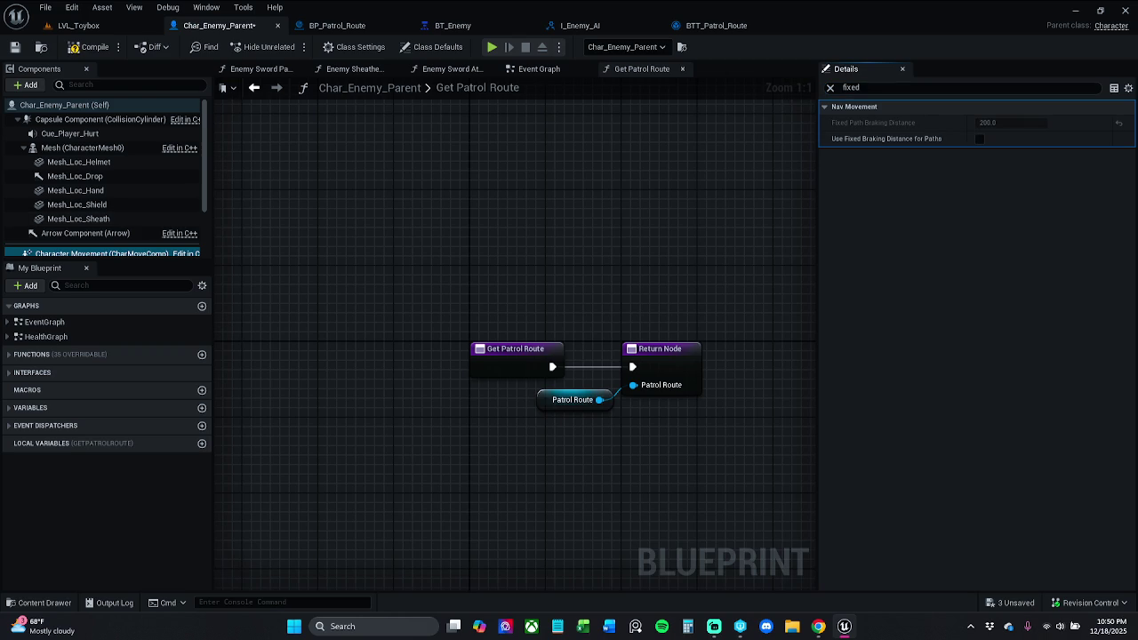
# Compile and save the enemy blueprint, then play LVL_Toybox and walk forward.
pyautogui.click(90, 46)
pyautogui.click(15, 47)
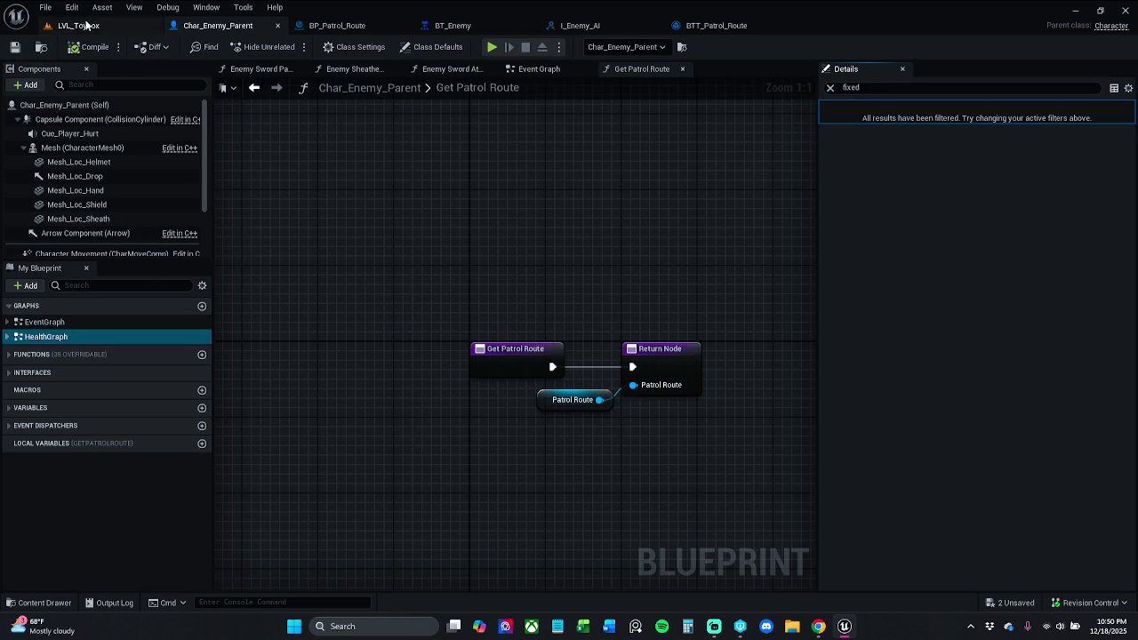
pyautogui.click(85, 25)
pyautogui.click(288, 46)
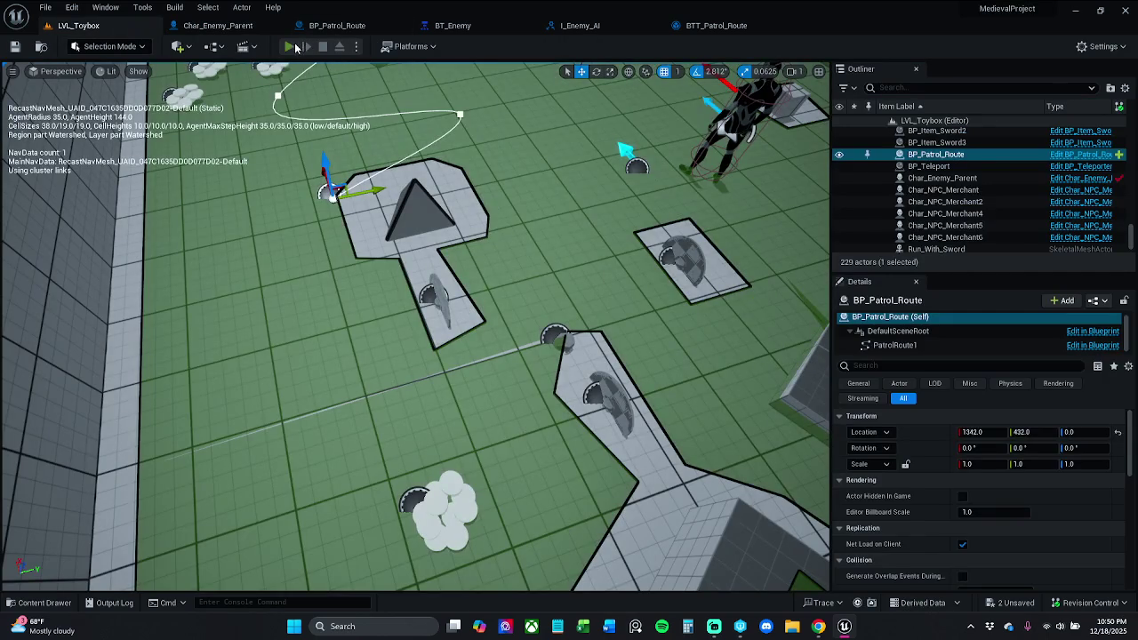
pyautogui.press('w')
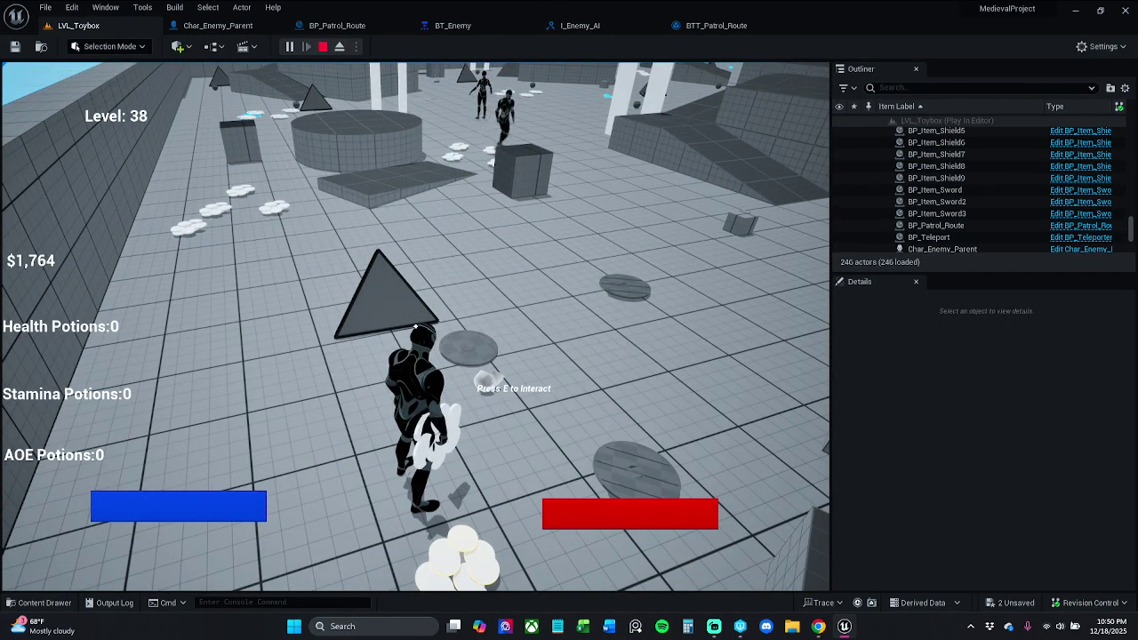
# End the playtest with Escape to get back to editing LVL_Toybox.
pyautogui.press('Escape')
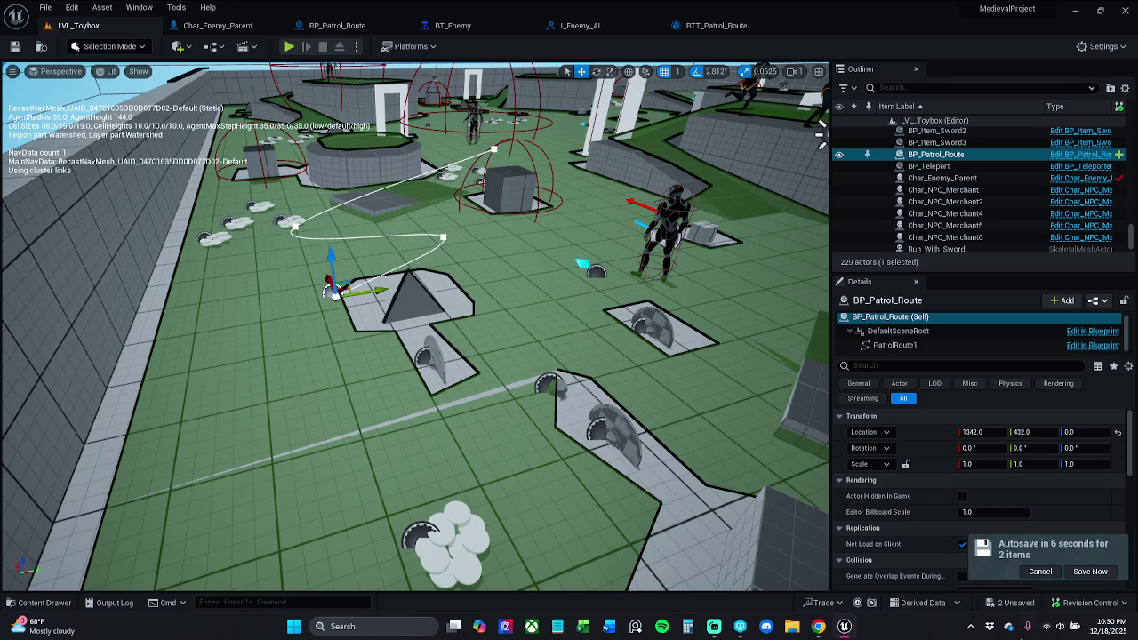
# Cancel the pending autosave, zoom out the viewport, and switch to I_Enemy_AI.
pyautogui.click(1040, 570)
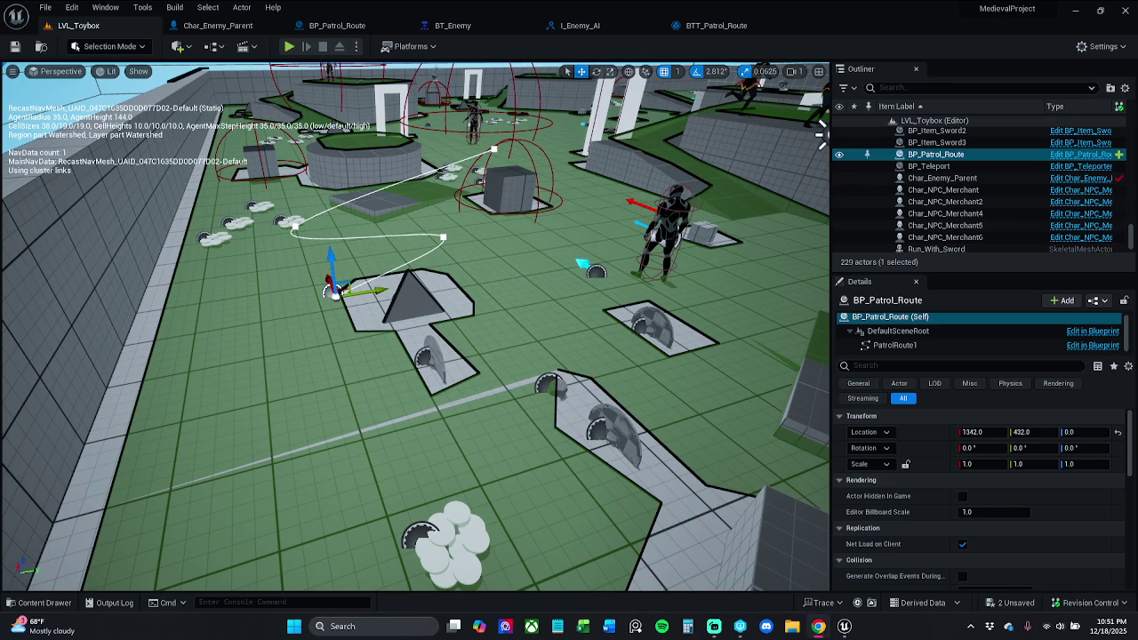
pyautogui.scroll(-2, 415, 326)
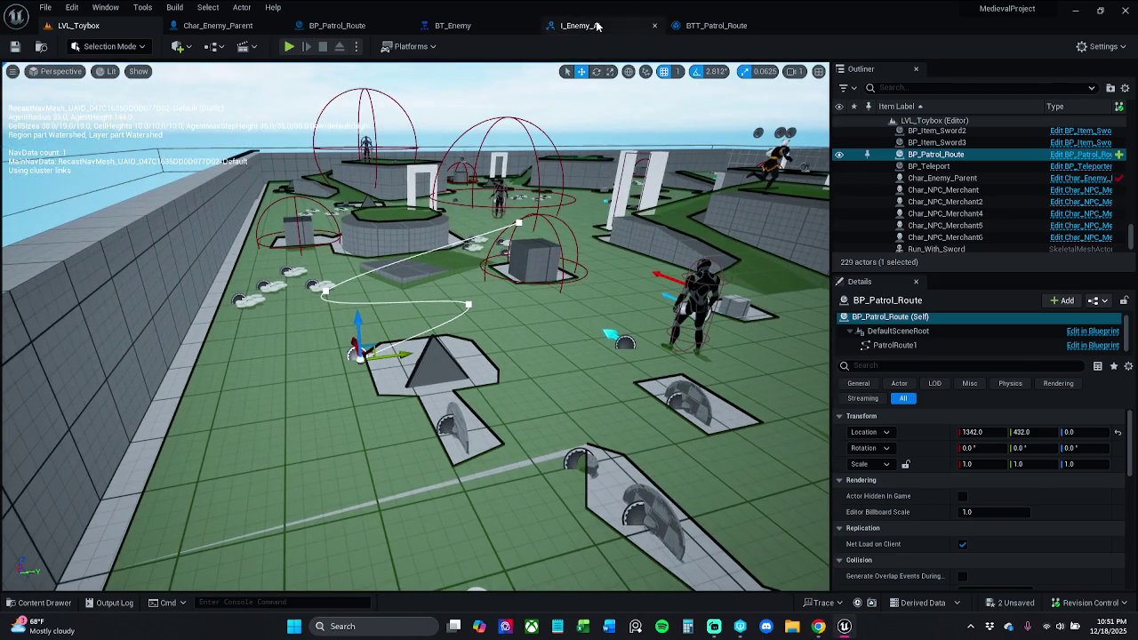
pyautogui.click(579, 25)
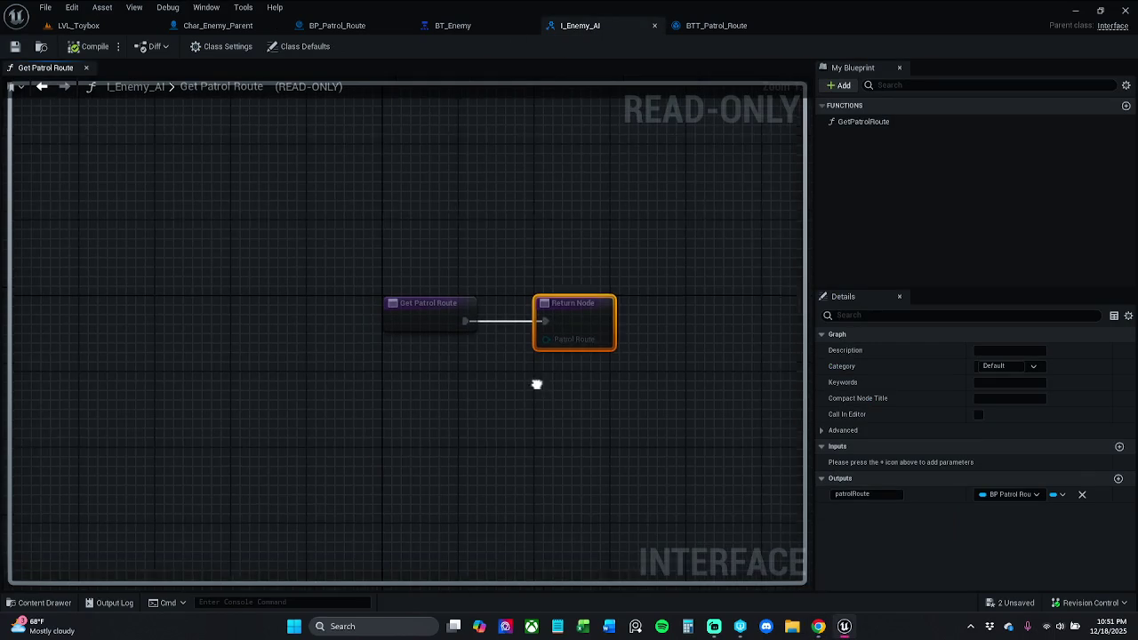
# Add a new function named SetMovementSpeed to I_Enemy_AI and save the interface.
pyautogui.click(839, 85)
pyautogui.click(860, 130)
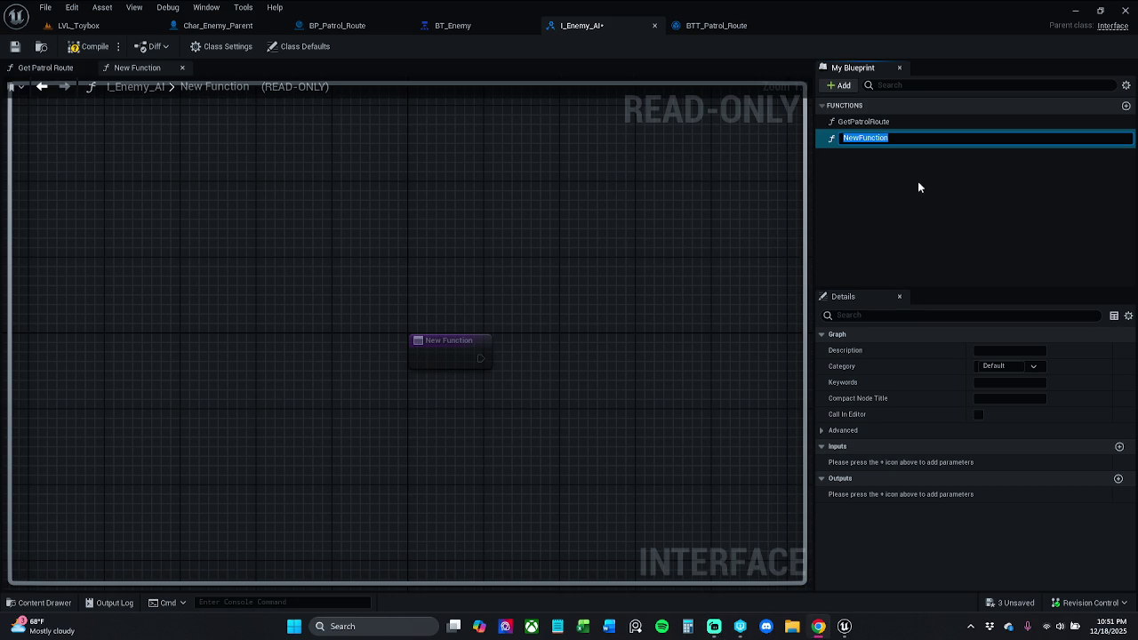
pyautogui.write('SetMo')
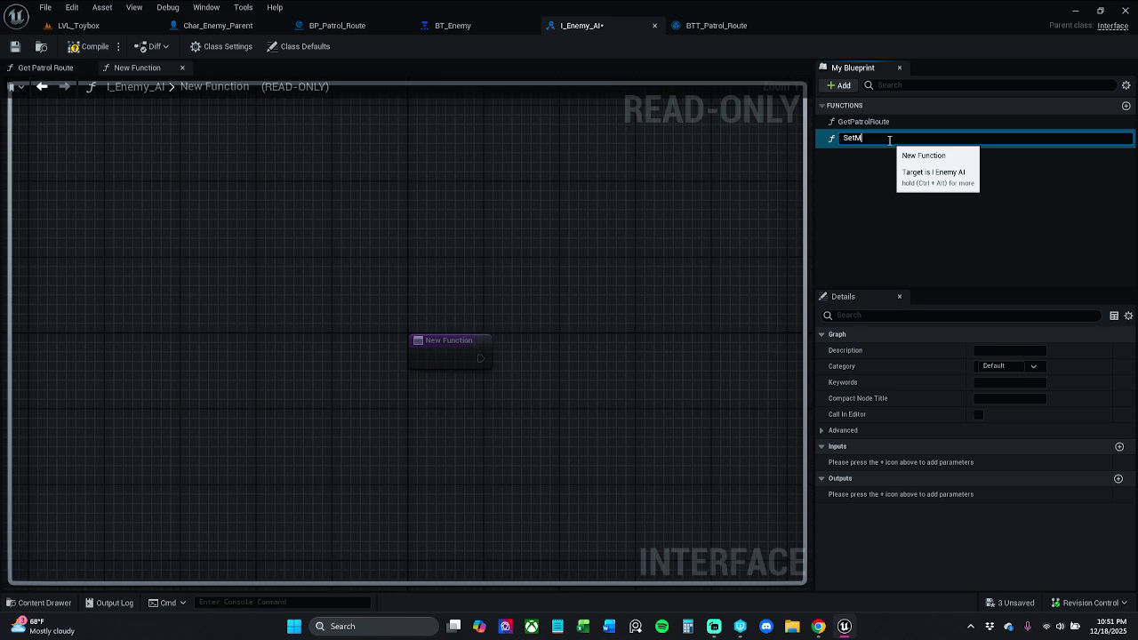
pyautogui.write('vementS')
pyautogui.write('peed')
pyautogui.press('Return')
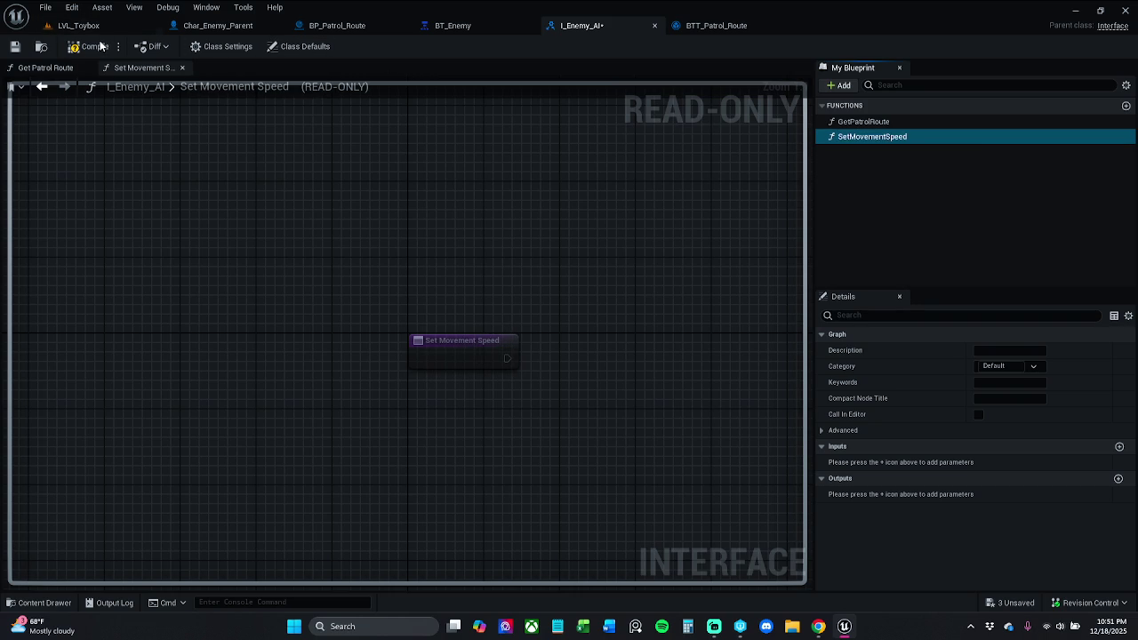
pyautogui.click(16, 48)
# Give SetMovementSpeed an input parameter named Speed of type Float.
pyautogui.click(1118, 446)
pyautogui.click(818, 626)
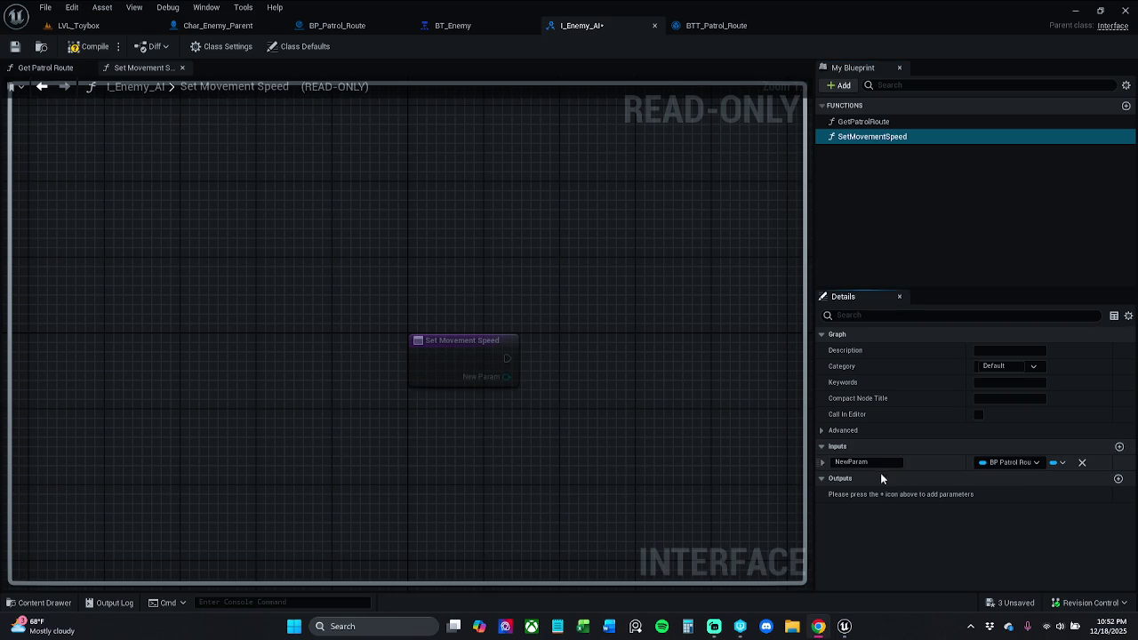
pyautogui.click(858, 462)
pyautogui.write('Speed')
pyautogui.press('Return')
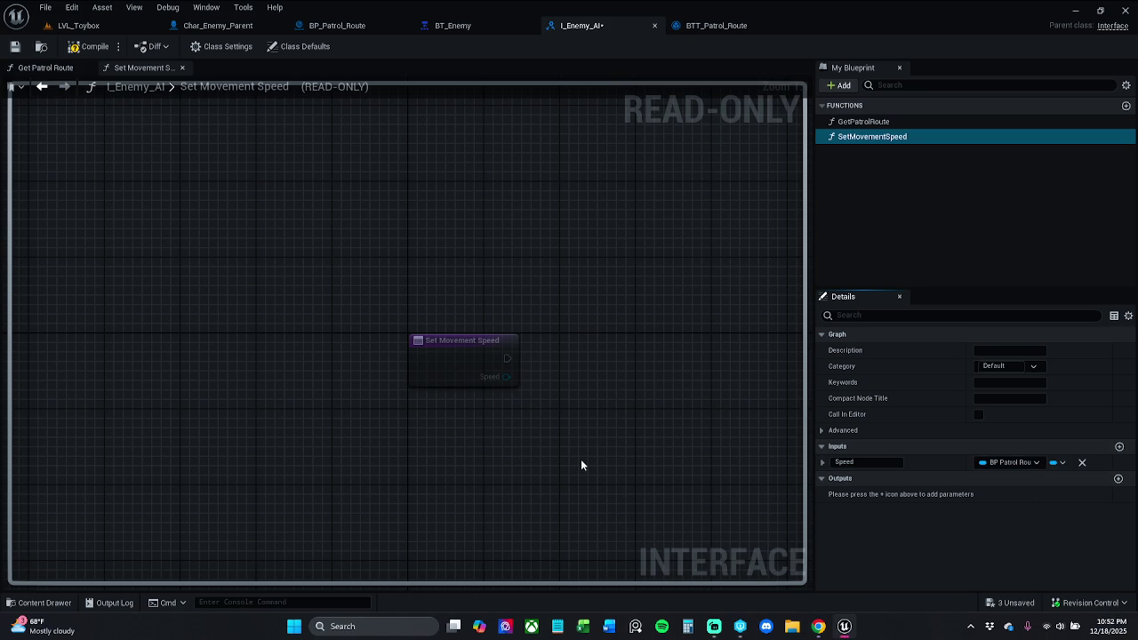
pyautogui.click(1025, 463)
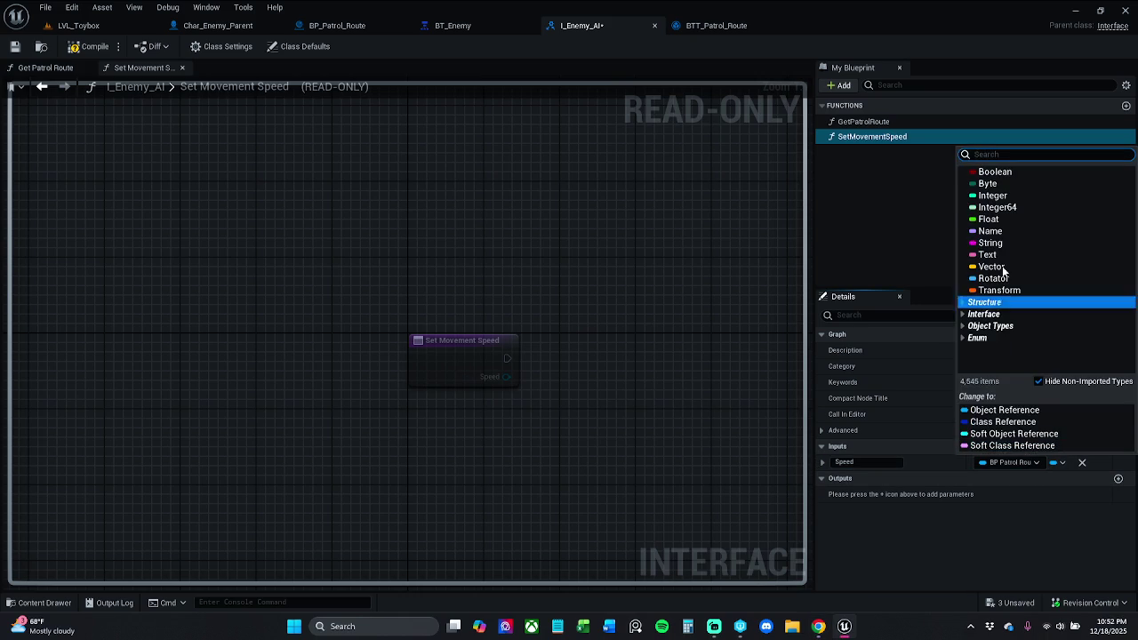
pyautogui.click(1012, 192)
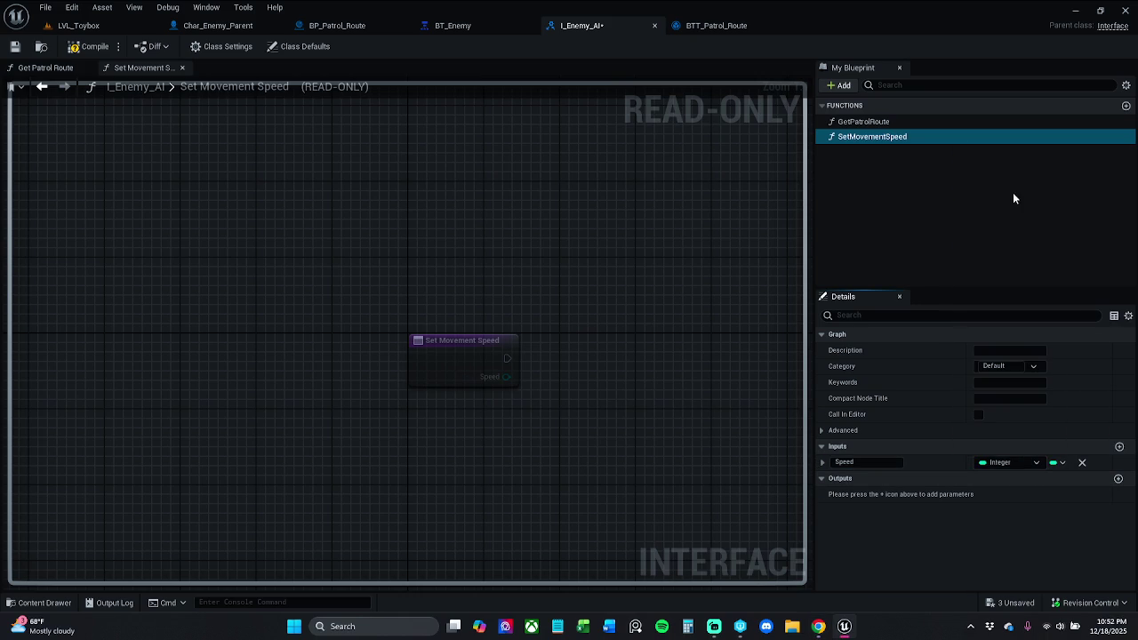
pyautogui.click(1008, 463)
pyautogui.click(1008, 285)
pyautogui.click(40, 603)
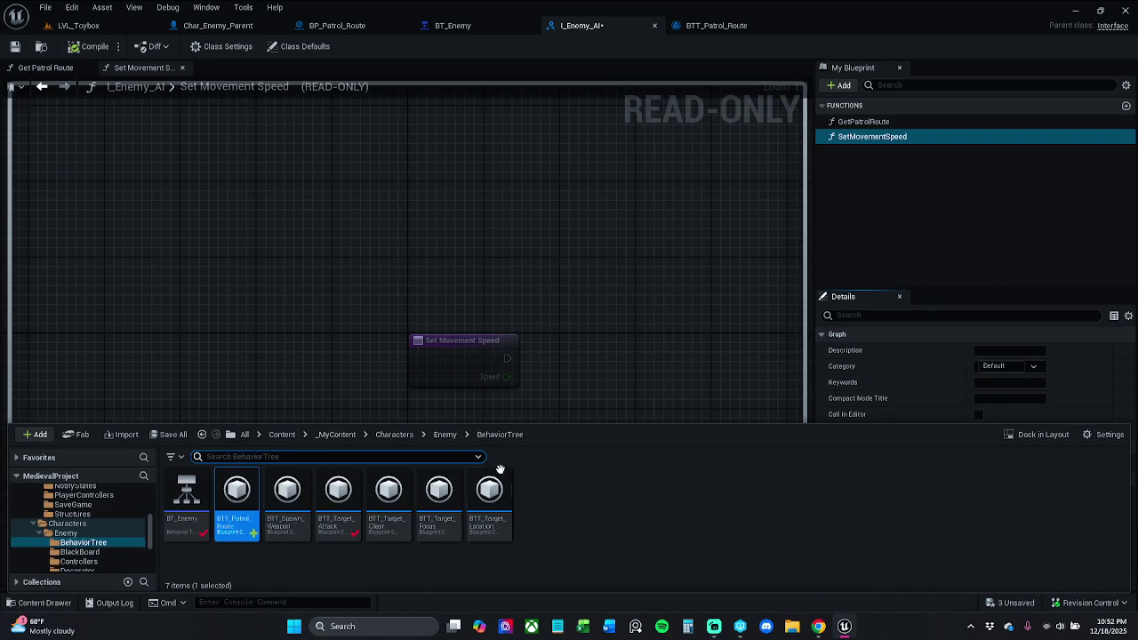
# Create a folder named Enums inside the Enemy folder and open it.
pyautogui.click(441, 435)
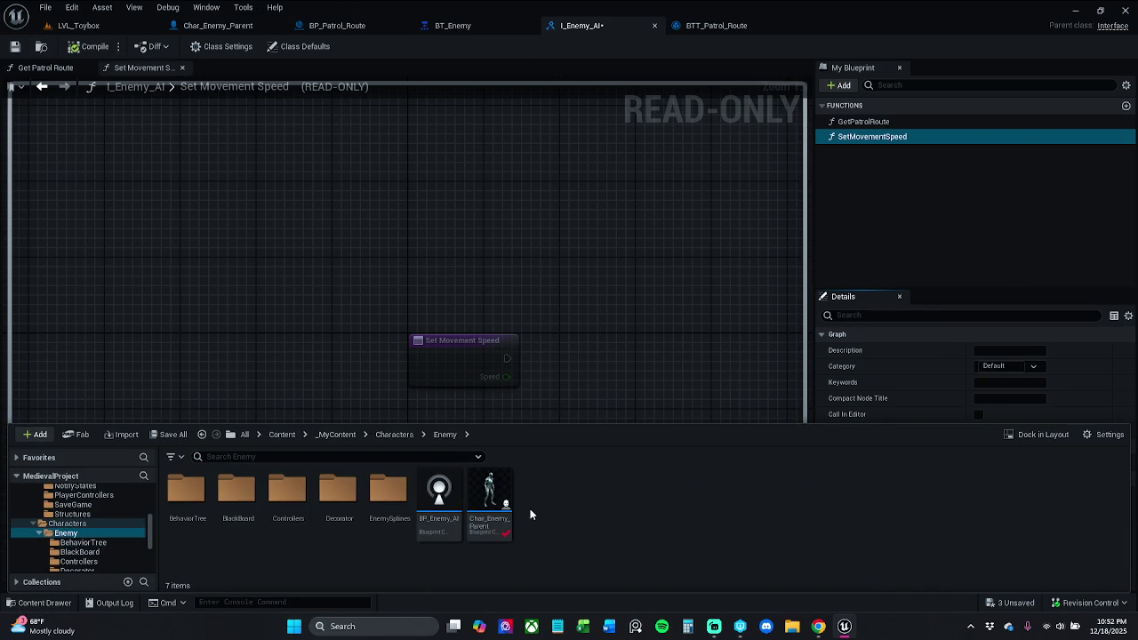
pyautogui.rightClick(530, 509)
pyautogui.click(600, 136)
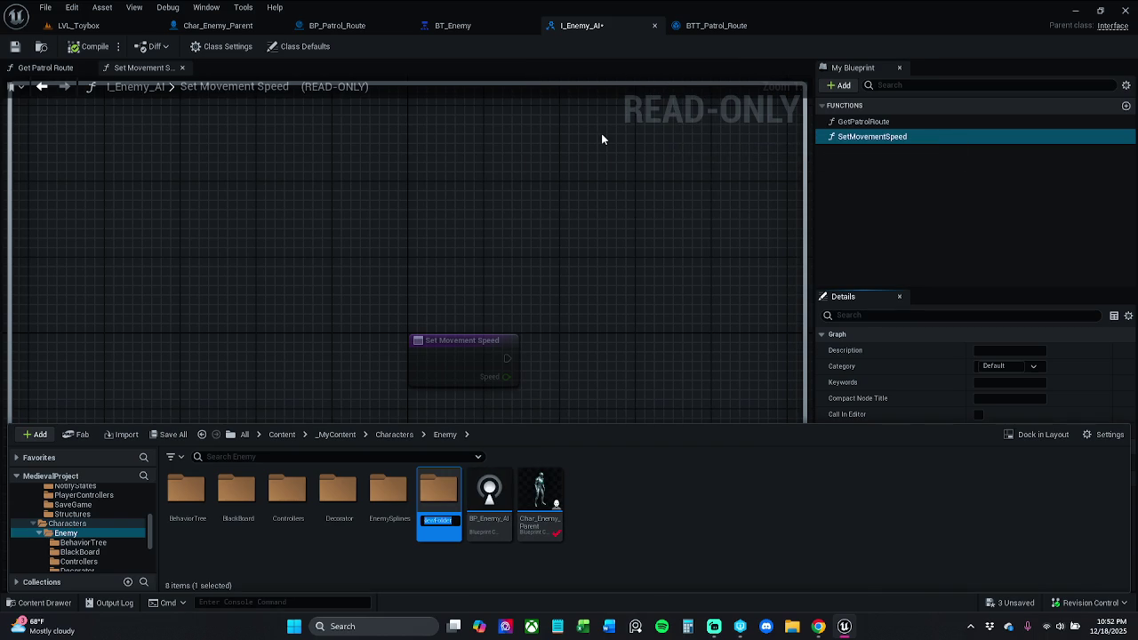
pyautogui.write('Enums')
pyautogui.press('Return')
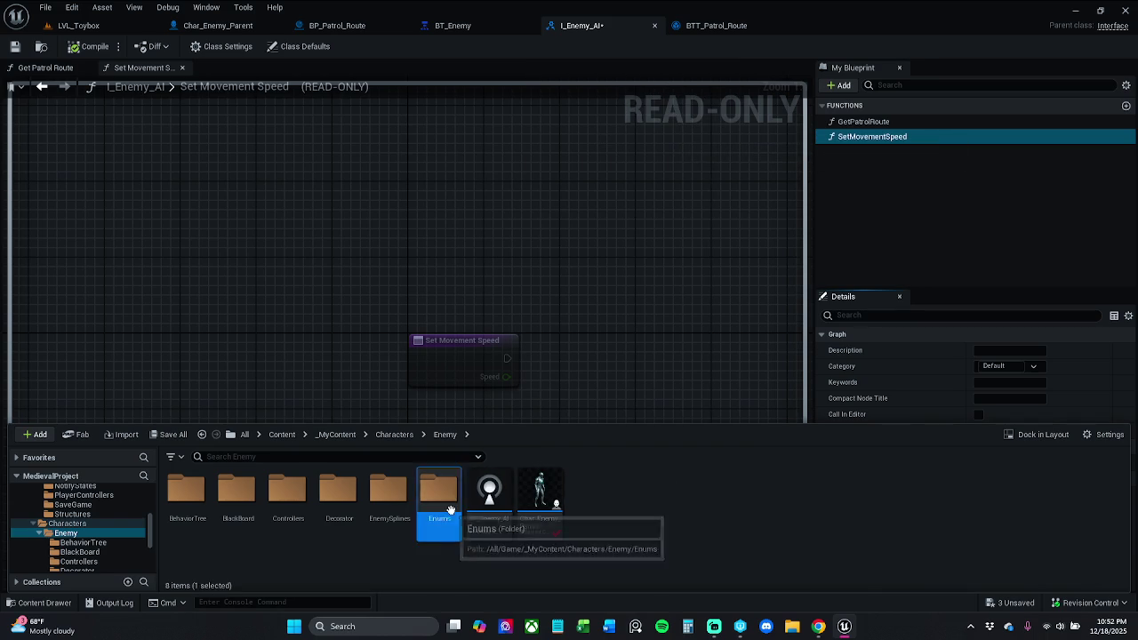
pyautogui.doubleClick(439, 493)
# Create an Enumeration named E_Enemy_Movement_Speed in Enums and open it.
pyautogui.rightClick(234, 518)
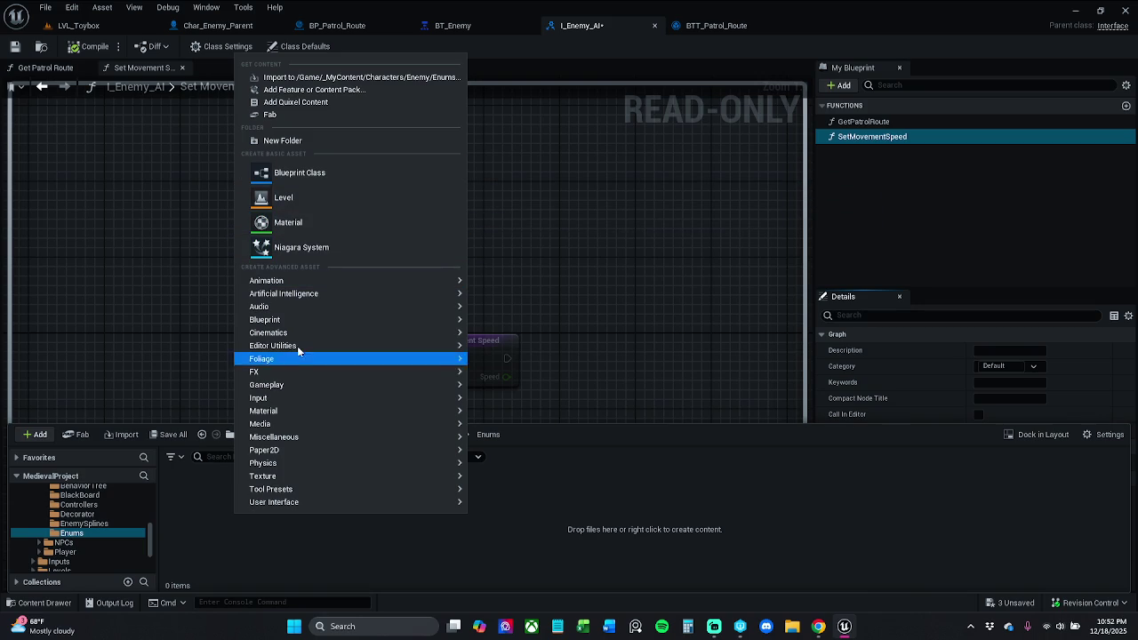
pyautogui.moveTo(294, 320)
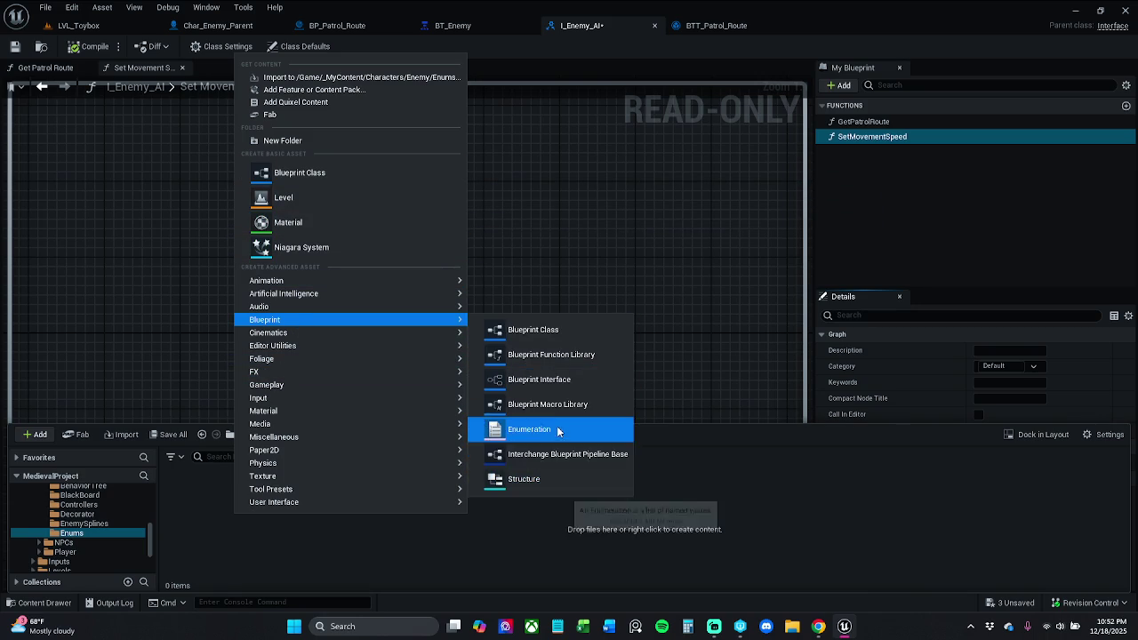
pyautogui.click(558, 430)
pyautogui.write('E')
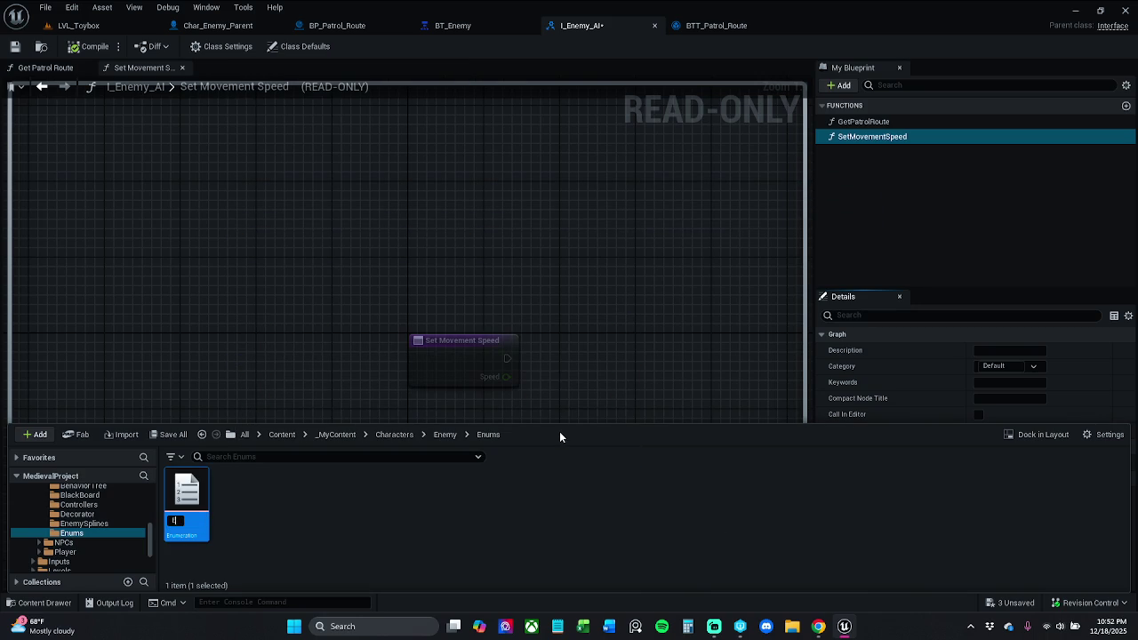
pyautogui.write('_M')
pyautogui.press('BackSpace')
pyautogui.write('Enemy_Mo')
pyautogui.write('vement')
pyautogui.write('_Speed')
pyautogui.press('Return')
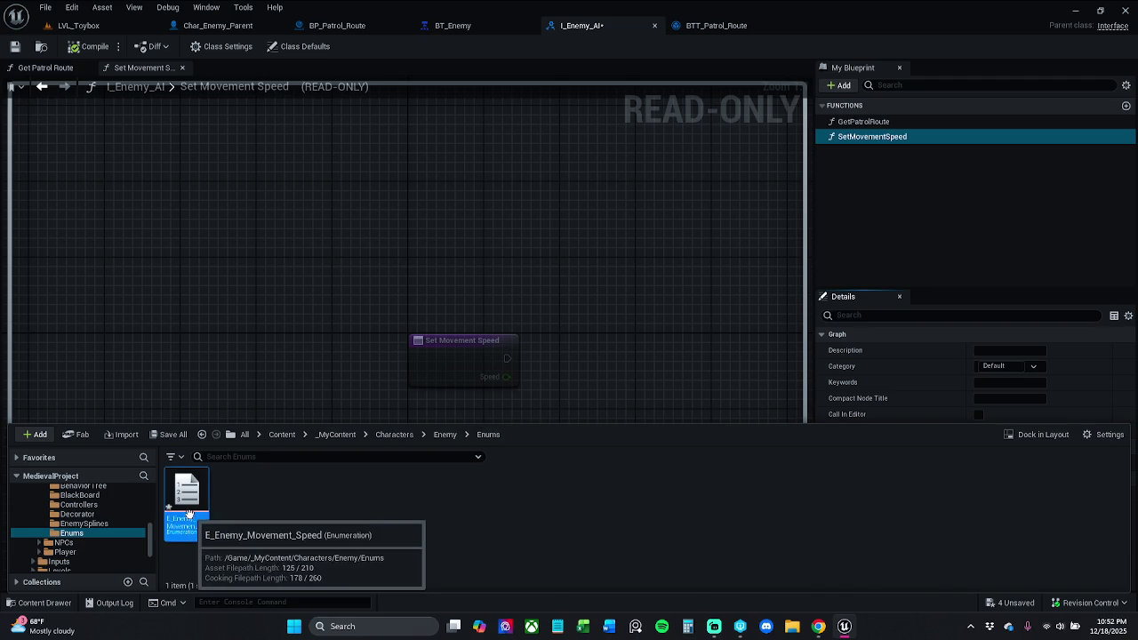
pyautogui.doubleClick(188, 514)
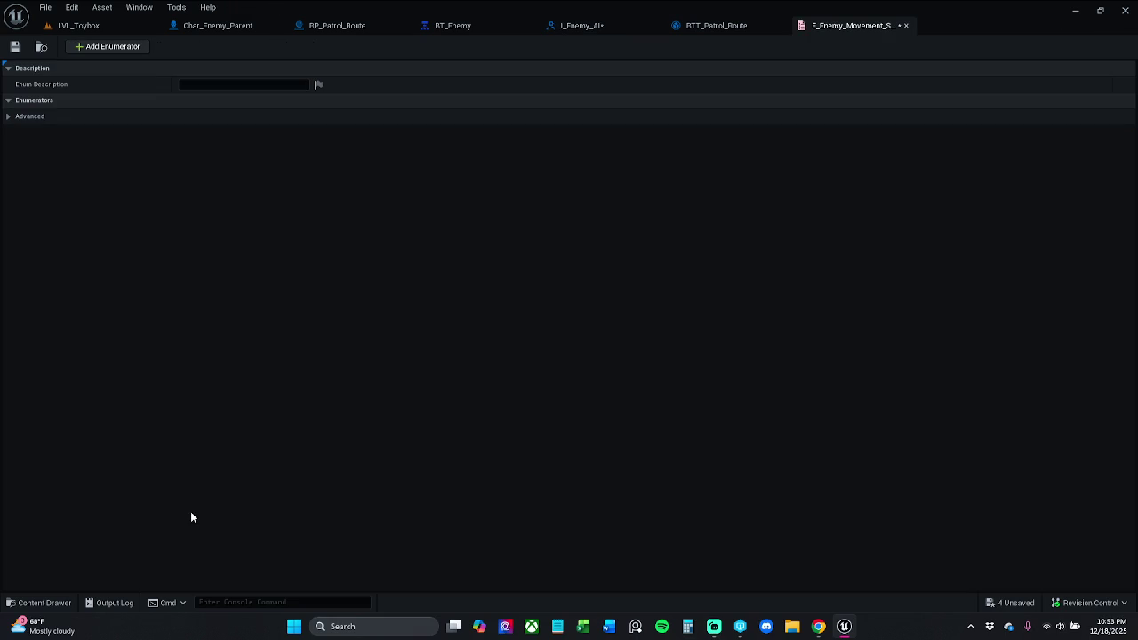
# Add enumerator entries to the enum and name the first one Idle.
pyautogui.click(112, 46)
pyautogui.click(112, 46)
pyautogui.click(112, 46)
pyautogui.click(112, 46)
pyautogui.click(112, 46)
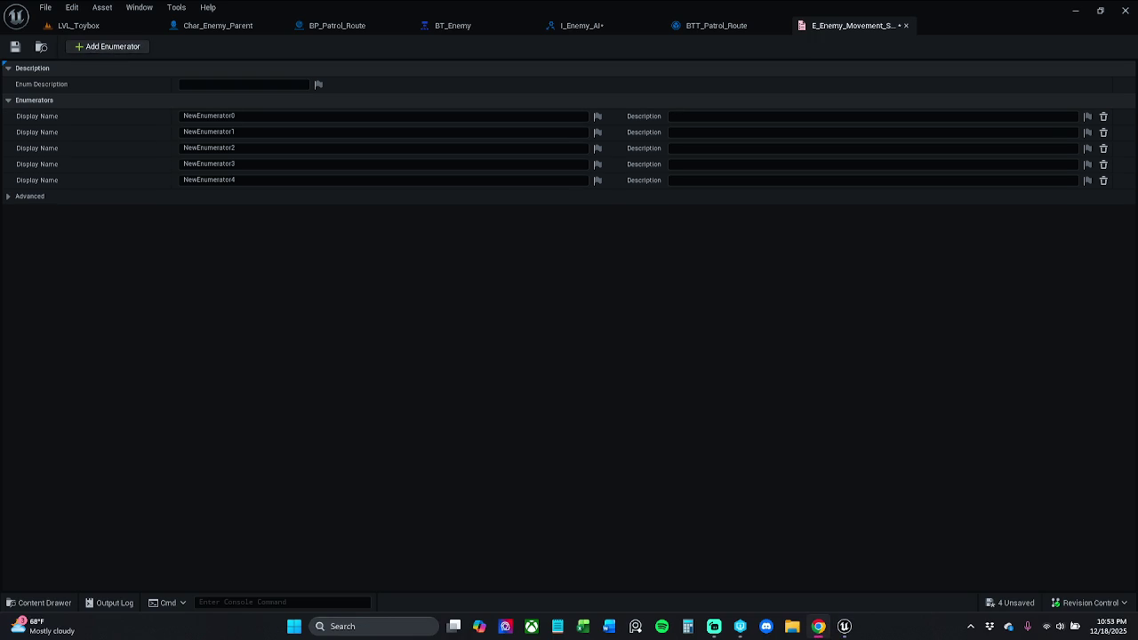
pyautogui.click(275, 119)
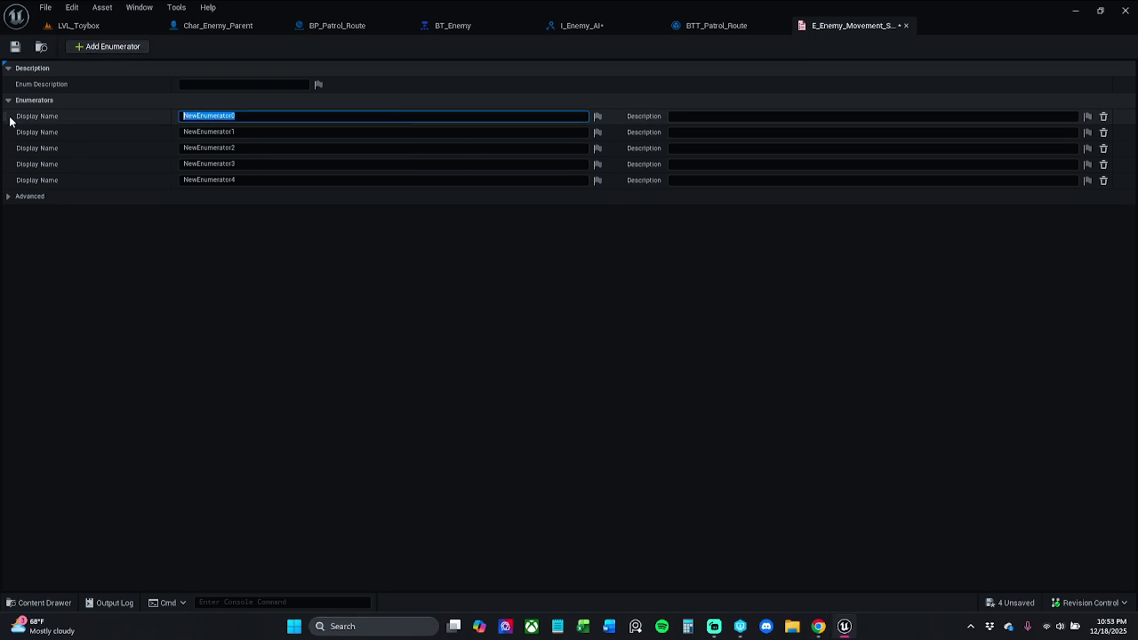
pyautogui.press('BackSpace')
pyautogui.write('le')
pyautogui.press('Return')
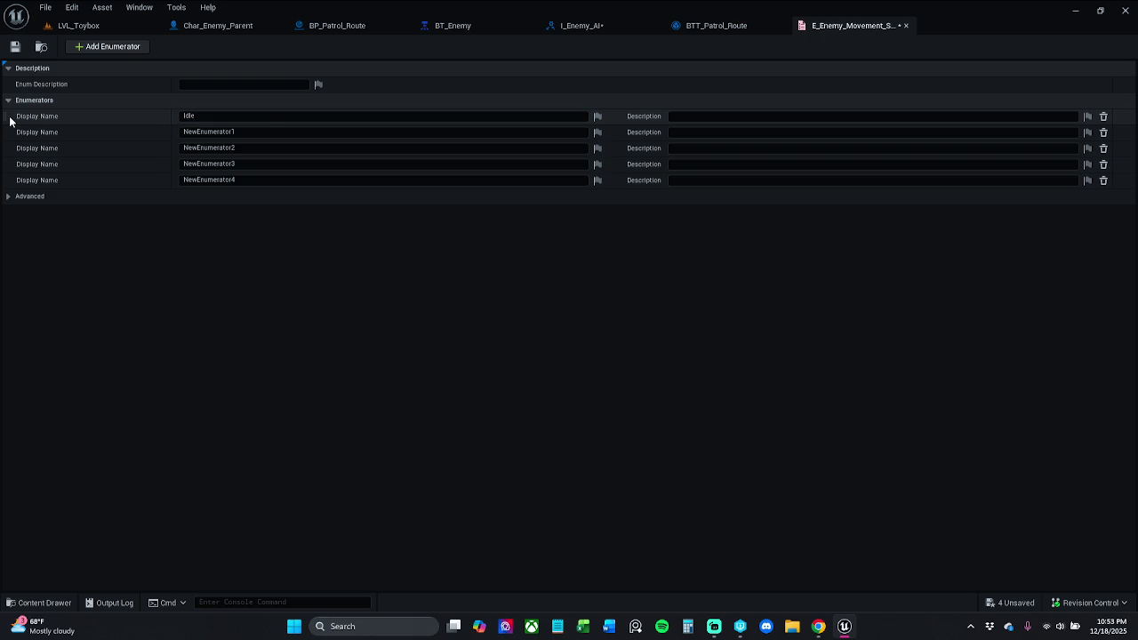
# Name the next three entries Walking, Jogging and Sprinting.
pyautogui.click(222, 132)
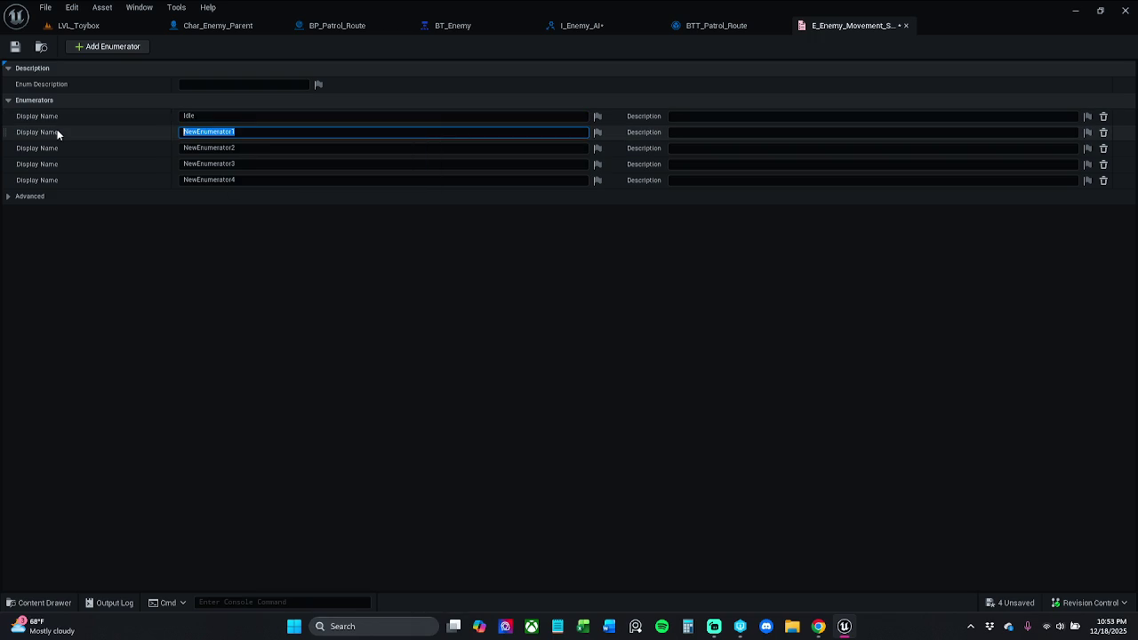
pyautogui.write('Walk')
pyautogui.write('ing')
pyautogui.press('Return')
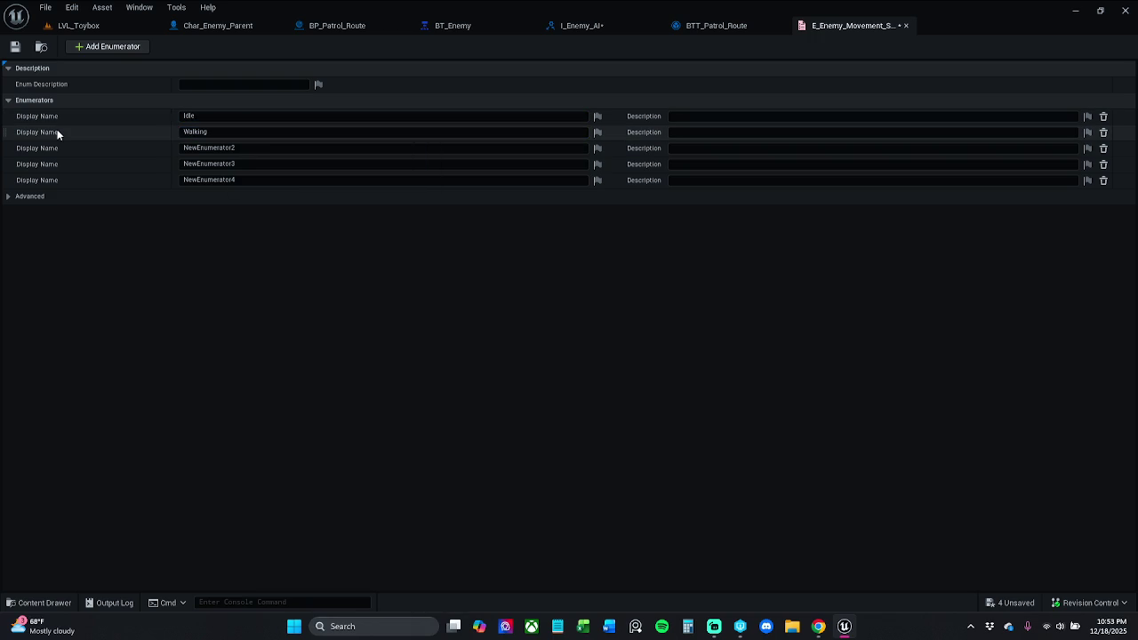
pyautogui.click(279, 148)
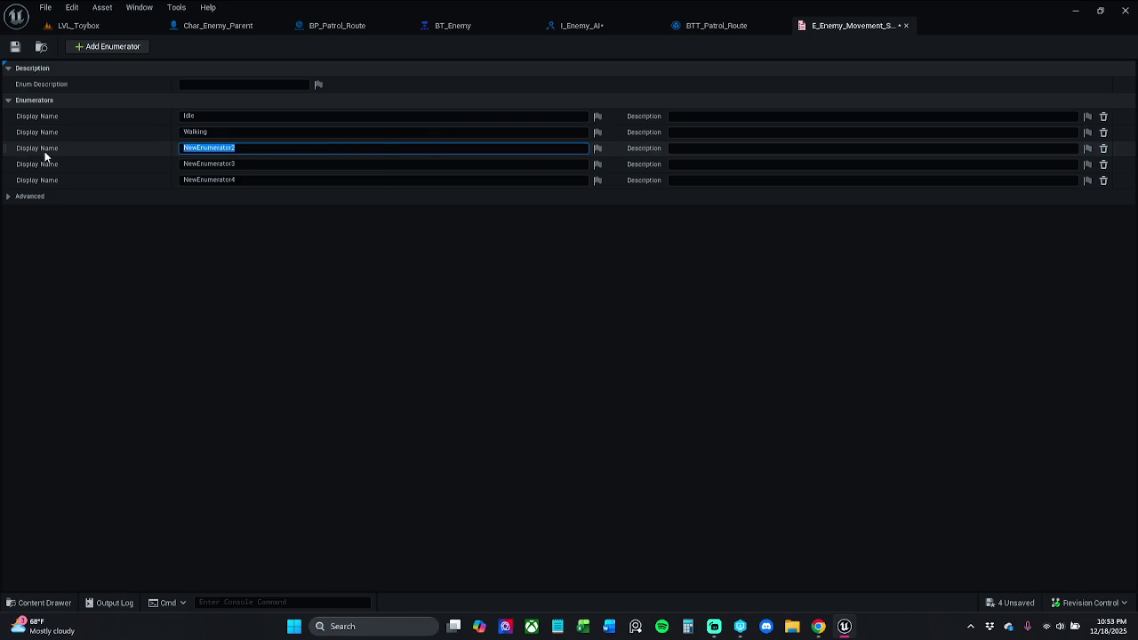
pyautogui.write('Jogging')
pyautogui.press('Return')
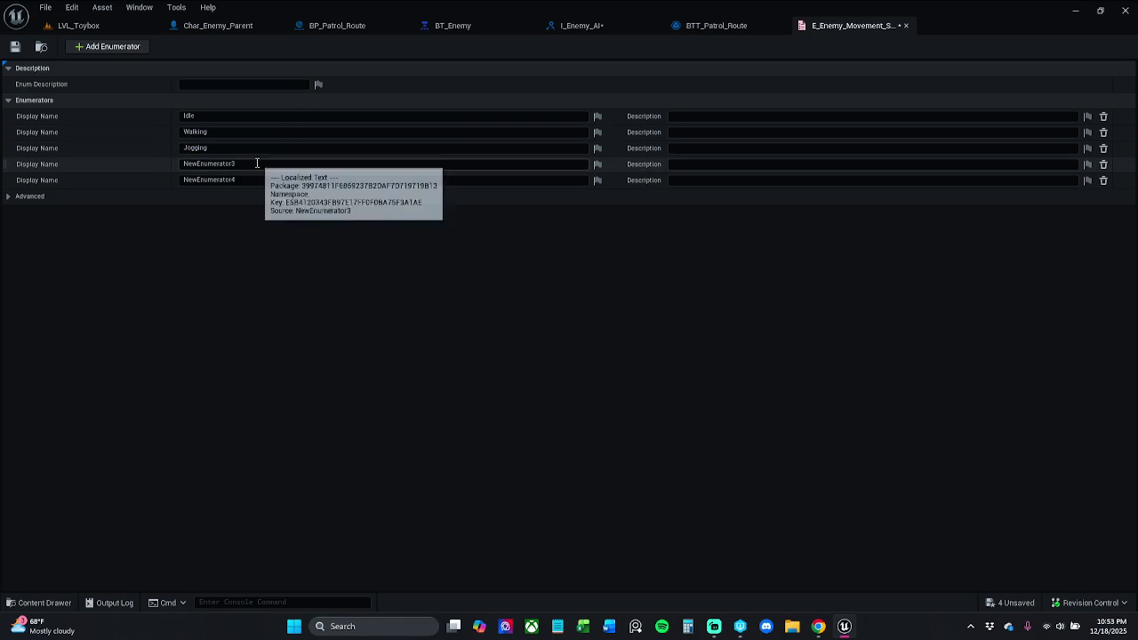
pyautogui.click(257, 163)
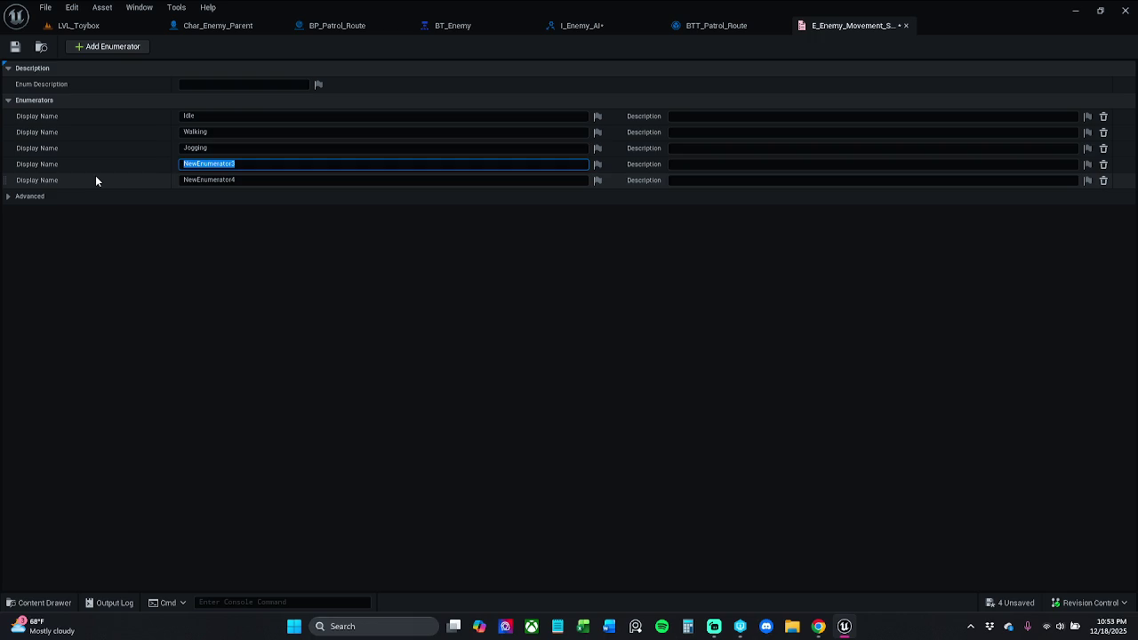
pyautogui.write('Sprint')
pyautogui.write('ing')
pyautogui.press('Return')
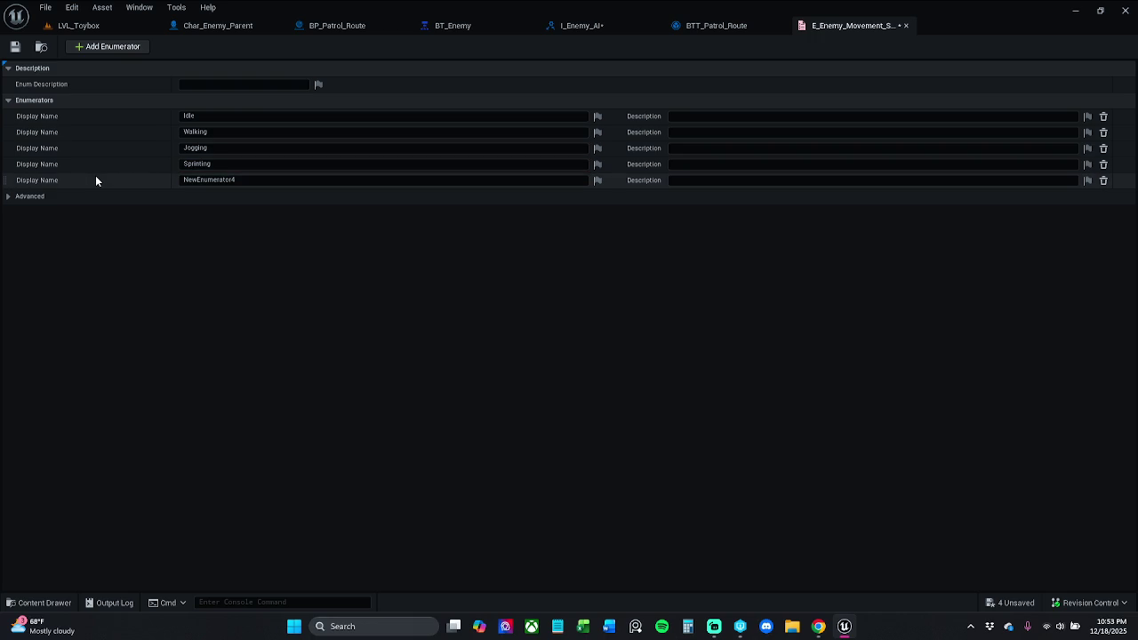
# Delete the spare fifth entry, save the enum and close its editor.
pyautogui.click(1103, 180)
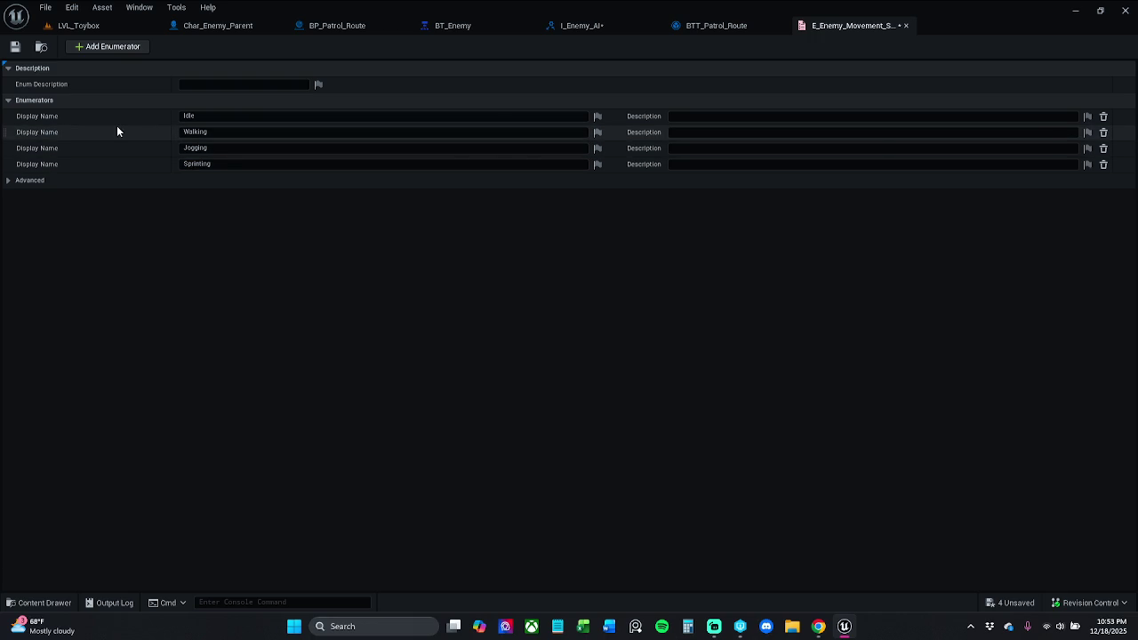
pyautogui.click(14, 46)
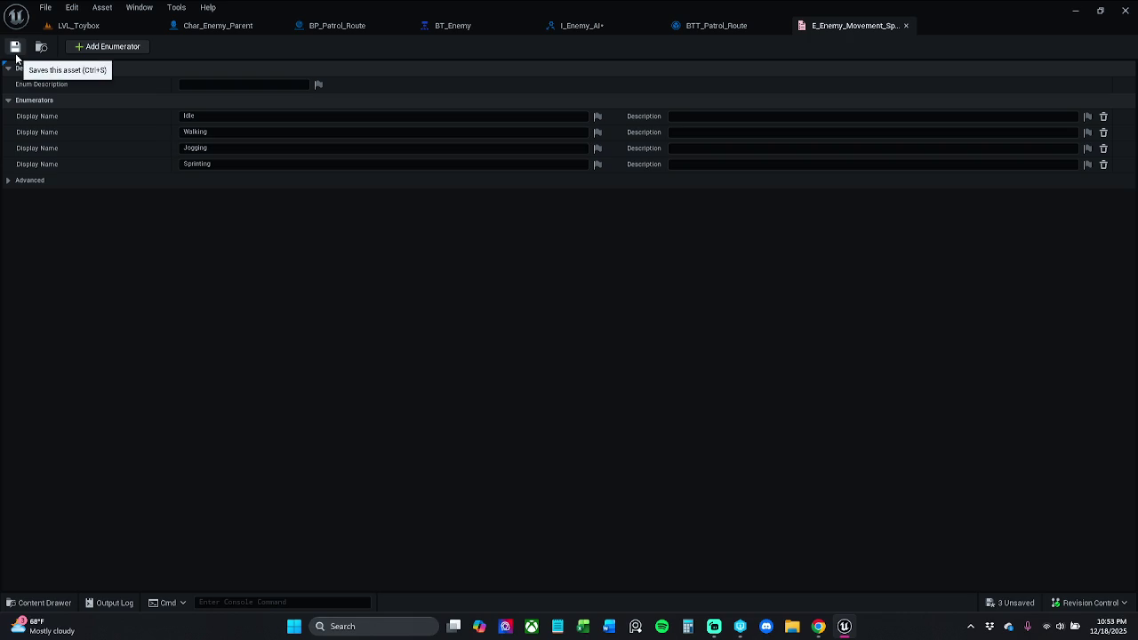
pyautogui.click(819, 626)
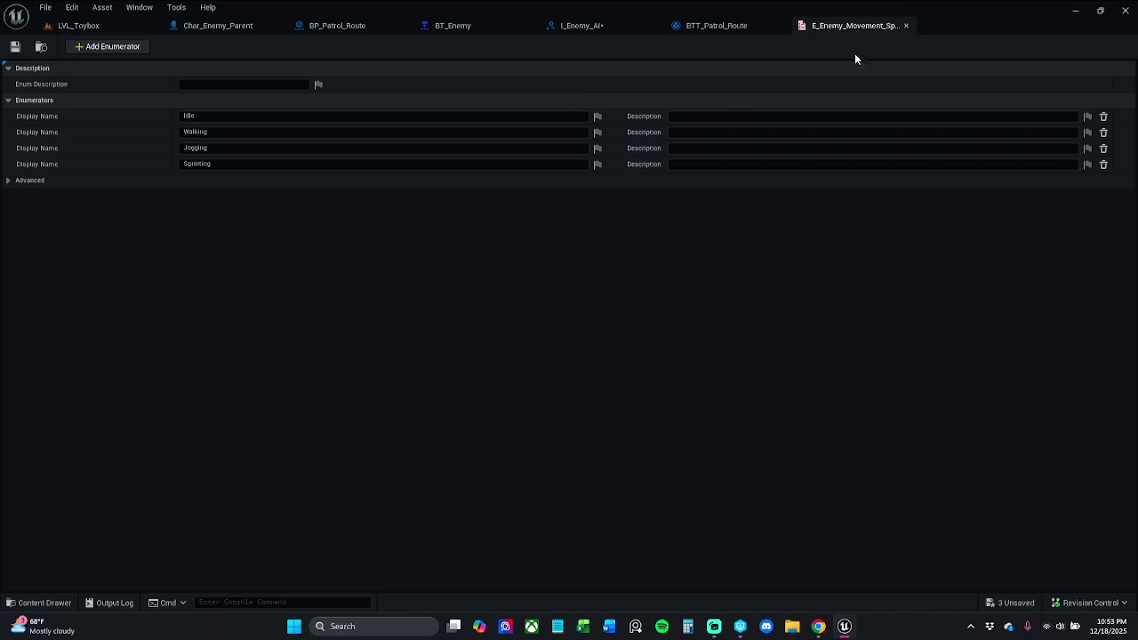
pyautogui.click(906, 25)
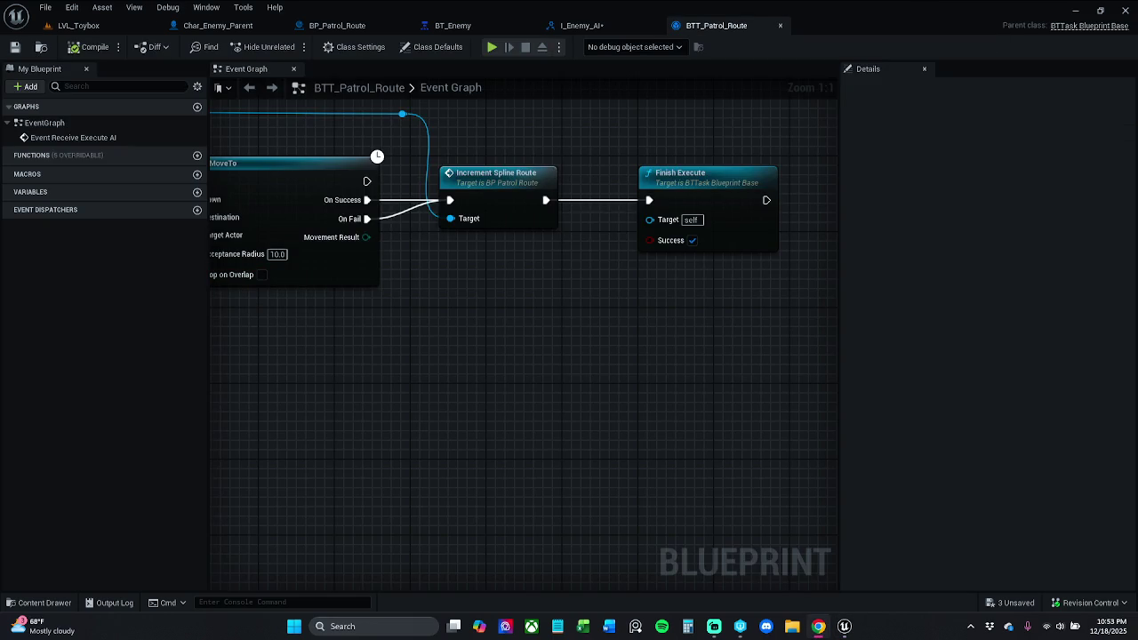
# Replace Set Movement Speed's Float Speed input with an E_Enemy_Movement_Speed input.
pyautogui.click(603, 28)
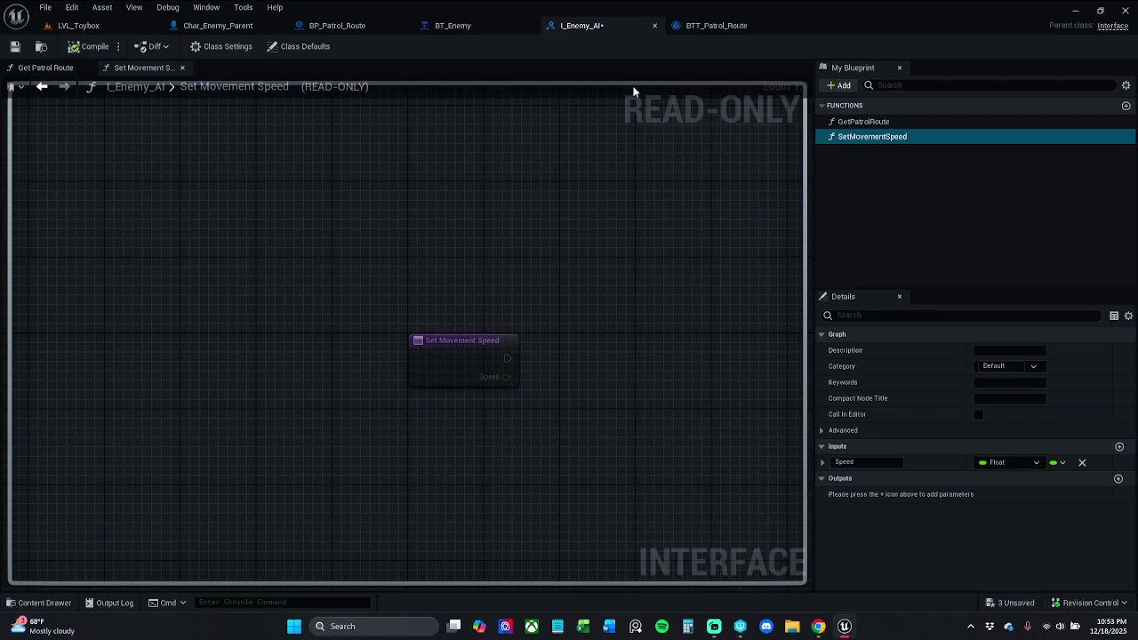
pyautogui.click(1081, 462)
pyautogui.click(1119, 446)
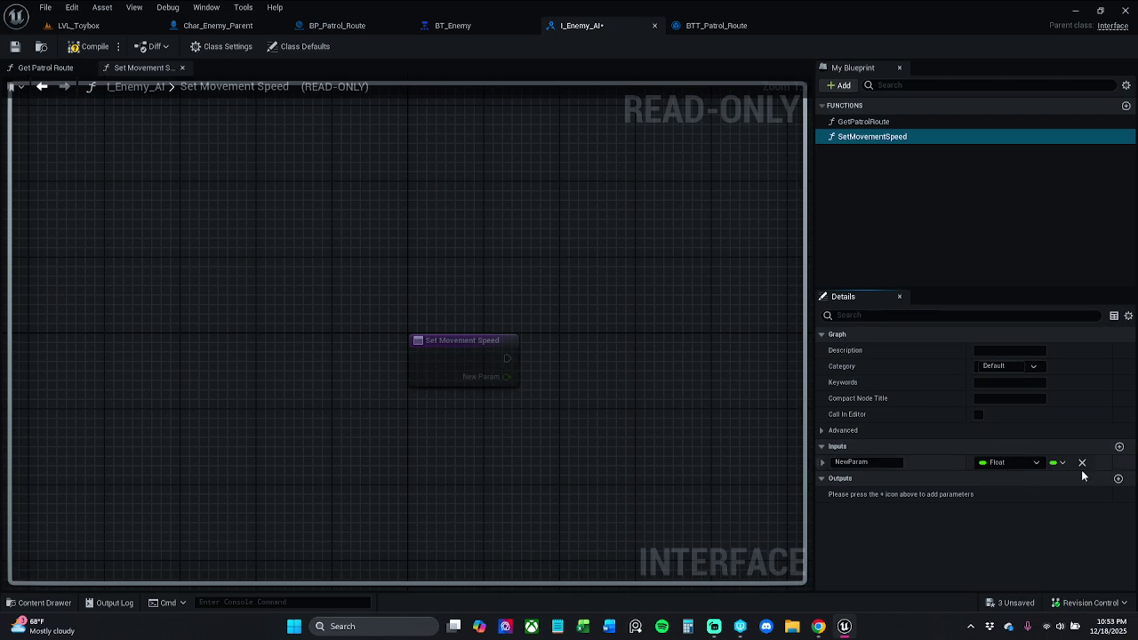
pyautogui.click(1013, 462)
pyautogui.write('E_En')
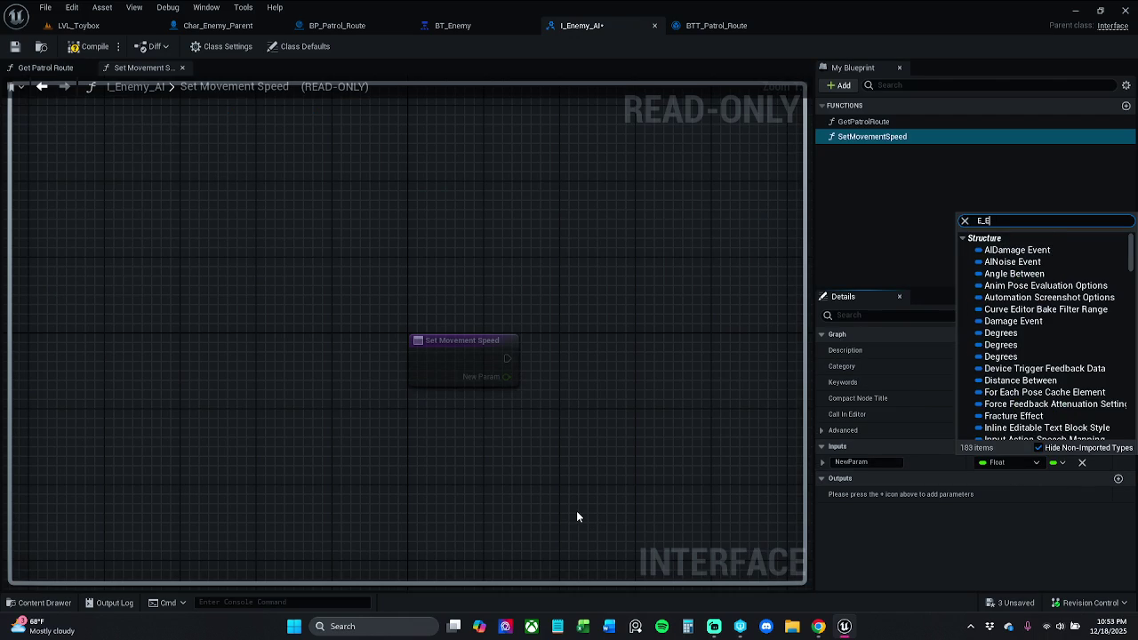
pyautogui.write('emy')
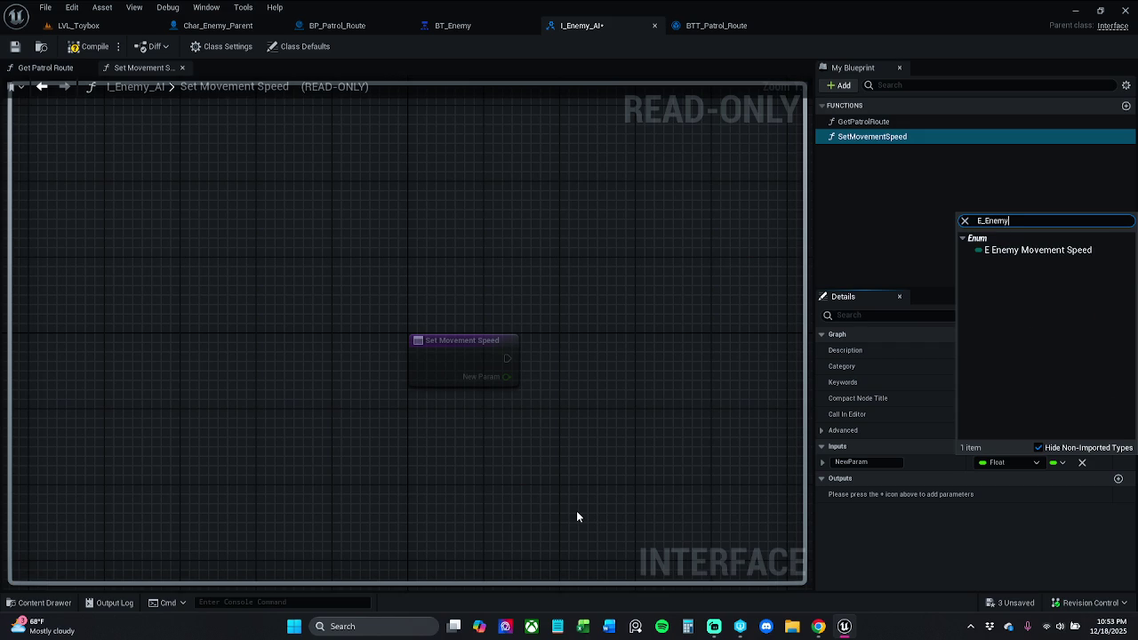
pyautogui.click(1082, 252)
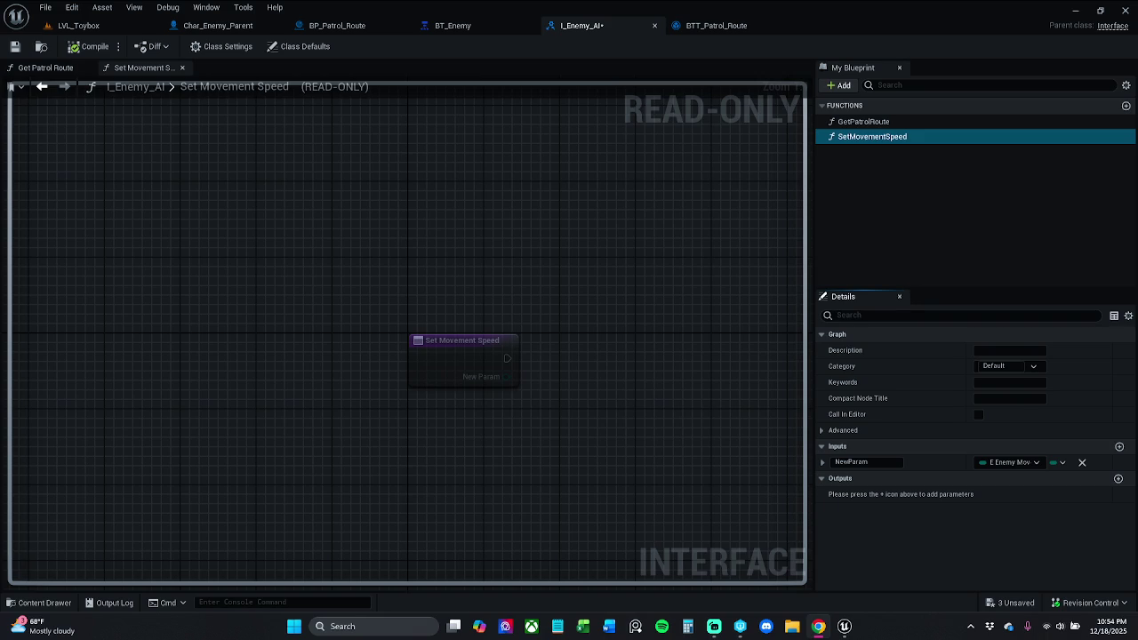
# Rename the new enum input to speed and save the interface.
pyautogui.click(850, 462)
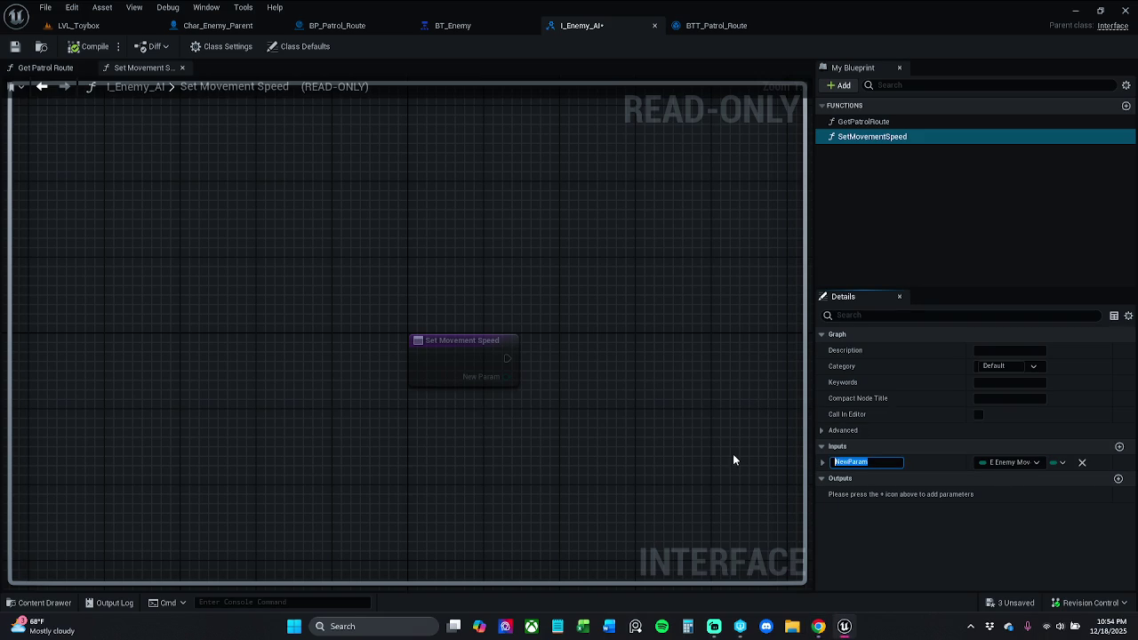
pyautogui.write('movementS')
pyautogui.write('peed')
pyautogui.press('Return')
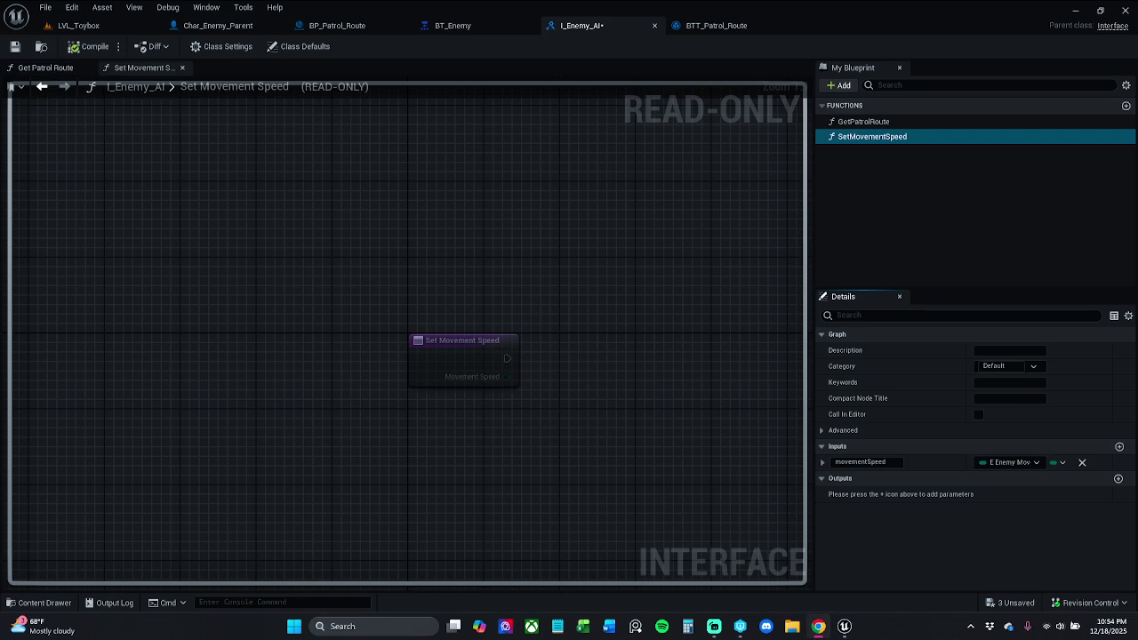
pyautogui.doubleClick(869, 462)
pyautogui.press('BackSpace')
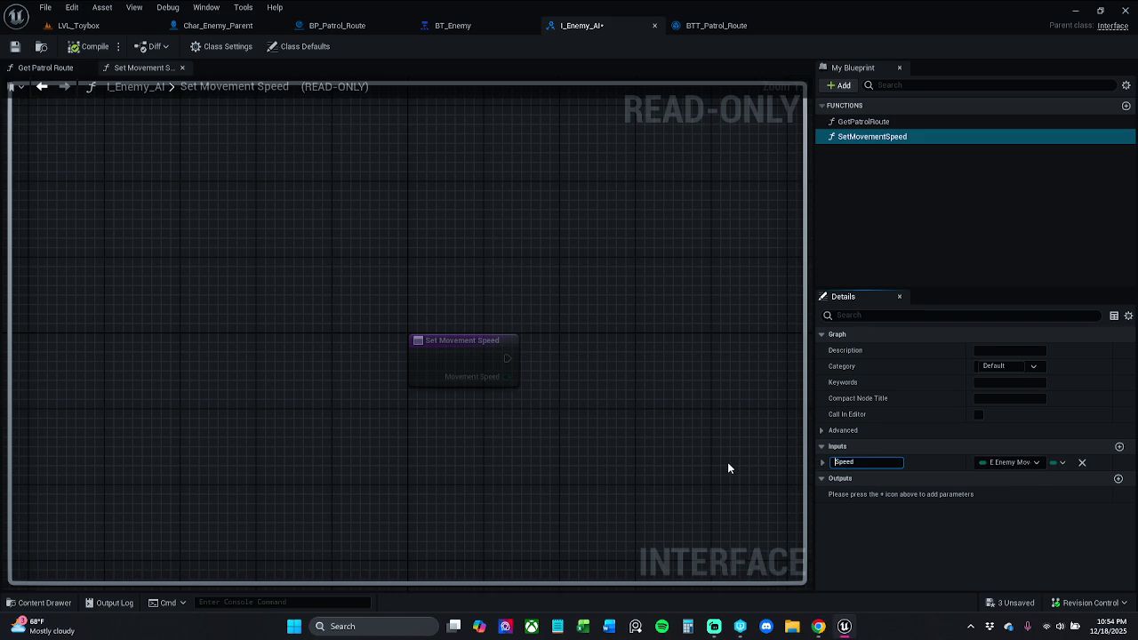
pyautogui.press('Delete')
pyautogui.write('s')
pyautogui.press('Return')
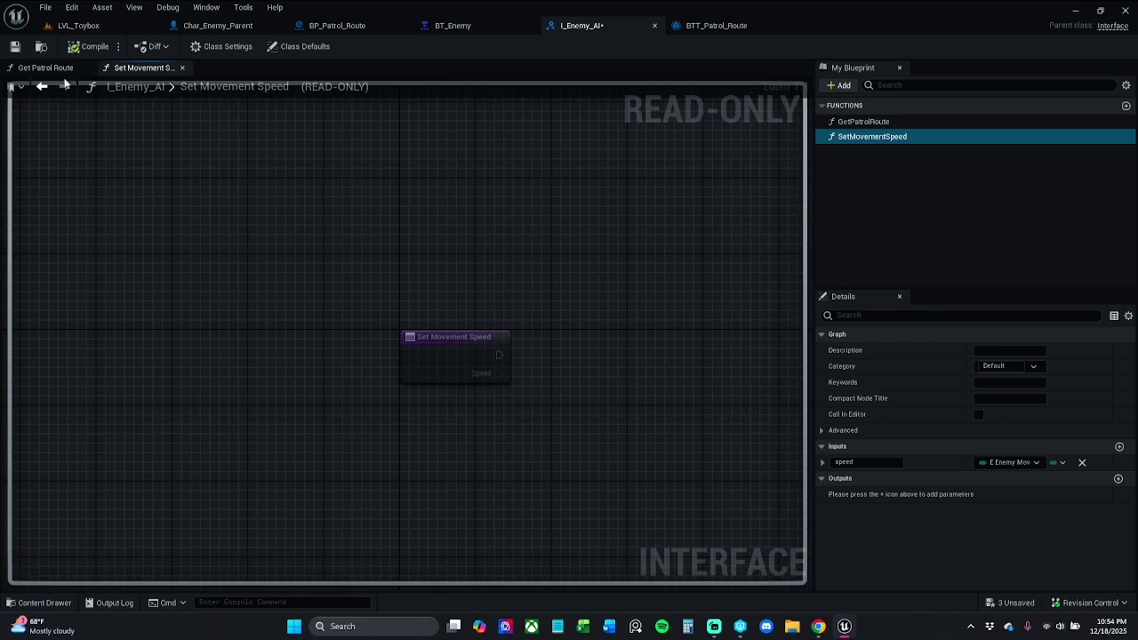
pyautogui.click(15, 46)
# Add a Float output named speedValue, then compile and save I_Enemy_AI.
pyautogui.click(1118, 478)
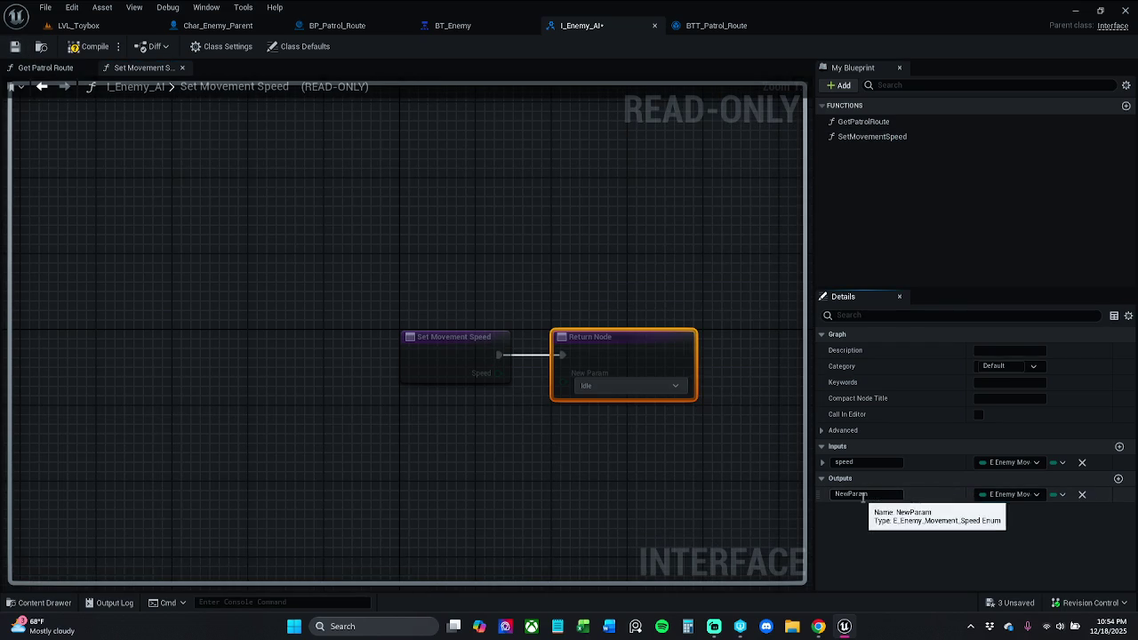
pyautogui.click(893, 495)
pyautogui.write('s')
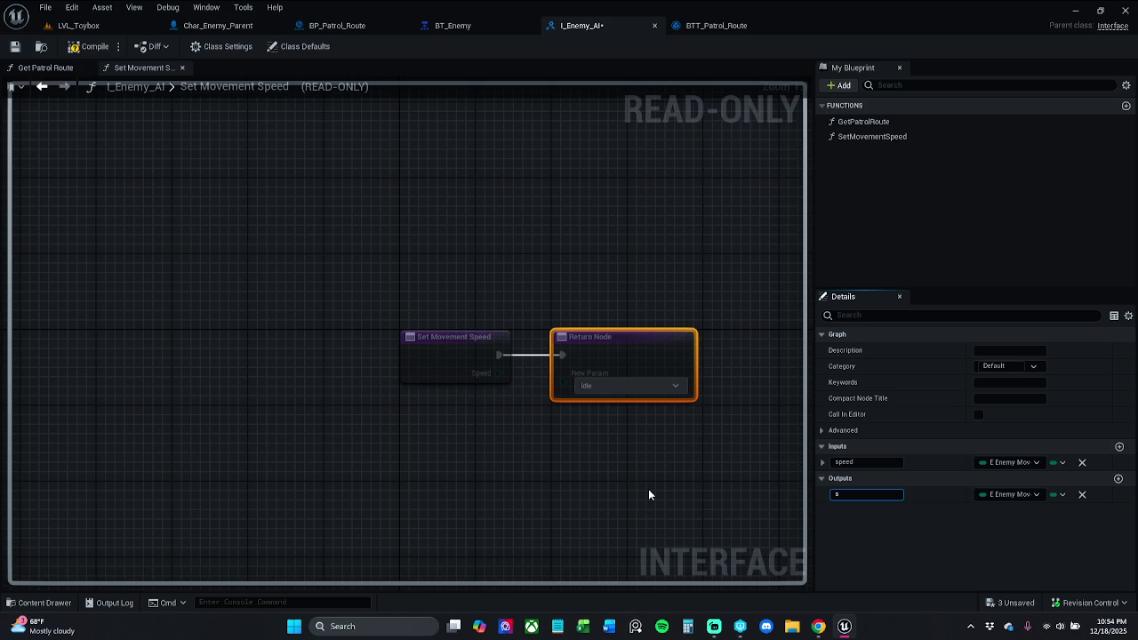
pyautogui.write('peedValue')
pyautogui.press('Return')
pyautogui.click(1033, 500)
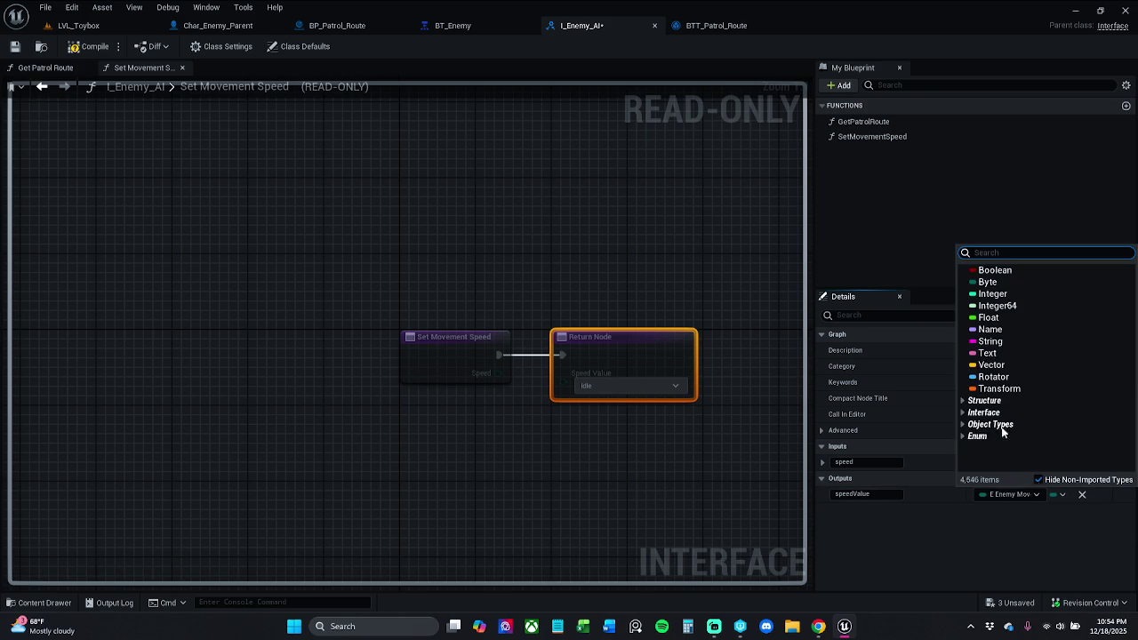
pyautogui.click(997, 320)
pyautogui.click(89, 46)
pyautogui.hotkey('ctrl', 's')
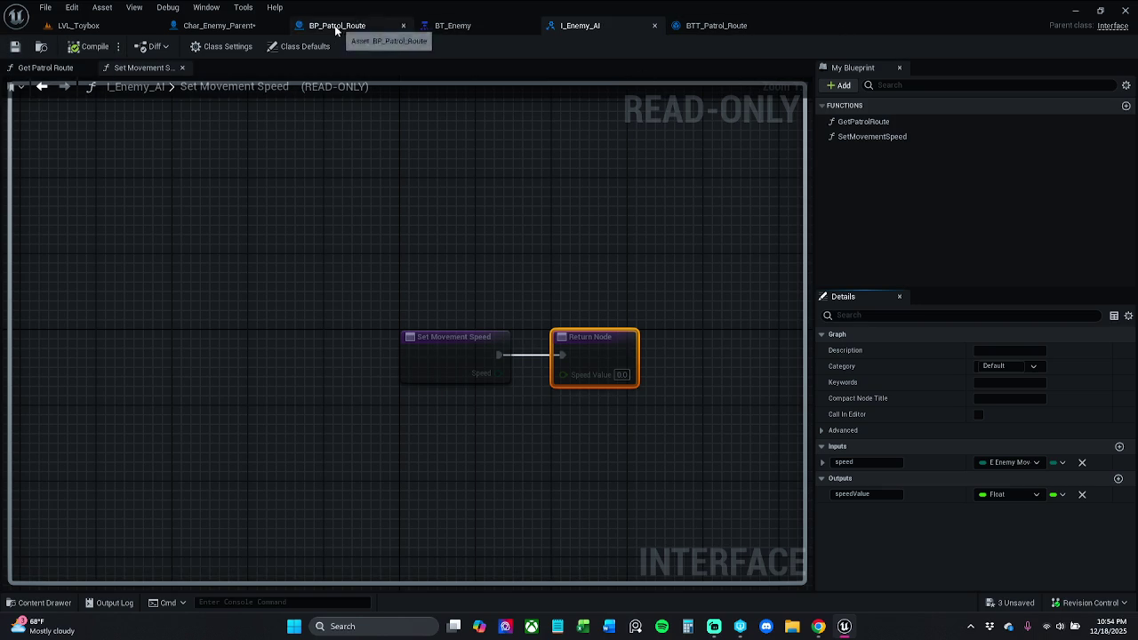
pyautogui.click(253, 27)
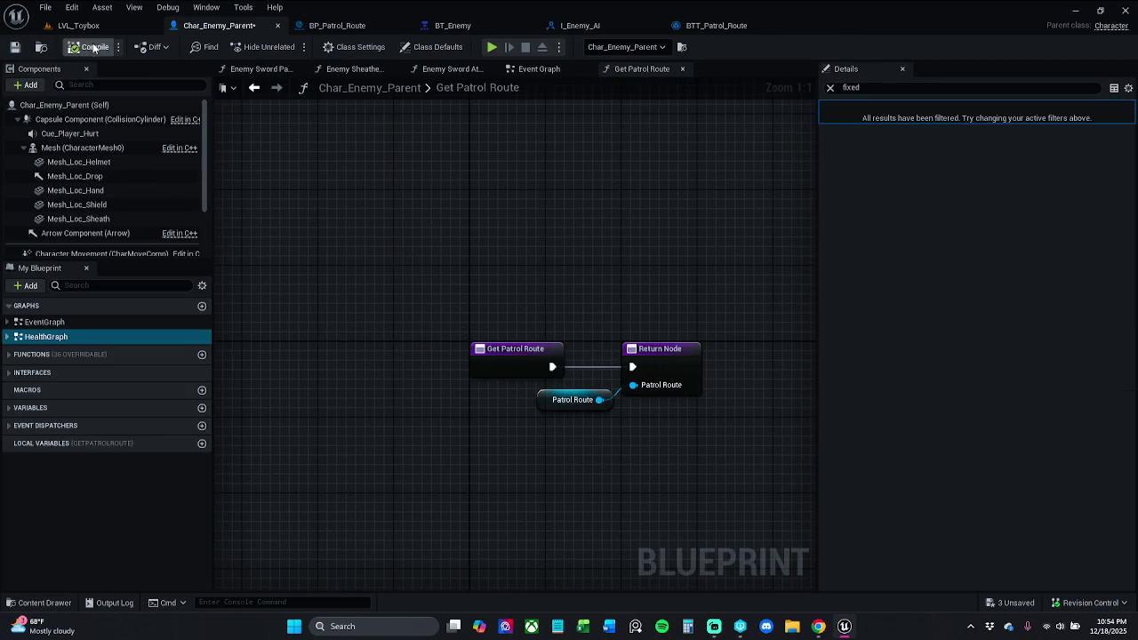
# Save, clear the 'fixed' details filter, and open Char_Enemy_Parent's Set Movement Speed implementation.
pyautogui.click(14, 46)
pyautogui.click(830, 87)
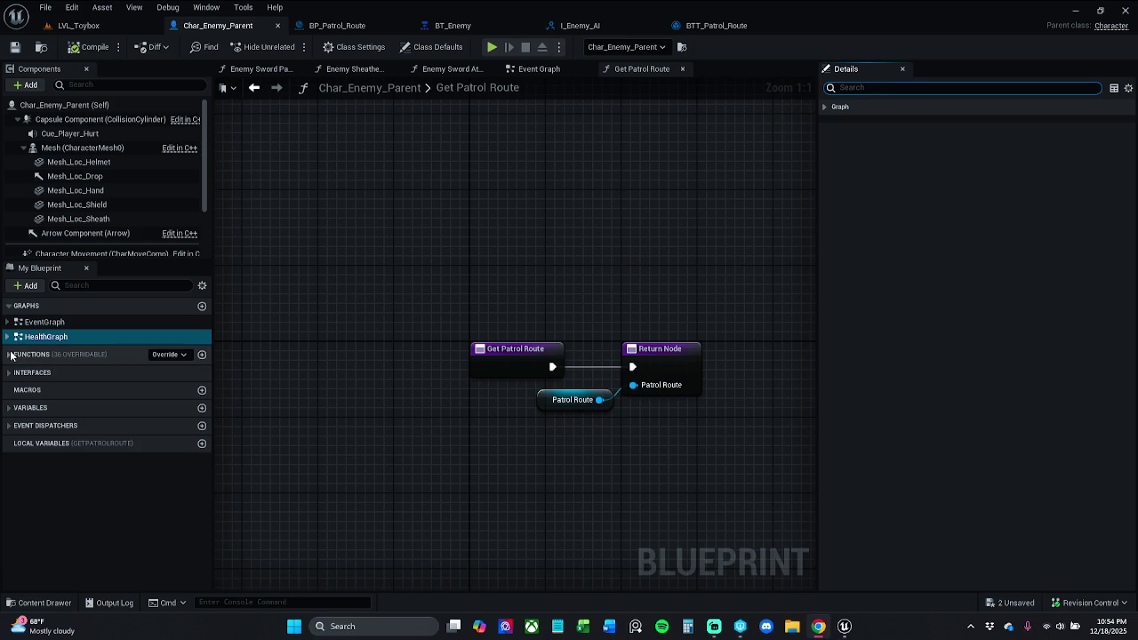
pyautogui.click(26, 355)
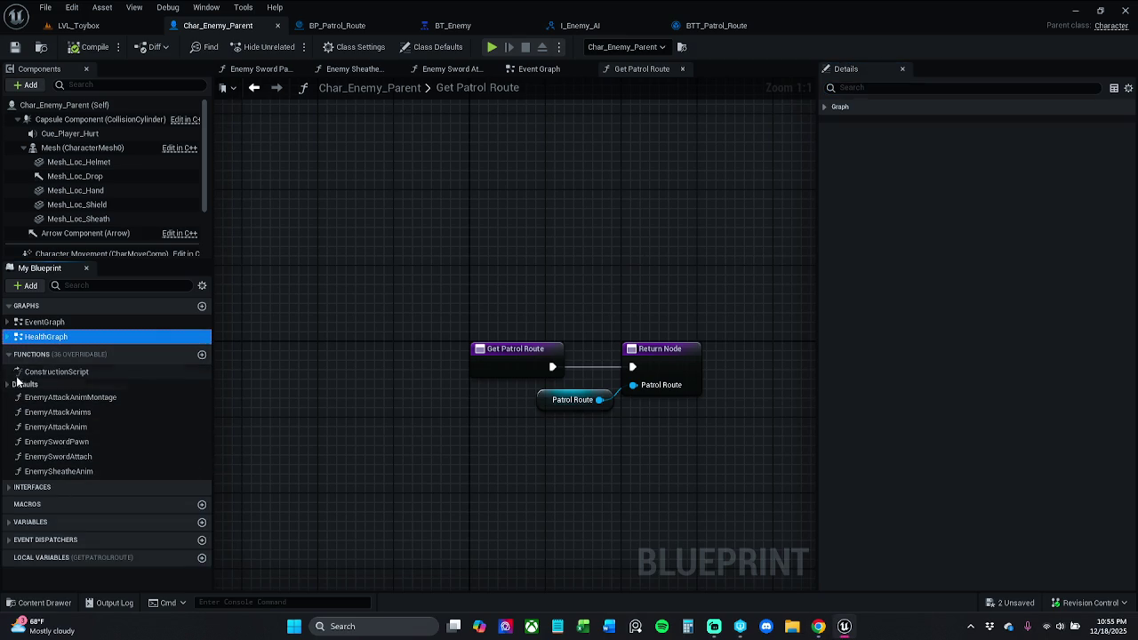
pyautogui.click(11, 487)
pyautogui.doubleClick(40, 503)
# Spread the entry and Return nodes apart, then drag Character Movement into the function graph.
pyautogui.moveTo(340, 379); pyautogui.dragTo(265, 378)
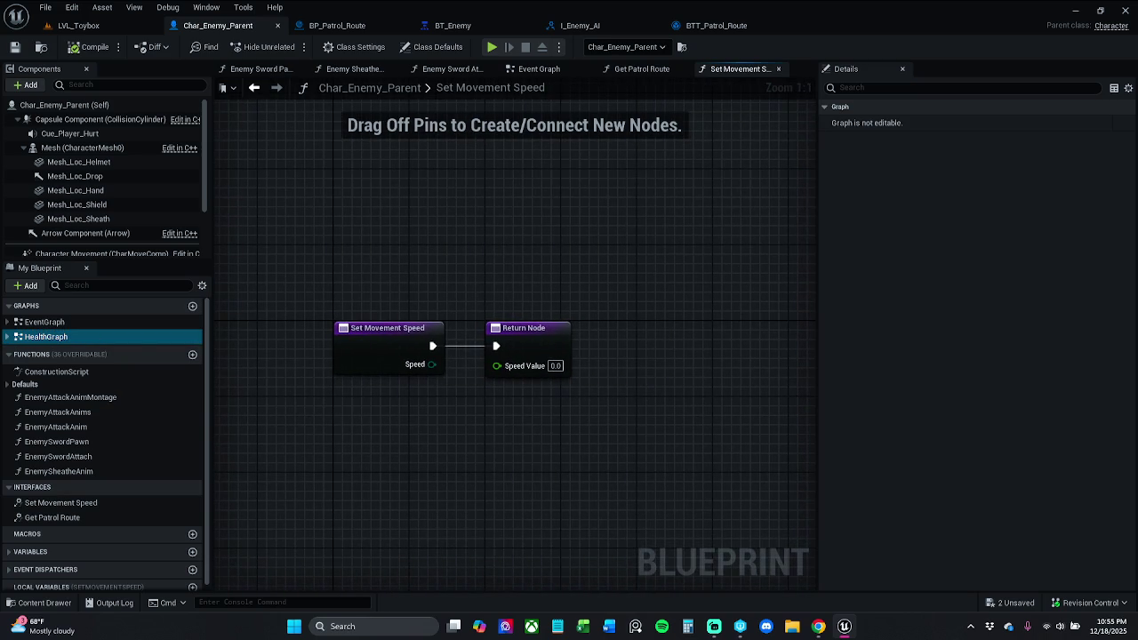
pyautogui.moveTo(512, 317)
pyautogui.mouseDown()
pyautogui.moveTo(422, 311)
pyautogui.moveTo(452, 344)
pyautogui.moveTo(731, 345)
pyautogui.mouseUp()
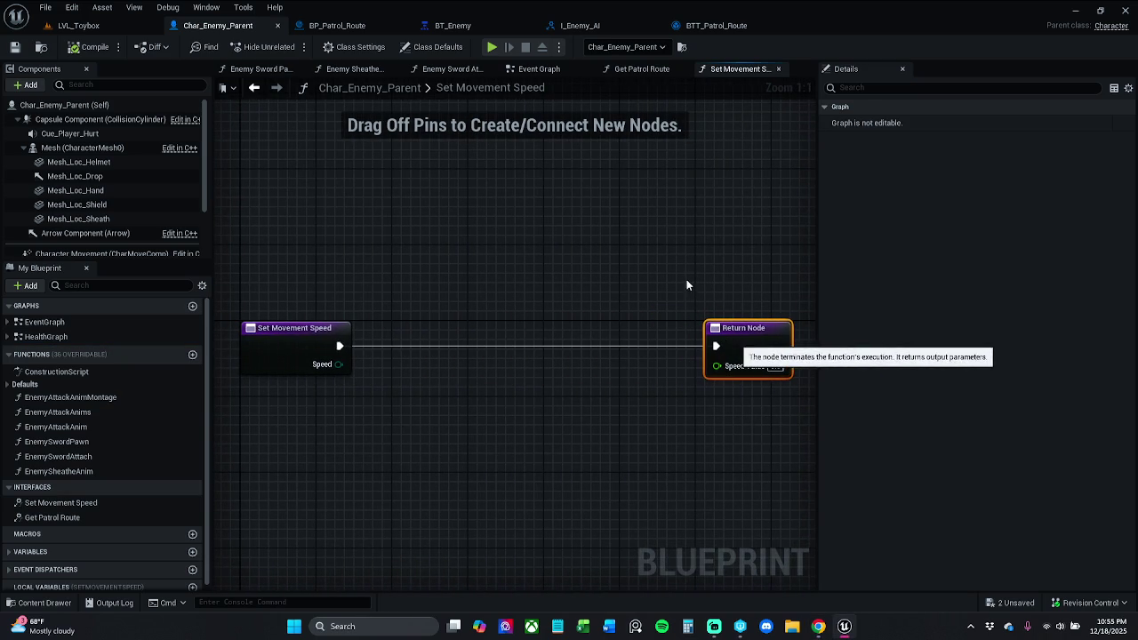
pyautogui.click(628, 298)
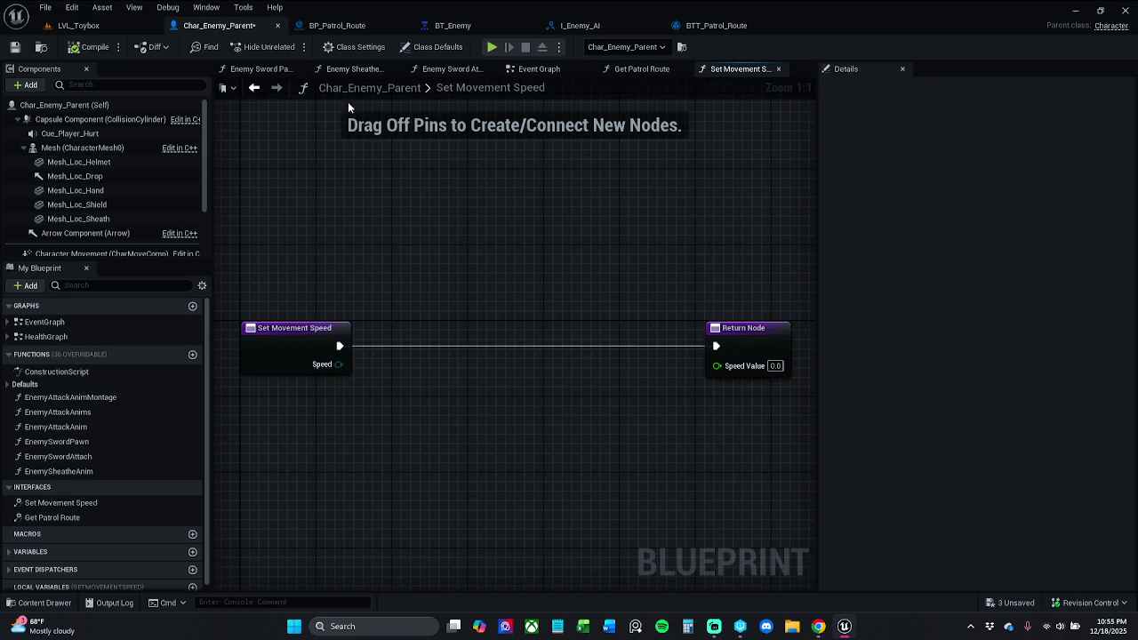
pyautogui.click(540, 71)
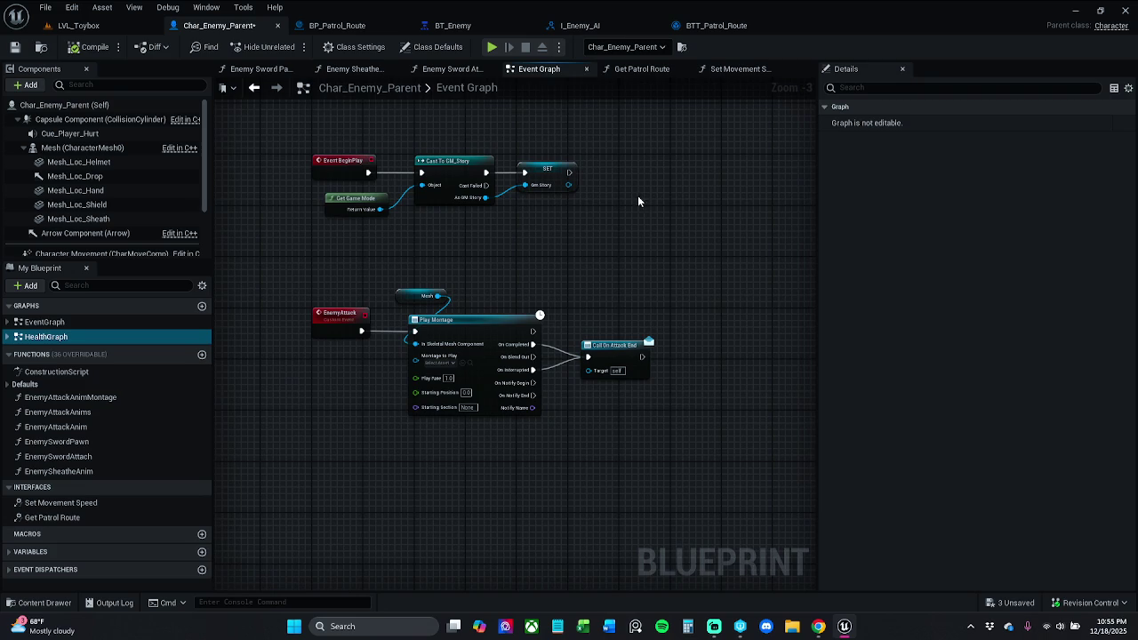
pyautogui.moveTo(638, 195); pyautogui.dragTo(636, 340)
pyautogui.scroll(-5, 635, 340)
pyautogui.scroll(3, 627, 267)
pyautogui.scroll(1, 667, 290)
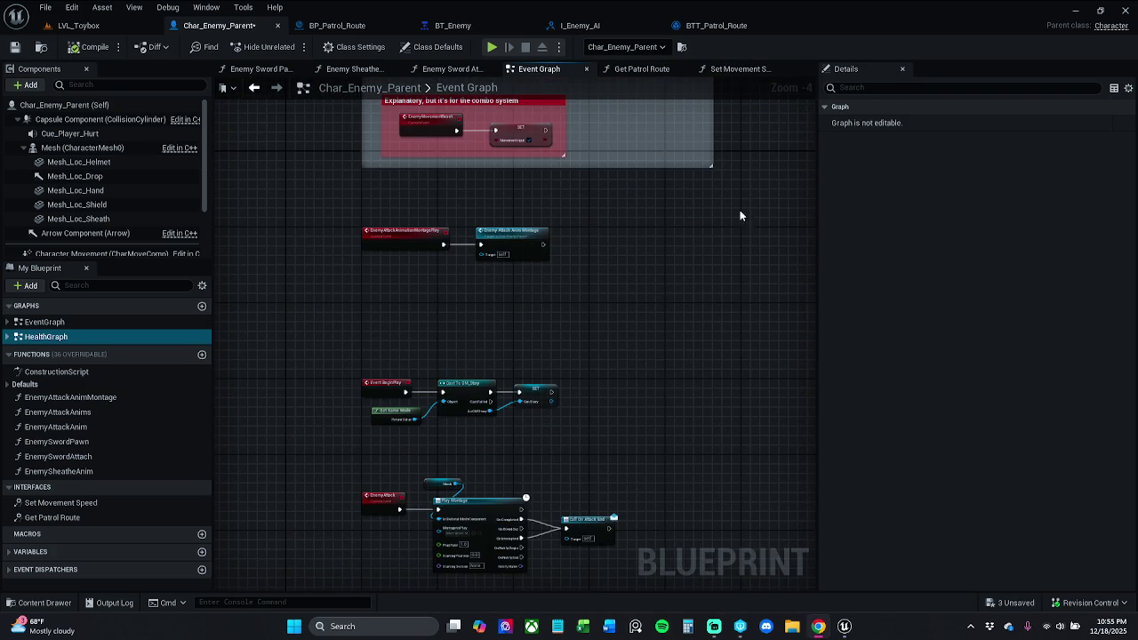
pyautogui.click(738, 69)
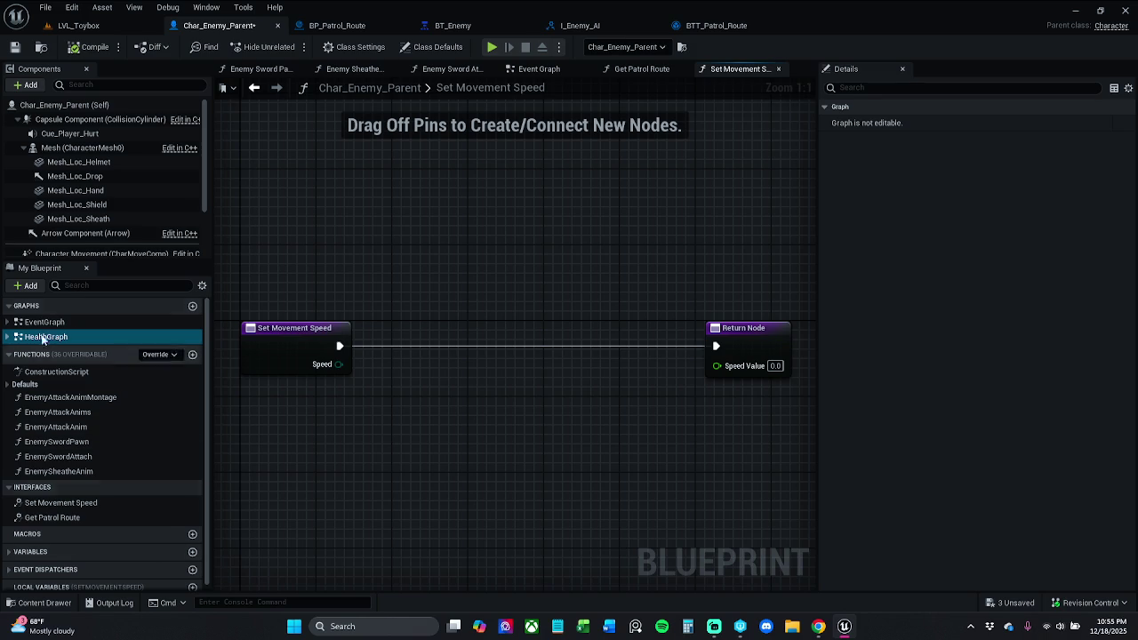
pyautogui.scroll(-1, 101, 222)
pyautogui.moveTo(98, 236)
pyautogui.mouseDown()
pyautogui.moveTo(386, 241)
pyautogui.moveTo(527, 261)
pyautogui.moveTo(495, 273)
pyautogui.mouseUp()
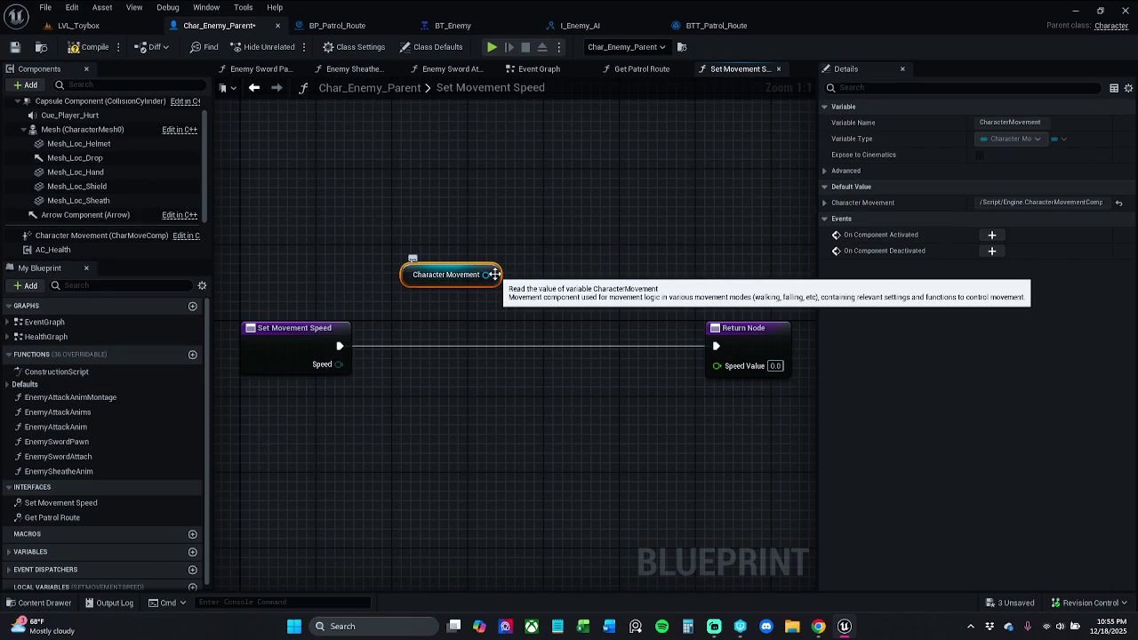
# Add SET Max Walk Speed from Character Movement, wiring execution from entry through it to Return Node.
pyautogui.click(415, 153)
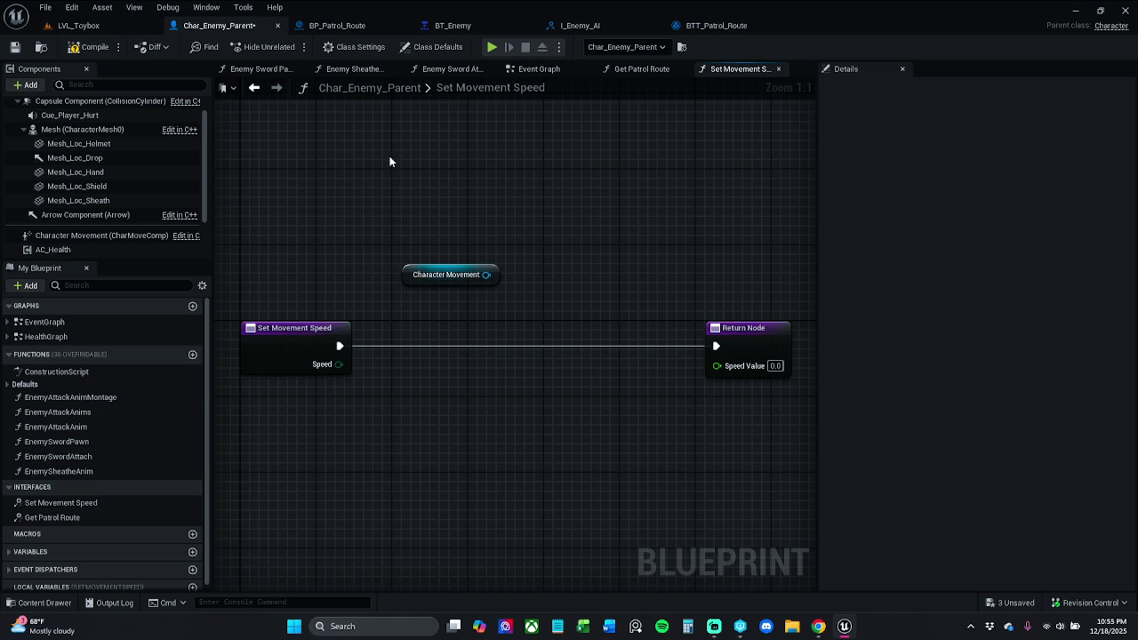
pyautogui.moveTo(486, 274); pyautogui.dragTo(456, 318)
pyautogui.write('set')
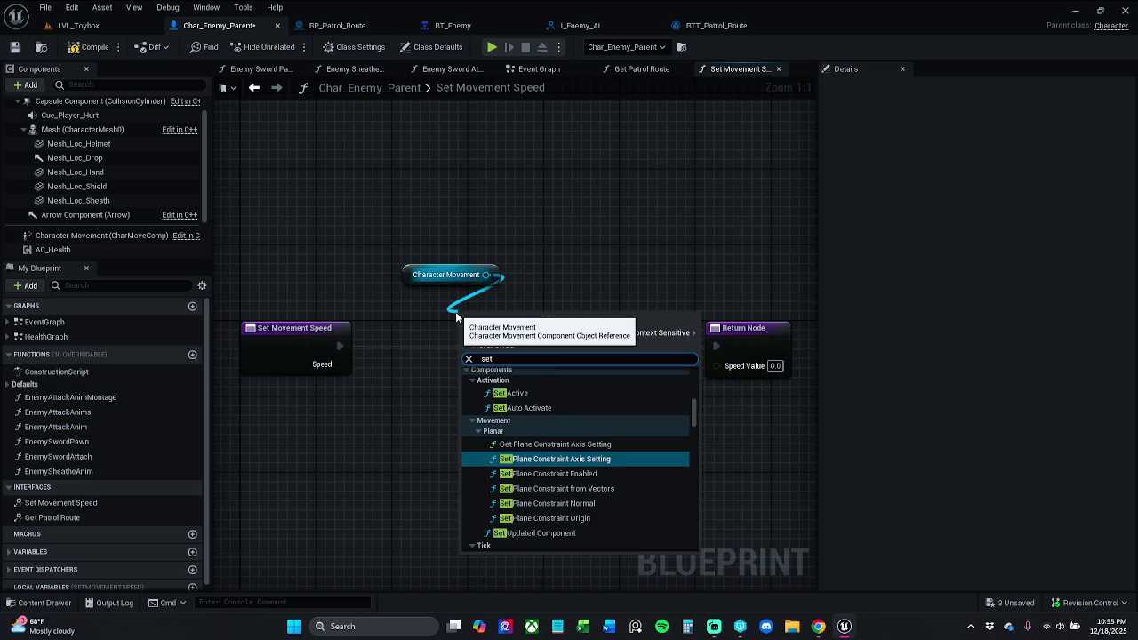
pyautogui.write(' max walk')
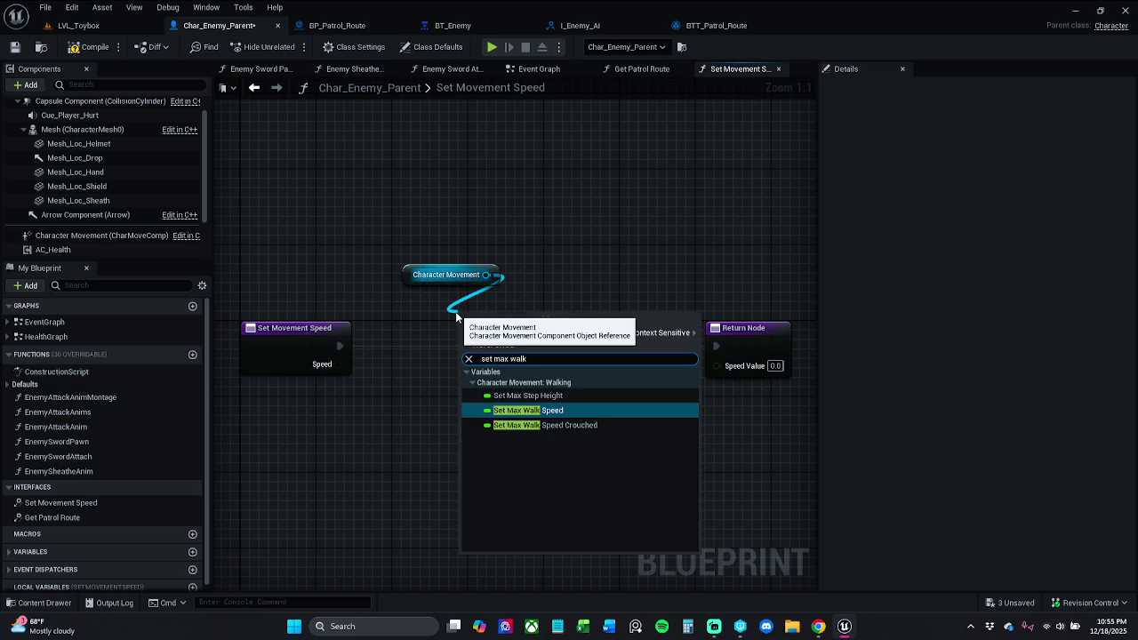
pyautogui.press('Return')
pyautogui.moveTo(470, 327); pyautogui.dragTo(339, 346)
pyautogui.moveTo(577, 327)
pyautogui.mouseDown()
pyautogui.moveTo(699, 332)
pyautogui.moveTo(715, 345)
pyautogui.mouseUp()
# Rearrange the Character Movement, SET and Return nodes into a tidier layout.
pyautogui.moveTo(475, 231); pyautogui.dragTo(524, 333)
pyautogui.moveTo(468, 275); pyautogui.dragTo(481, 324)
pyautogui.click(328, 300)
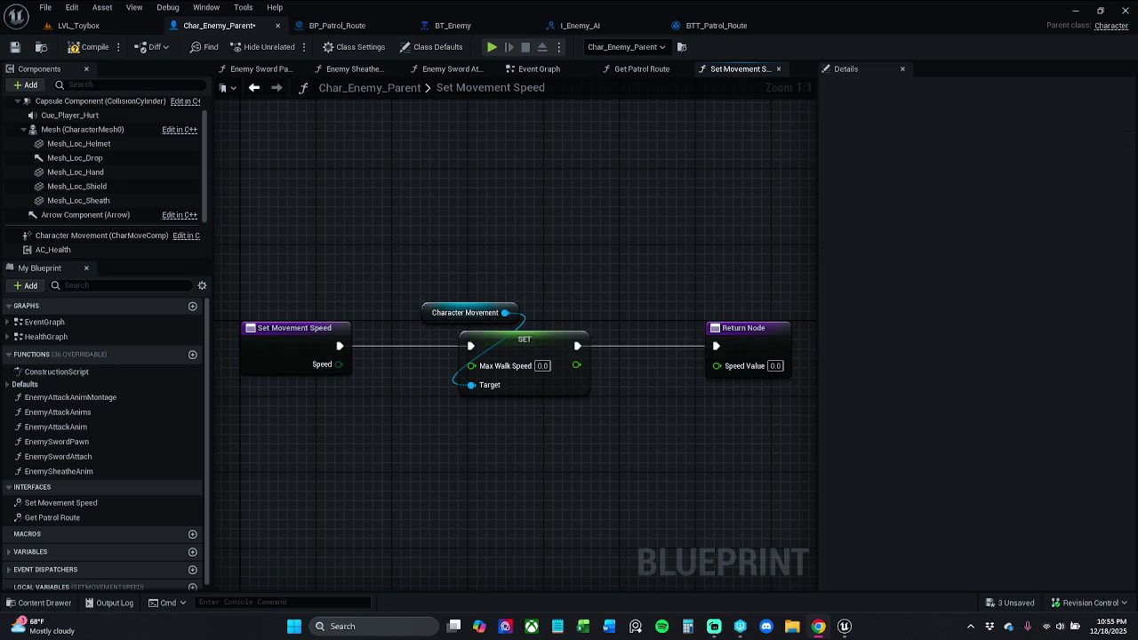
pyautogui.moveTo(415, 256); pyautogui.dragTo(785, 431)
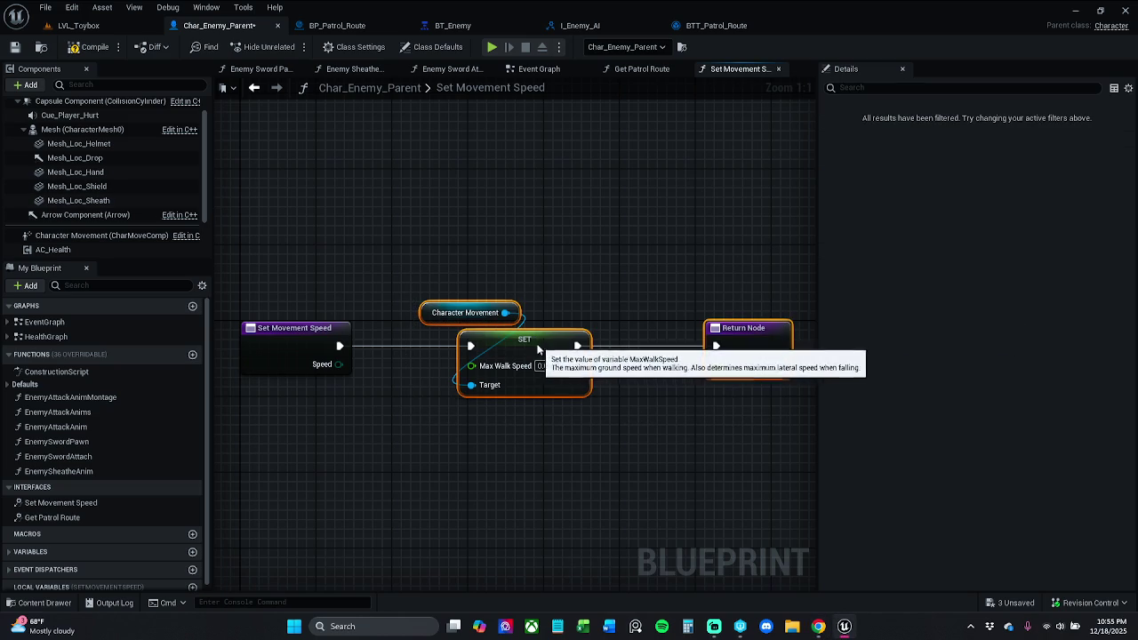
pyautogui.moveTo(538, 353); pyautogui.dragTo(509, 353)
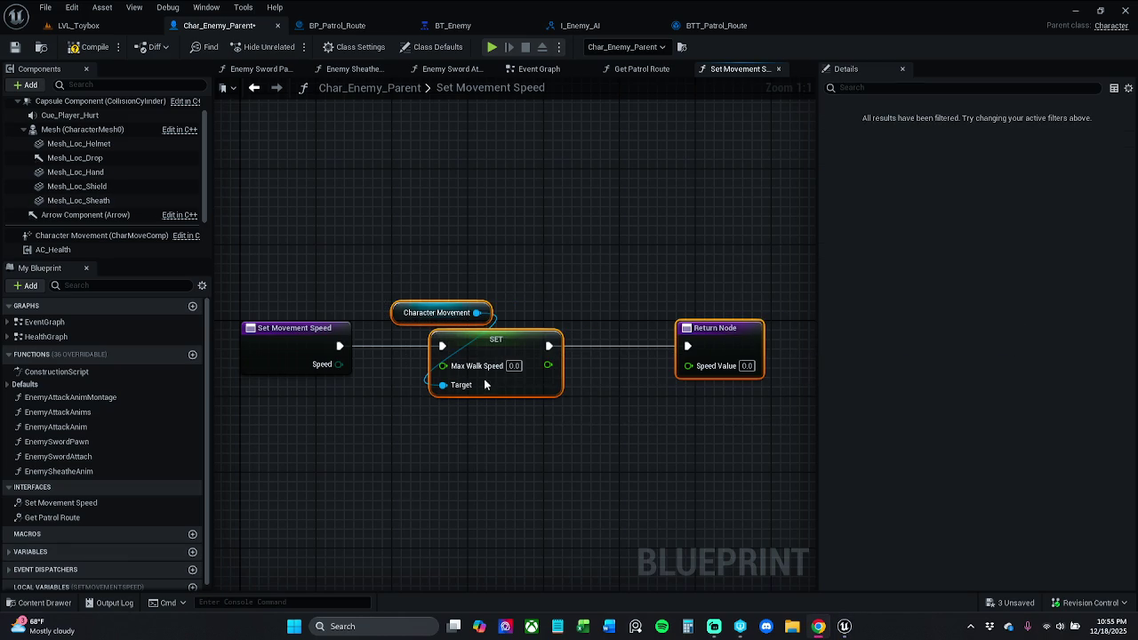
pyautogui.moveTo(502, 349)
pyautogui.mouseDown()
pyautogui.moveTo(616, 349)
pyautogui.moveTo(602, 284)
pyautogui.mouseUp()
pyautogui.click(702, 298)
# Connect SET's Max Walk Speed output to Return Node's Speed Value and realign the nodes.
pyautogui.moveTo(732, 324)
pyautogui.mouseDown()
pyautogui.moveTo(672, 334)
pyautogui.moveTo(606, 366)
pyautogui.moveTo(566, 364)
pyautogui.mouseUp()
pyautogui.moveTo(419, 288); pyautogui.dragTo(517, 286)
pyautogui.moveTo(508, 284); pyautogui.dragTo(715, 355)
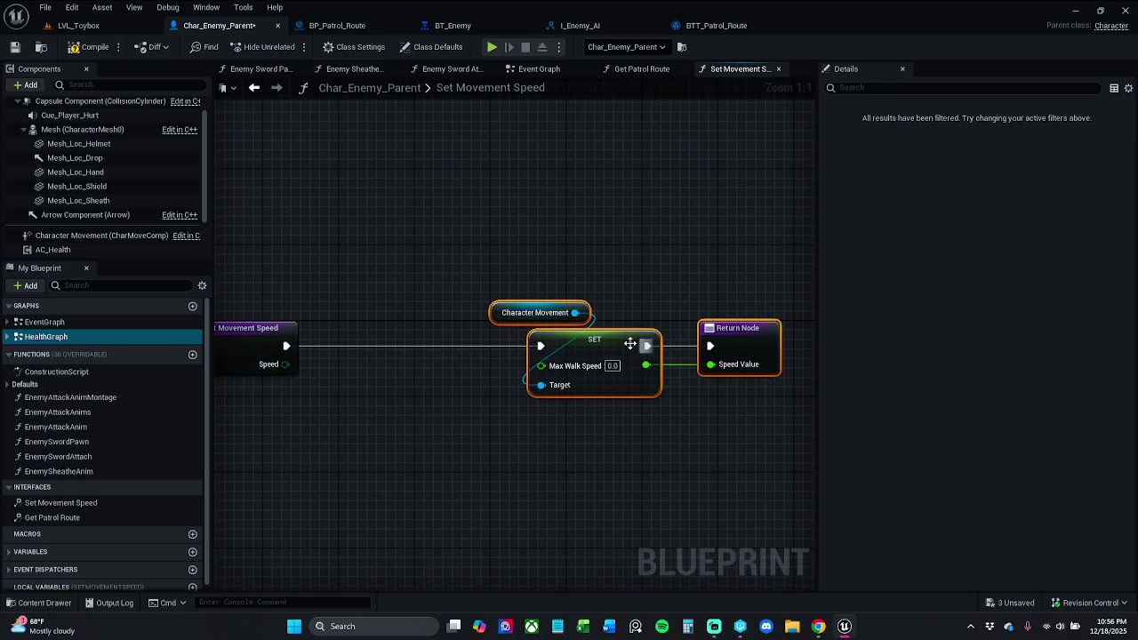
pyautogui.moveTo(598, 336); pyautogui.dragTo(620, 336)
pyautogui.click(638, 291)
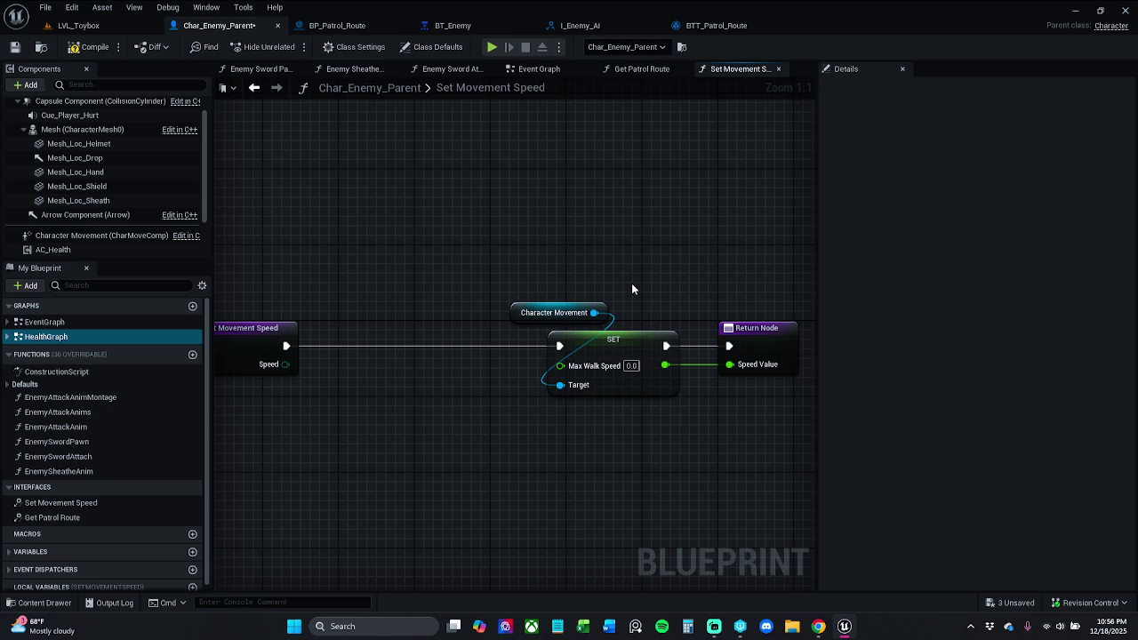
pyautogui.moveTo(583, 262); pyautogui.dragTo(745, 388)
pyautogui.moveTo(626, 355); pyautogui.dragTo(579, 356)
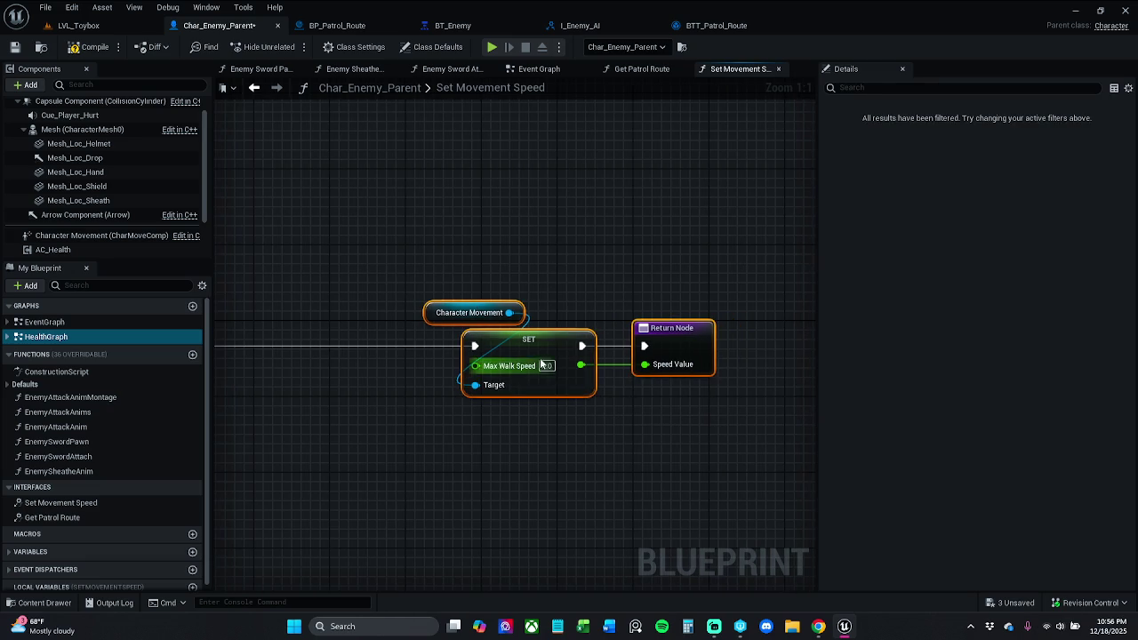
pyautogui.click(554, 287)
pyautogui.moveTo(471, 383)
pyautogui.mouseDown()
pyautogui.moveTo(594, 372)
pyautogui.moveTo(550, 433)
pyautogui.mouseUp()
# Search 'select' from Max Walk Speed, then delete the unwanted Select Float node it placed.
pyautogui.write('sle')
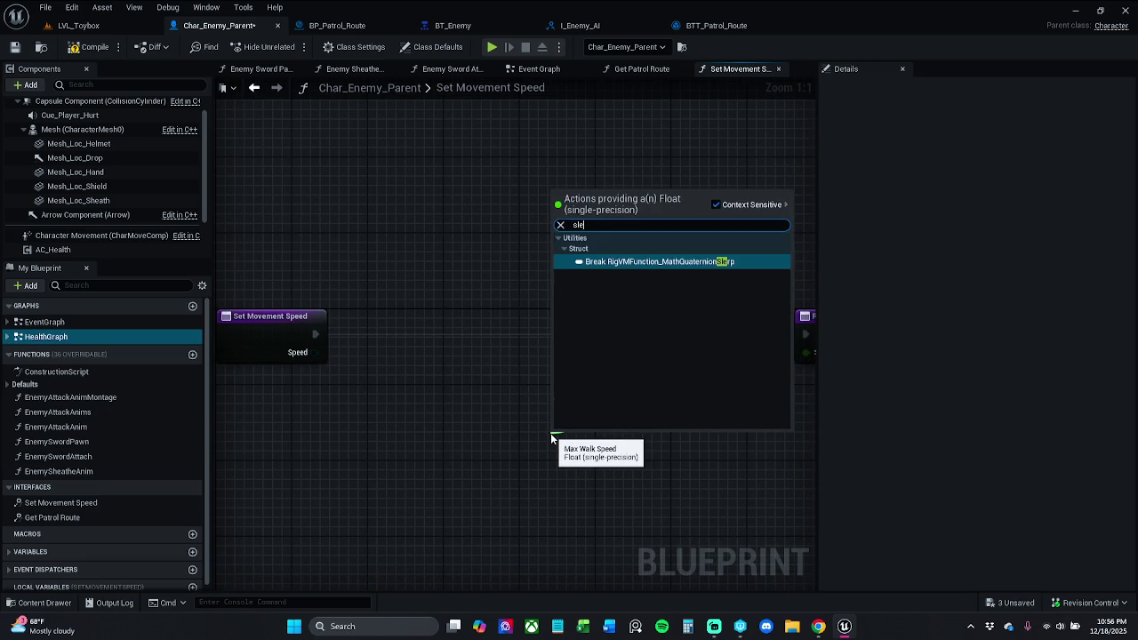
pyautogui.write('ect')
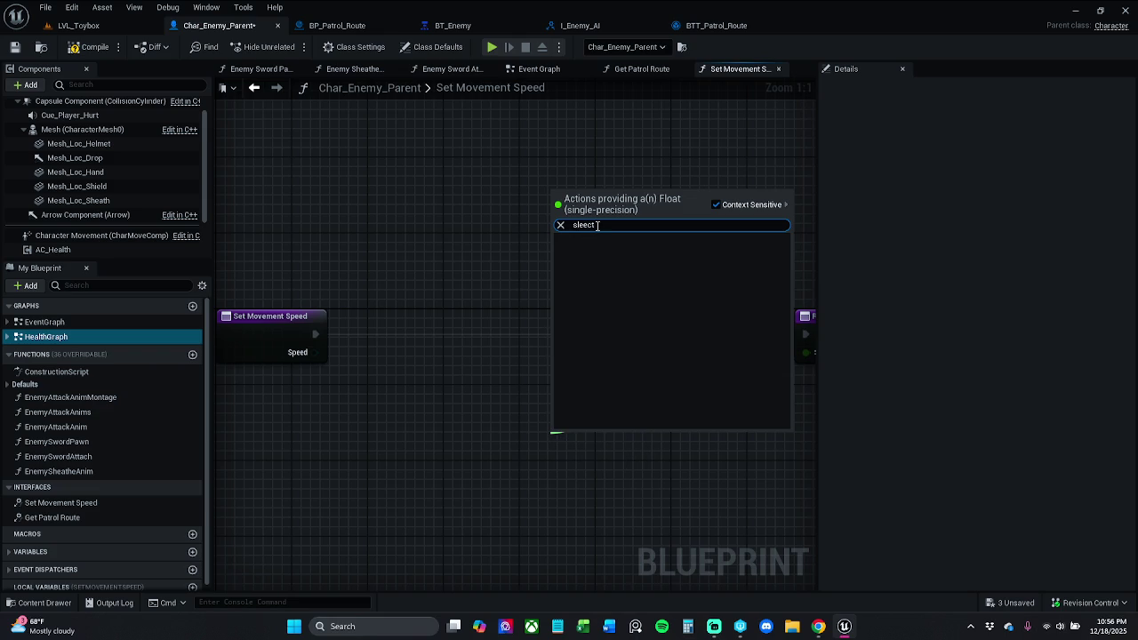
pyautogui.press('BackSpace')
pyautogui.press('BackSpace')
pyautogui.press('BackSpace')
pyautogui.write('elect')
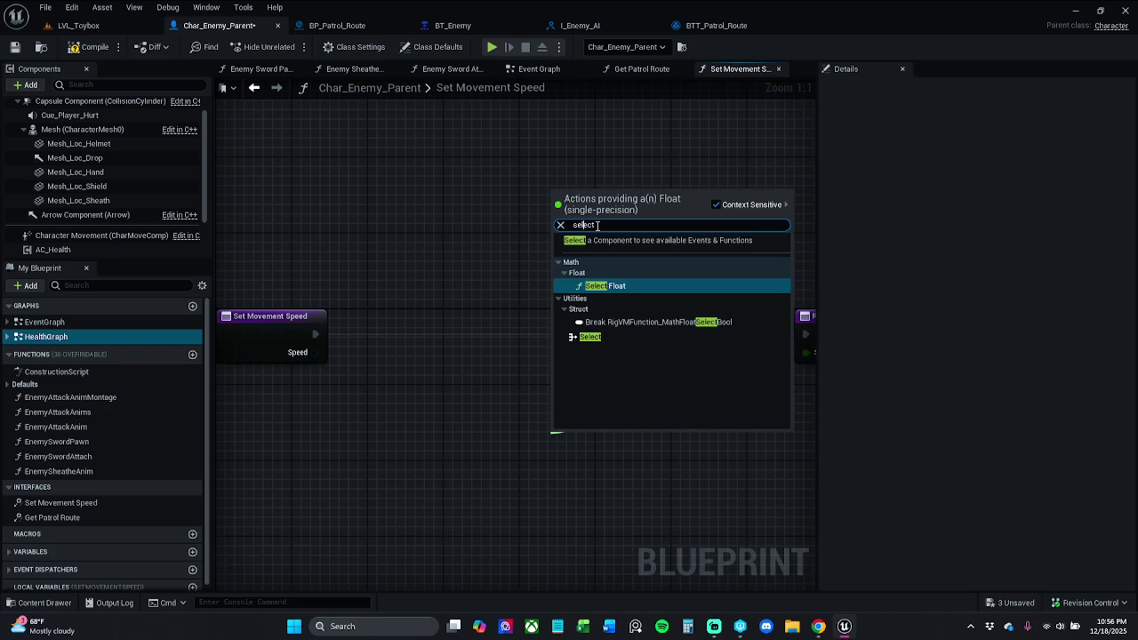
pyautogui.press('Return')
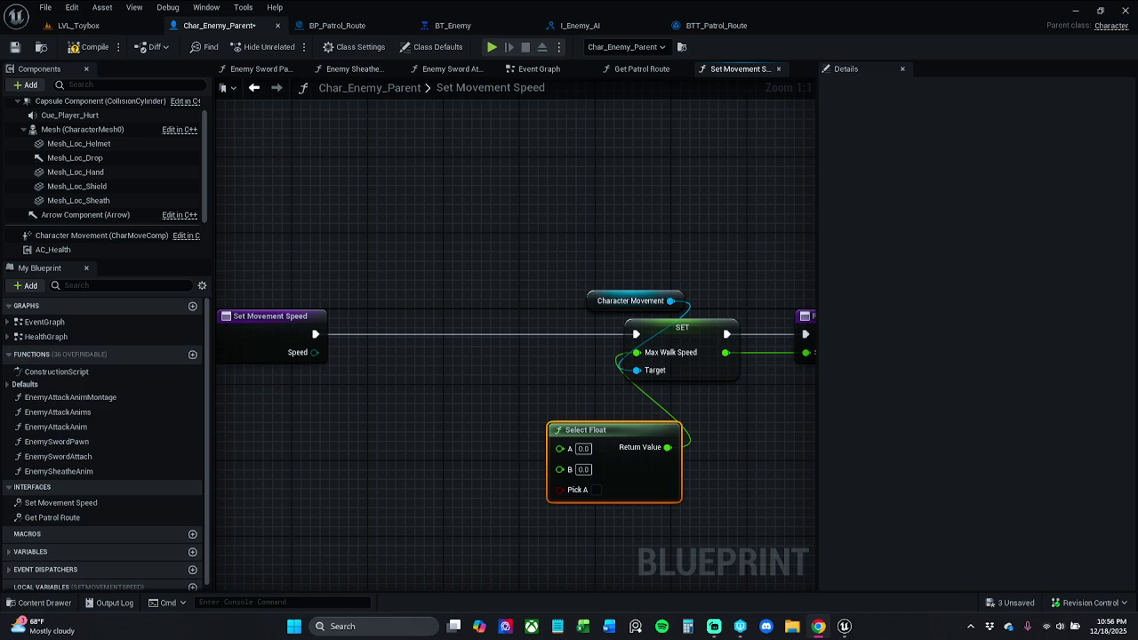
pyautogui.moveTo(468, 514); pyautogui.dragTo(636, 474)
pyautogui.press('Delete')
# Add a generic Select node feeding Max Walk Speed and wire Speed into its Index.
pyautogui.moveTo(637, 355); pyautogui.dragTo(572, 442)
pyautogui.write('selecet')
pyautogui.press('BackSpace')
pyautogui.press('BackSpace')
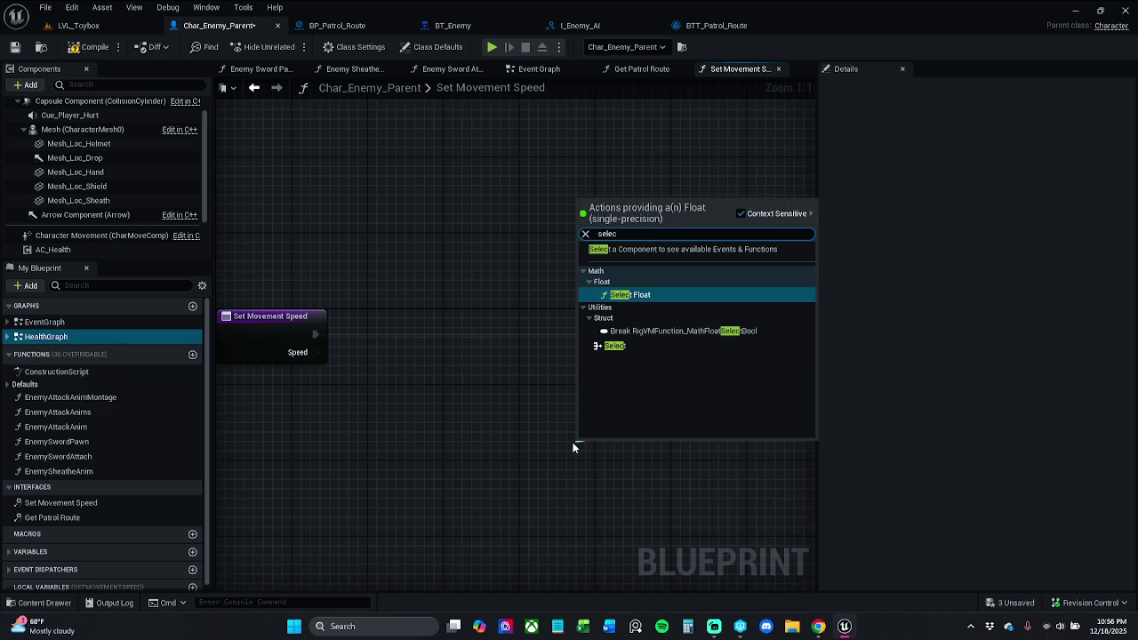
pyautogui.write('t')
pyautogui.click(615, 345)
pyautogui.moveTo(607, 449)
pyautogui.mouseDown()
pyautogui.moveTo(526, 415)
pyautogui.moveTo(590, 371)
pyautogui.mouseUp()
pyautogui.moveTo(391, 330)
pyautogui.mouseDown()
pyautogui.moveTo(654, 484)
pyautogui.moveTo(640, 480)
pyautogui.mouseUp()
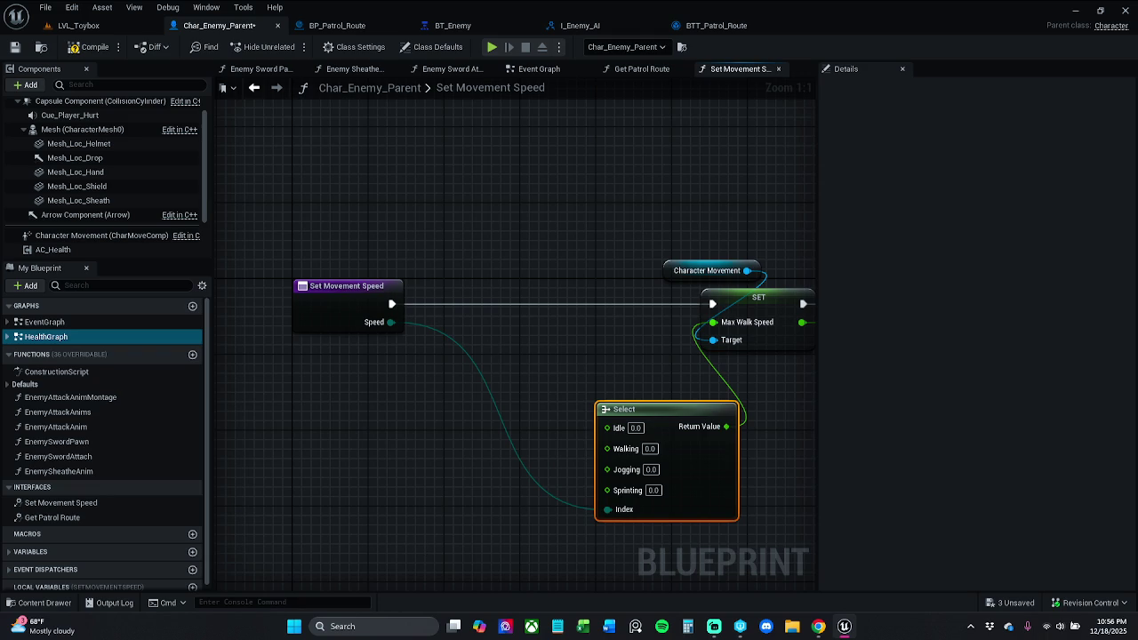
# Enter Select node speeds of 100 for Walking, 300 for Jogging and 500 for Sprinting.
pyautogui.click(649, 448)
pyautogui.write('100')
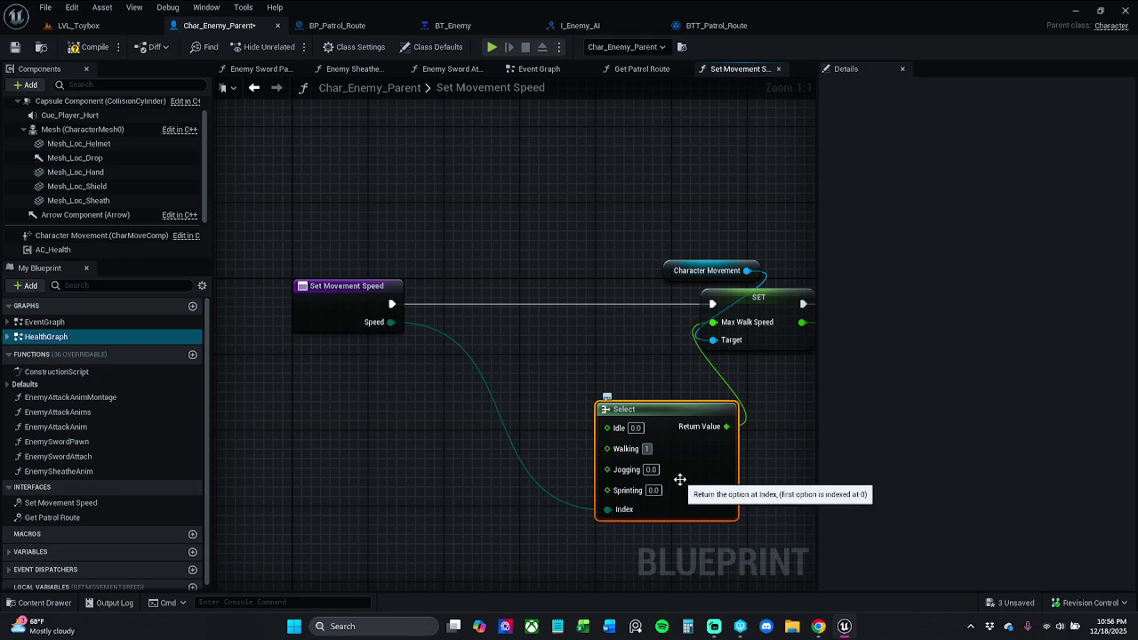
pyautogui.press('Return')
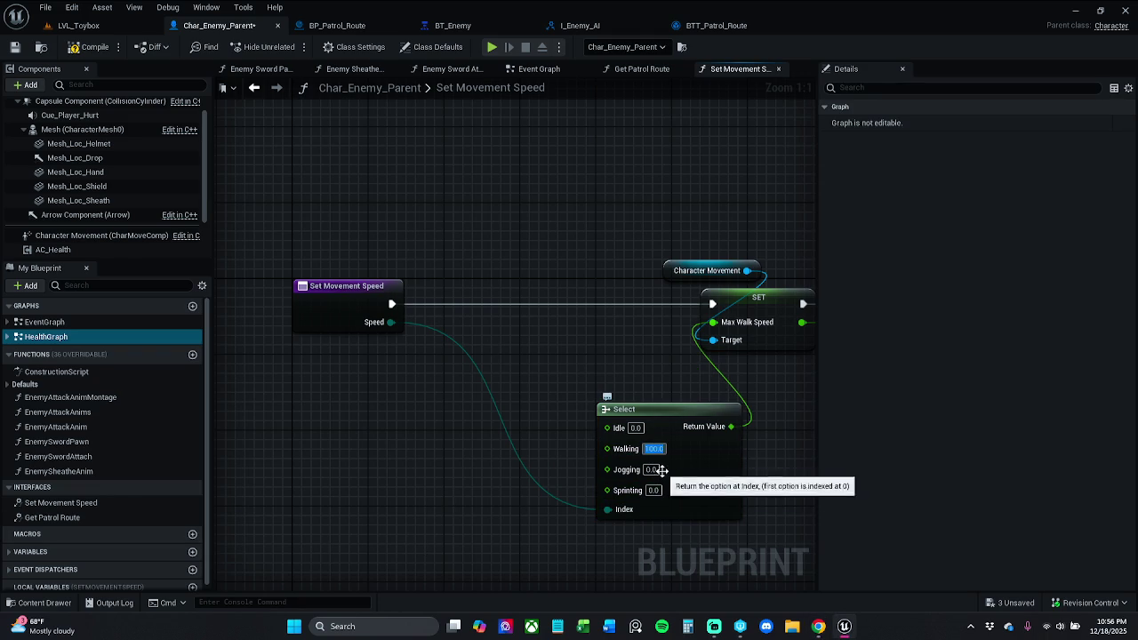
pyautogui.click(650, 469)
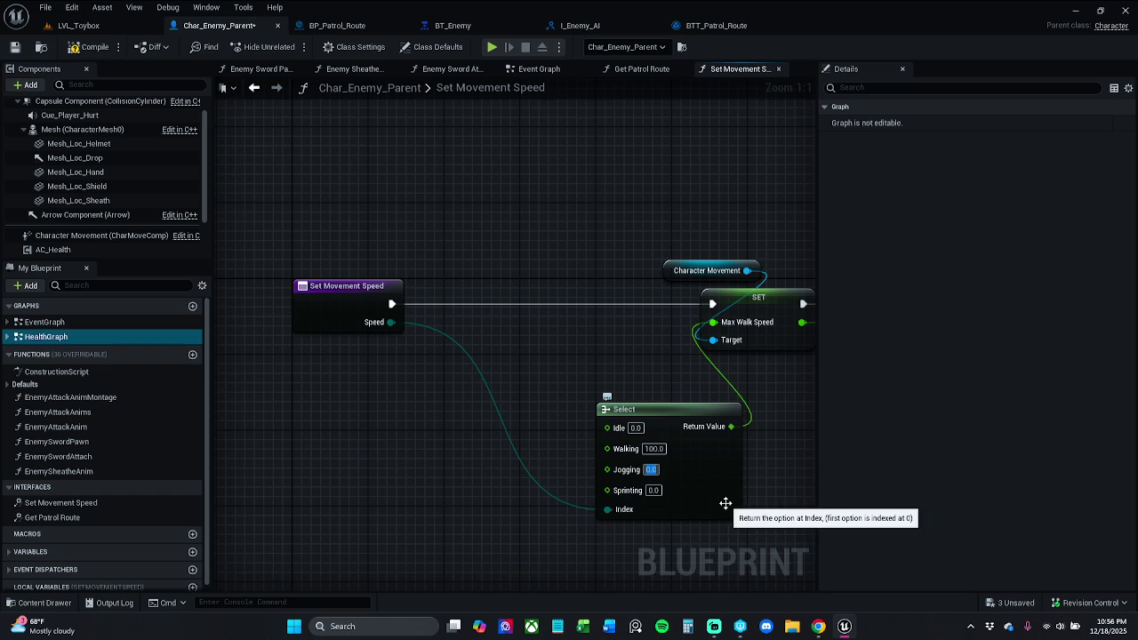
pyautogui.write('300')
pyautogui.press('Return')
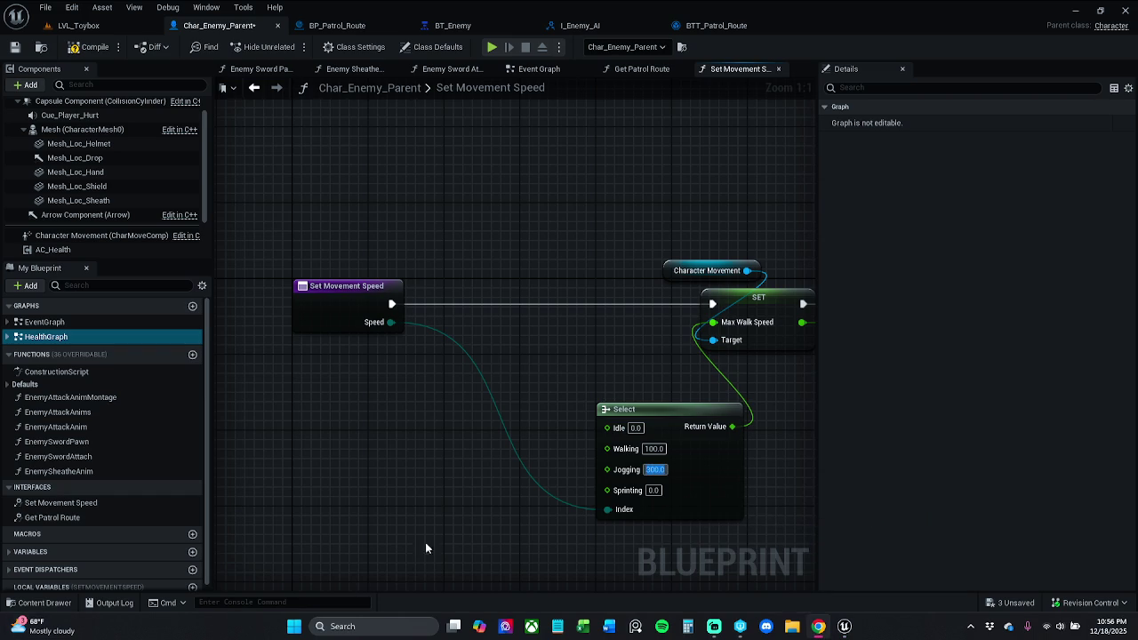
pyautogui.click(653, 489)
pyautogui.write('500')
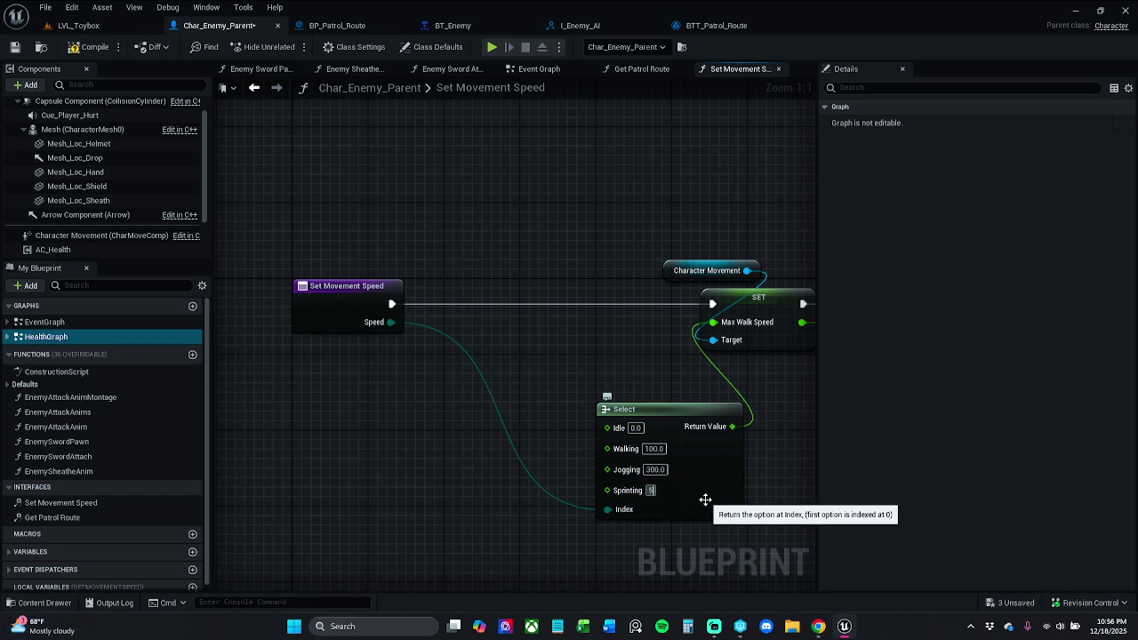
pyautogui.press('Return')
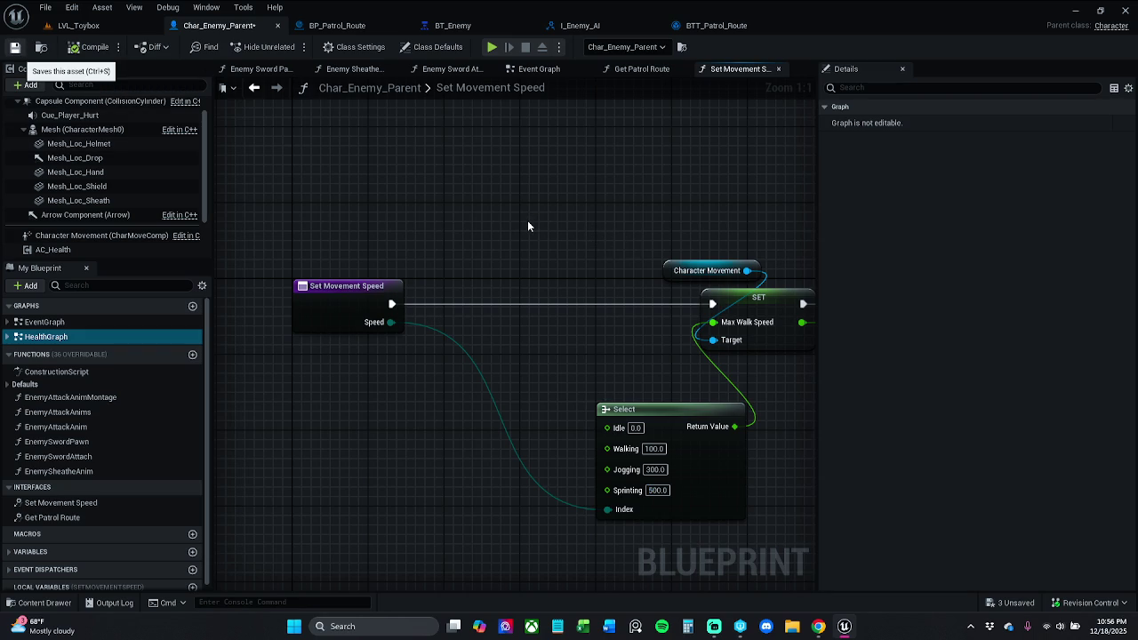
# Save Char_Enemy_Parent, shift the Set Movement Speed nodes slightly left, and save again.
pyautogui.hotkey('ctrl', 's')
pyautogui.scroll(-4, 634, 229)
pyautogui.moveTo(434, 173); pyautogui.dragTo(674, 352)
pyautogui.moveTo(462, 227); pyautogui.dragTo(448, 227)
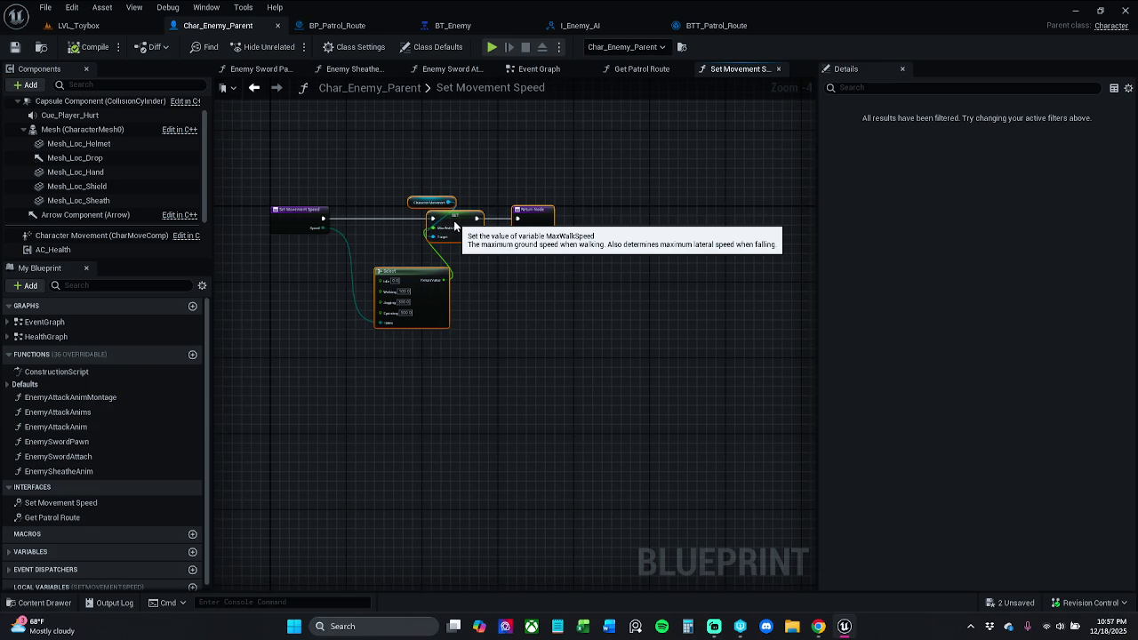
pyautogui.click(373, 178)
pyautogui.click(8, 51)
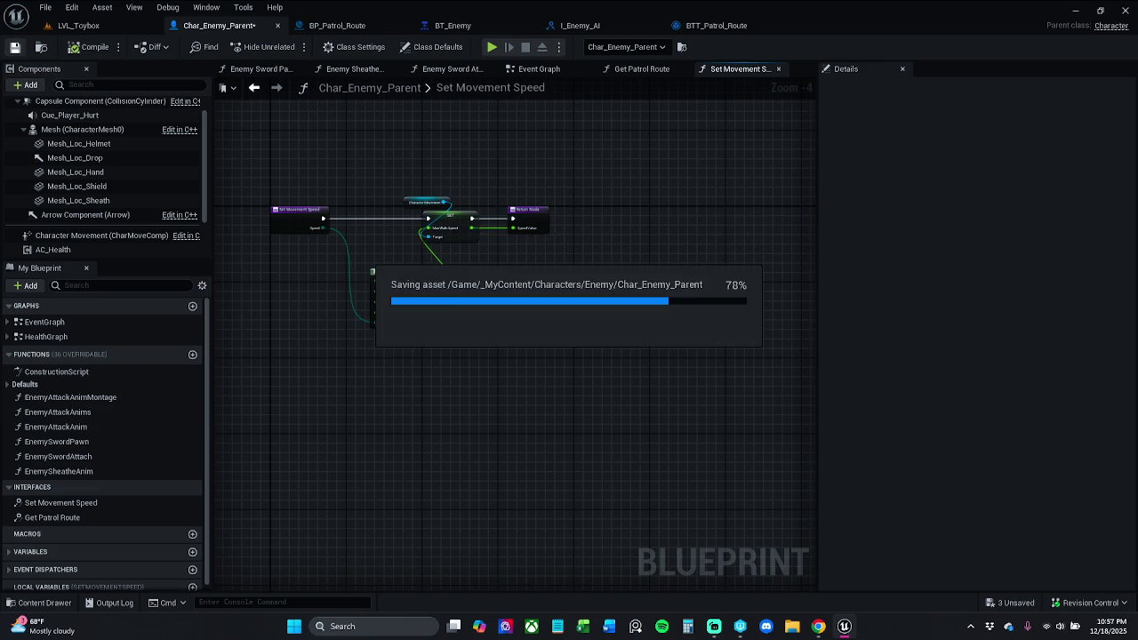
pyautogui.click(818, 626)
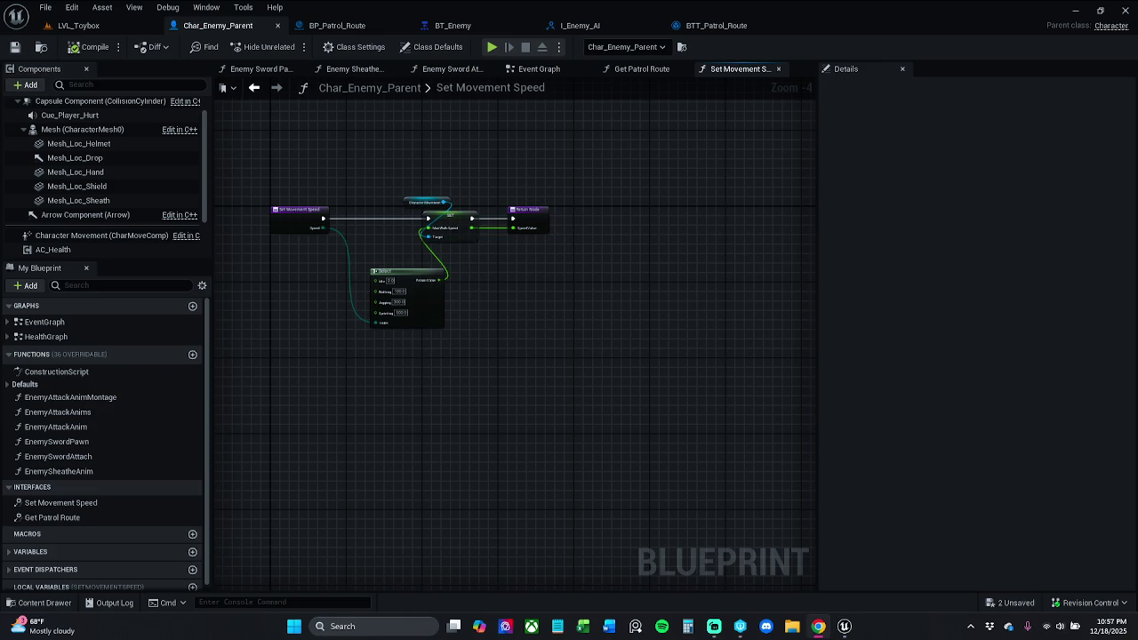
pyautogui.click(714, 626)
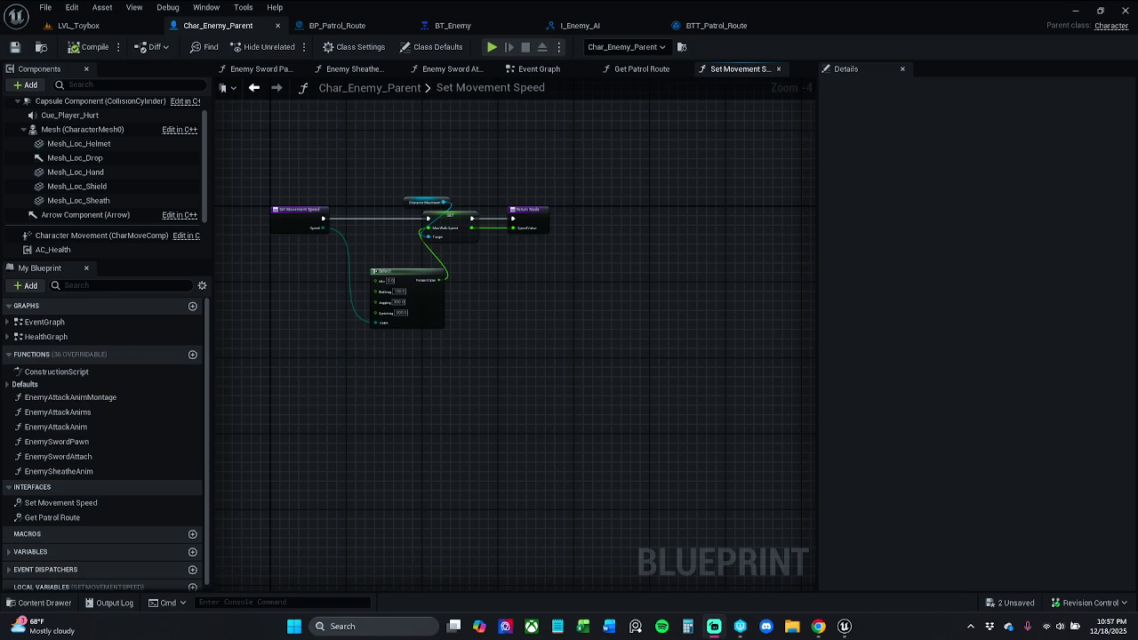